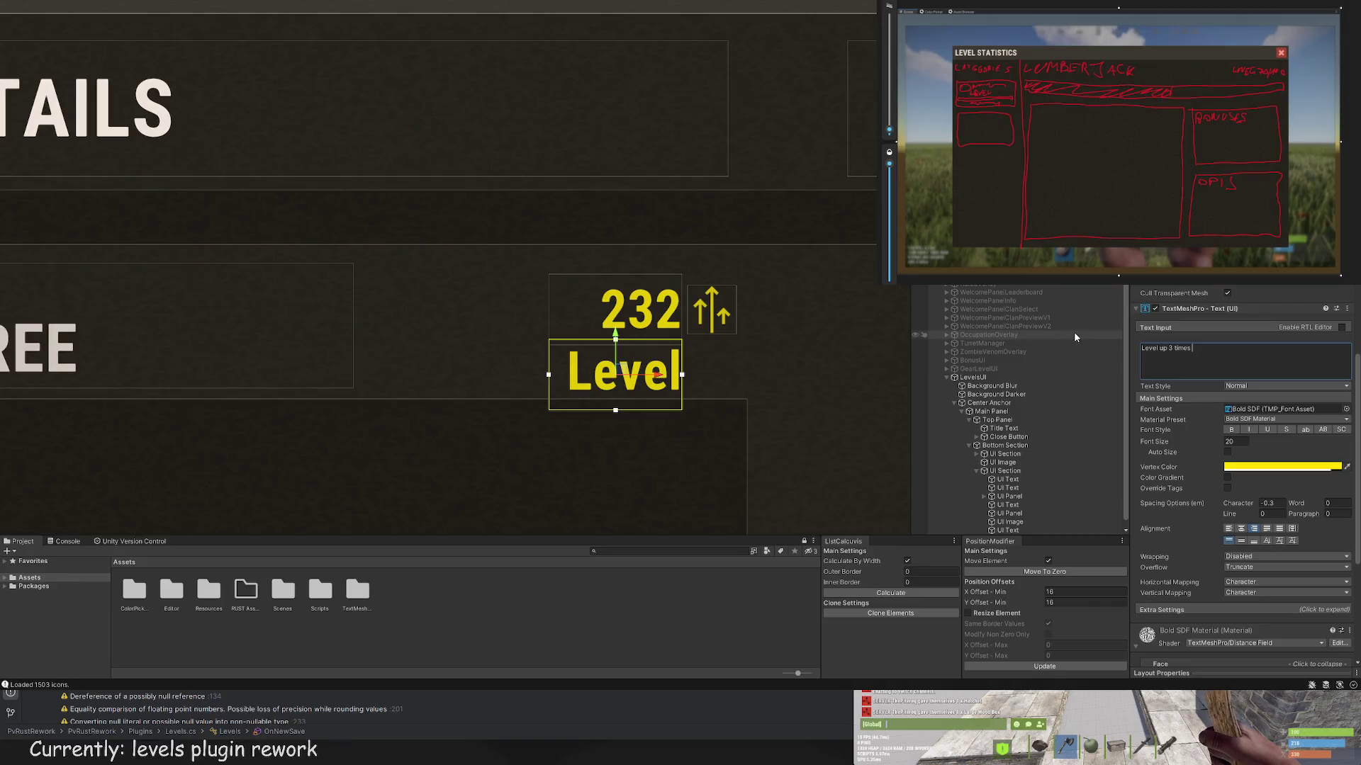
Step: Widen the level-up label's text box and set its font size to 10
text(to get +1)
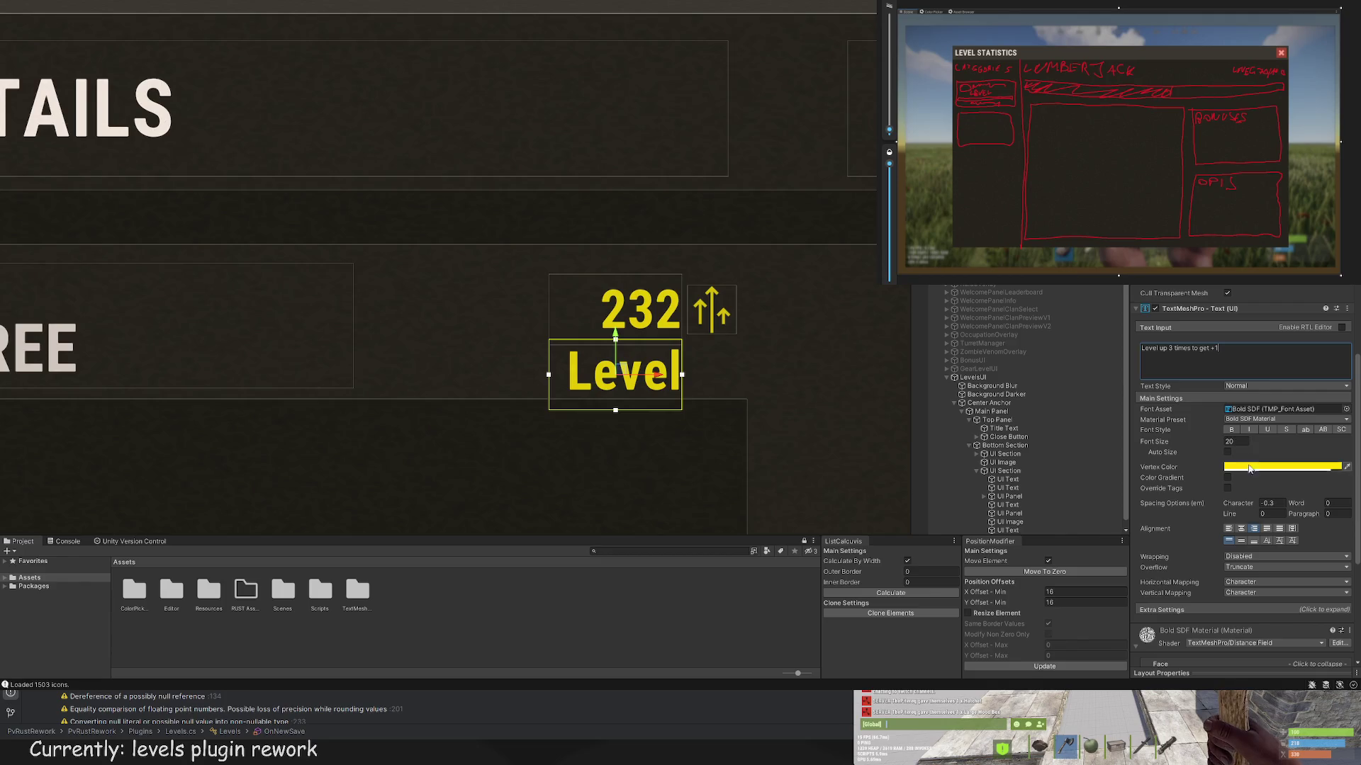
drag(538, 372, 135, 371)
click(1236, 441)
text(10)
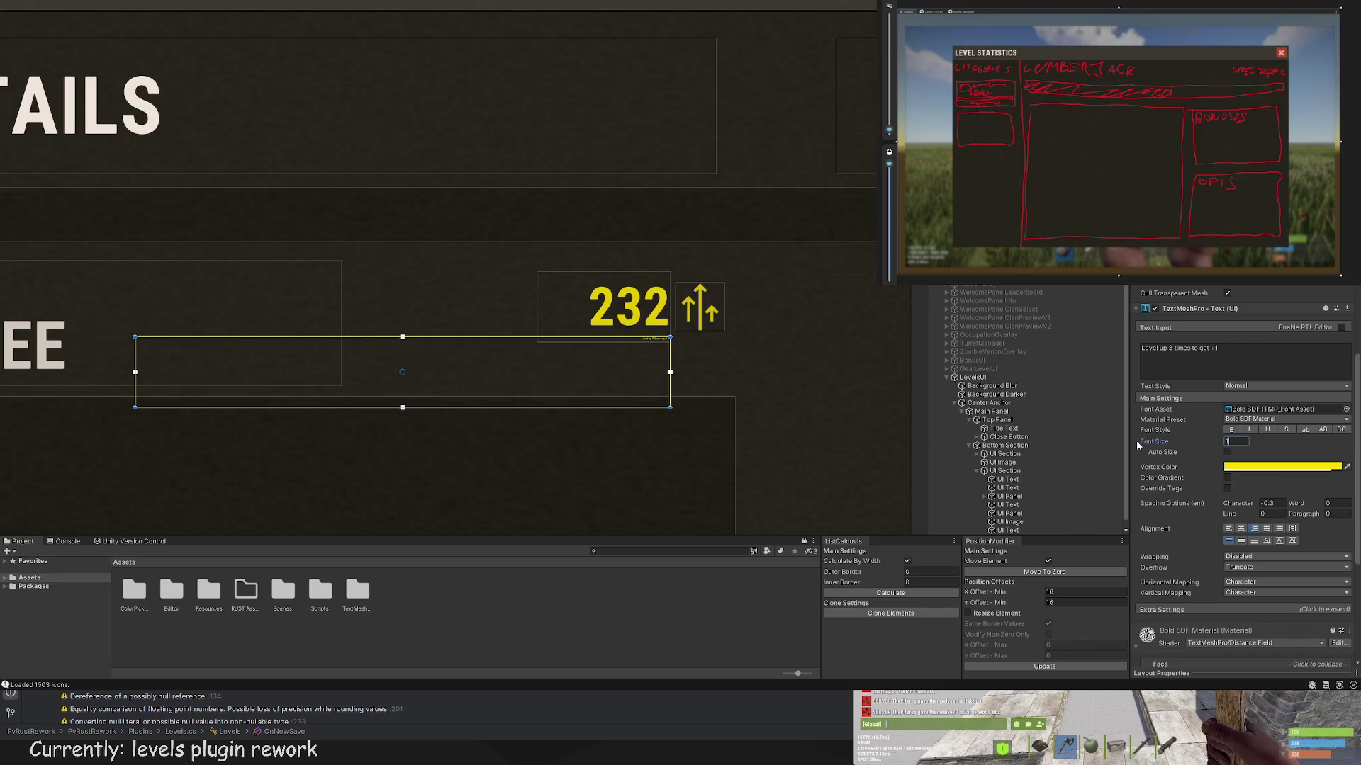
scroll(689, 357, up, 1)
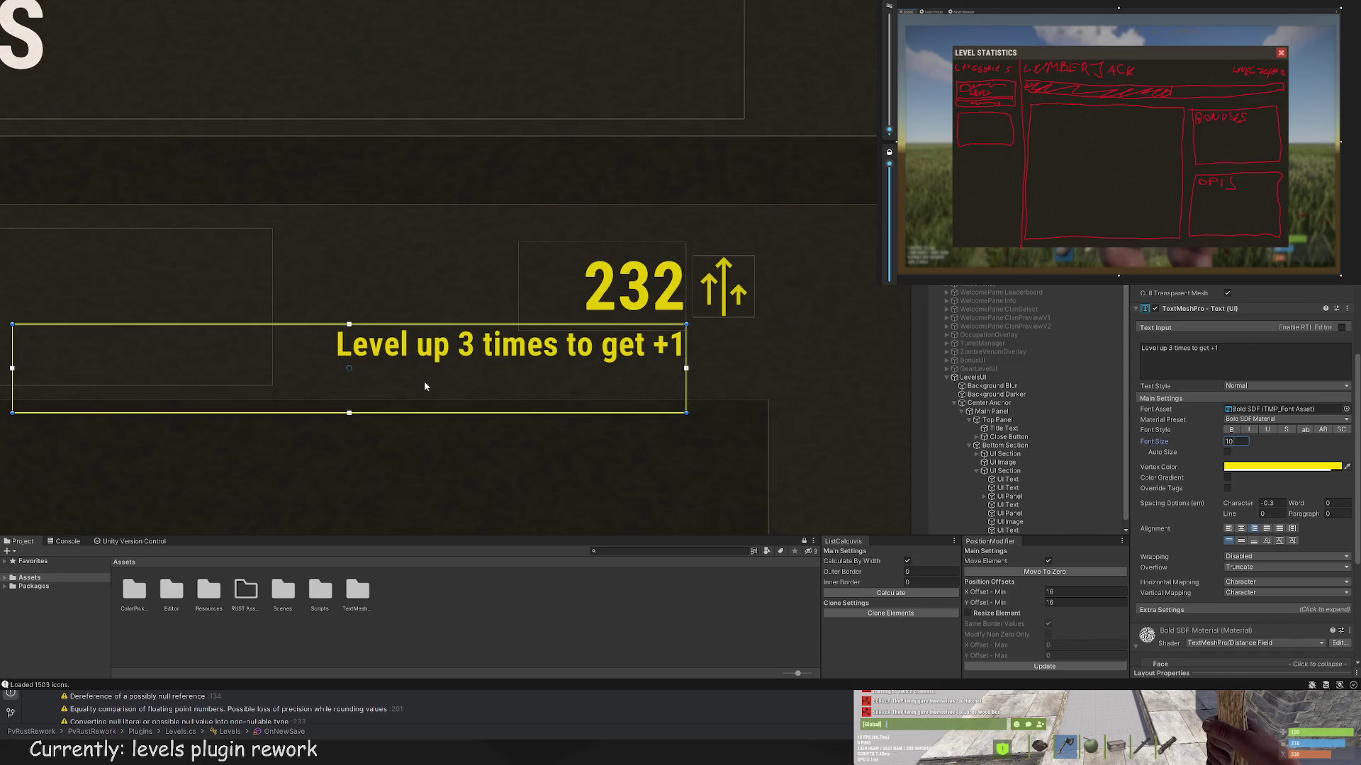
Step: Replace the label text with 'LEVEL UP 3 TIMES FOR +1' and shift it under the 232 counter
click(1220, 347)
text(.)
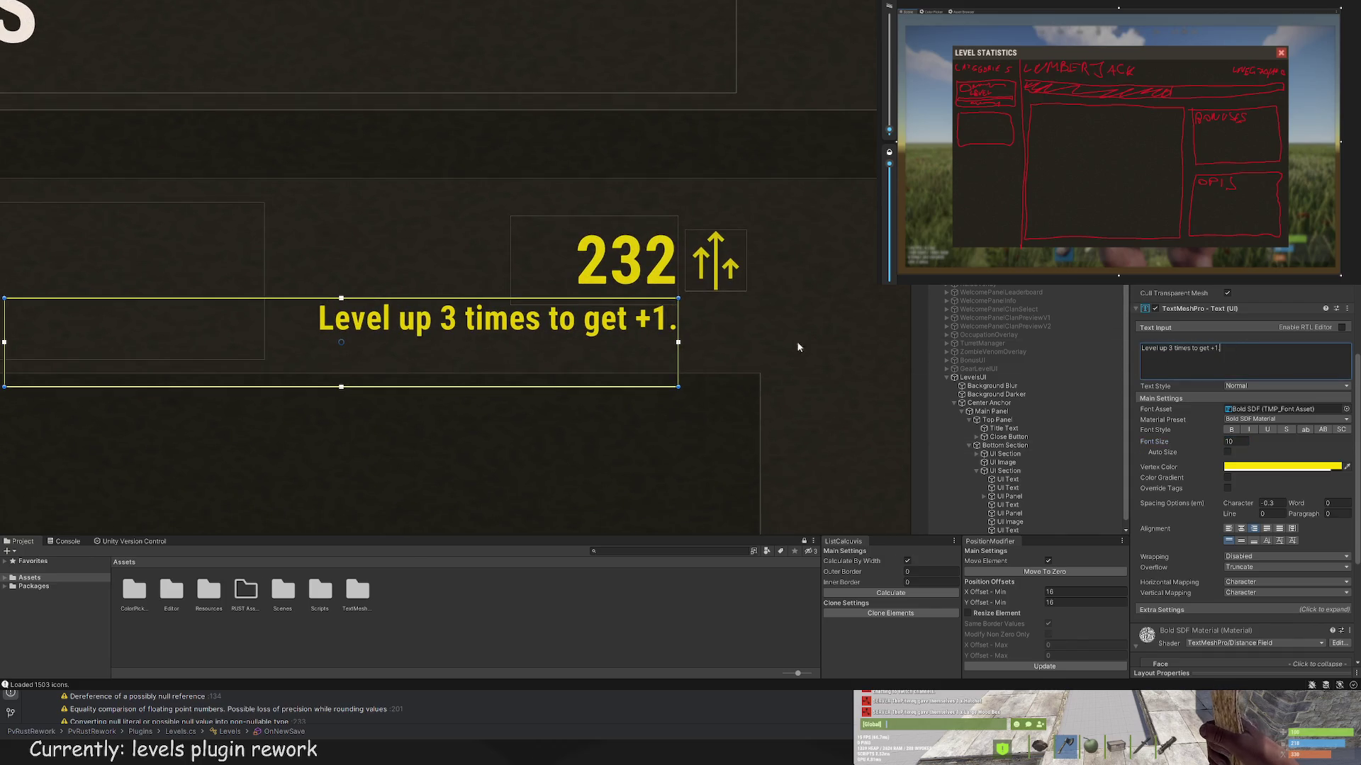
click(1198, 346)
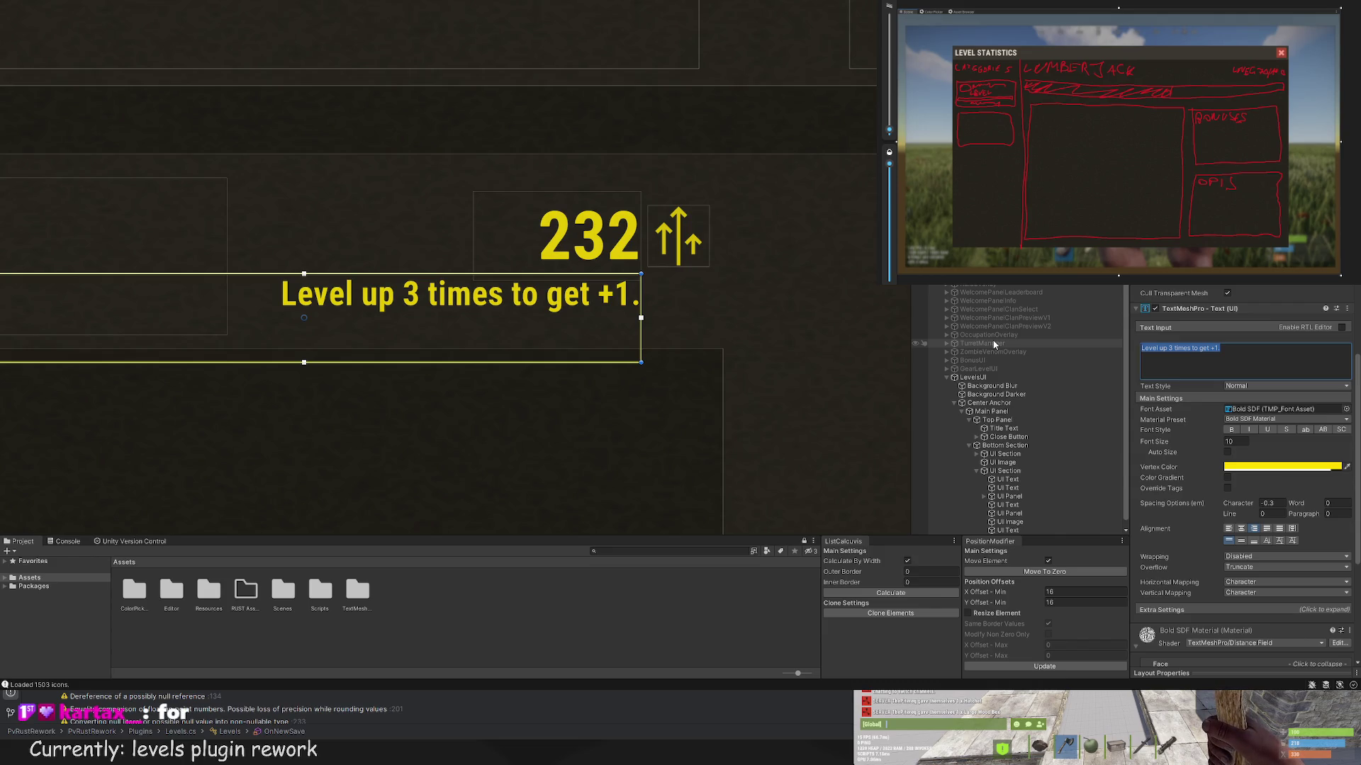
text(LEVEL UP)
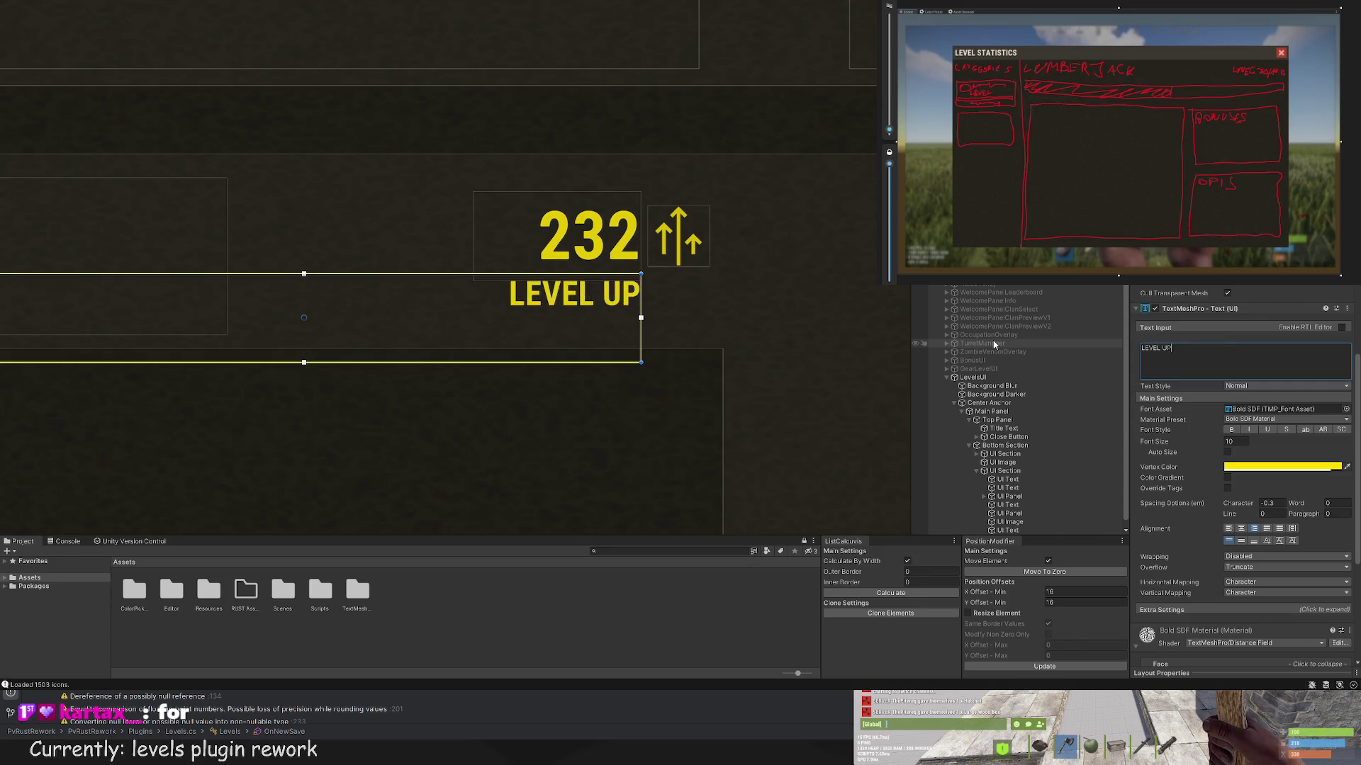
text( 3 TIMES FOR +_1)
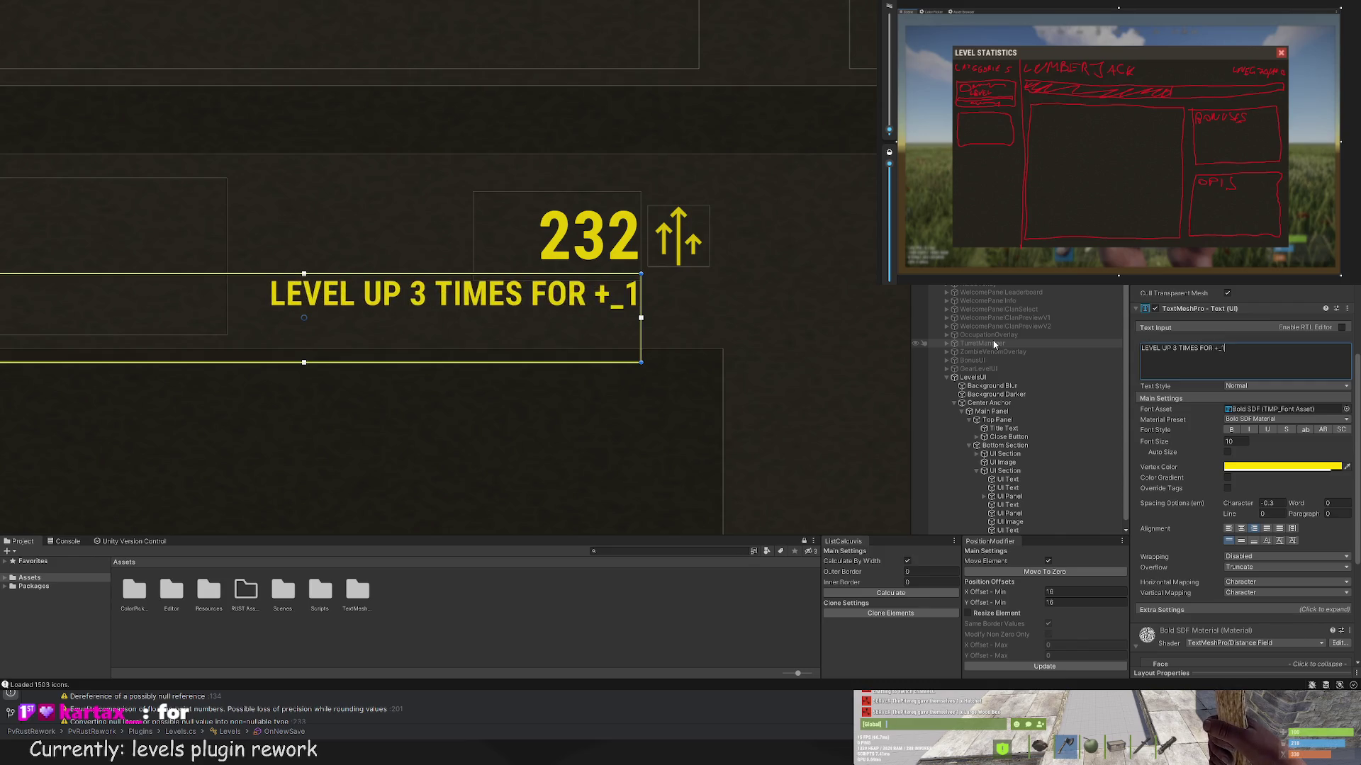
key(BackSpace)
key(BackSpace)
text(1)
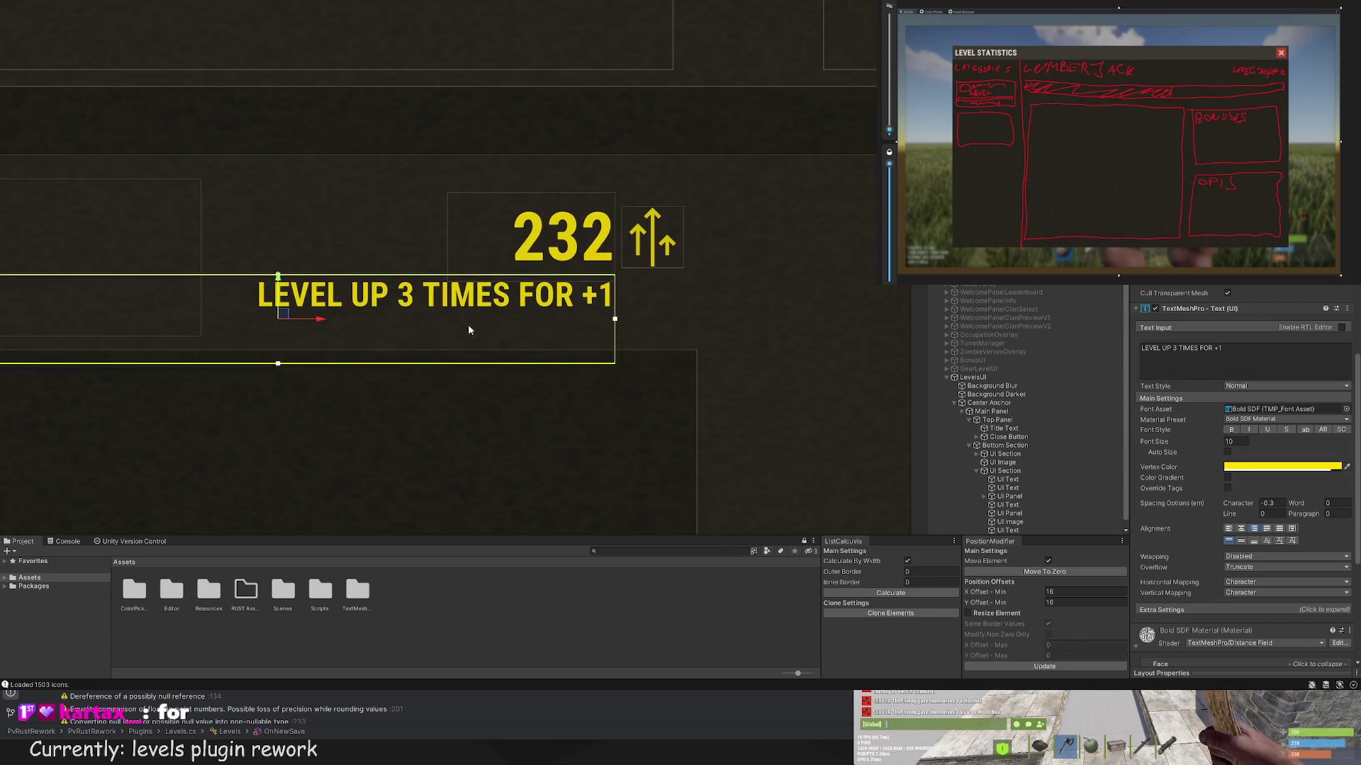
drag(326, 320, 388, 320)
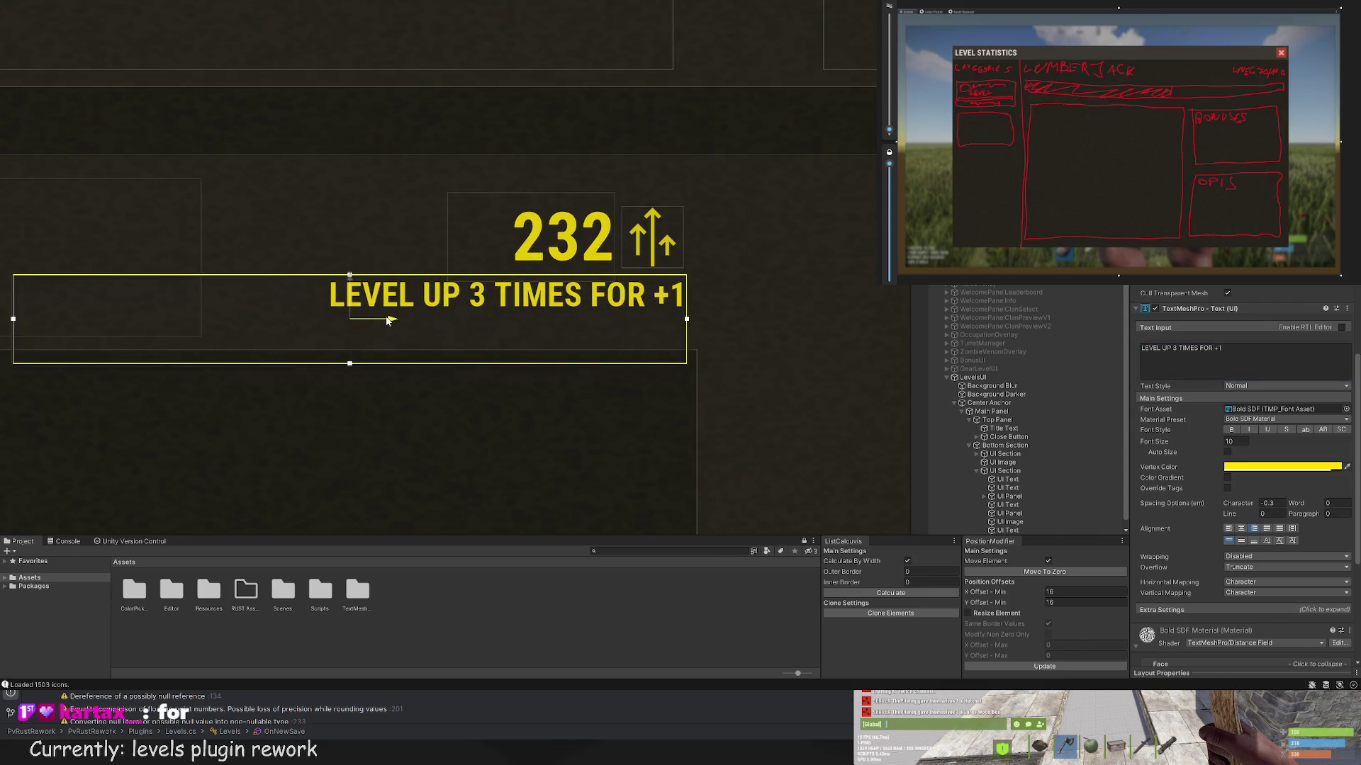
click(798, 232)
key(f)
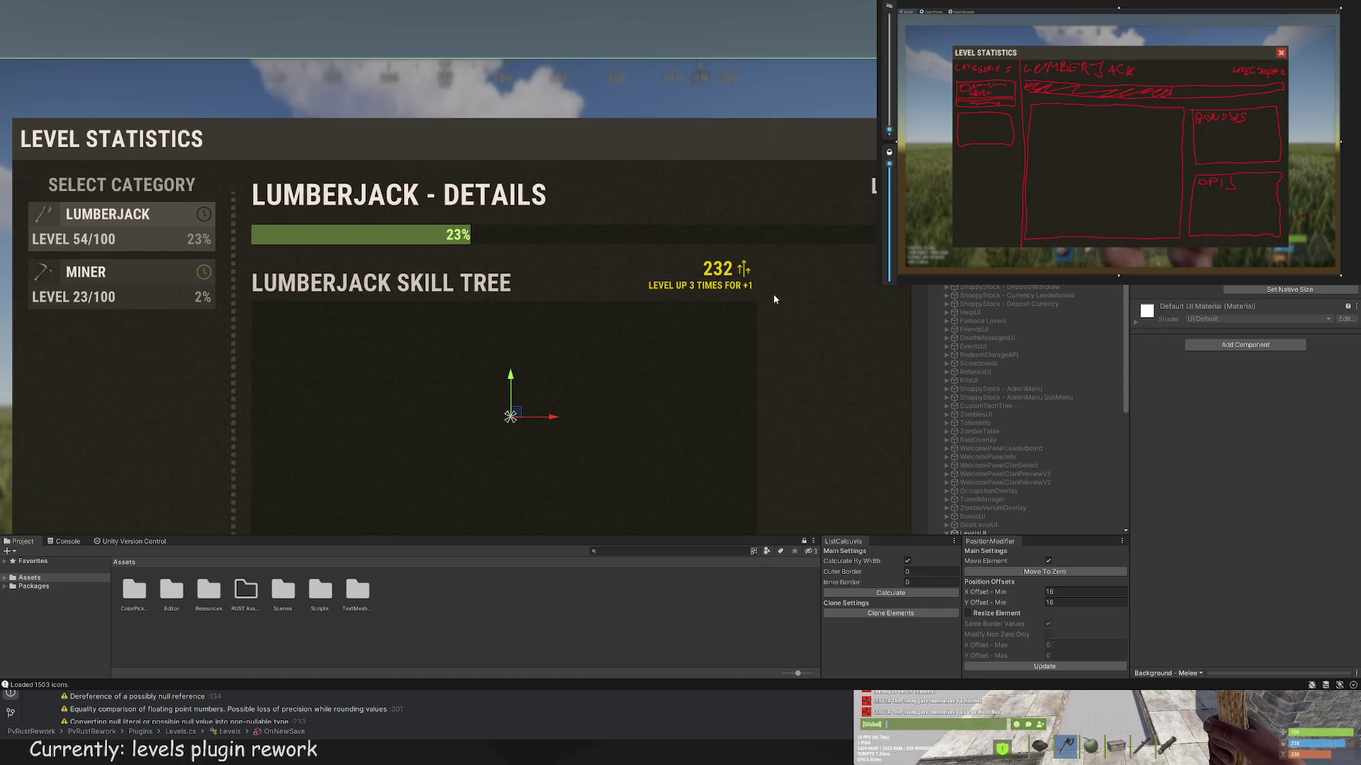
Step: Make the LEVEL UP 3 TIMES FOR +1 box slightly taller and narrower from its left side
click(719, 286)
scroll(720, 287, up, 3)
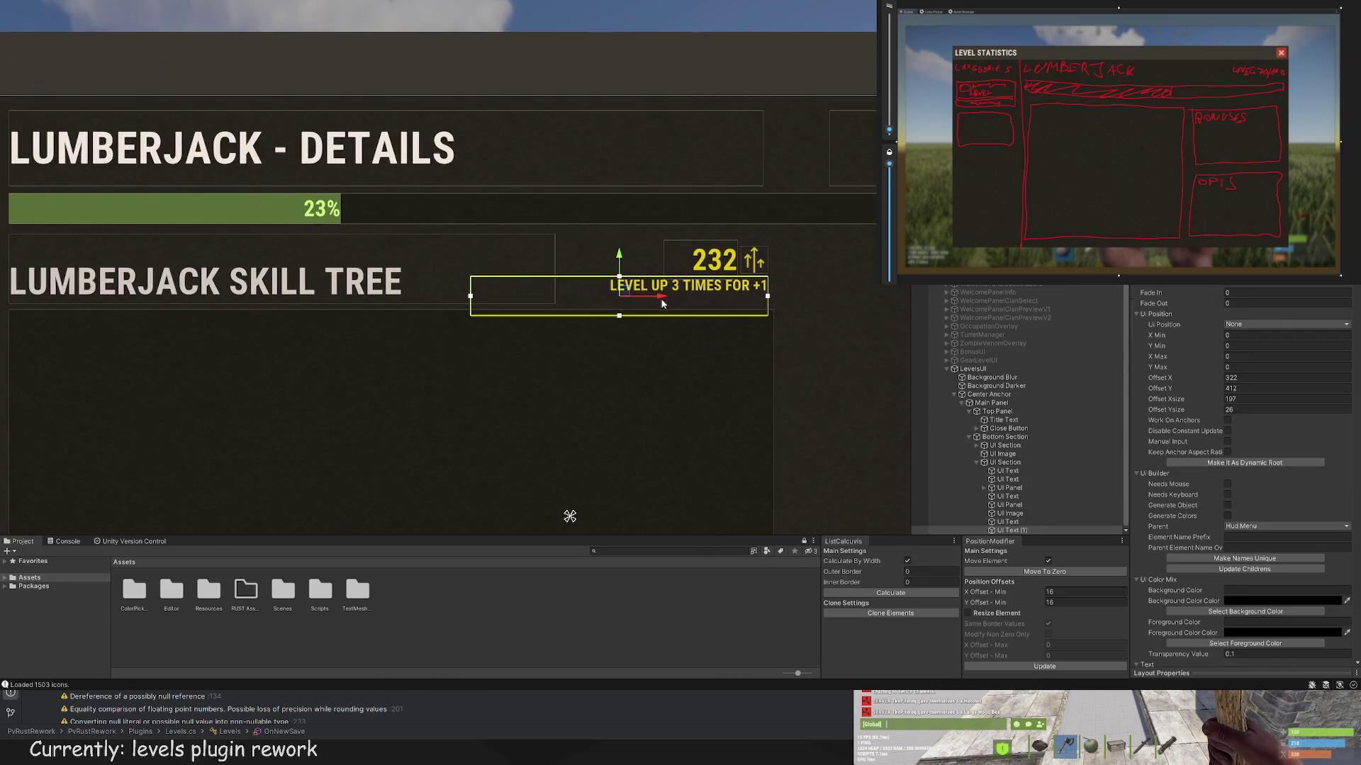
click(786, 291)
scroll(796, 334, down, 3)
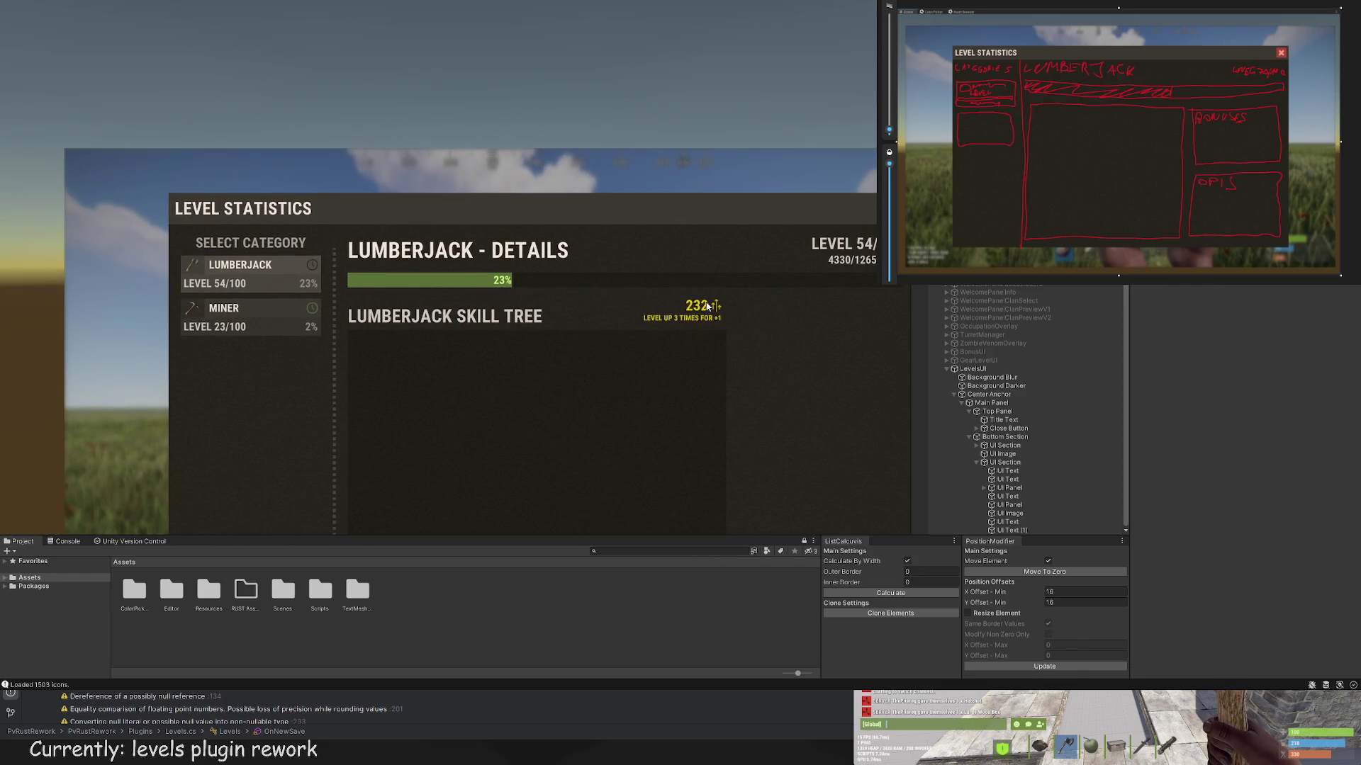
click(709, 320)
scroll(709, 320, up, 4)
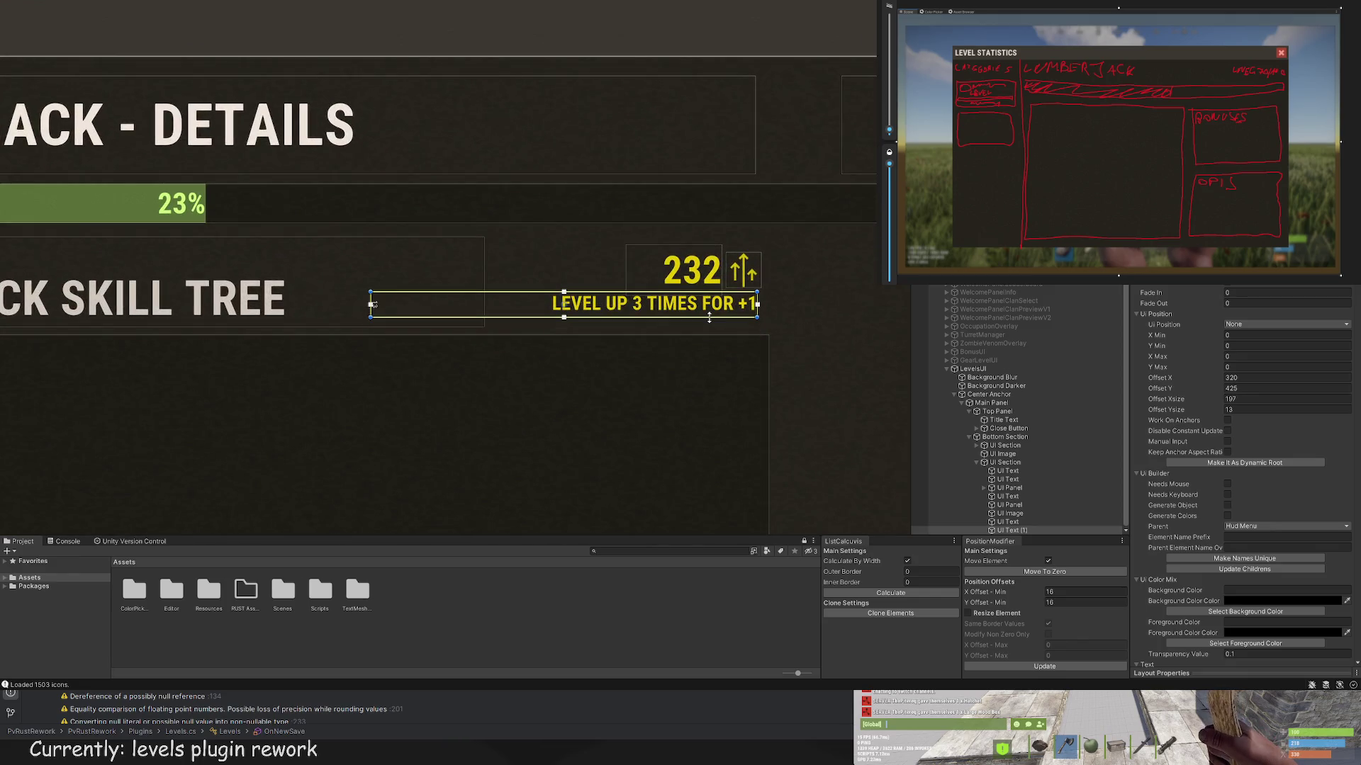
drag(709, 319, 707, 323)
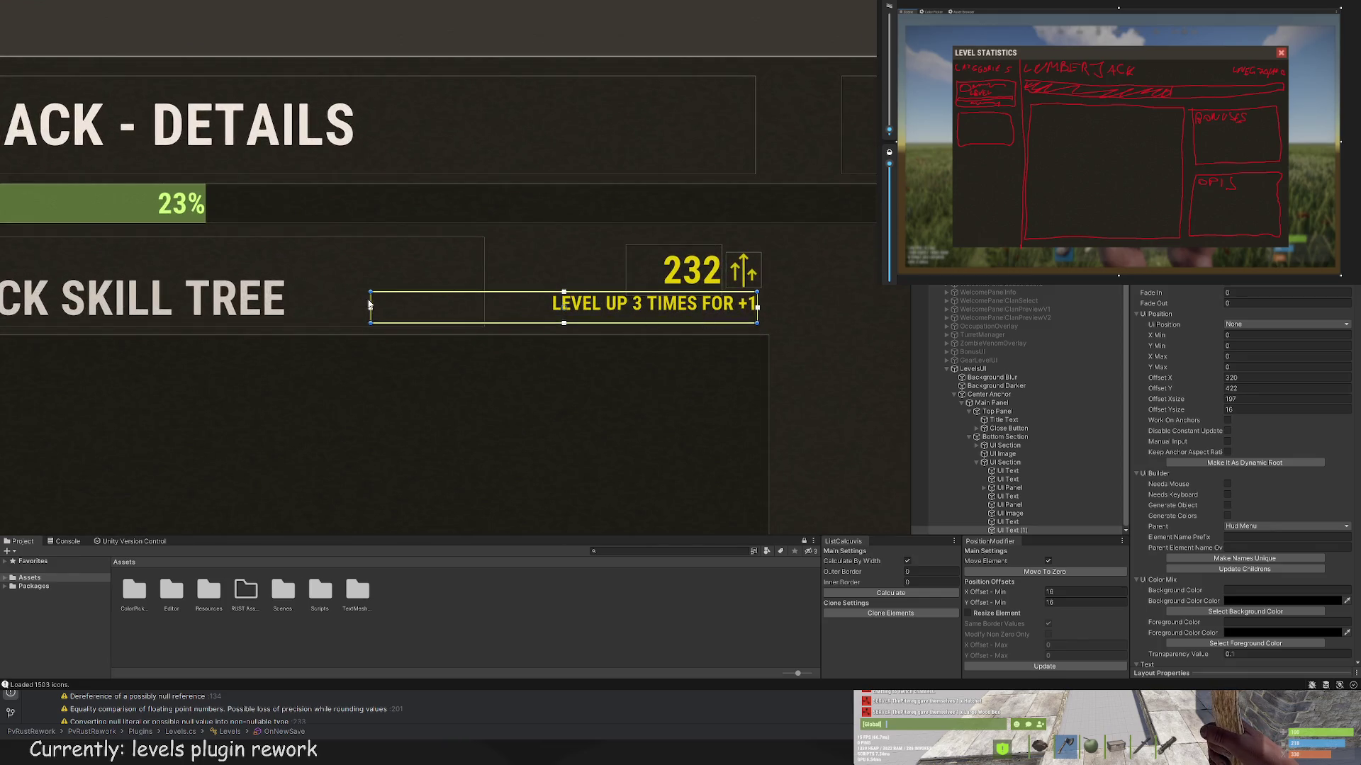
drag(369, 305, 501, 302)
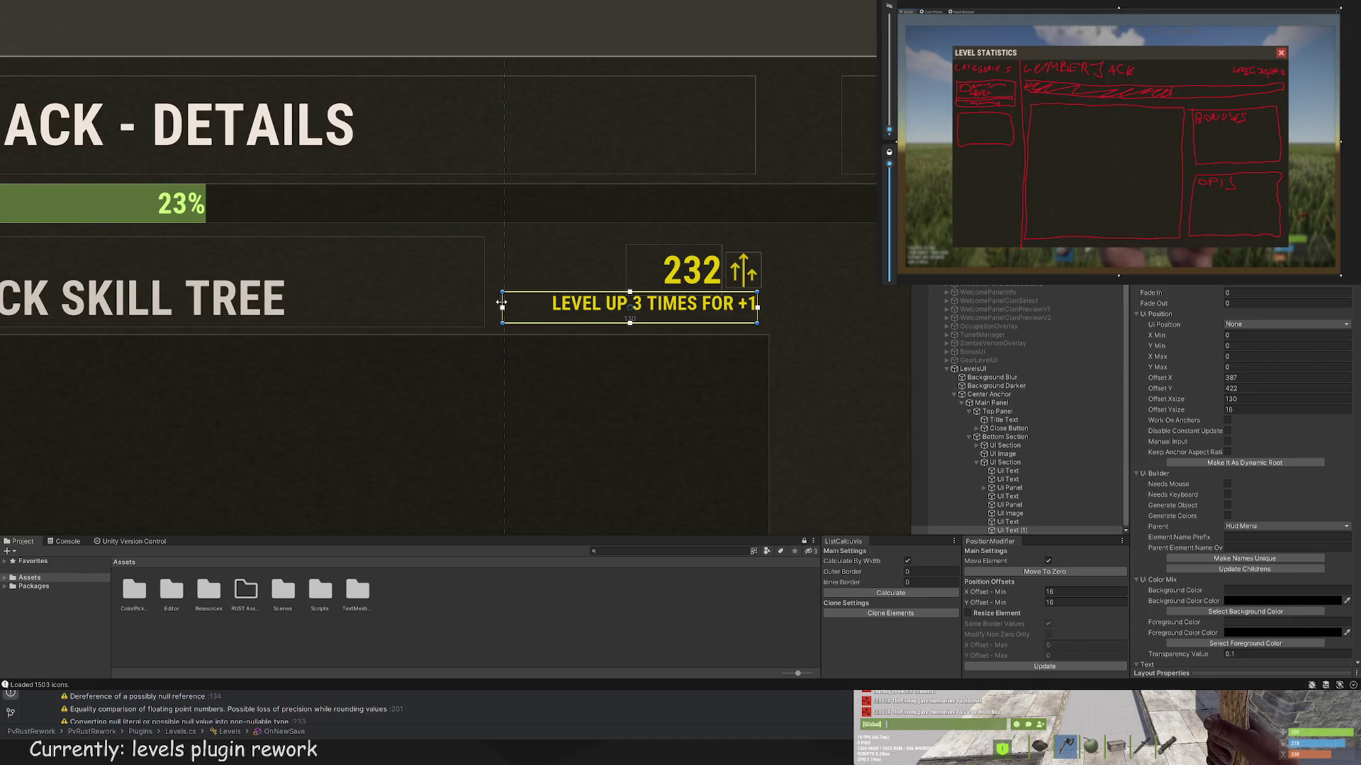
scroll(659, 447, down, 6)
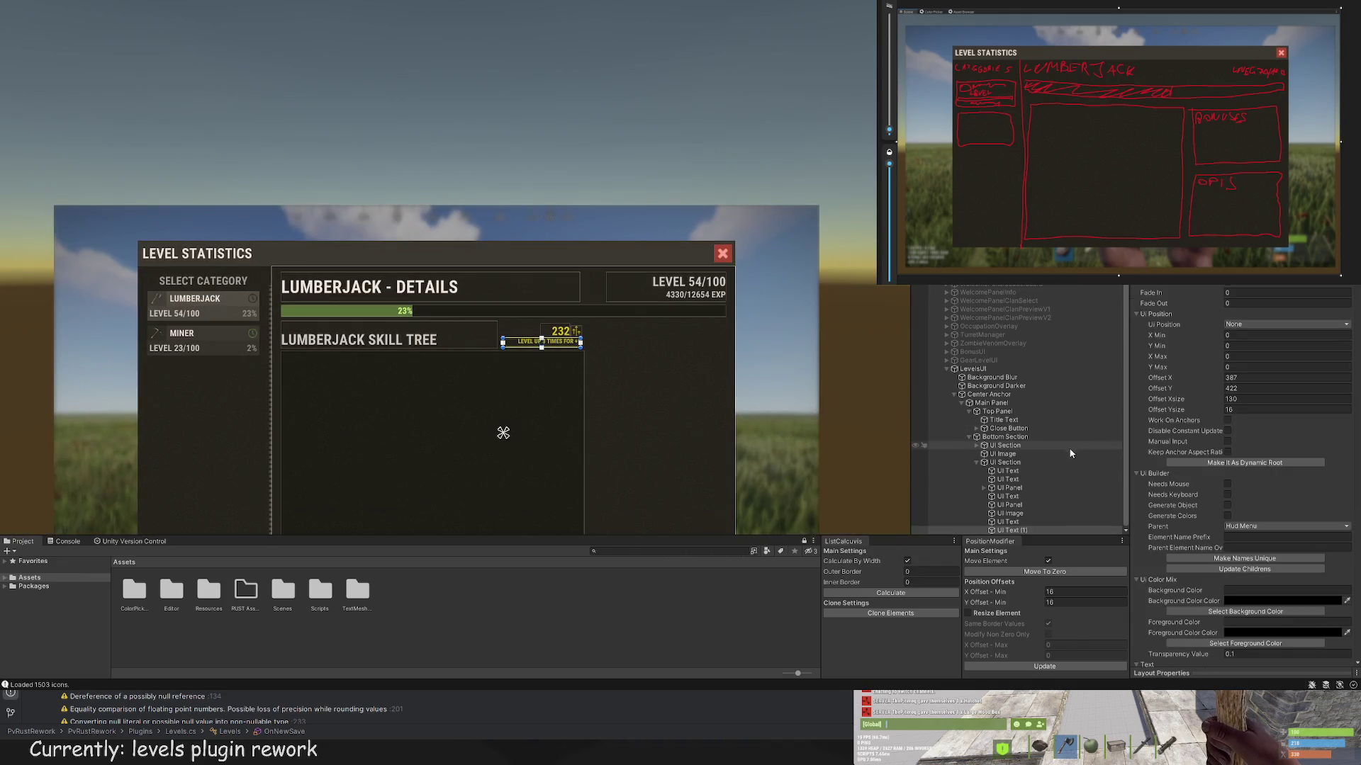
Step: Try moving the 232 counter and hint group left over SKILL TREE, then undo back
click(1010, 513)
shift+click(1012, 530)
scroll(580, 356, up, 5)
key(w)
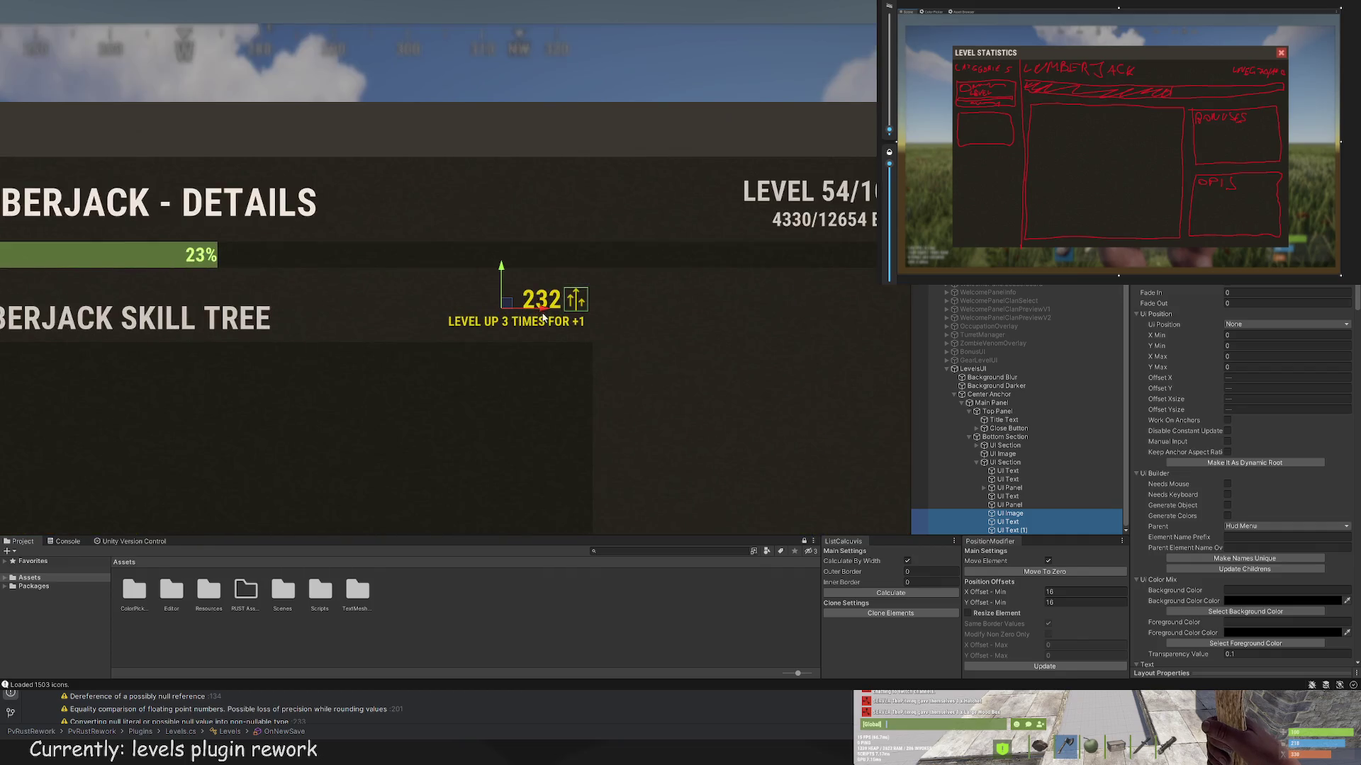
drag(544, 319, 502, 281)
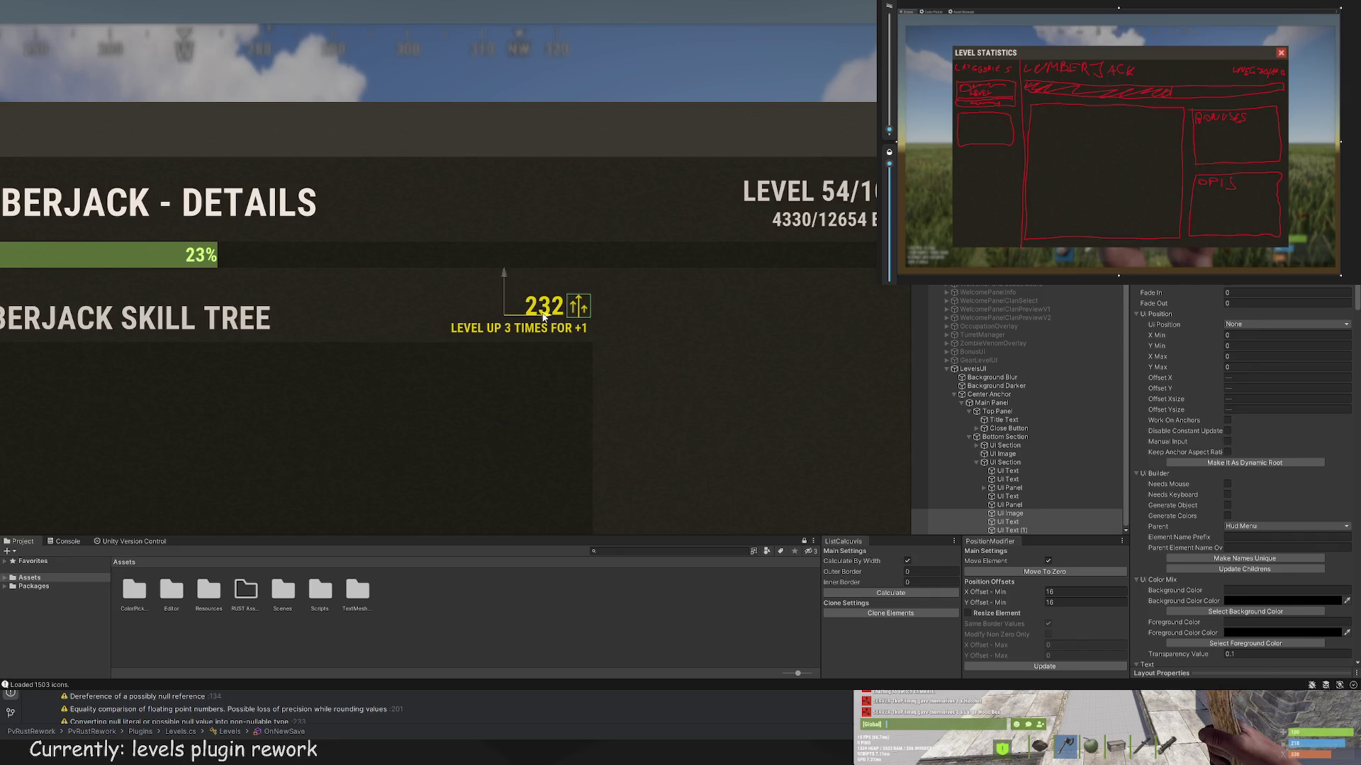
drag(543, 319, 248, 323)
key(ctrl+z)
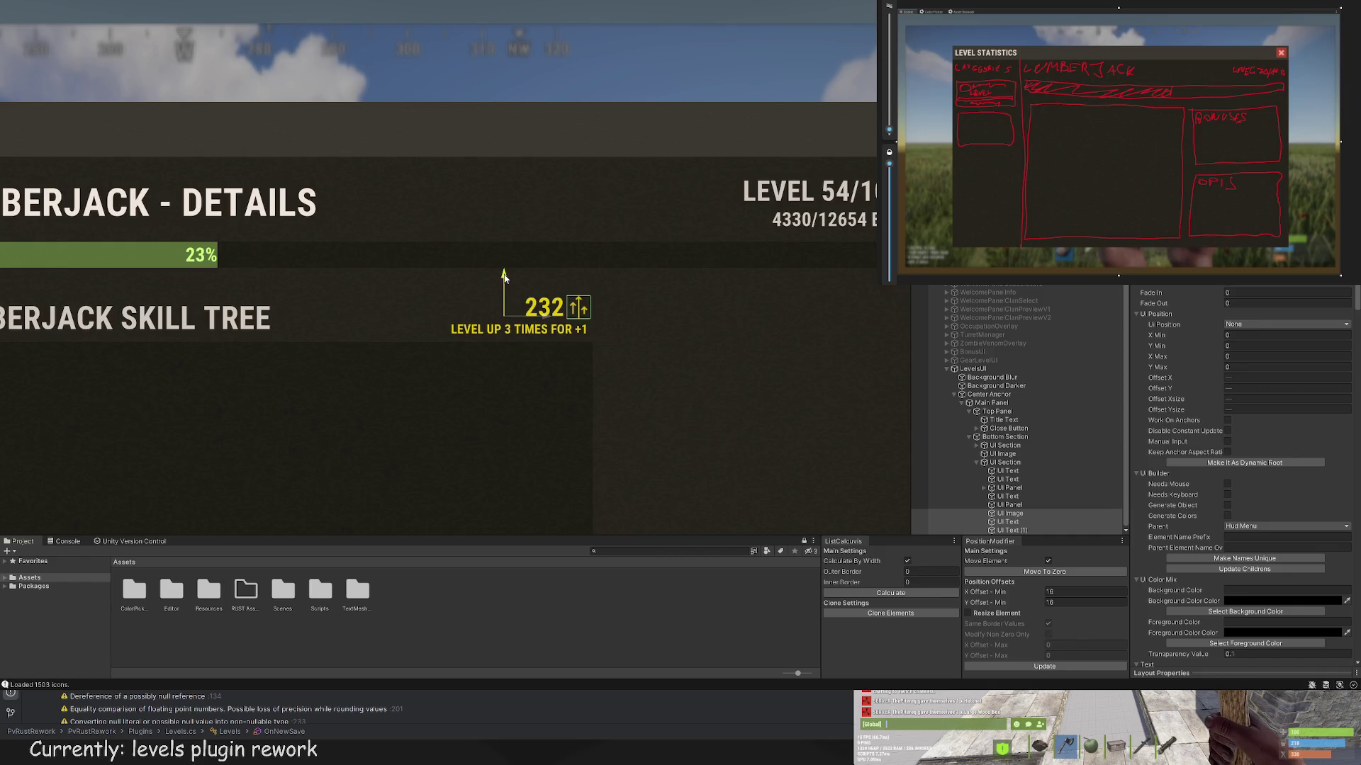
drag(546, 327, 232, 331)
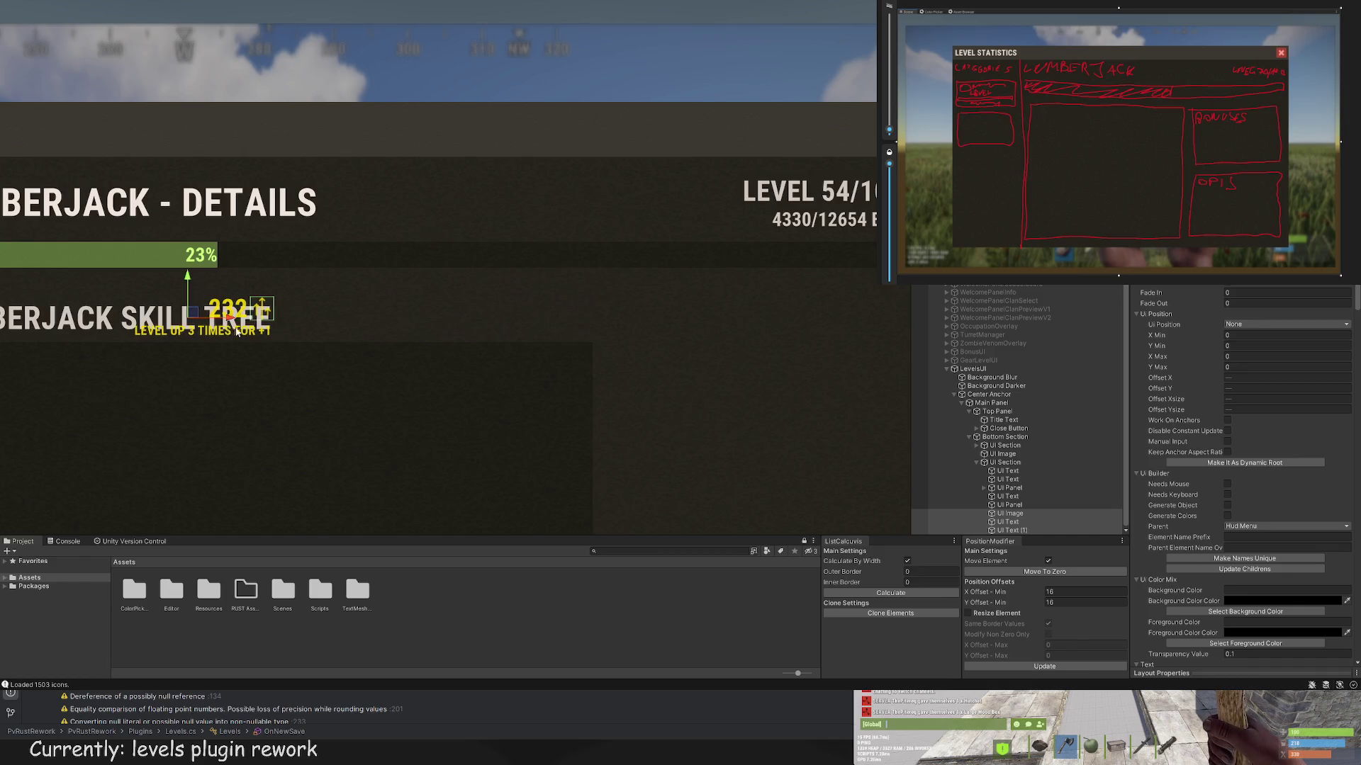
key(ctrl+z)
scroll(698, 375, down, 2)
scroll(704, 392, down, 5)
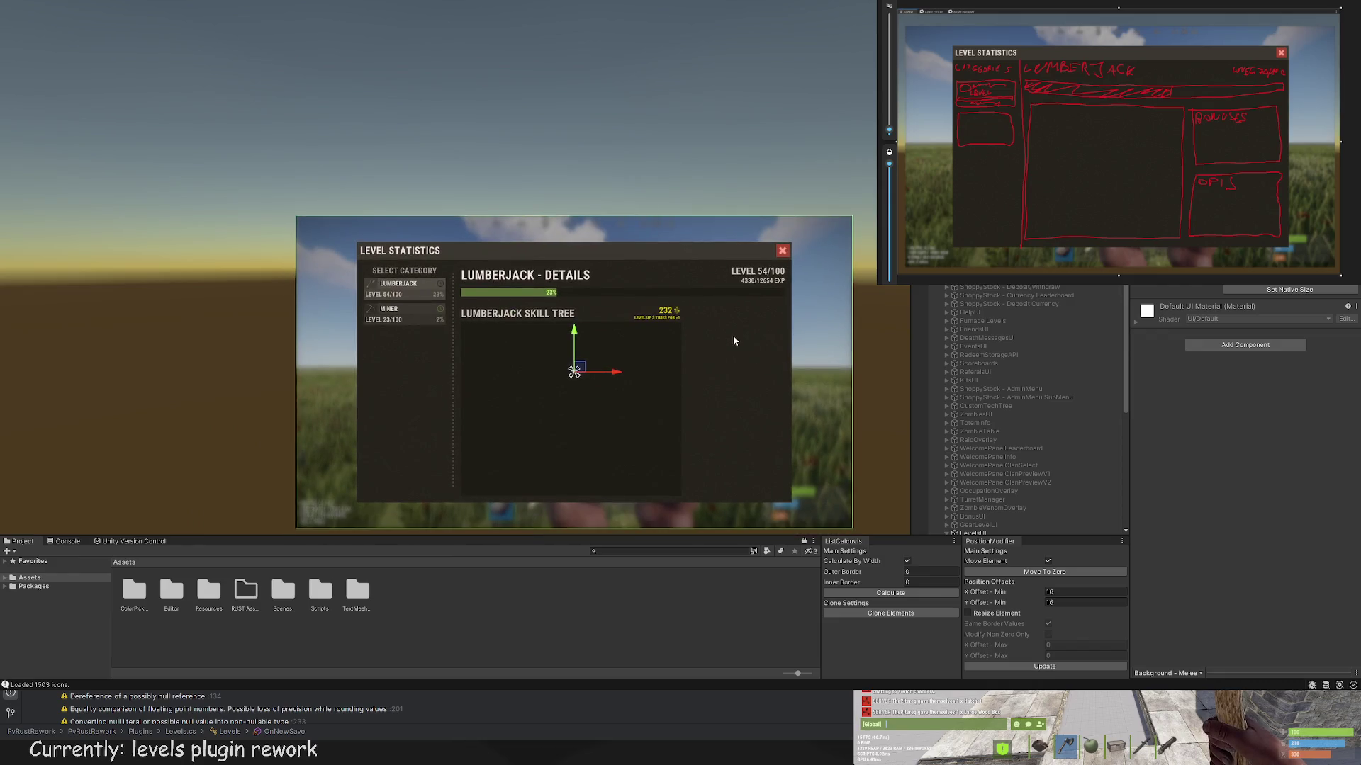
scroll(709, 324, up, 5)
click(554, 241)
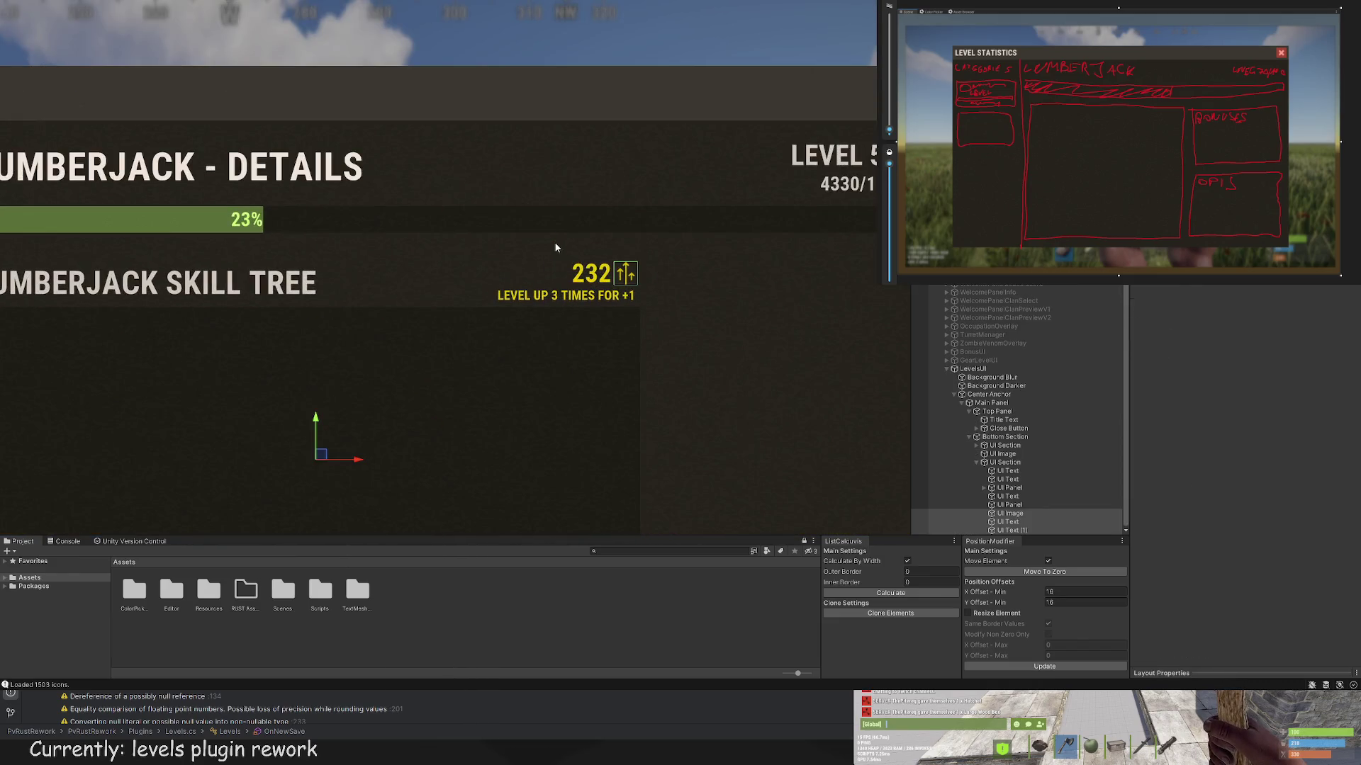
click(556, 248)
drag(551, 246, 300, 291)
key(ctrl+z)
click(506, 241)
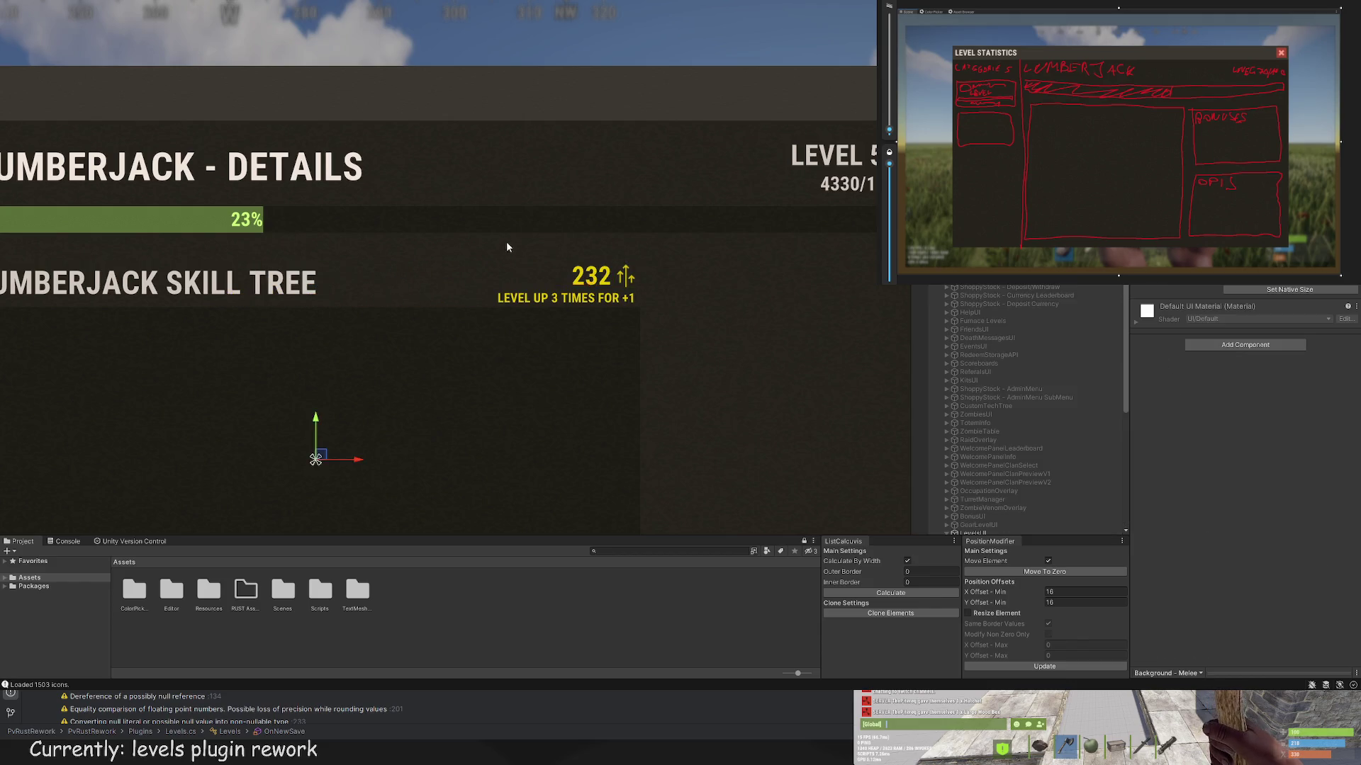
scroll(506, 241, down, 5)
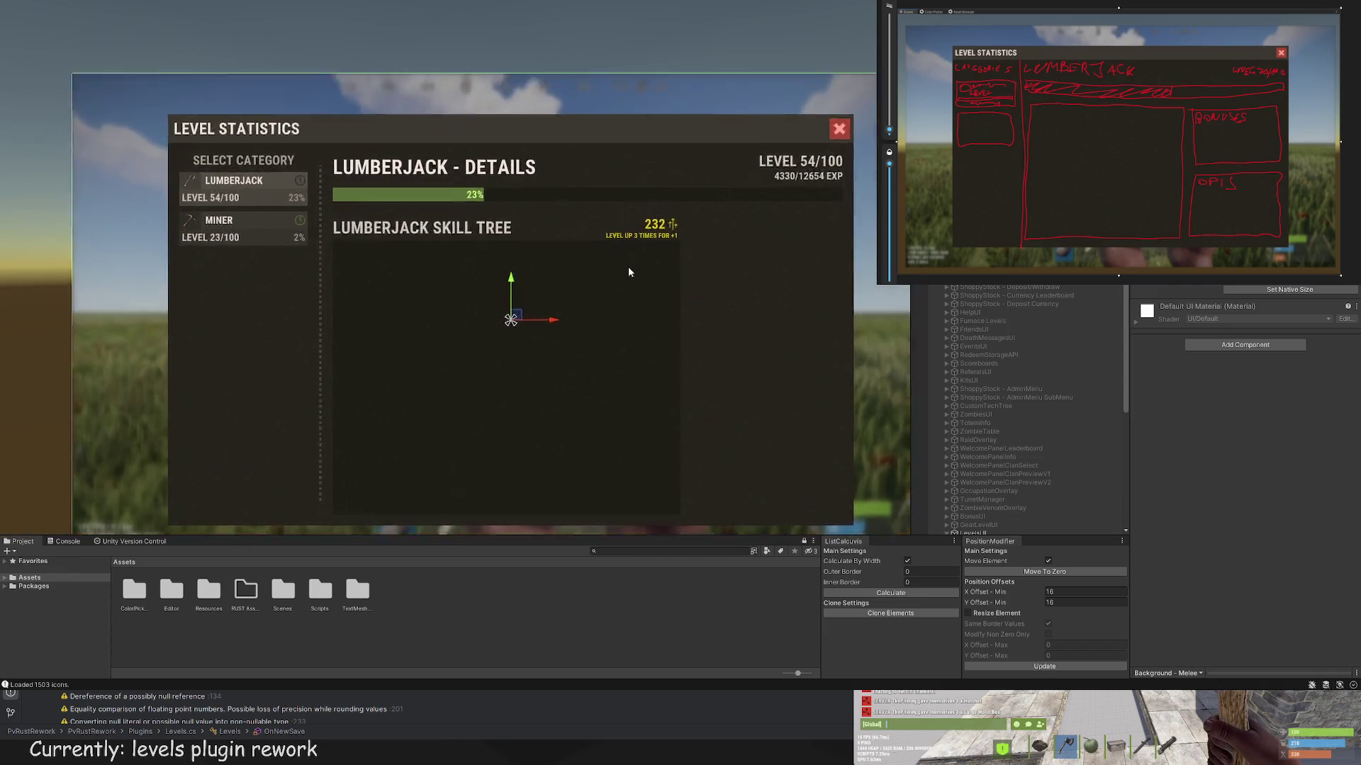
scroll(628, 266, up, 5)
click(648, 195)
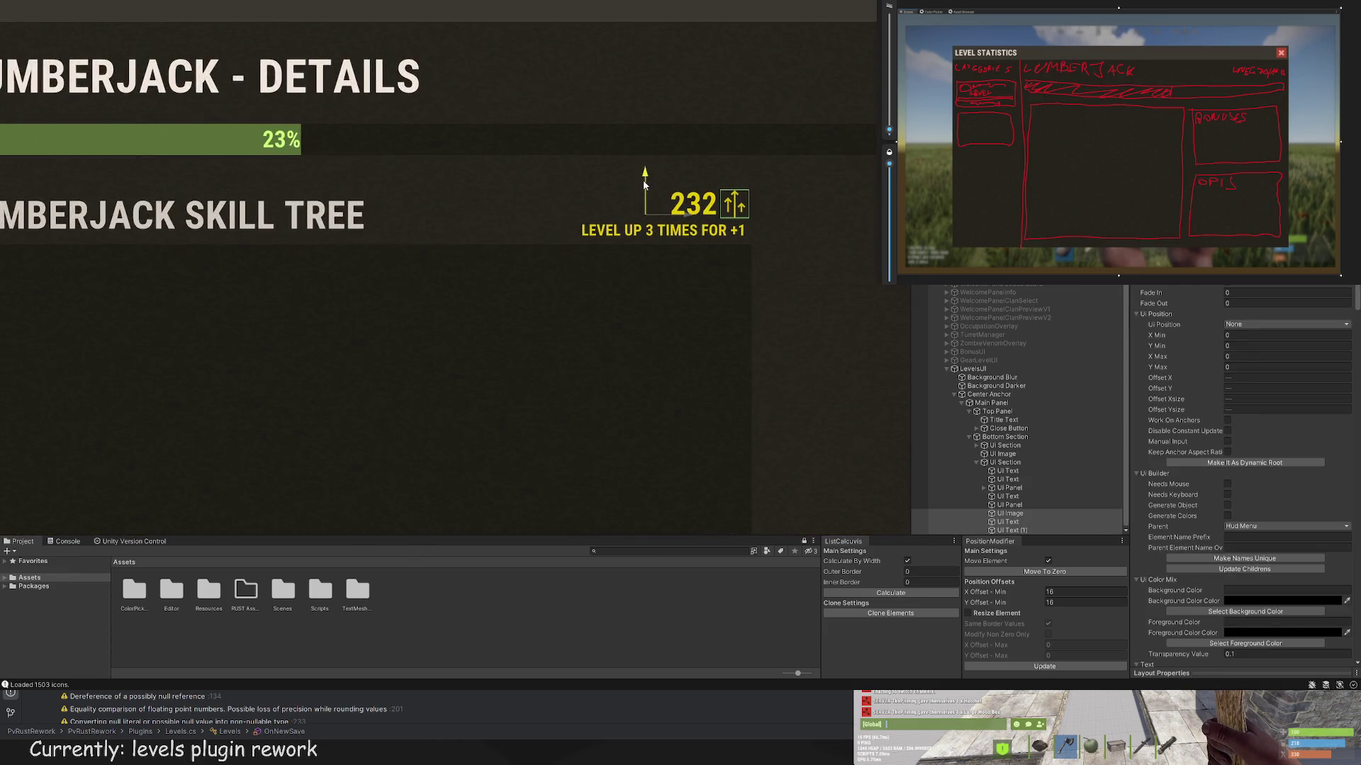
click(638, 149)
scroll(462, 198, down, 5)
click(748, 250)
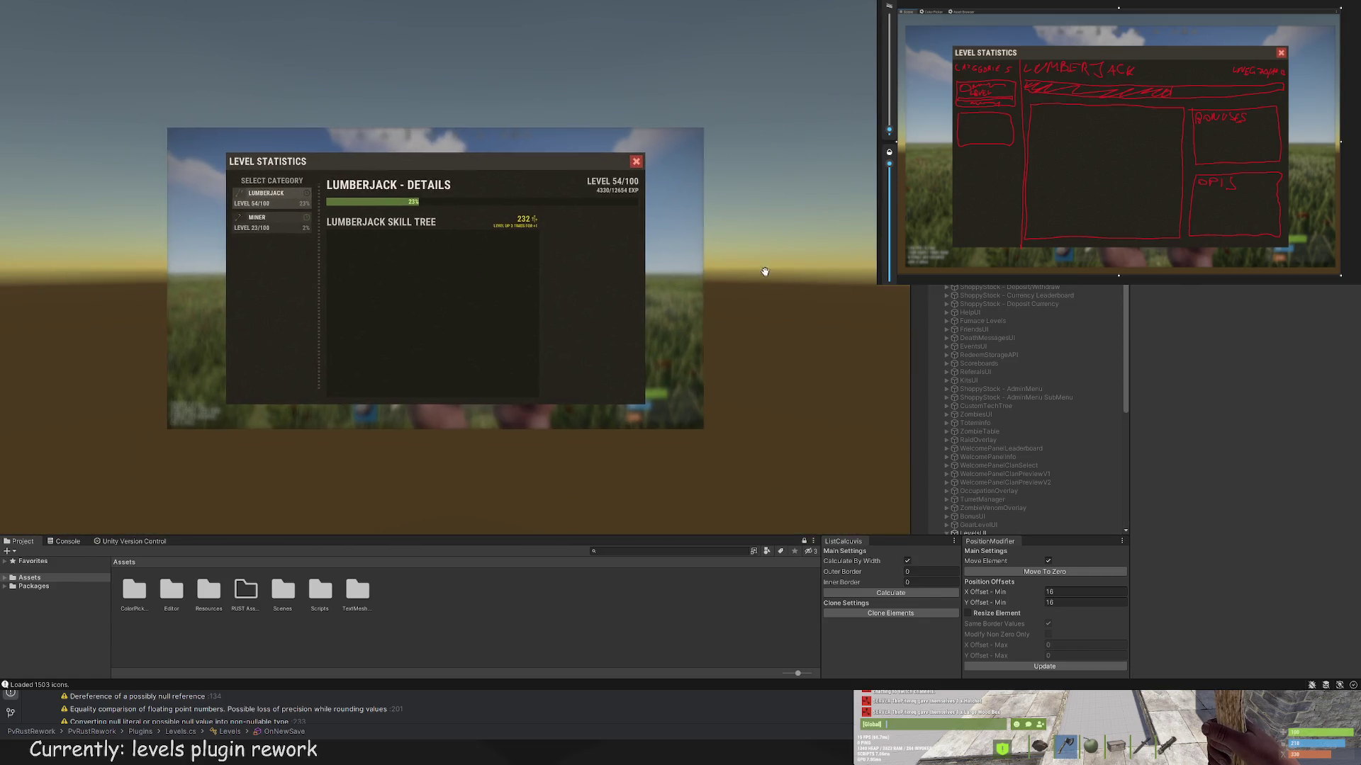
drag(751, 254, 820, 273)
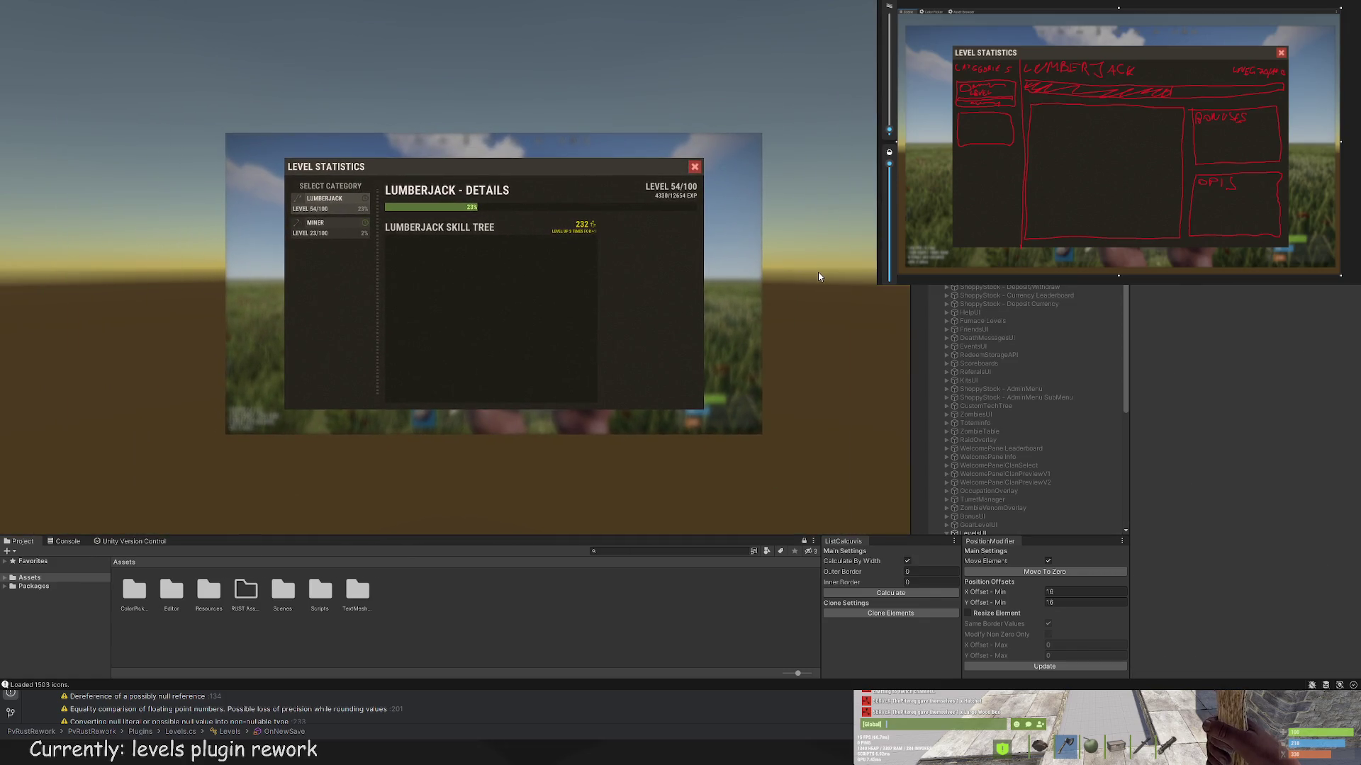
scroll(796, 263, up, 1)
scroll(559, 244, up, 5)
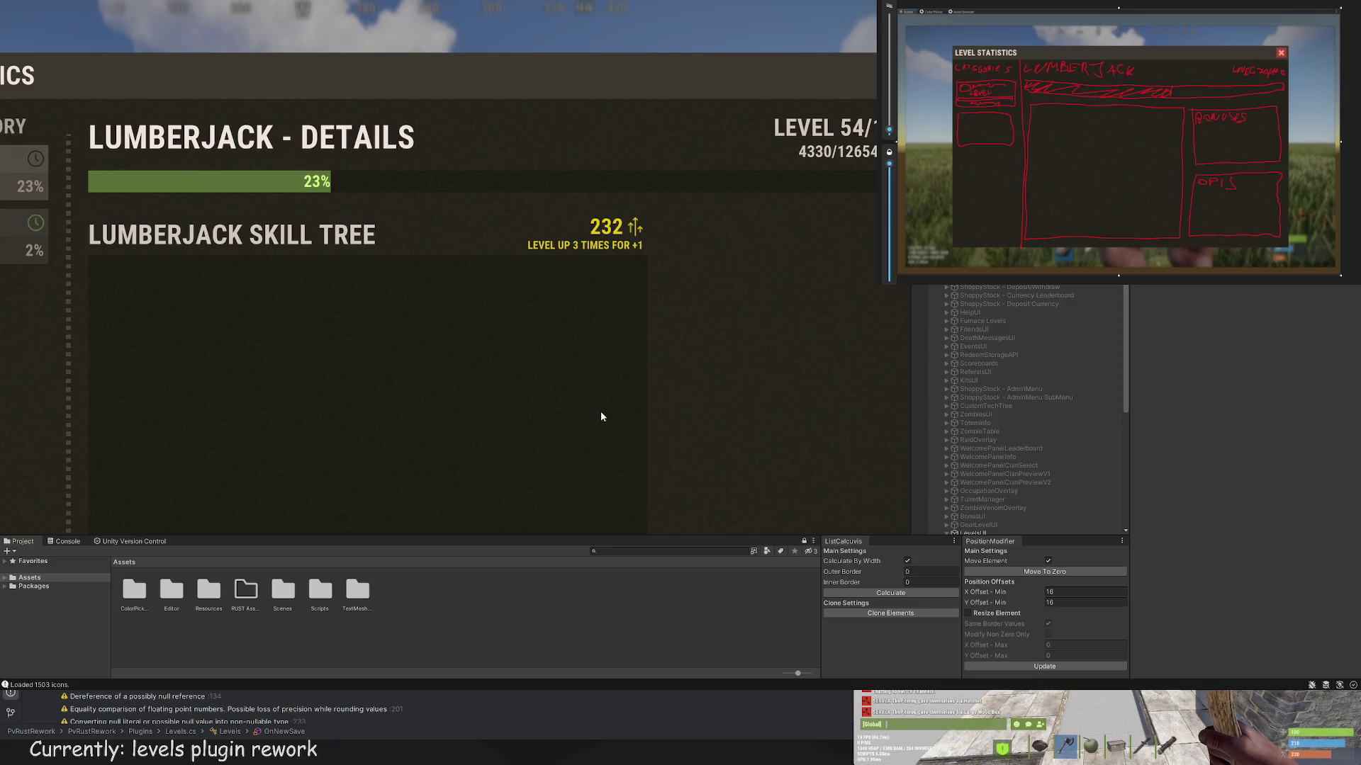
scroll(700, 390, up, 3)
Step: Shift the 232 level-up group slightly left and select the skill tree's UI Section
click(627, 297)
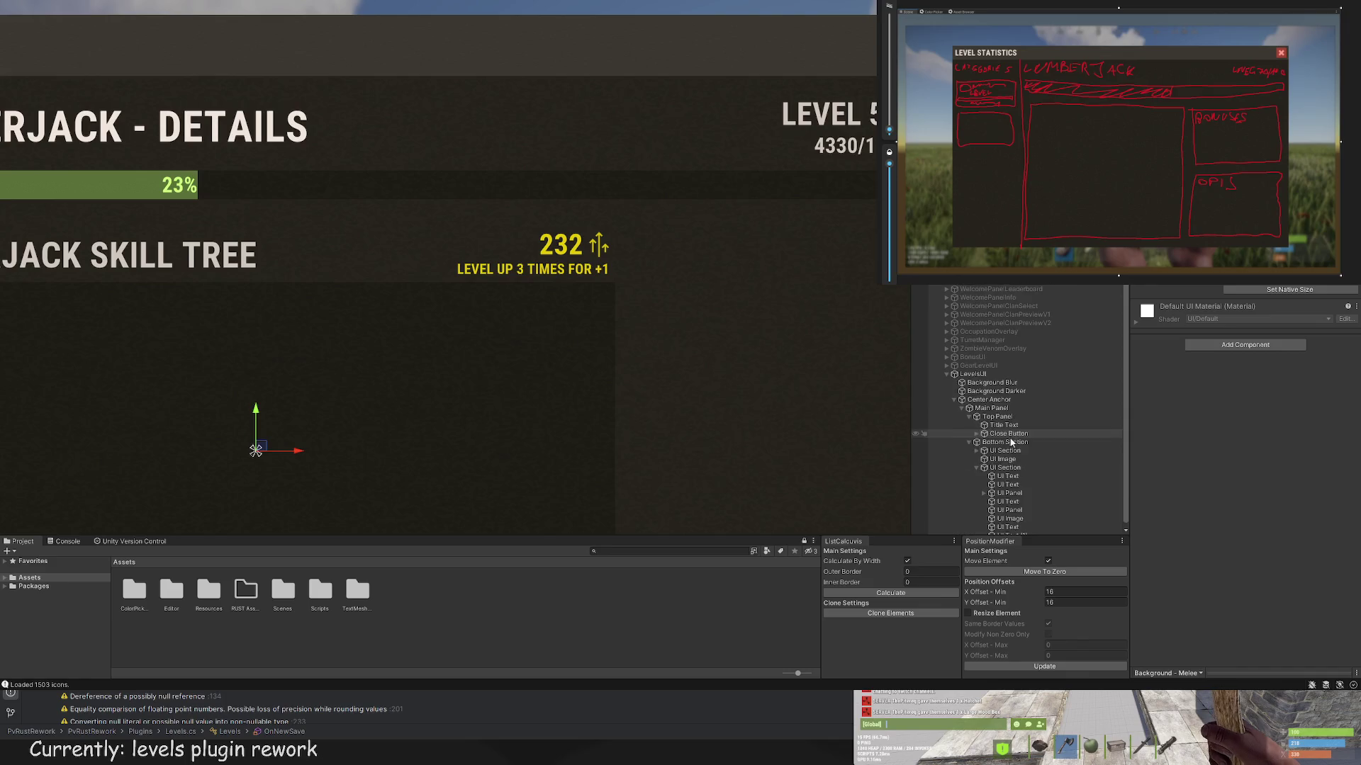
click(1006, 513)
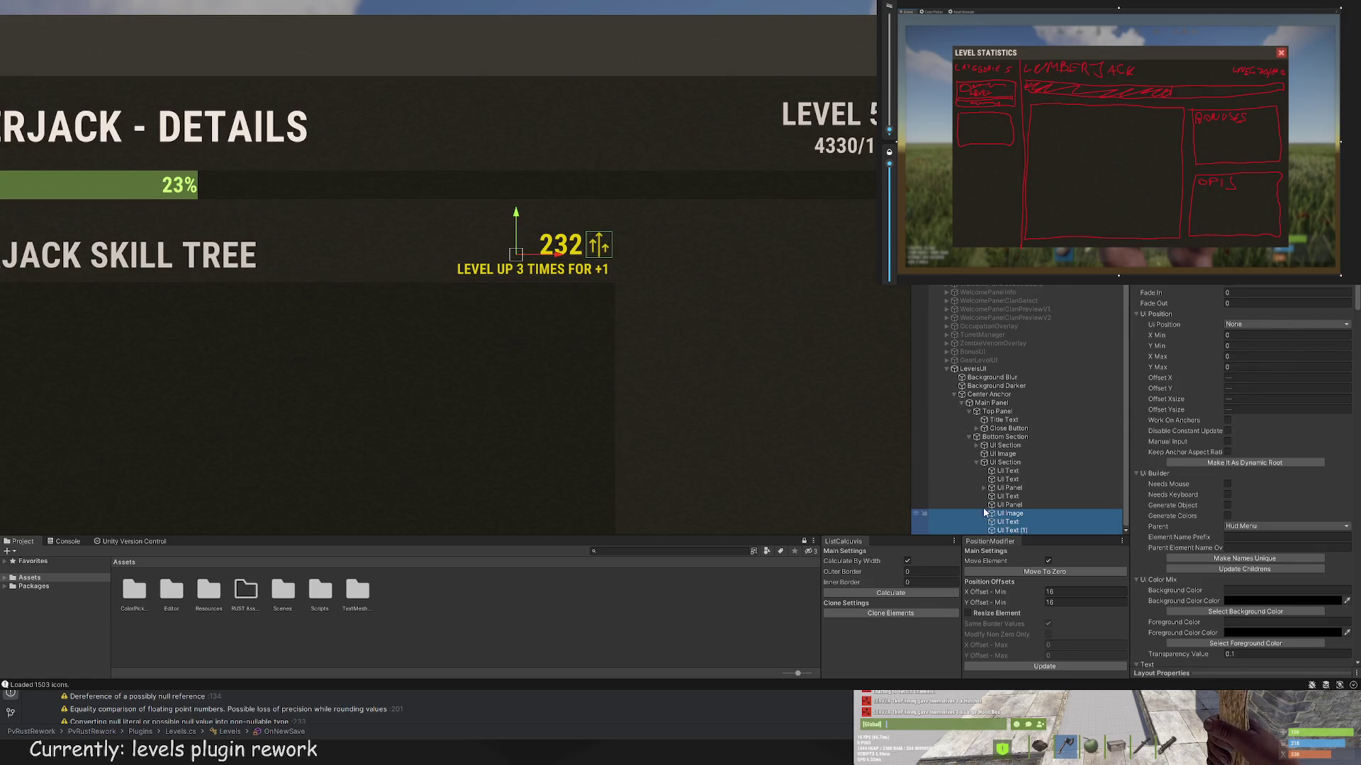
scroll(658, 381, down, 5)
click(621, 326)
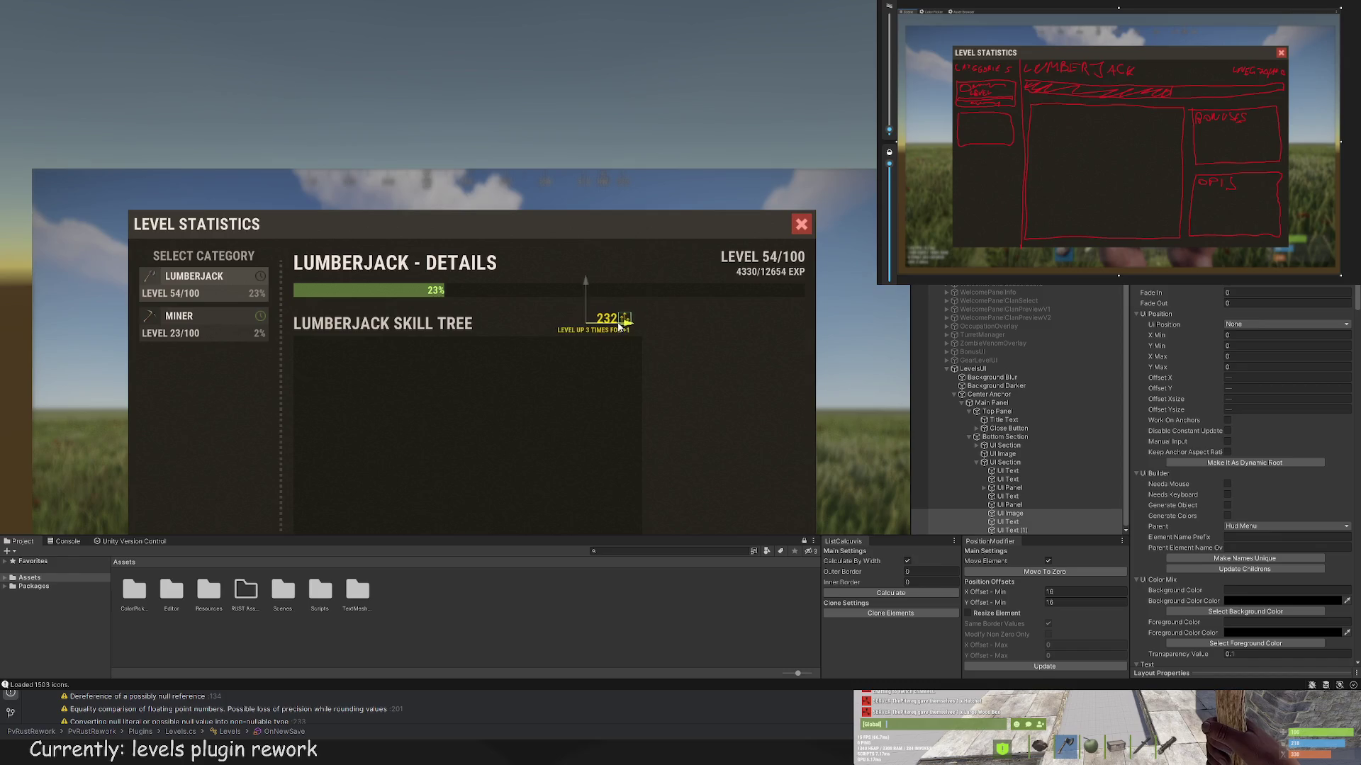
drag(620, 324, 605, 325)
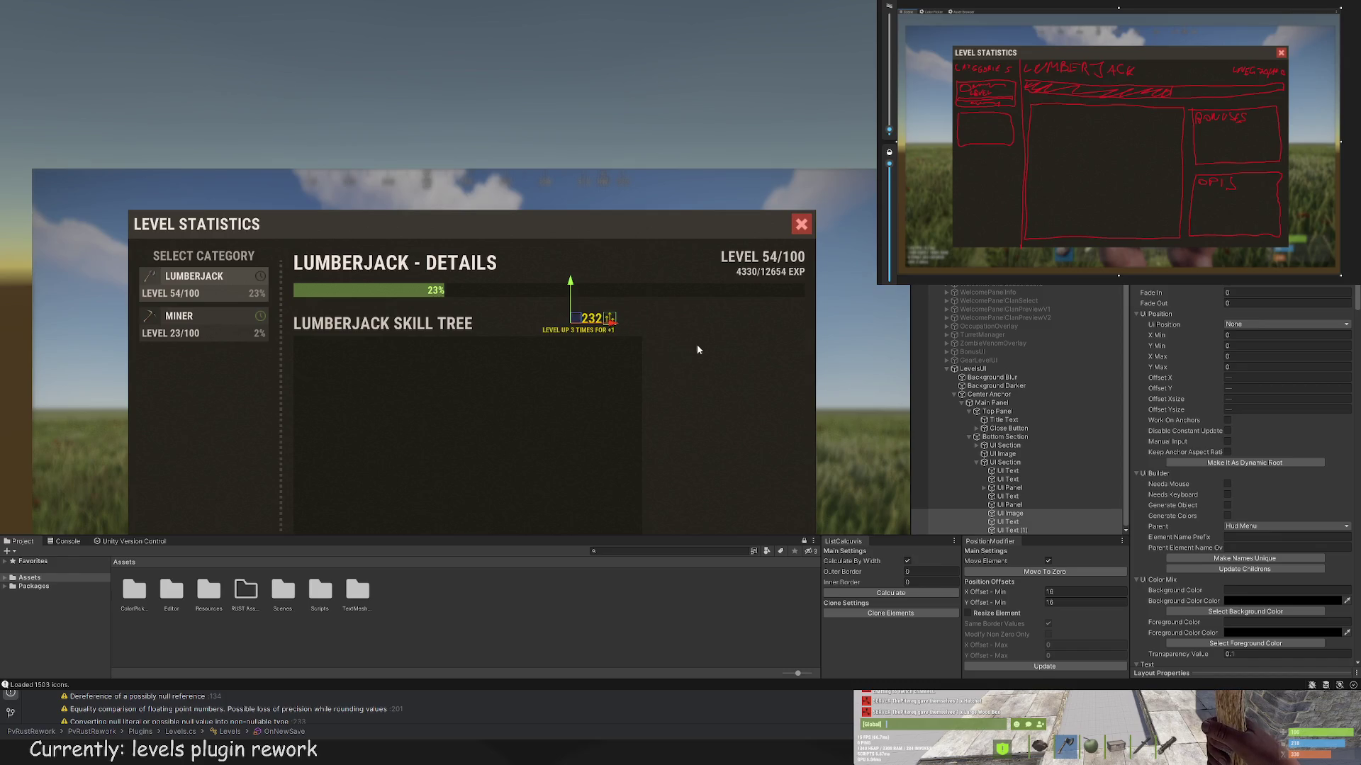
click(1012, 463)
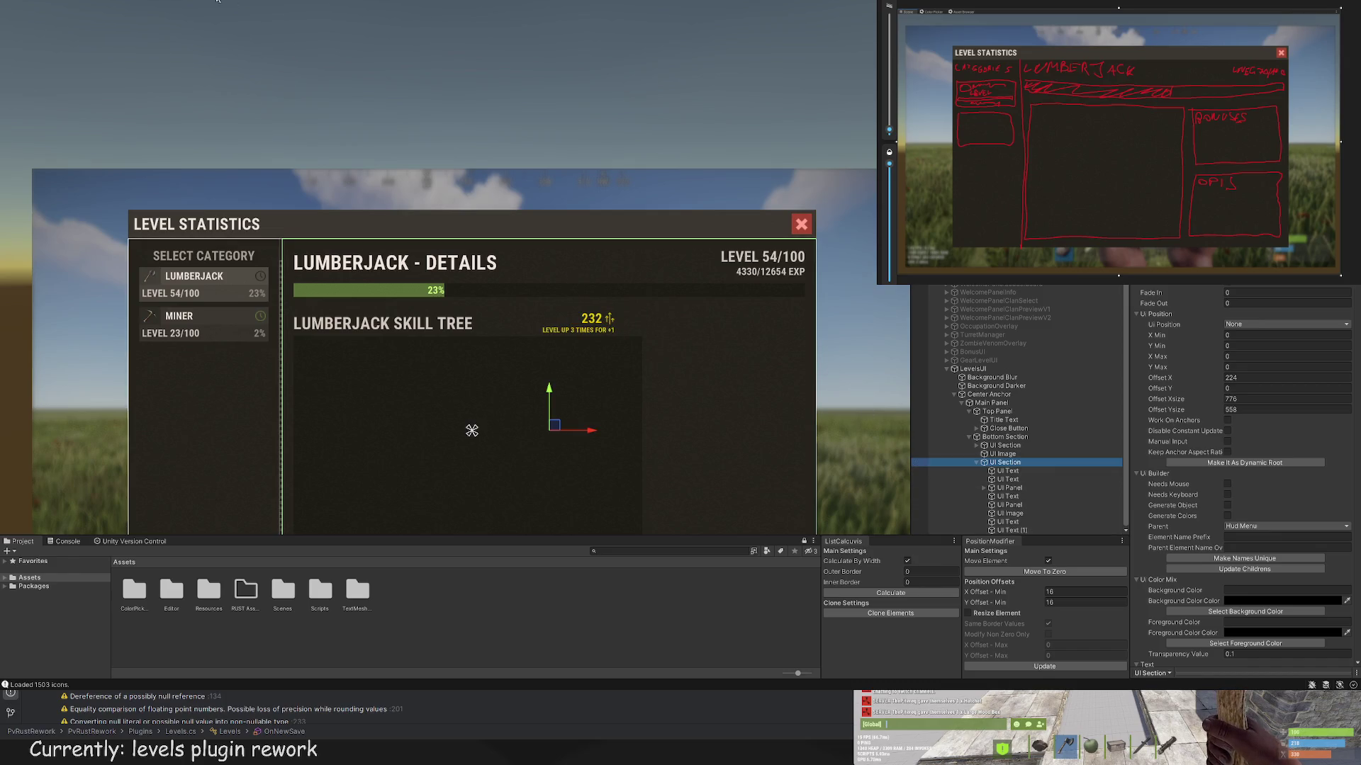
scroll(426, 244, down, 3)
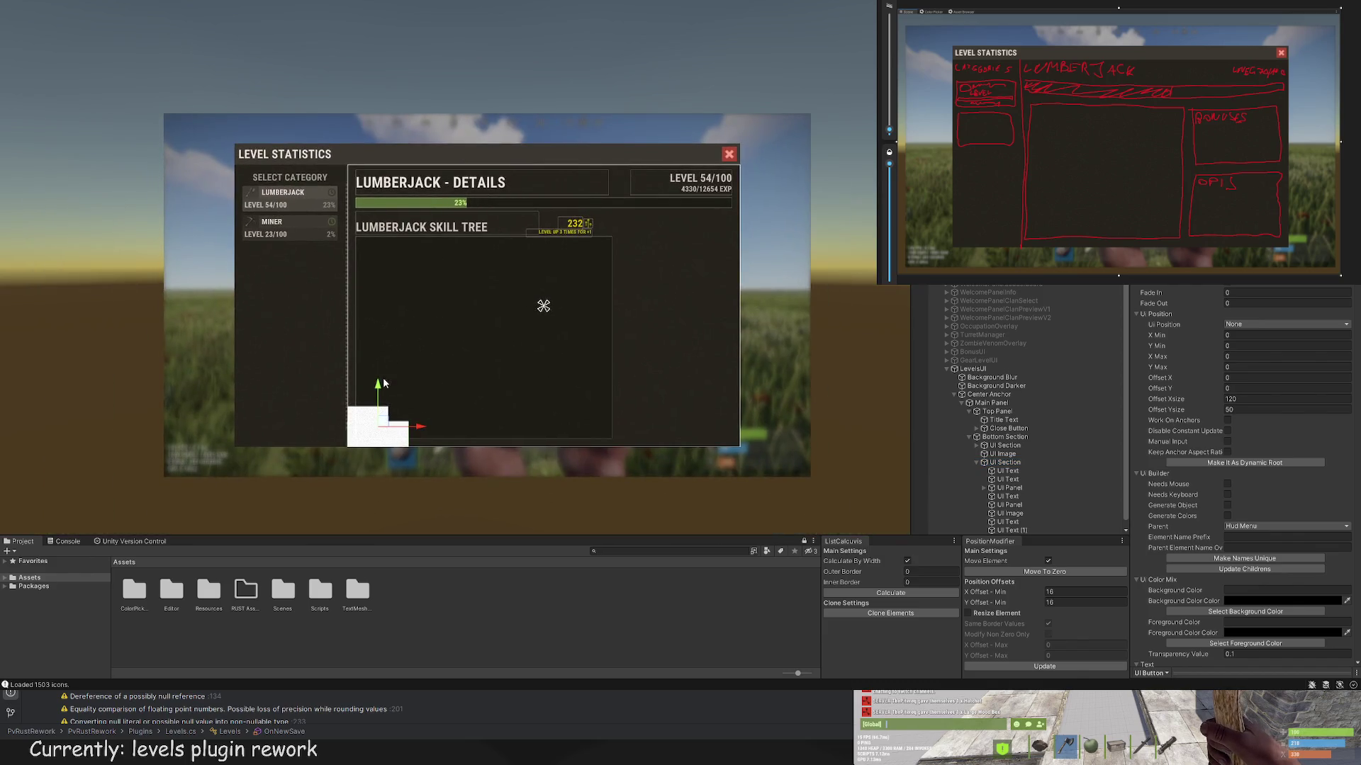
Step: Move the new button up beside the 232 label and resize it to a 20×20 square
mouse_move(414, 414)
mouse_down()
mouse_move(414, 201)
mouse_move(622, 200)
mouse_up()
scroll(584, 177, up, 5)
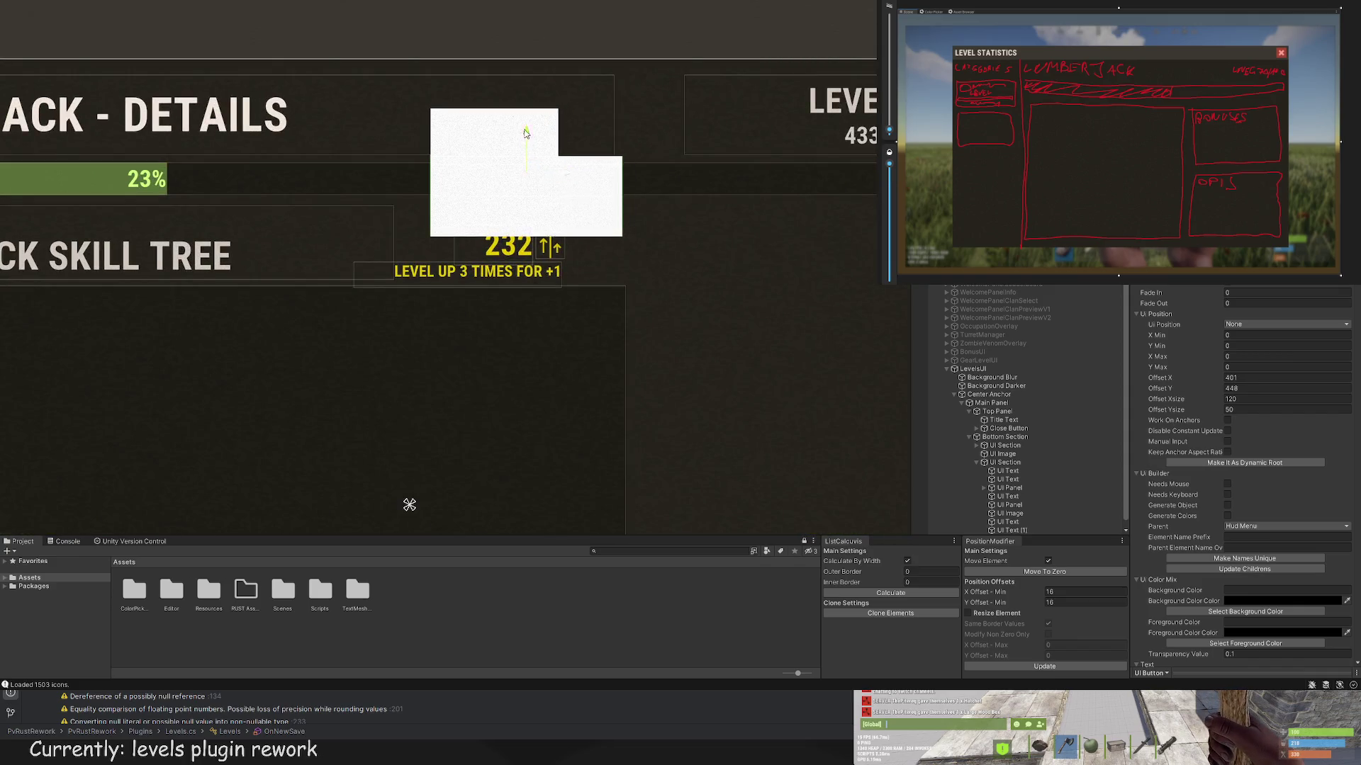
drag(533, 131, 533, 183)
scroll(533, 183, up, 2)
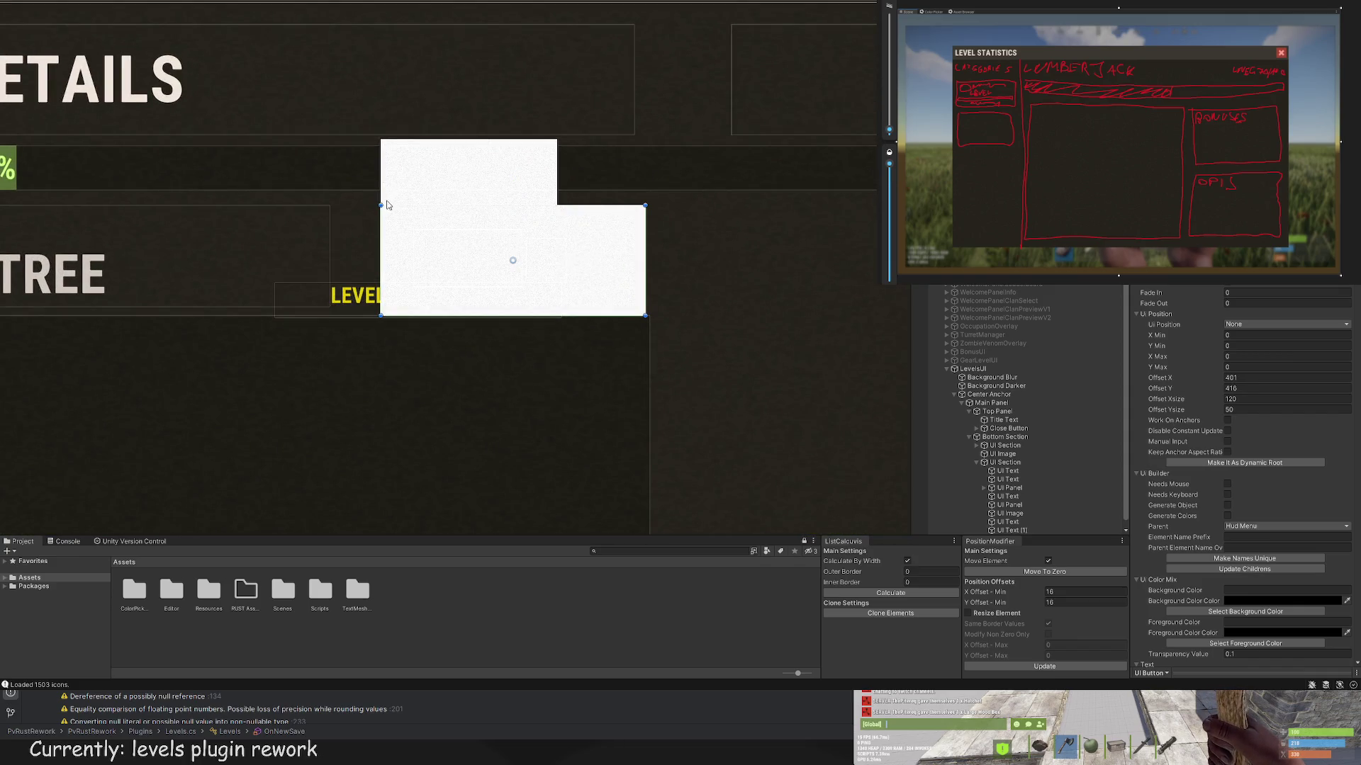
key(t)
drag(483, 229, 601, 271)
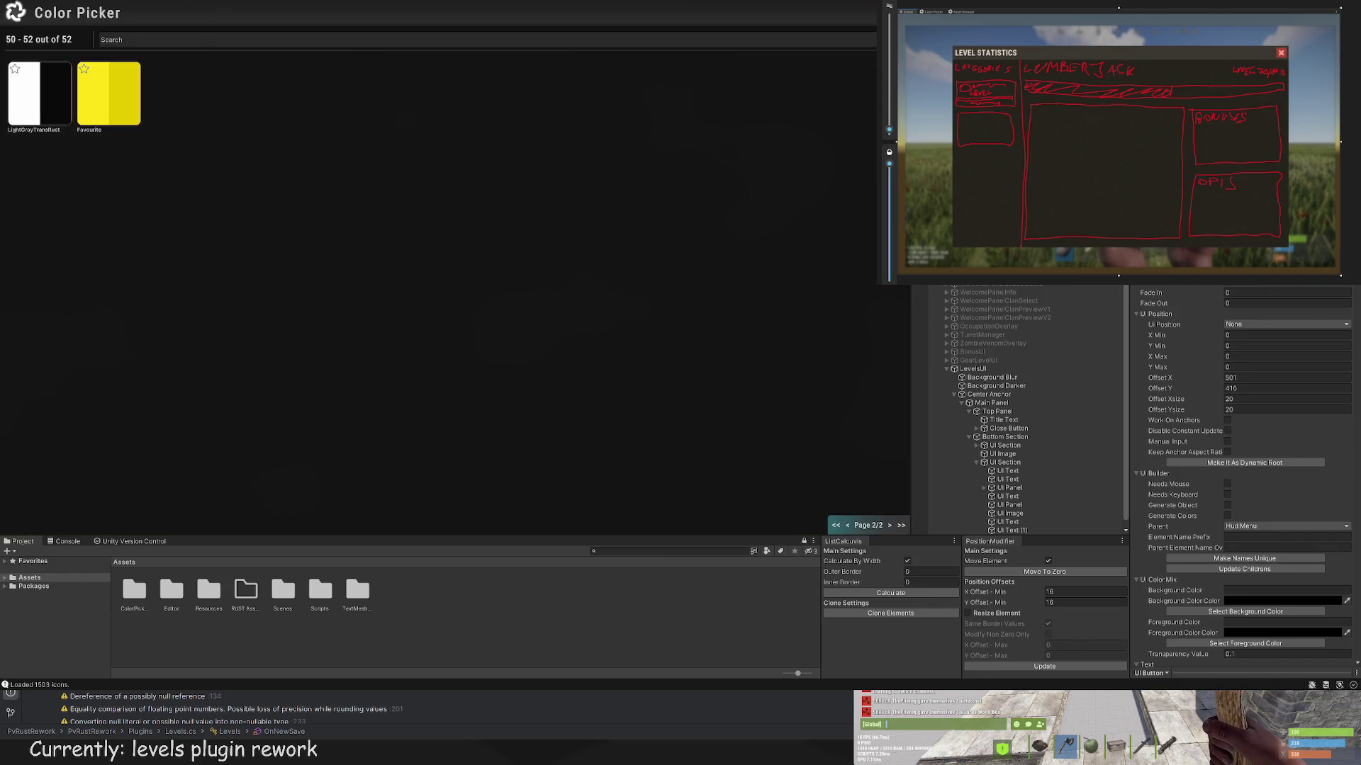
click(848, 526)
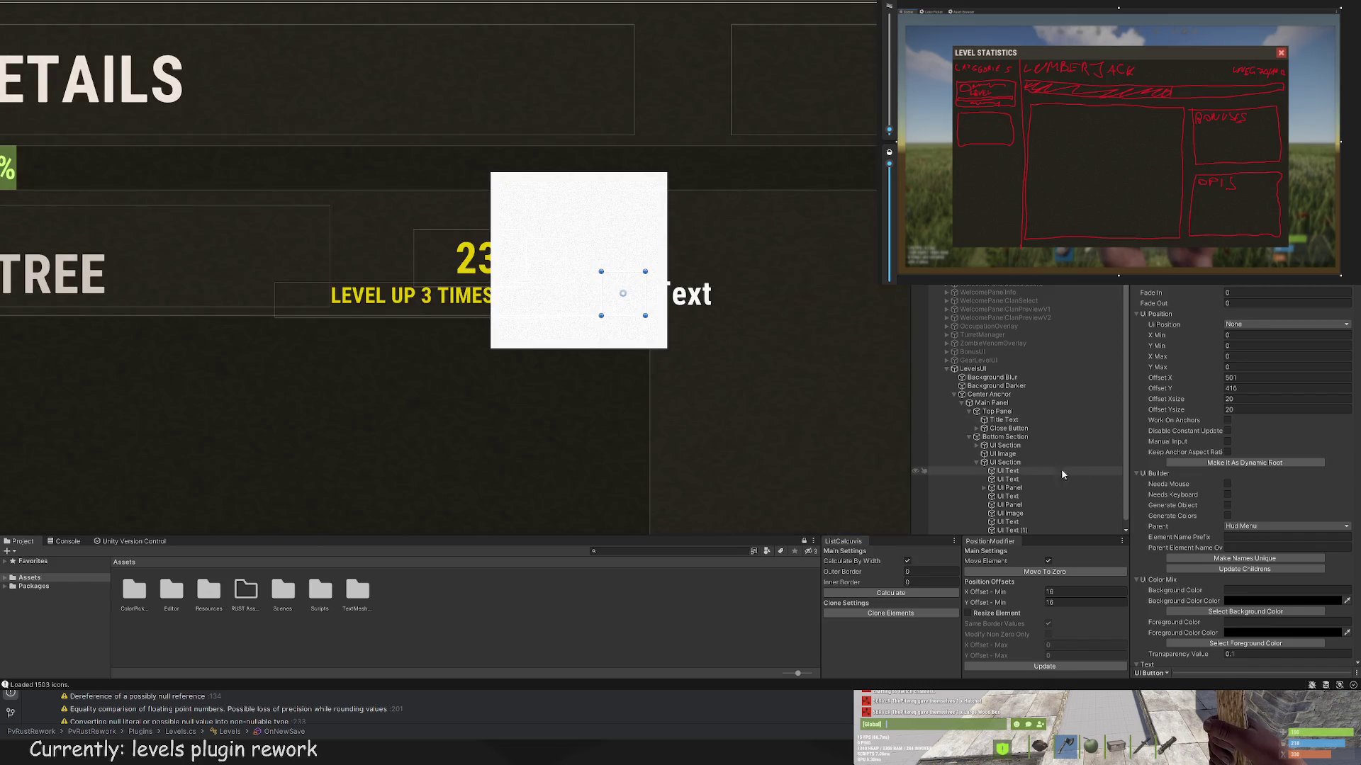
Step: Select the button's Button Image child and open the Asset Browser sprite search
click(1011, 531)
click(1020, 531)
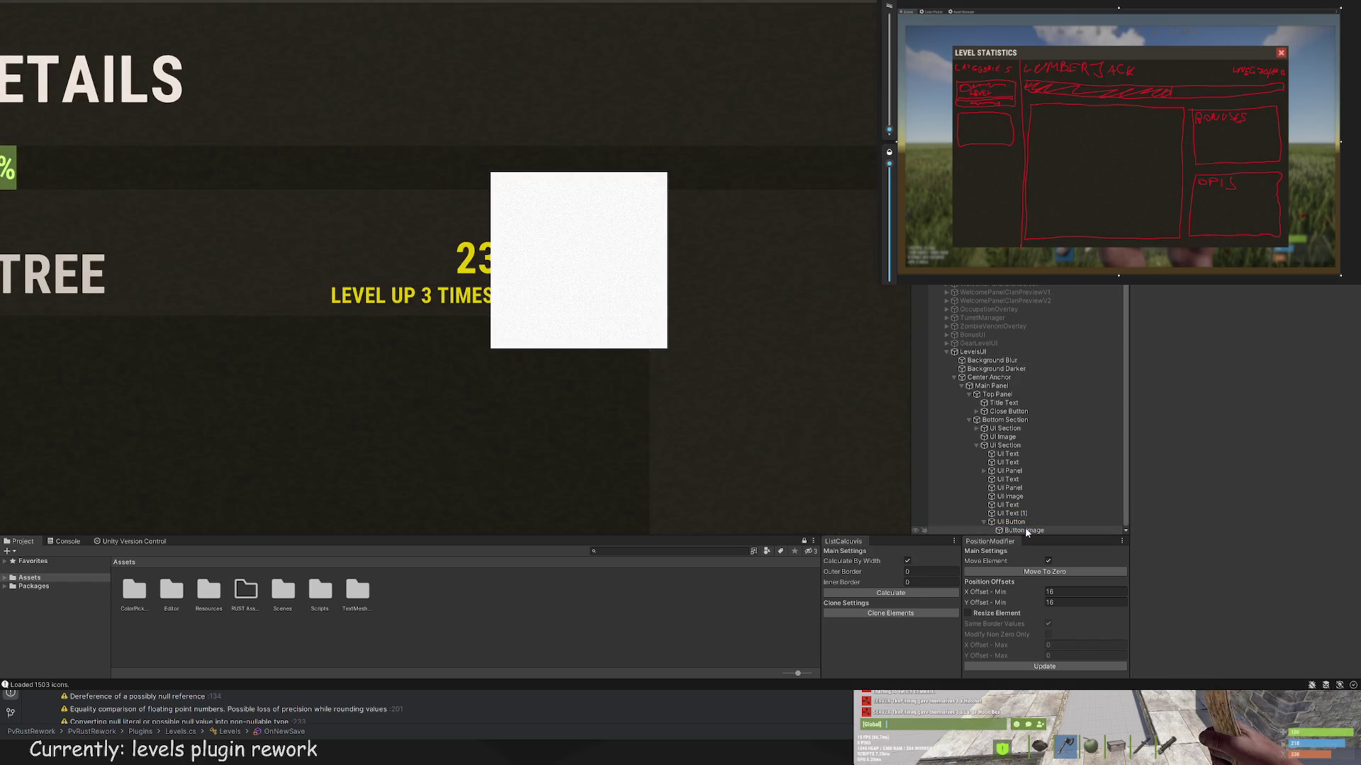
scroll(1249, 462, down, 5)
scroll(1254, 459, down, 5)
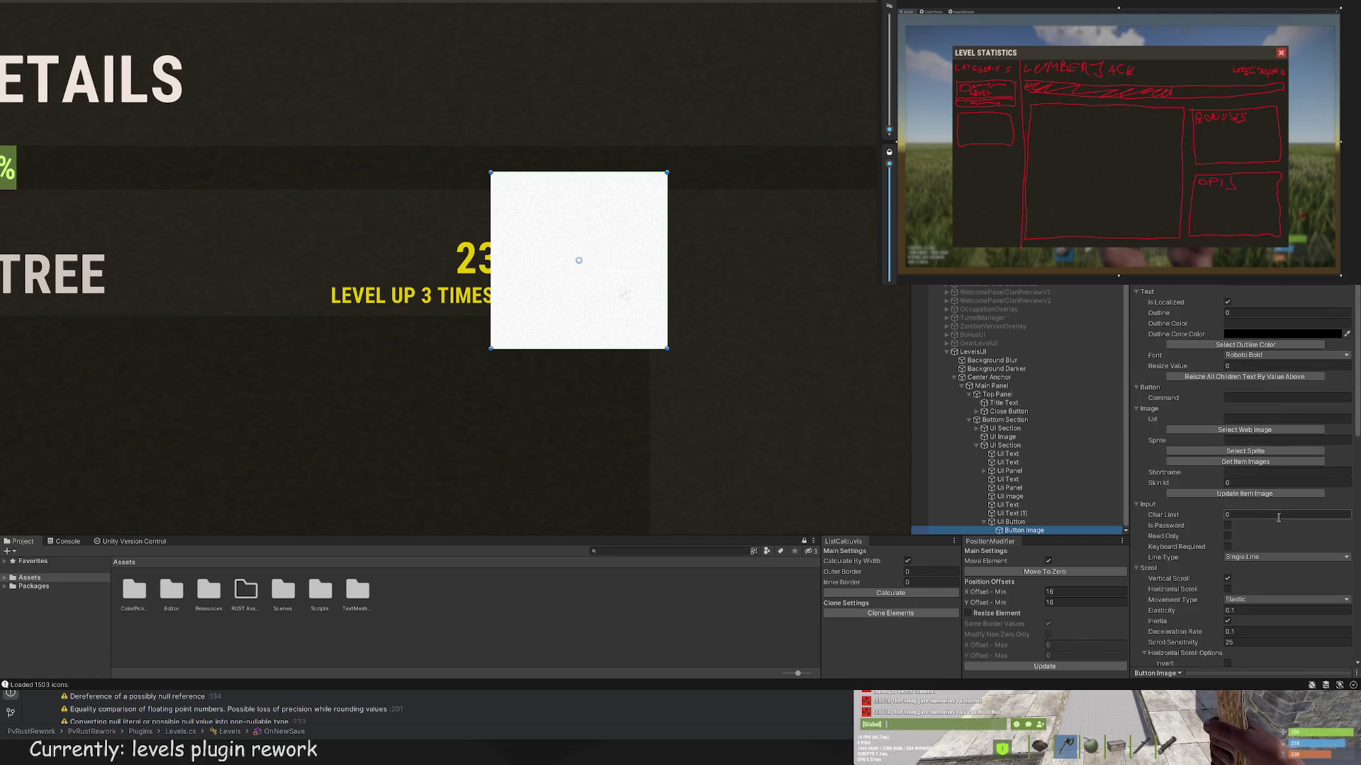
click(1259, 454)
click(211, 42)
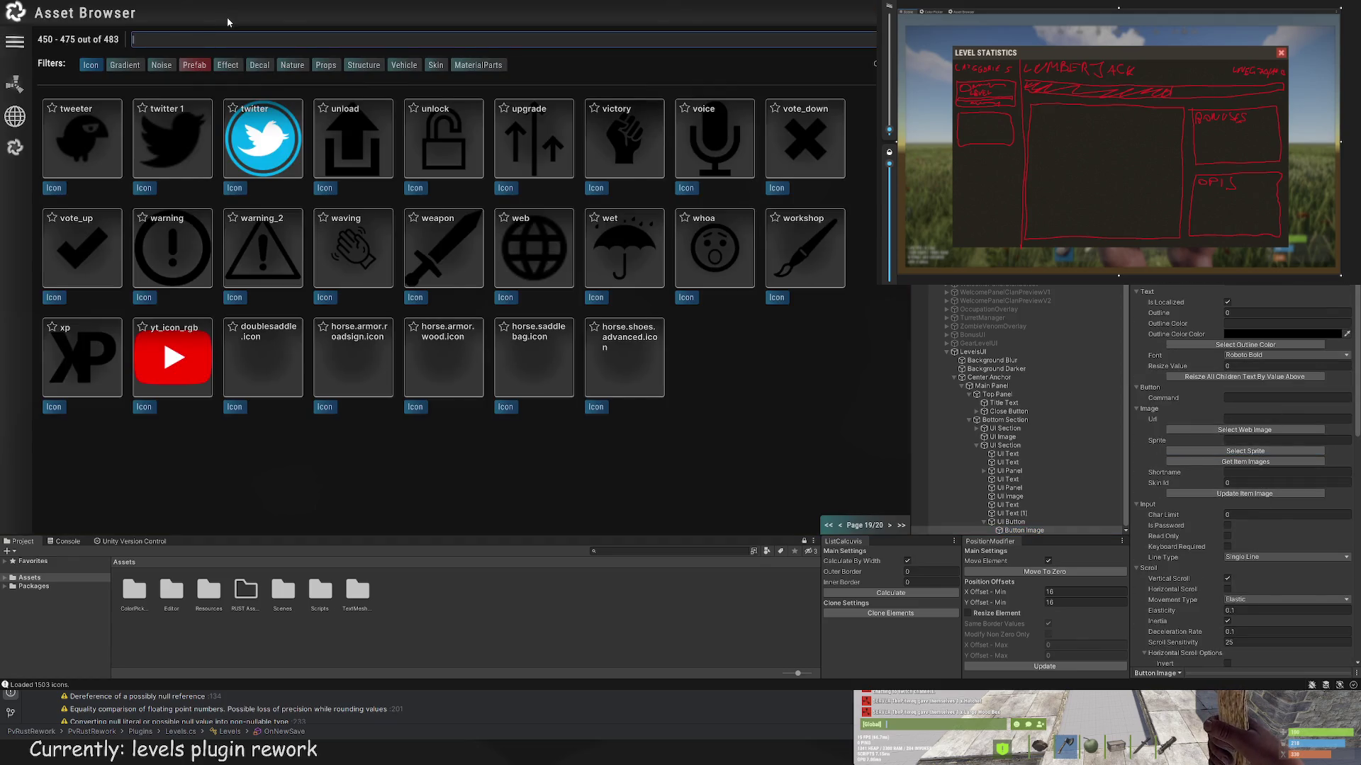
Step: Assign the 'info' sprite to the button image and tint it a muted grey
text(info)
click(83, 150)
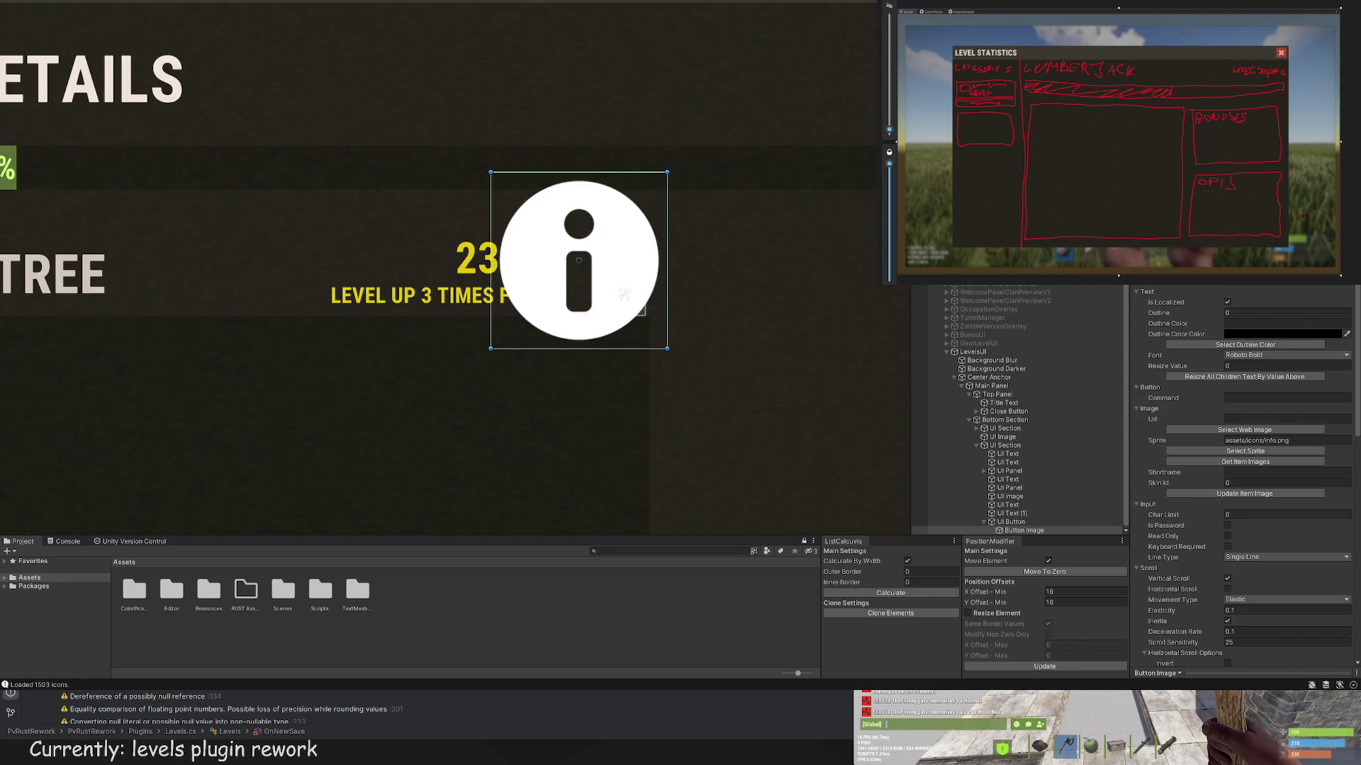
scroll(1242, 468, up, 10)
click(1245, 611)
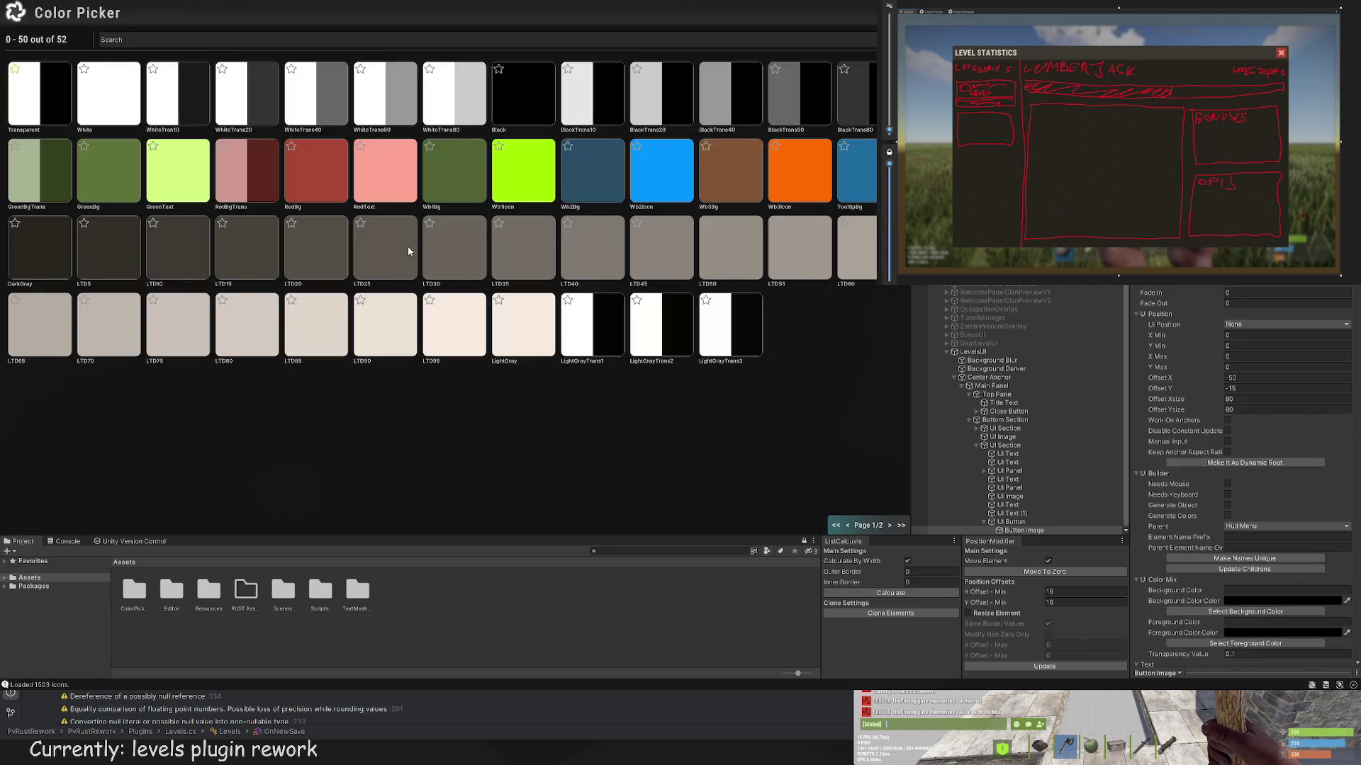
click(408, 250)
Step: Shrink the info icon from its corners to fit the 20×20 button, then reselect the button
drag(489, 170, 603, 273)
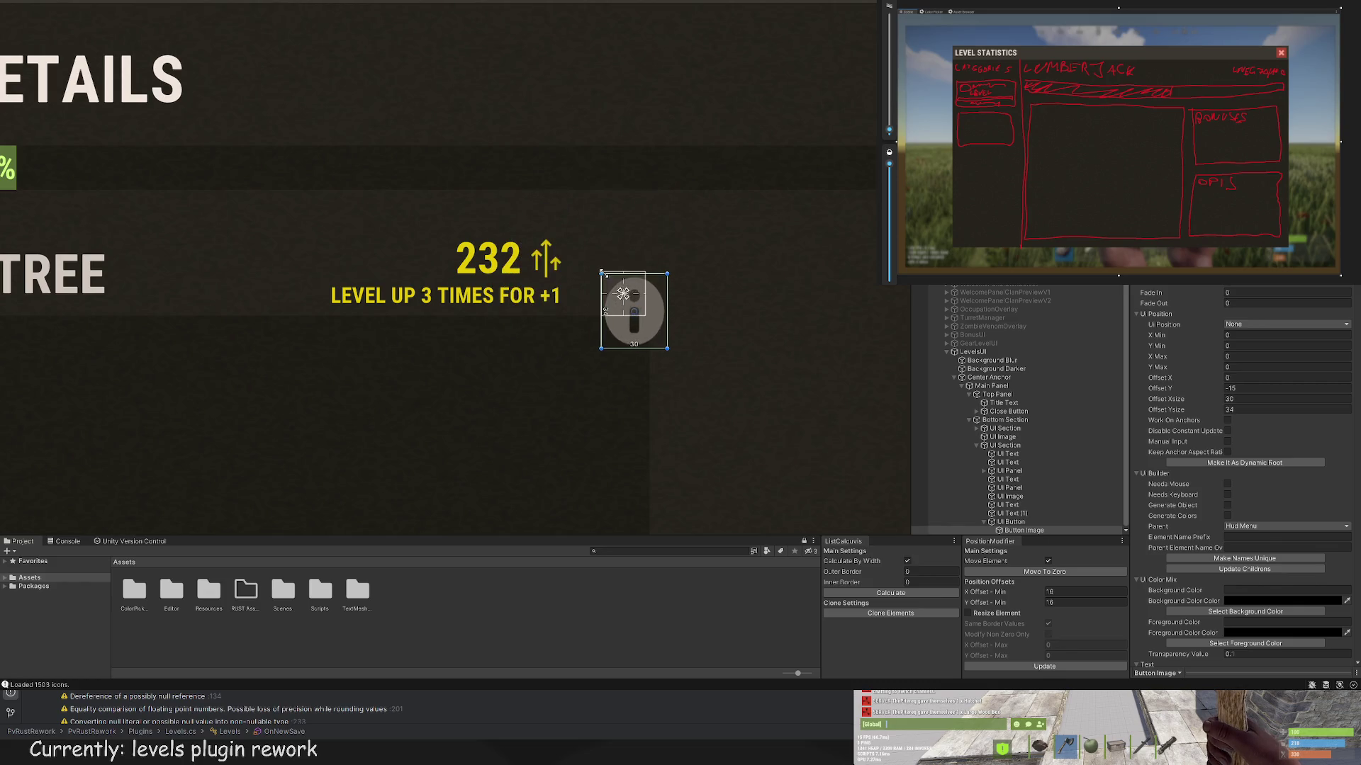
drag(668, 349, 641, 311)
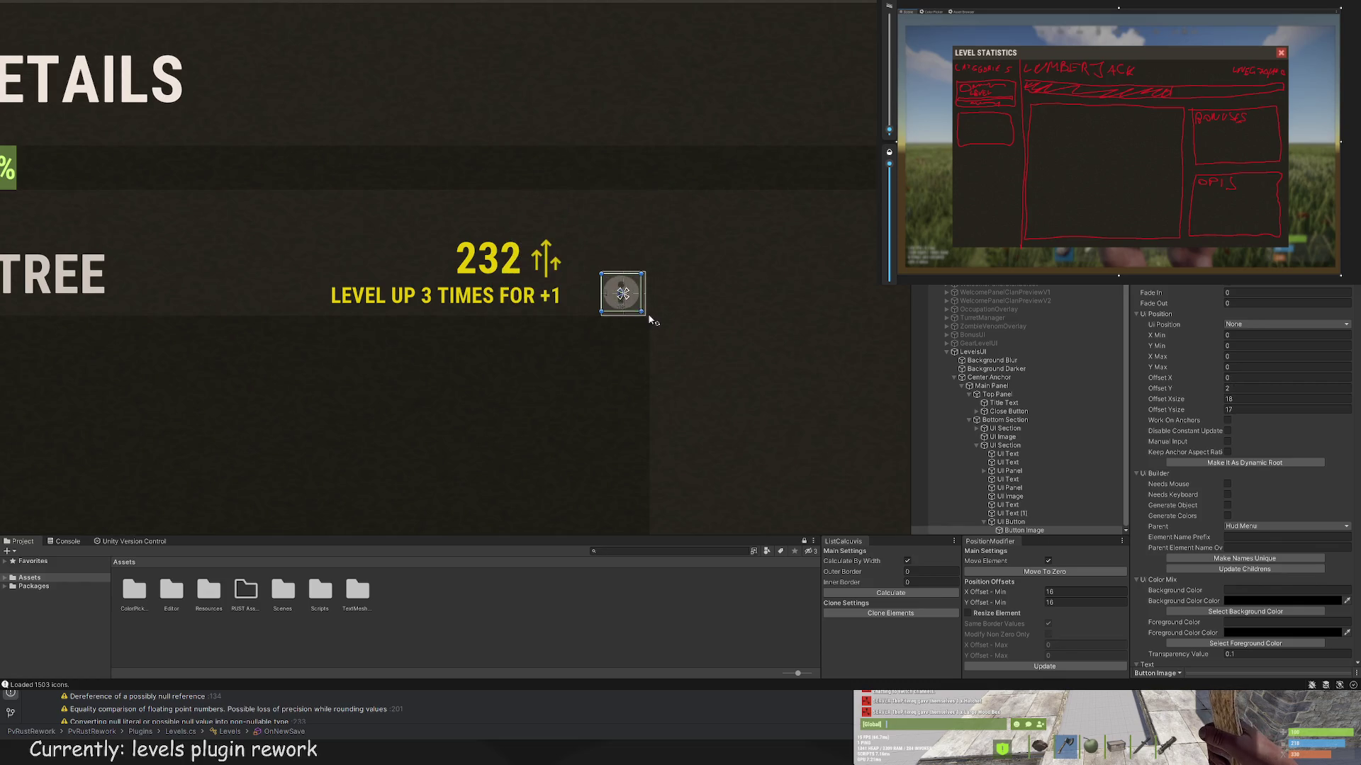
scroll(630, 306, up, 4)
drag(551, 230, 566, 234)
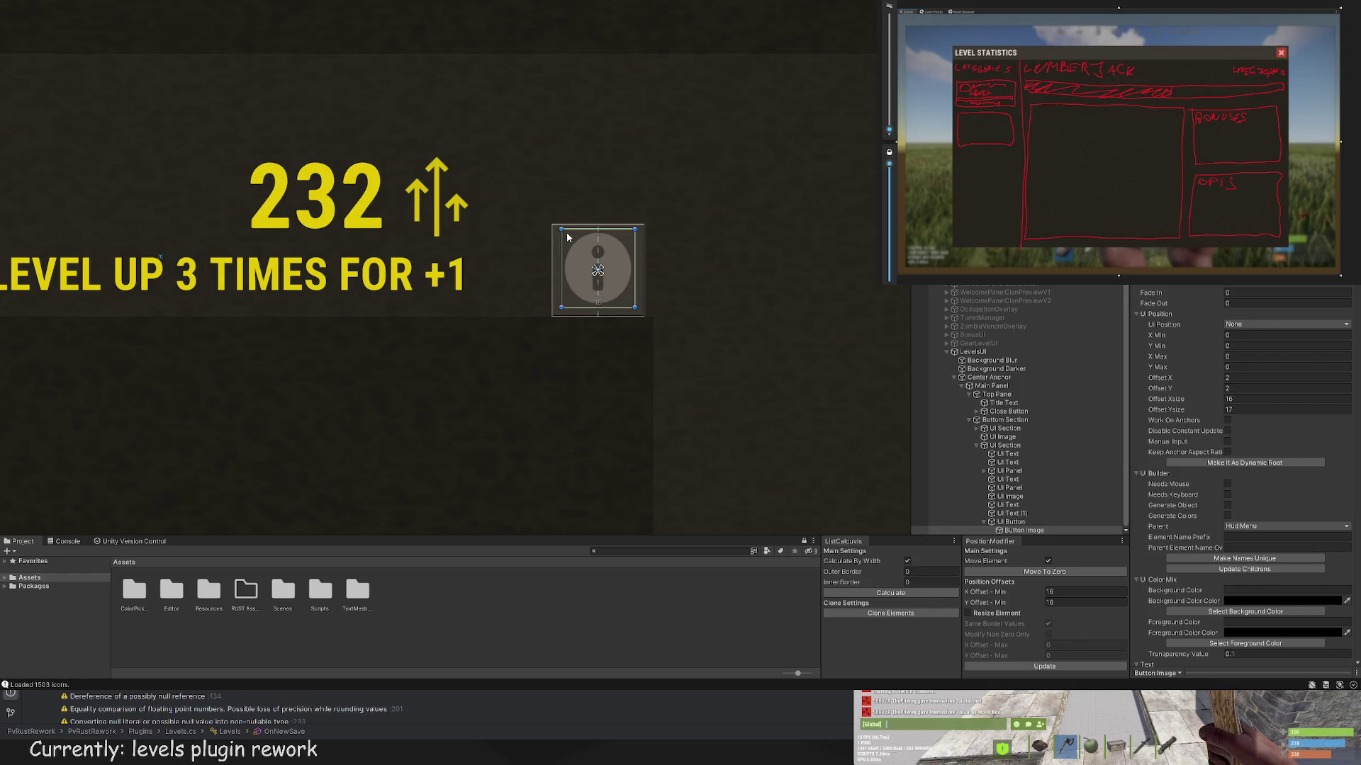
scroll(706, 286, down, 2)
click(790, 289)
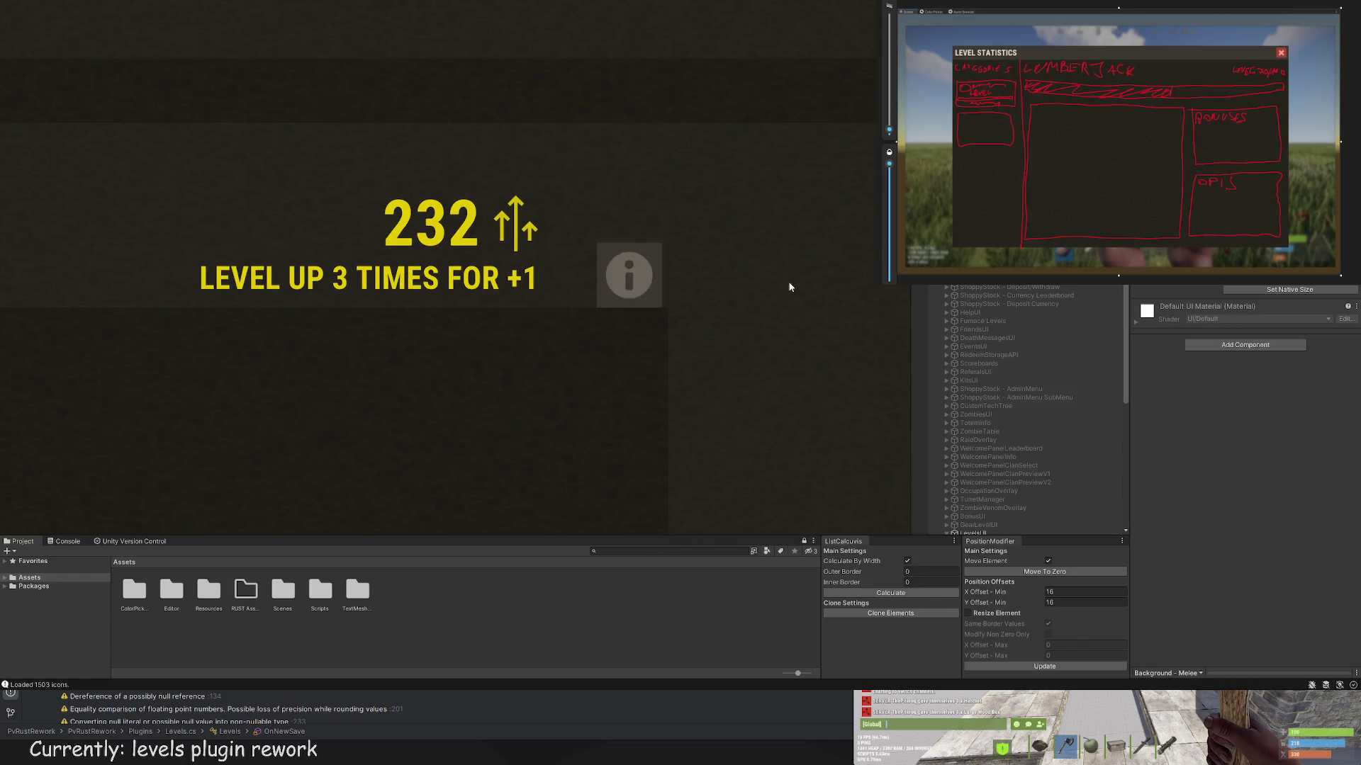
scroll(860, 275, down, 5)
scroll(860, 274, down, 3)
click(771, 291)
scroll(774, 290, up, 6)
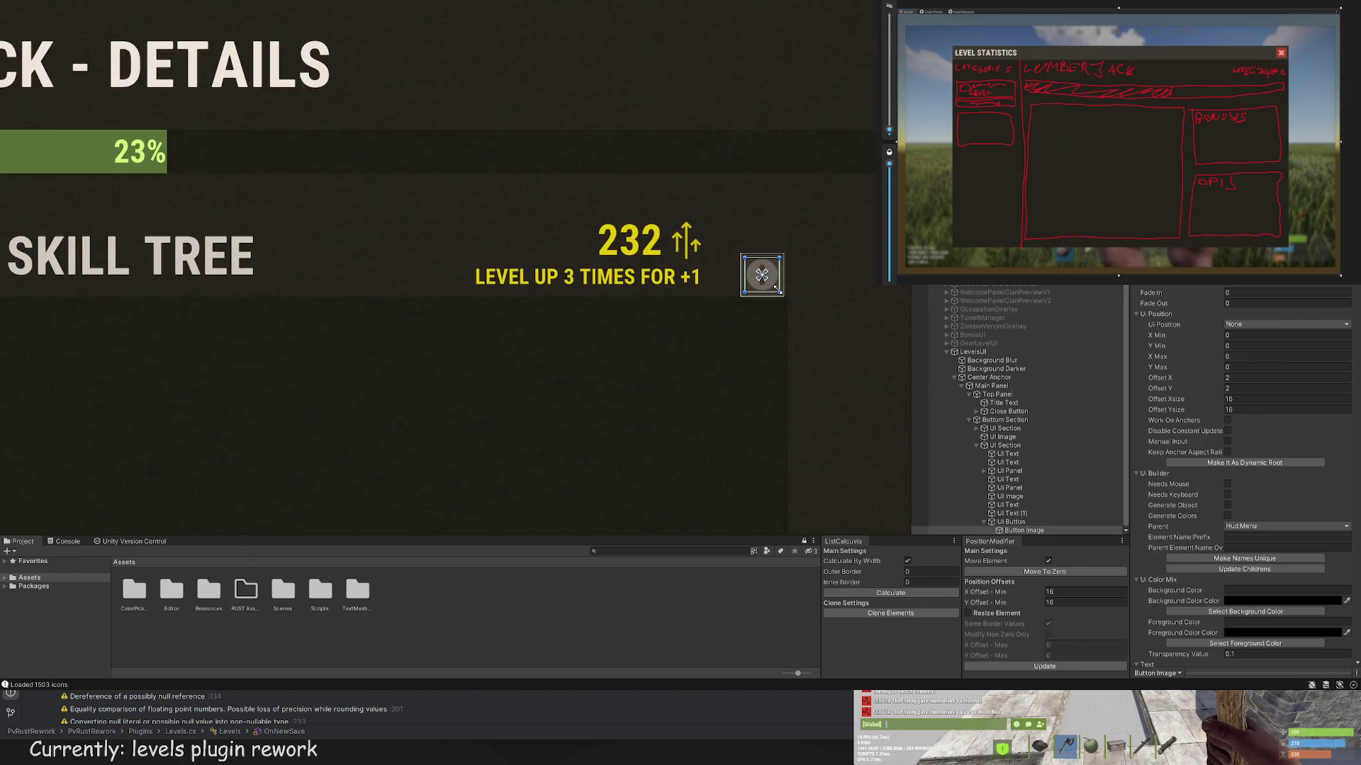
drag(777, 289, 746, 259)
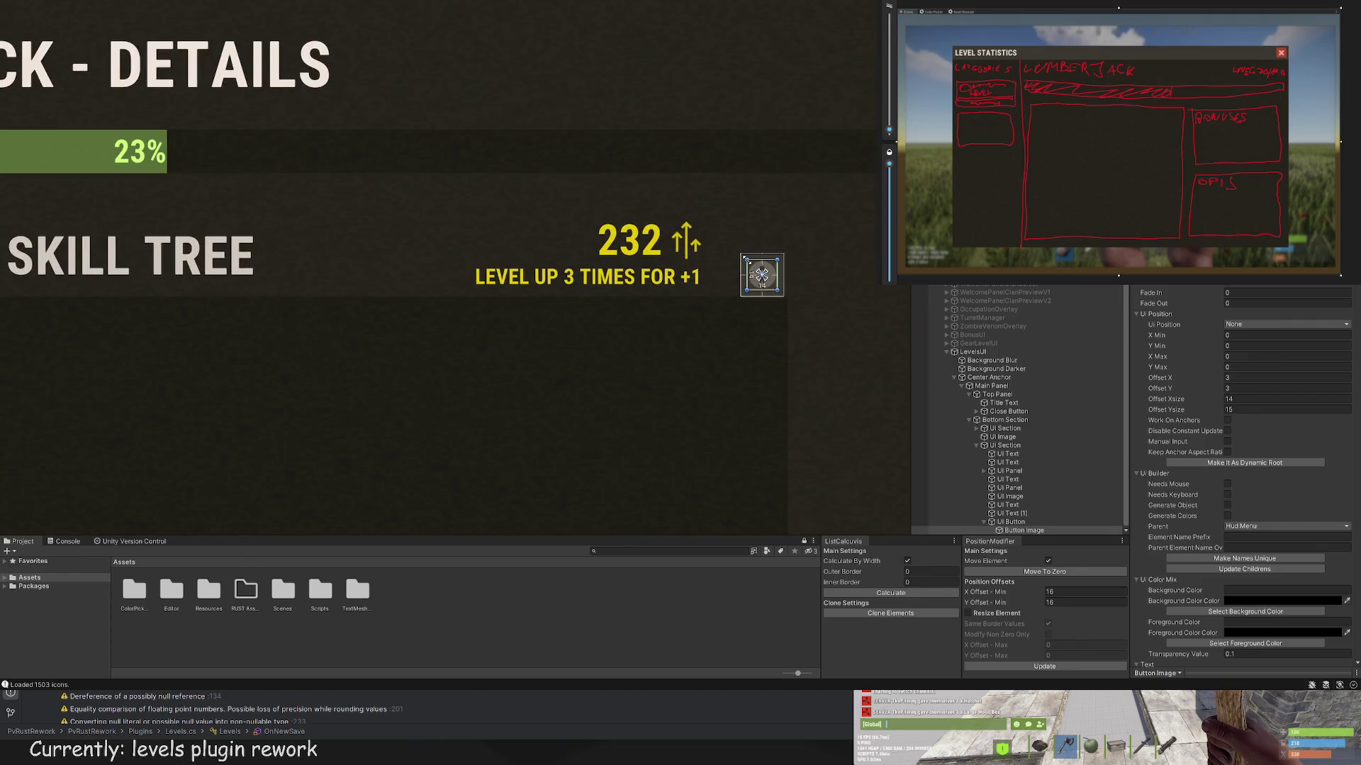
scroll(744, 225, down, 3)
scroll(814, 289, up, 2)
scroll(814, 289, up, 5)
click(759, 277)
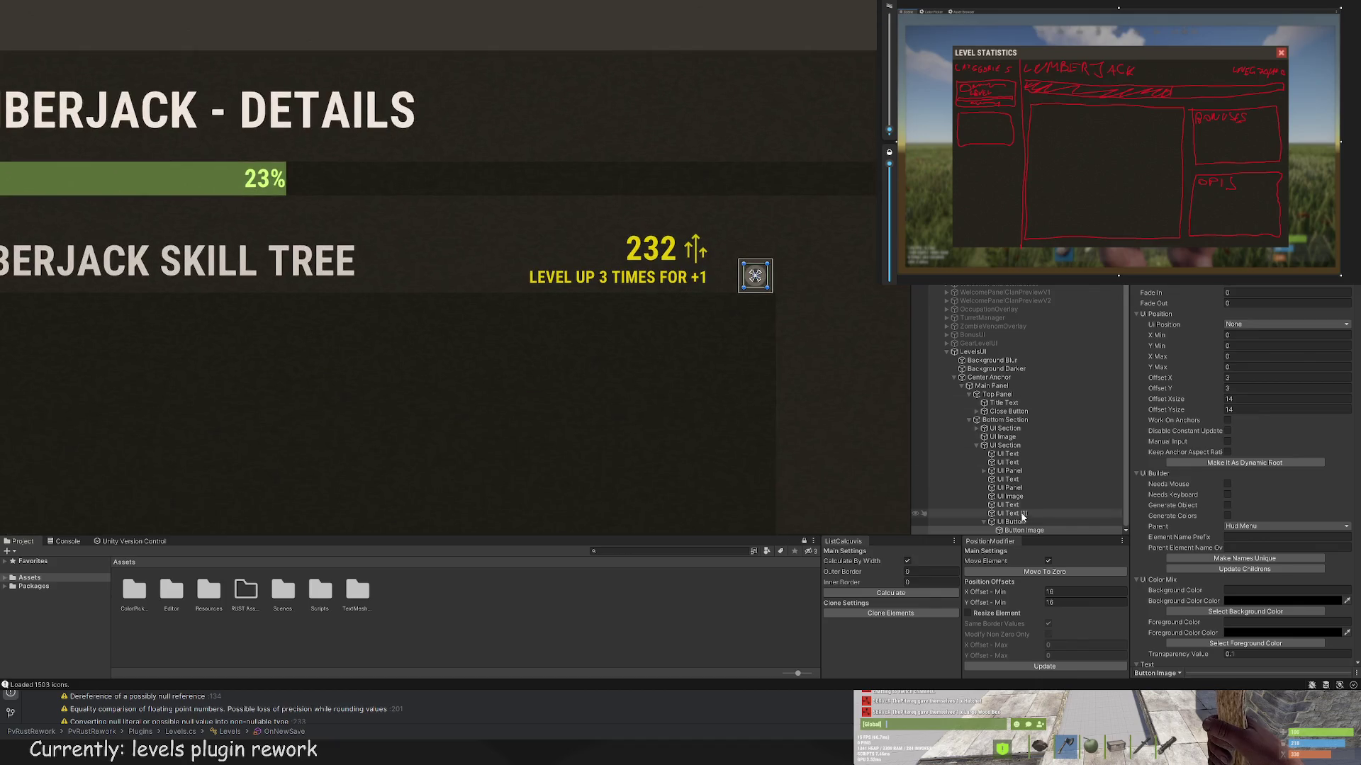
Step: Nudge the info button a few pixels left with the Move tool
key(w)
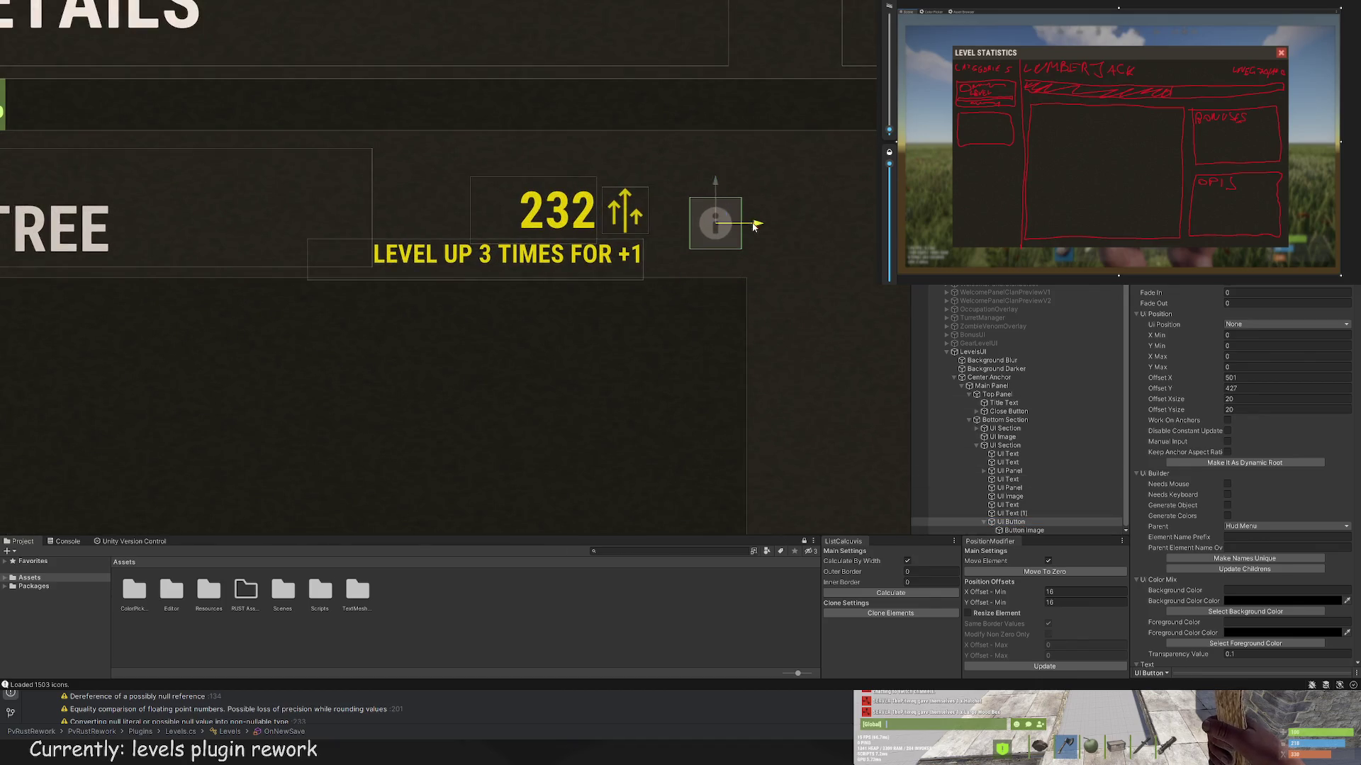
drag(753, 224, 737, 225)
scroll(822, 325, down, 6)
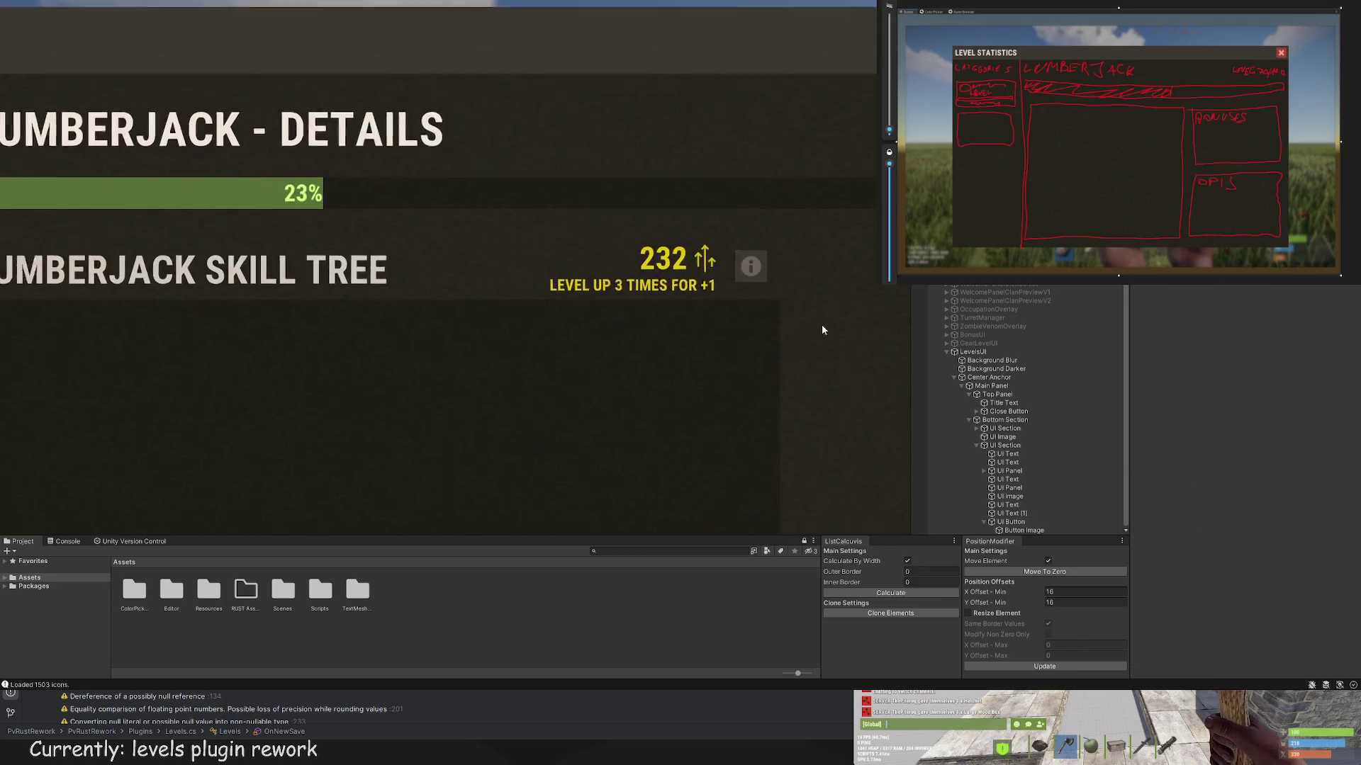
scroll(801, 312, up, 3)
scroll(793, 303, up, 2)
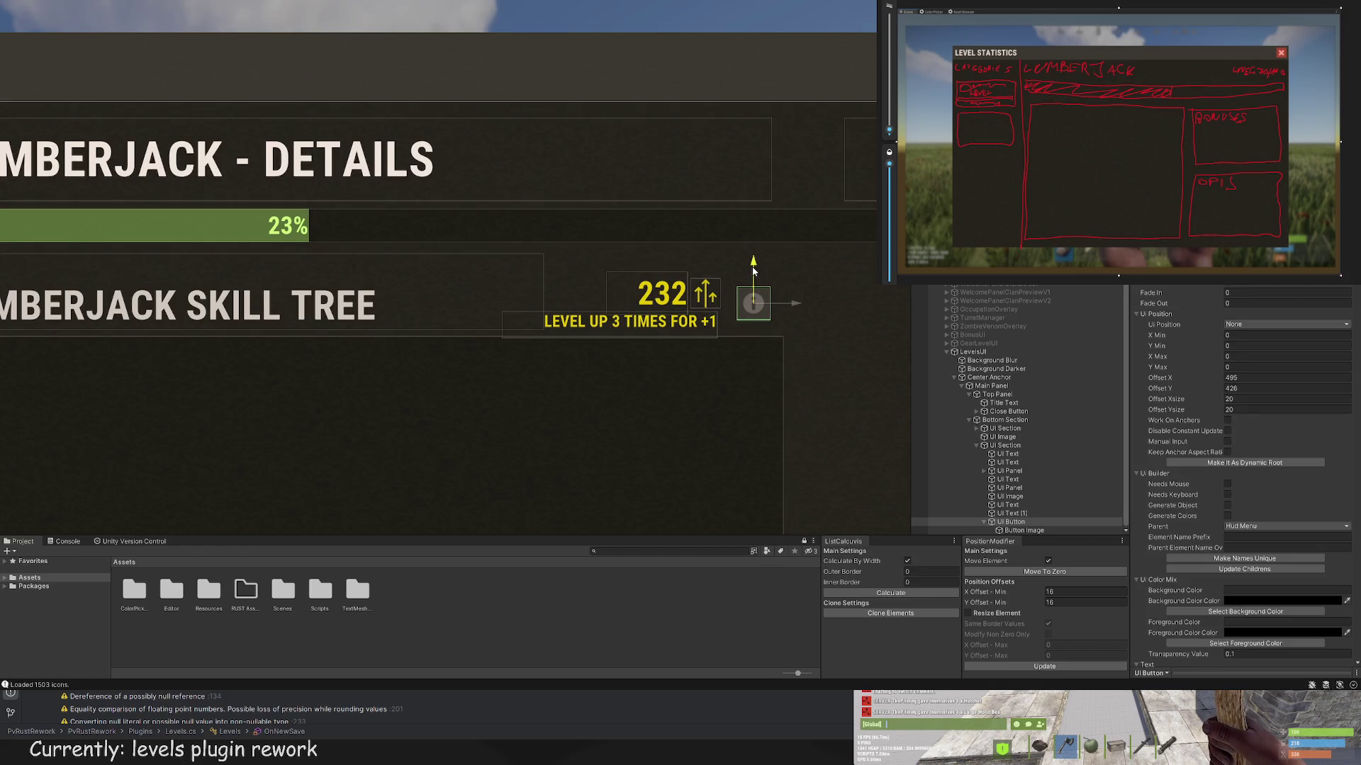
click(768, 275)
scroll(769, 277, down, 2)
scroll(782, 305, down, 3)
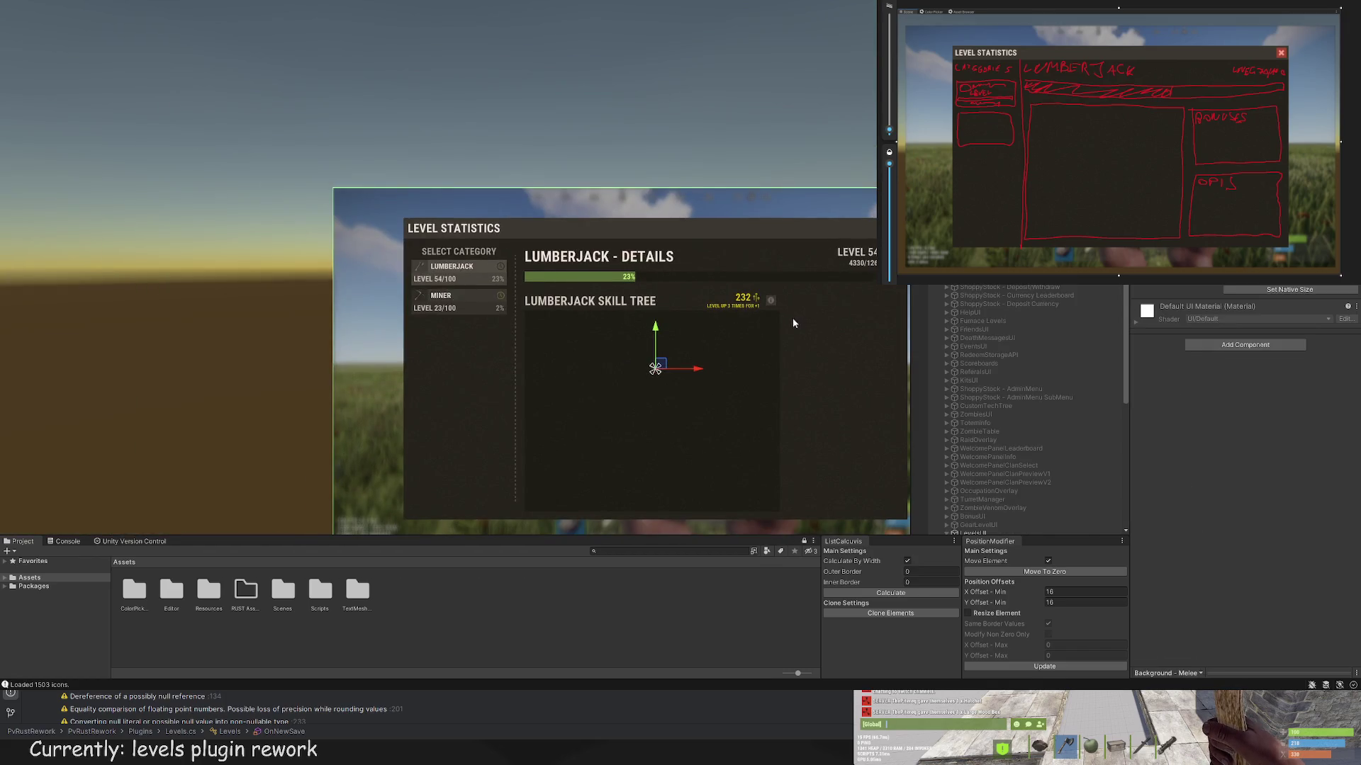
click(792, 323)
scroll(808, 309, up, 3)
scroll(1000, 479, down, 1)
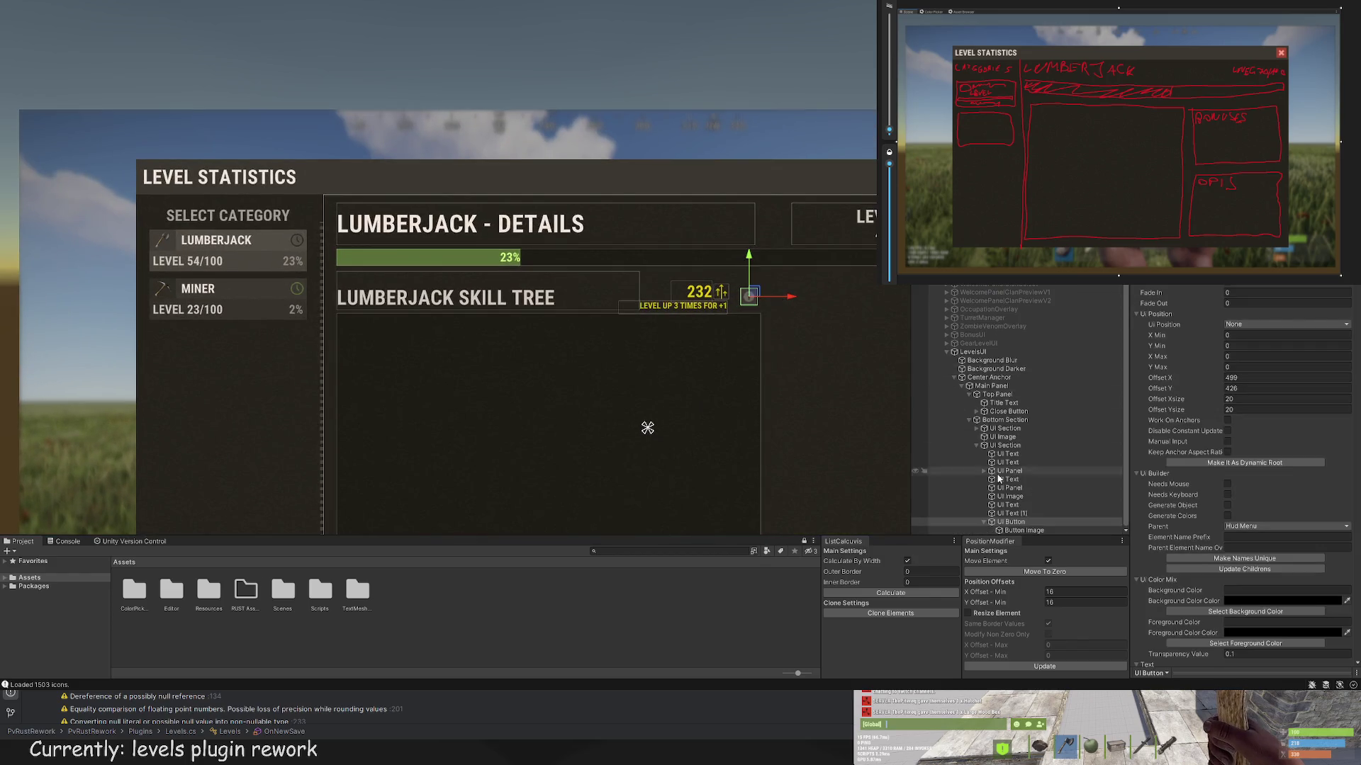
Step: Multi-select the 232 label's UI Image and texts and move them beside the info button
click(1008, 513)
shift+click(1010, 496)
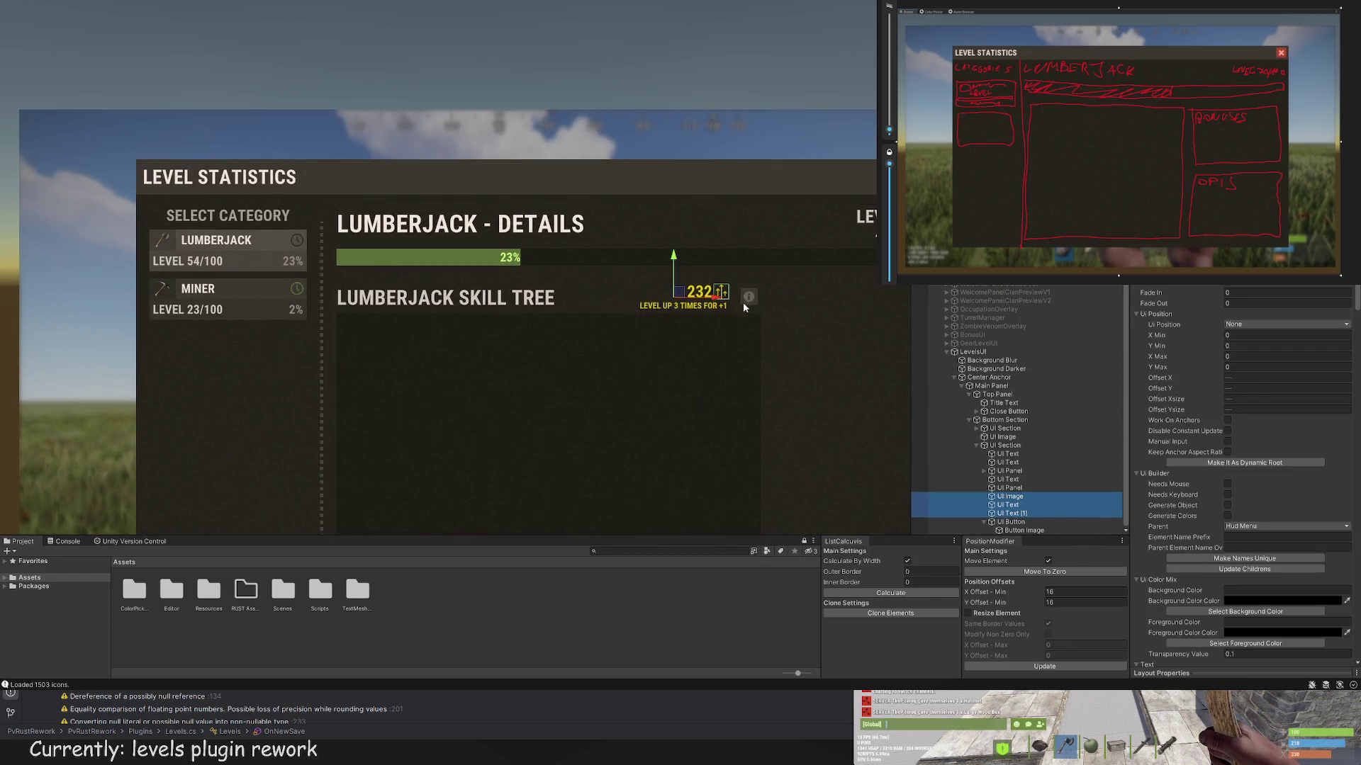
drag(744, 304, 745, 292)
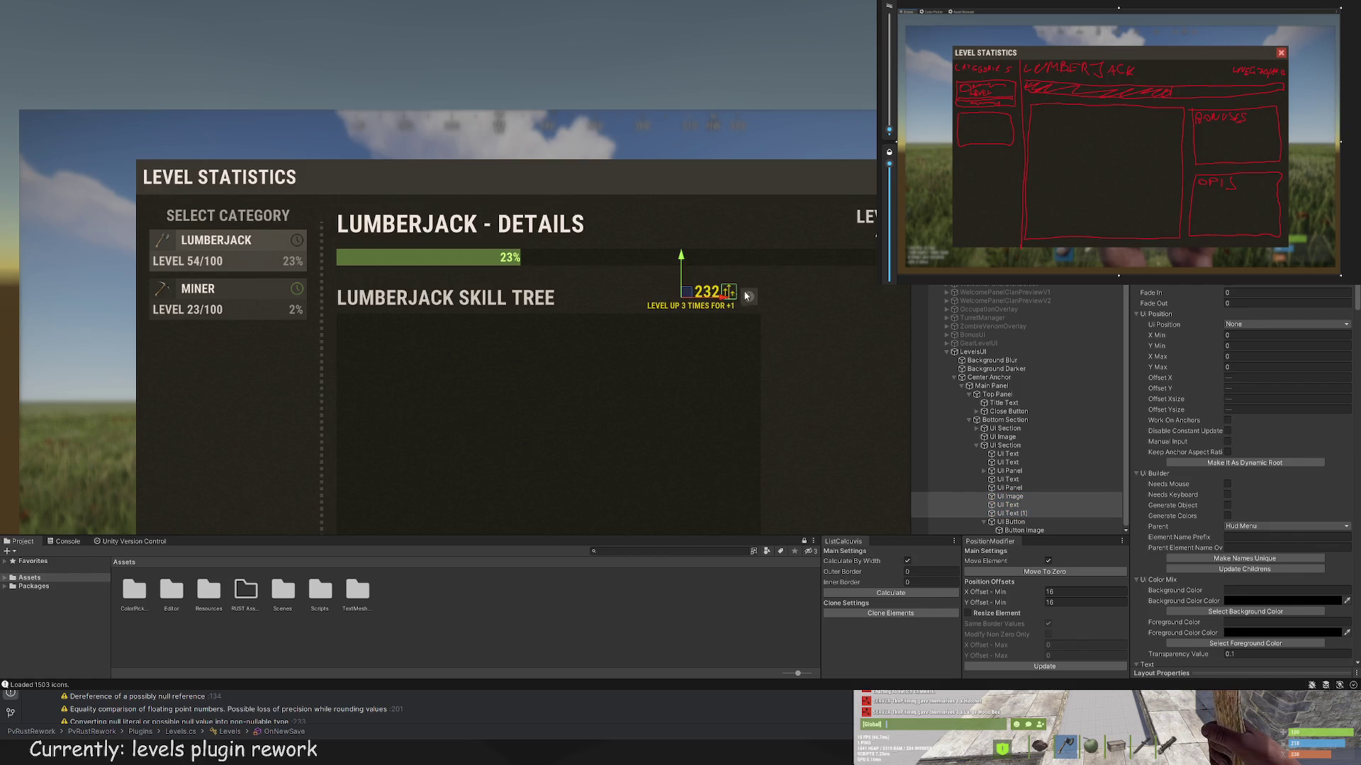
click(785, 295)
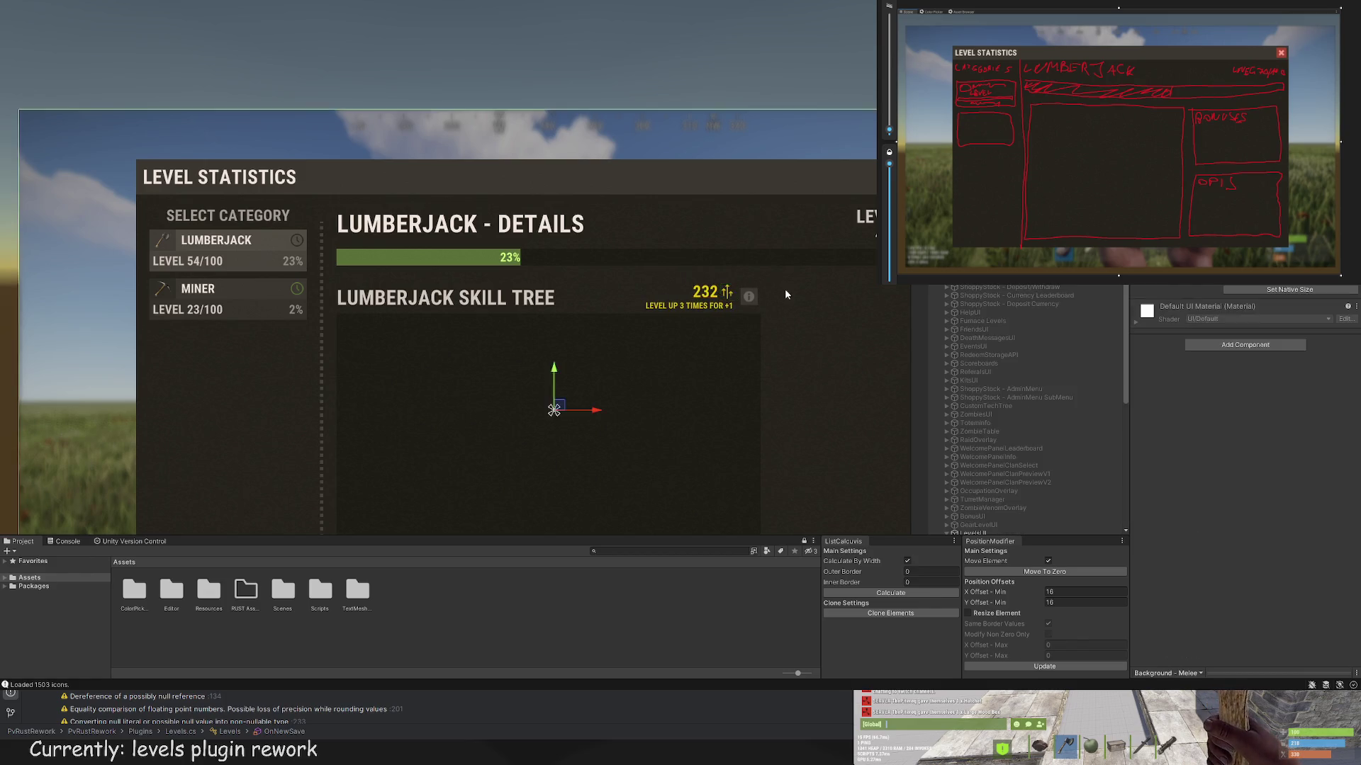
scroll(795, 311, down, 2)
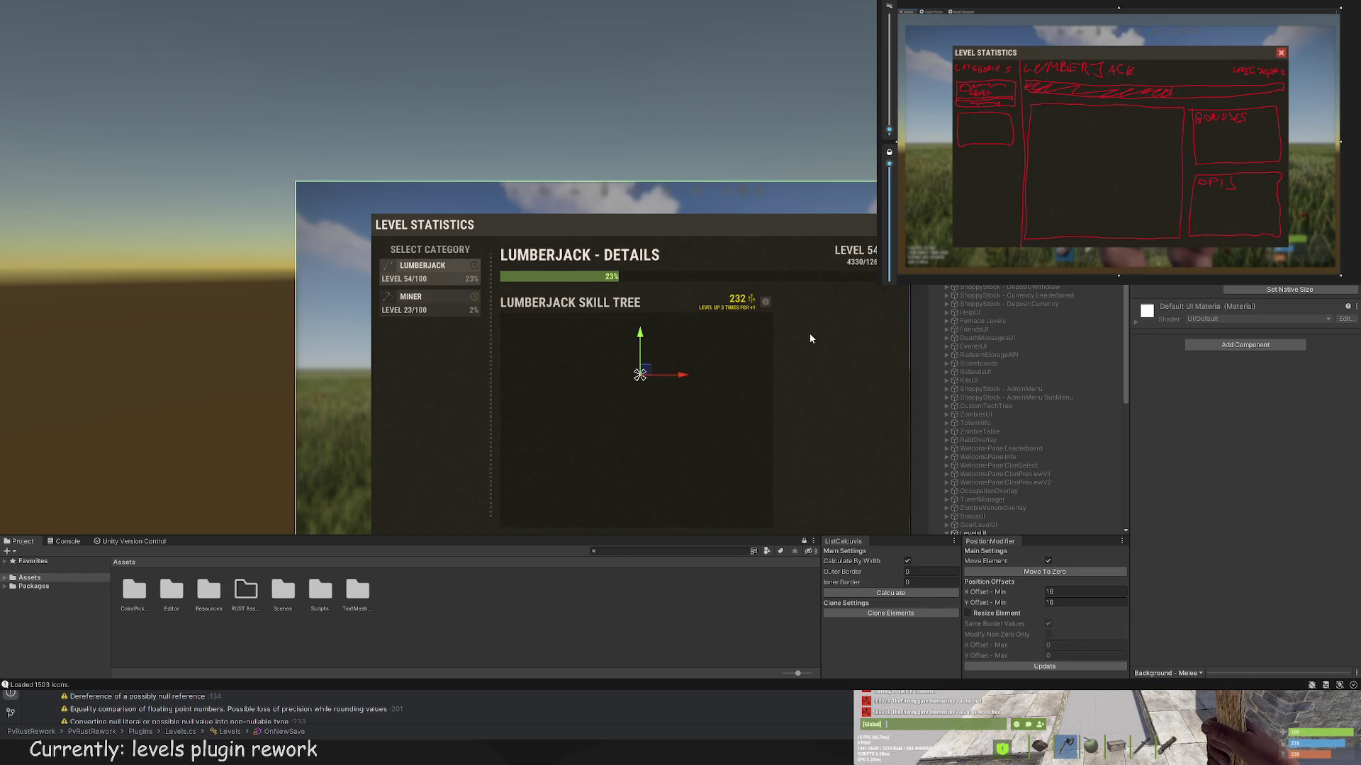
scroll(810, 338, down, 2)
drag(805, 346, 824, 274)
click(829, 281)
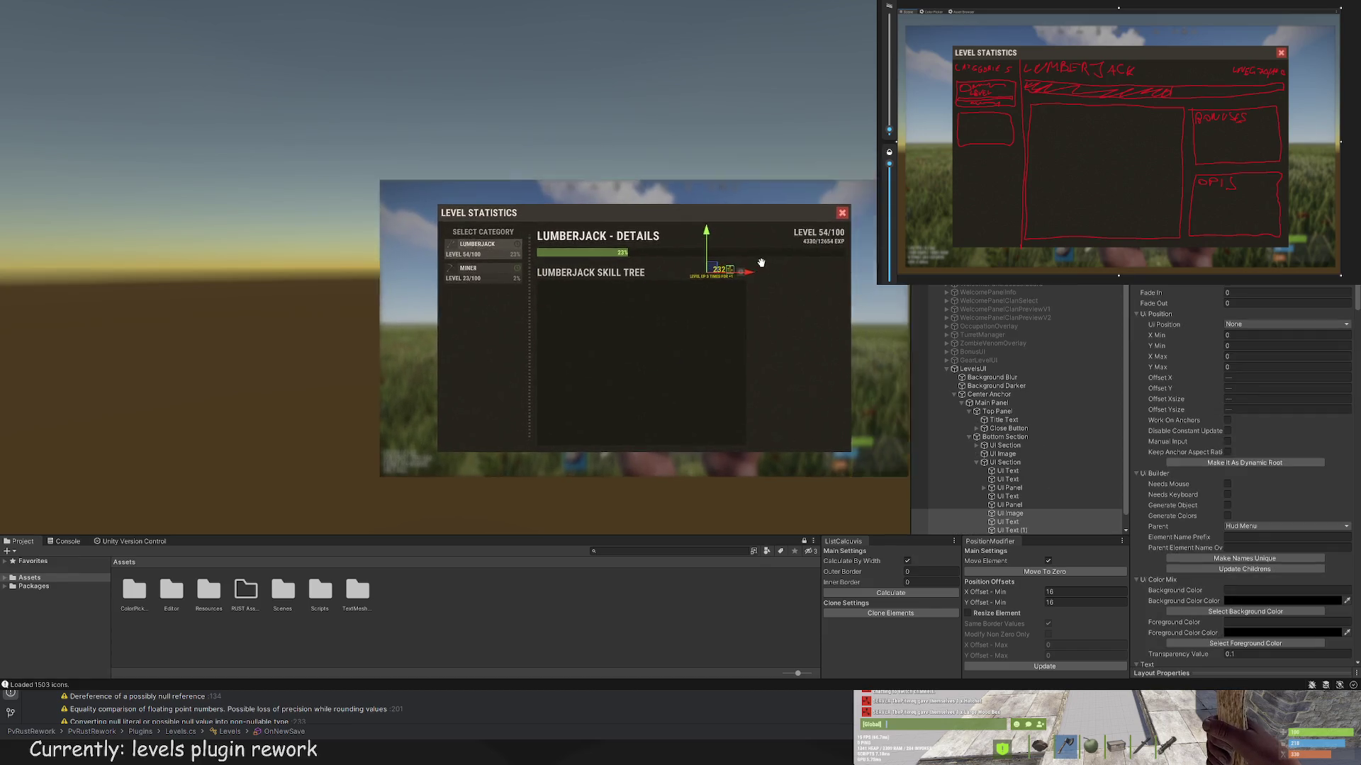
scroll(758, 262, up, 4)
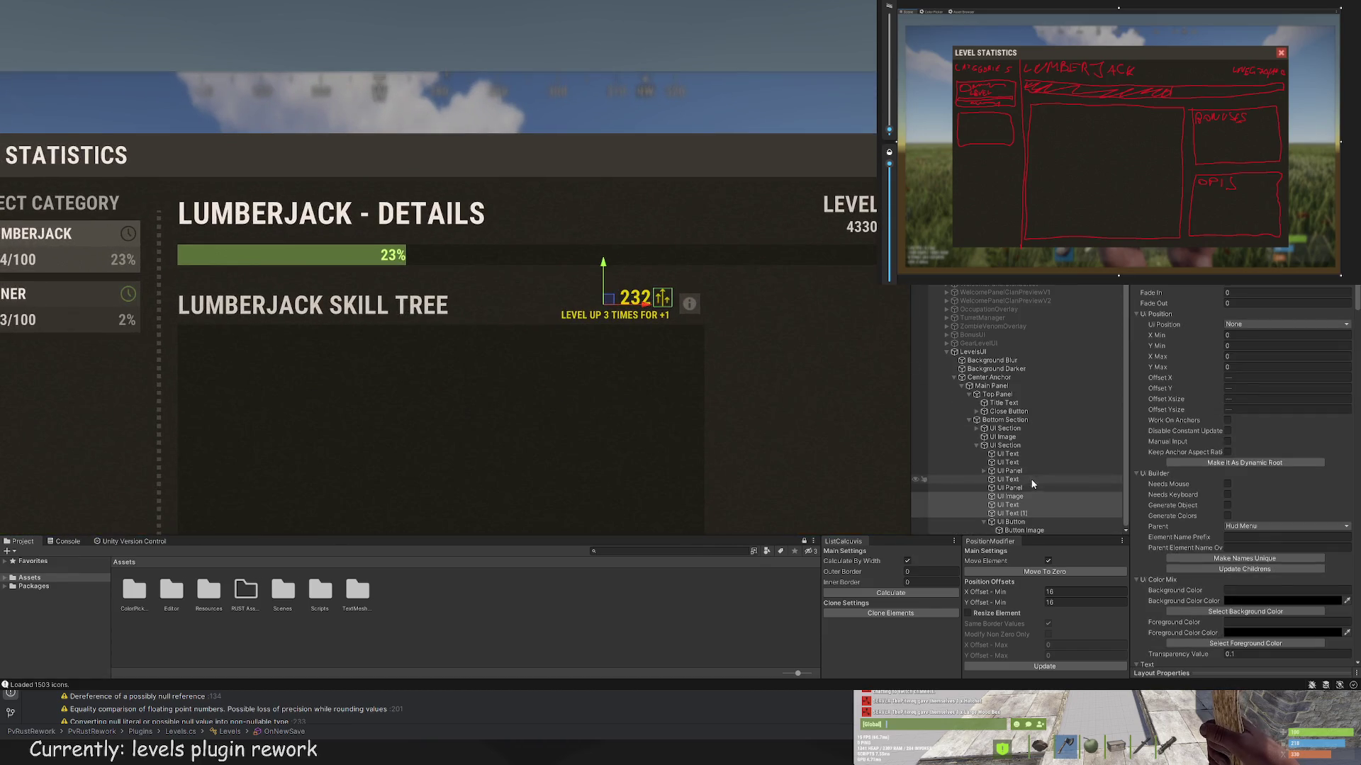
mouse_move(641, 301)
mouse_down()
mouse_move(677, 301)
mouse_move(624, 306)
mouse_up()
Step: Move the info icon button right beside the Lumberjack Skill Tree title and preview its placement
click(688, 304)
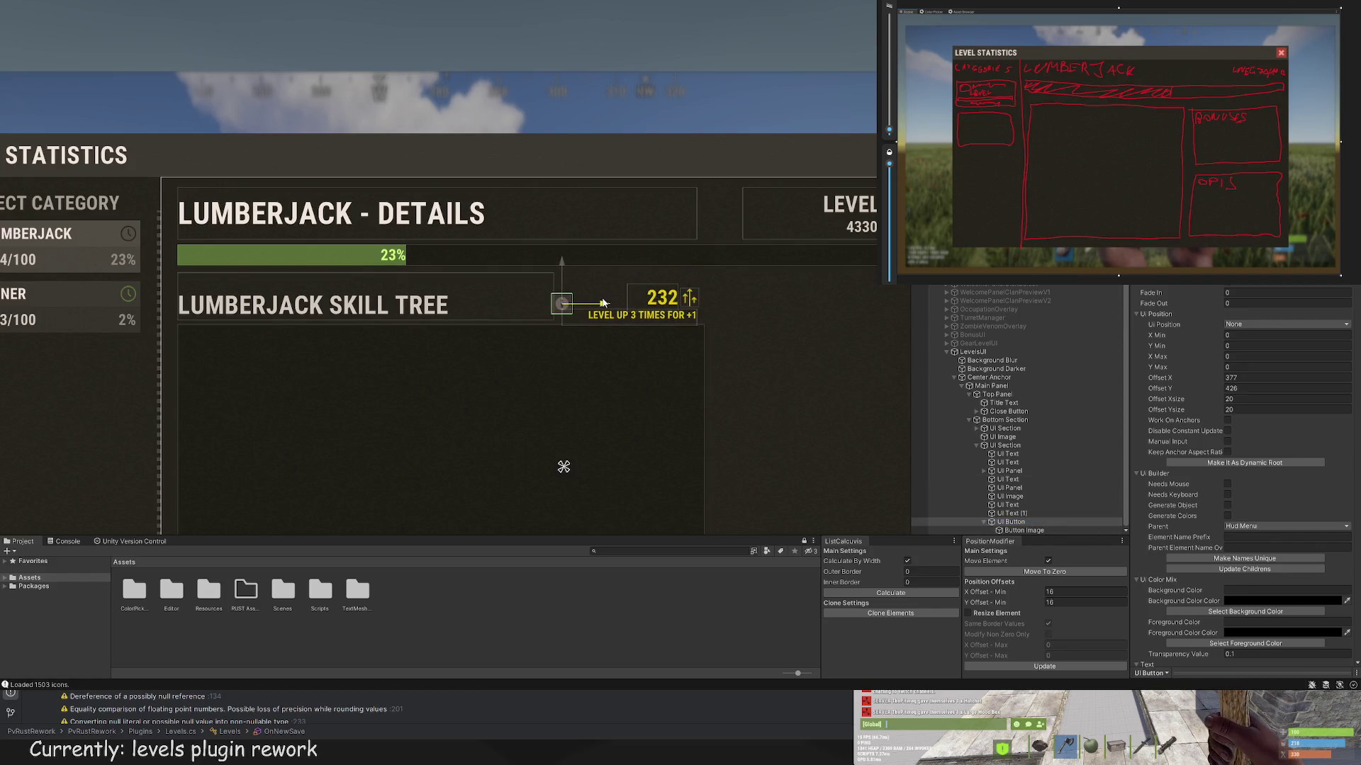
click(796, 304)
scroll(799, 354, down, 5)
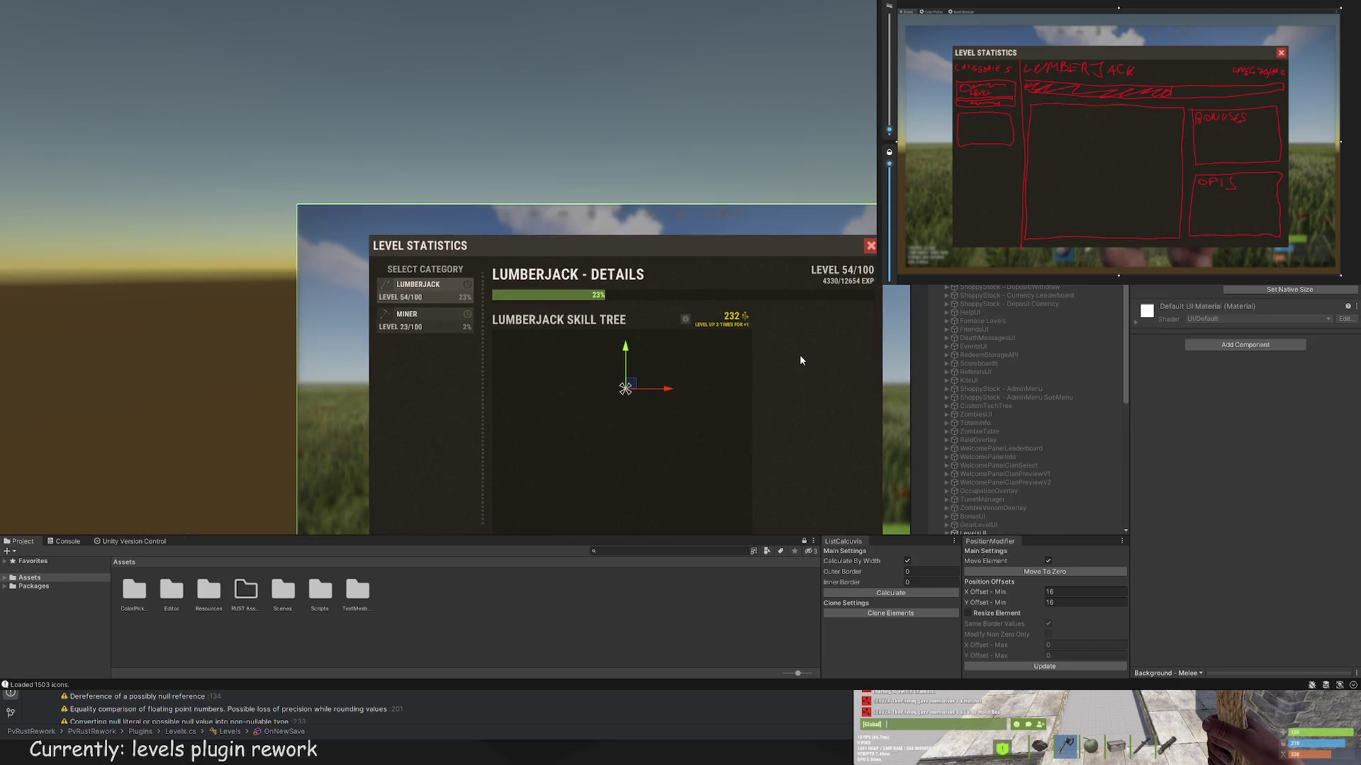
click(685, 319)
scroll(678, 321, up, 5)
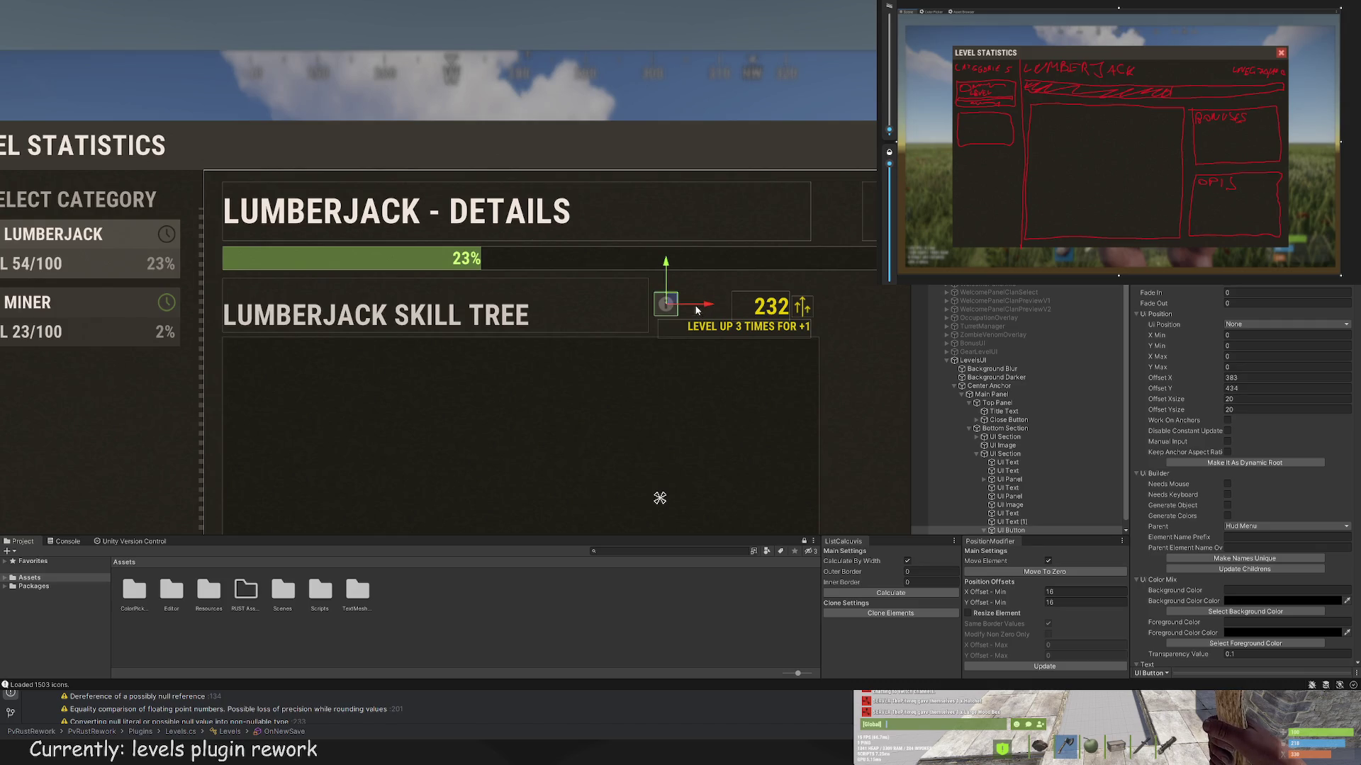
mouse_move(707, 303)
mouse_down()
mouse_move(746, 292)
mouse_move(661, 303)
mouse_move(632, 271)
mouse_up()
scroll(746, 288, down, 5)
scroll(827, 293, up, 1)
scroll(673, 312, up, 3)
scroll(840, 363, down, 3)
click(841, 323)
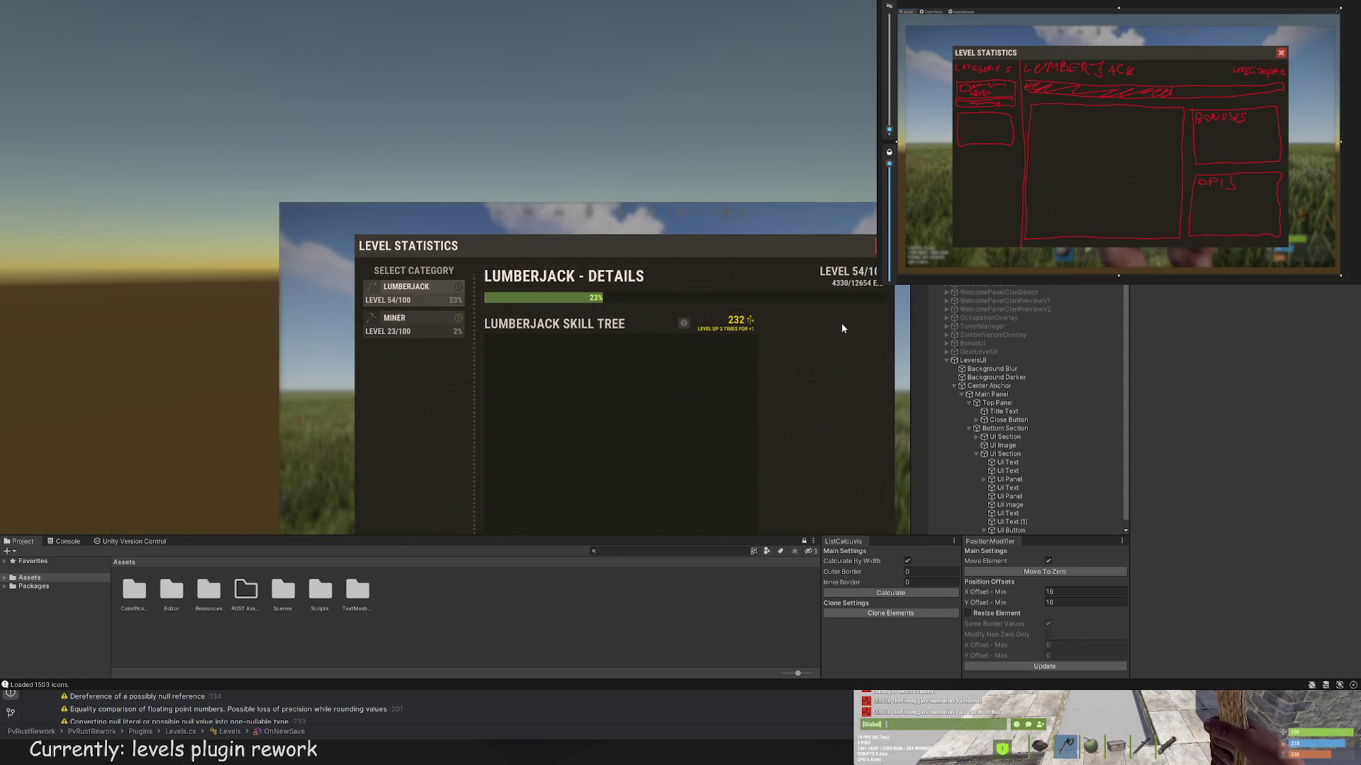
scroll(841, 334, down, 3)
scroll(838, 368, up, 3)
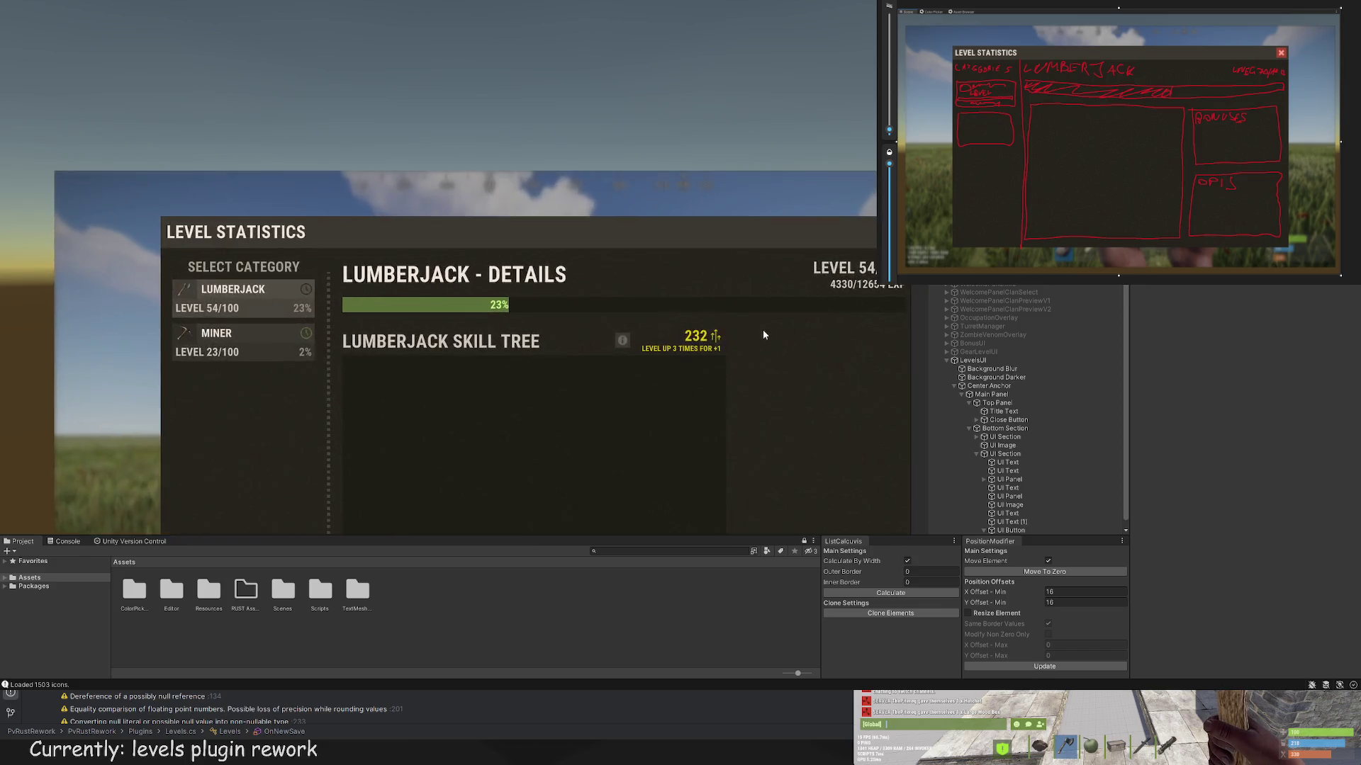
scroll(762, 326, up, 5)
Step: Fine-tune the info button to offset 374, -425, checking the panel between nudges
click(569, 335)
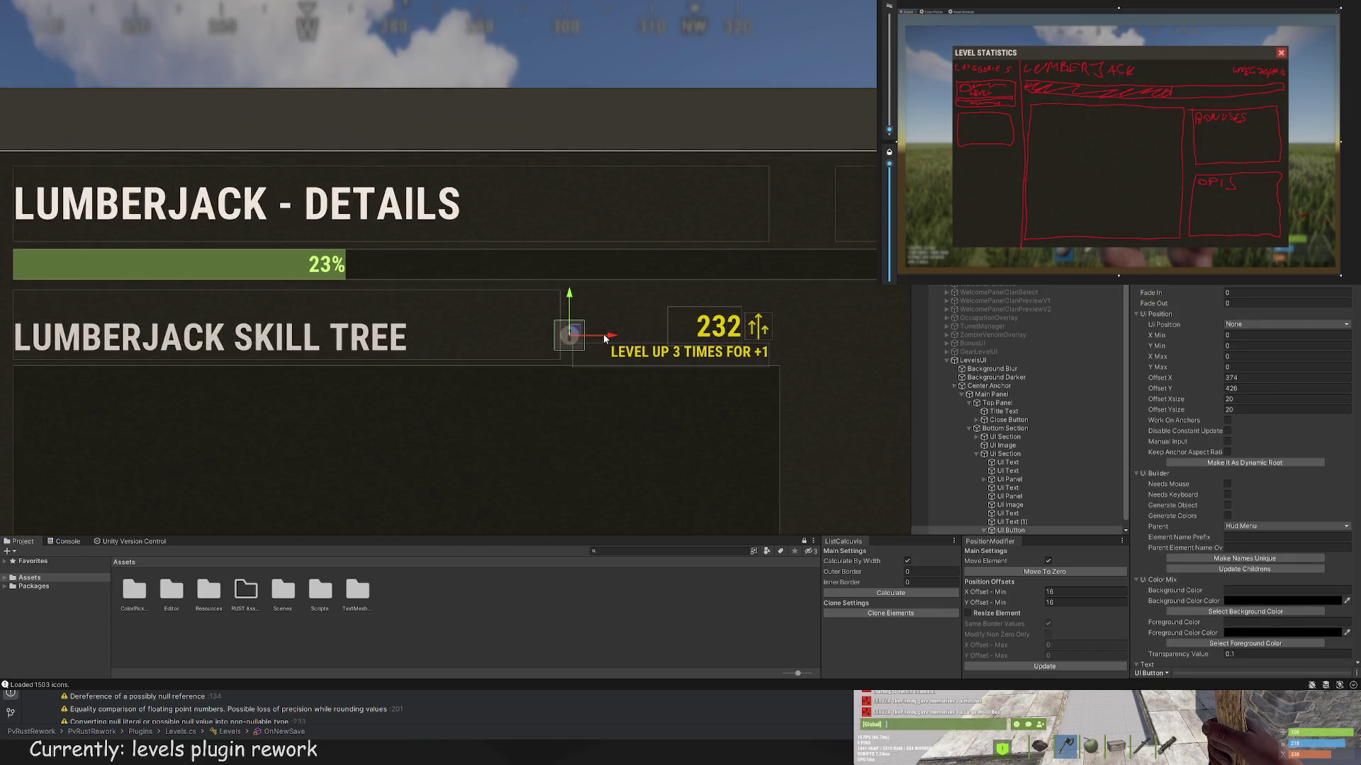
drag(606, 338, 599, 341)
drag(608, 338, 610, 337)
click(767, 347)
scroll(806, 402, down, 5)
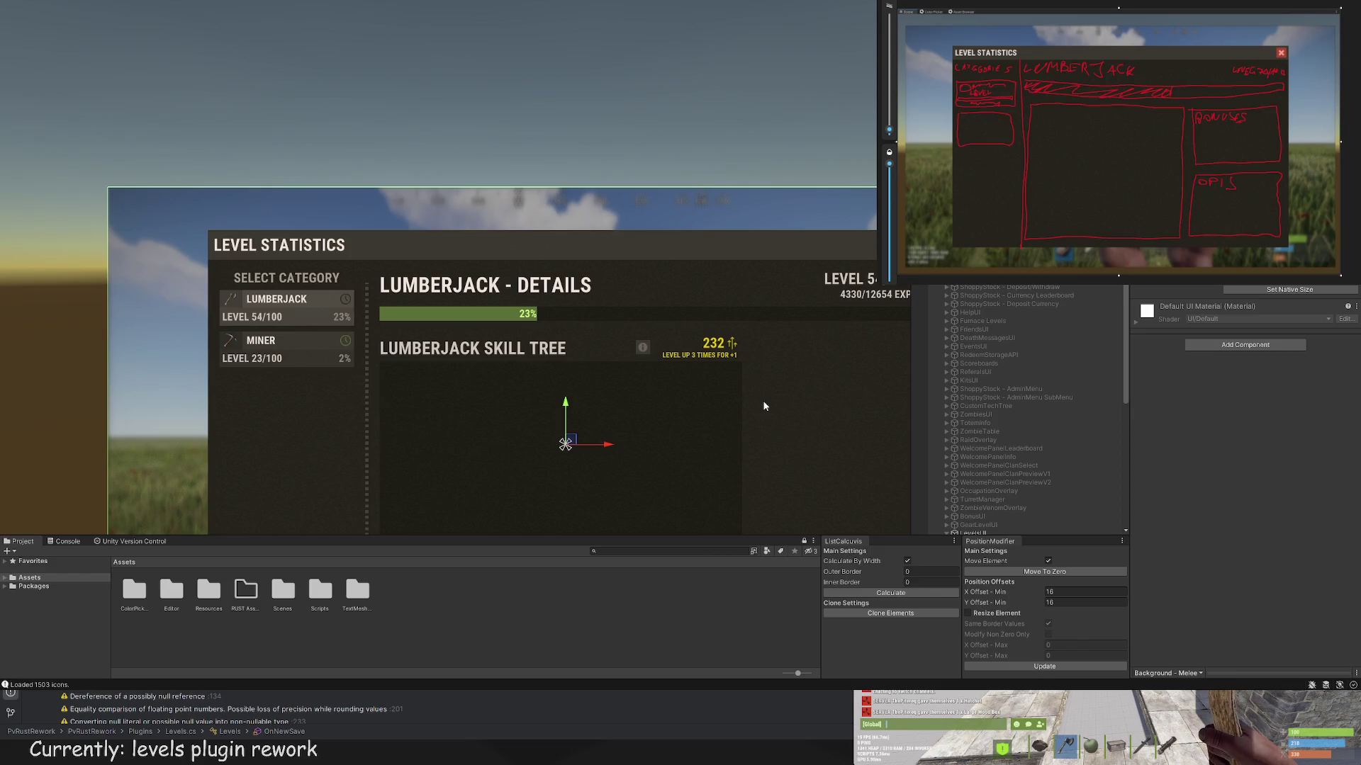
scroll(772, 401, up, 5)
click(631, 339)
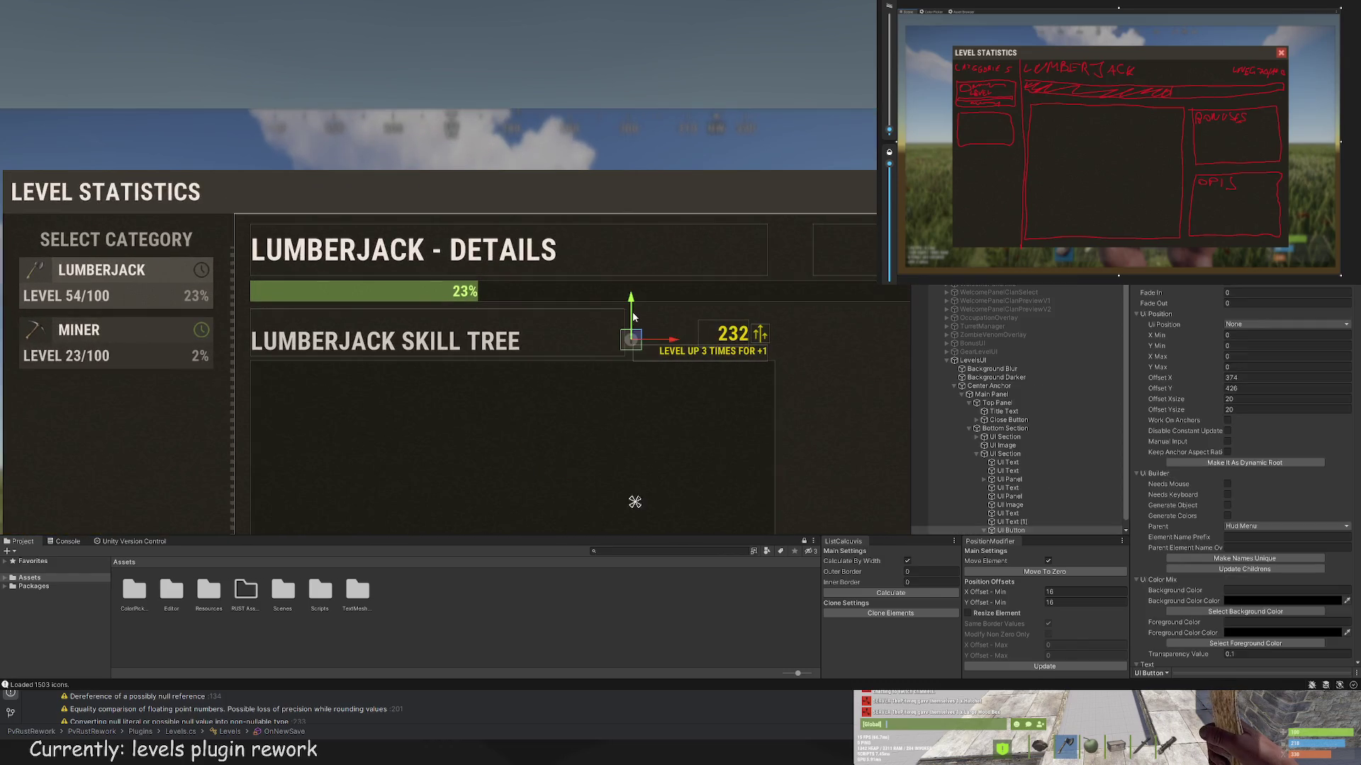
click(695, 312)
scroll(822, 367, down, 5)
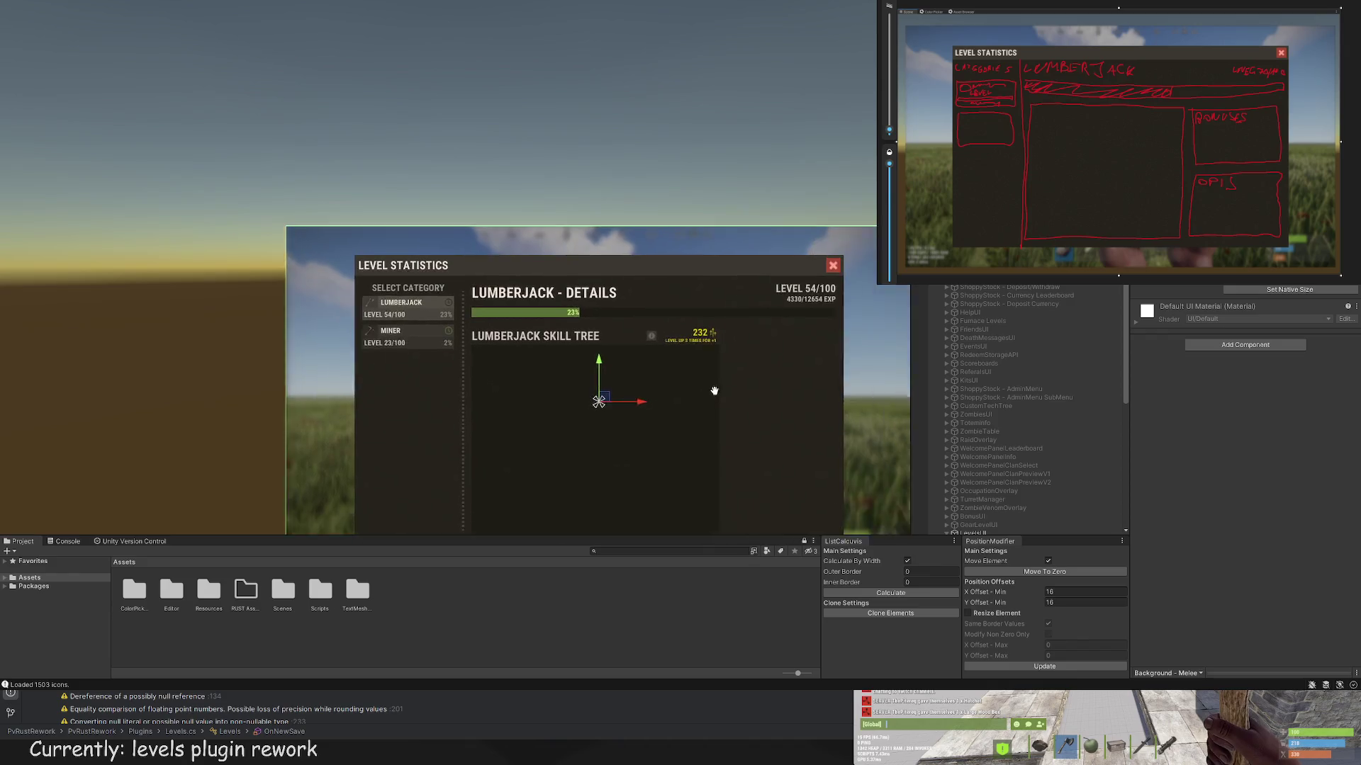
scroll(660, 386, up, 2)
click(605, 306)
scroll(606, 305, up, 3)
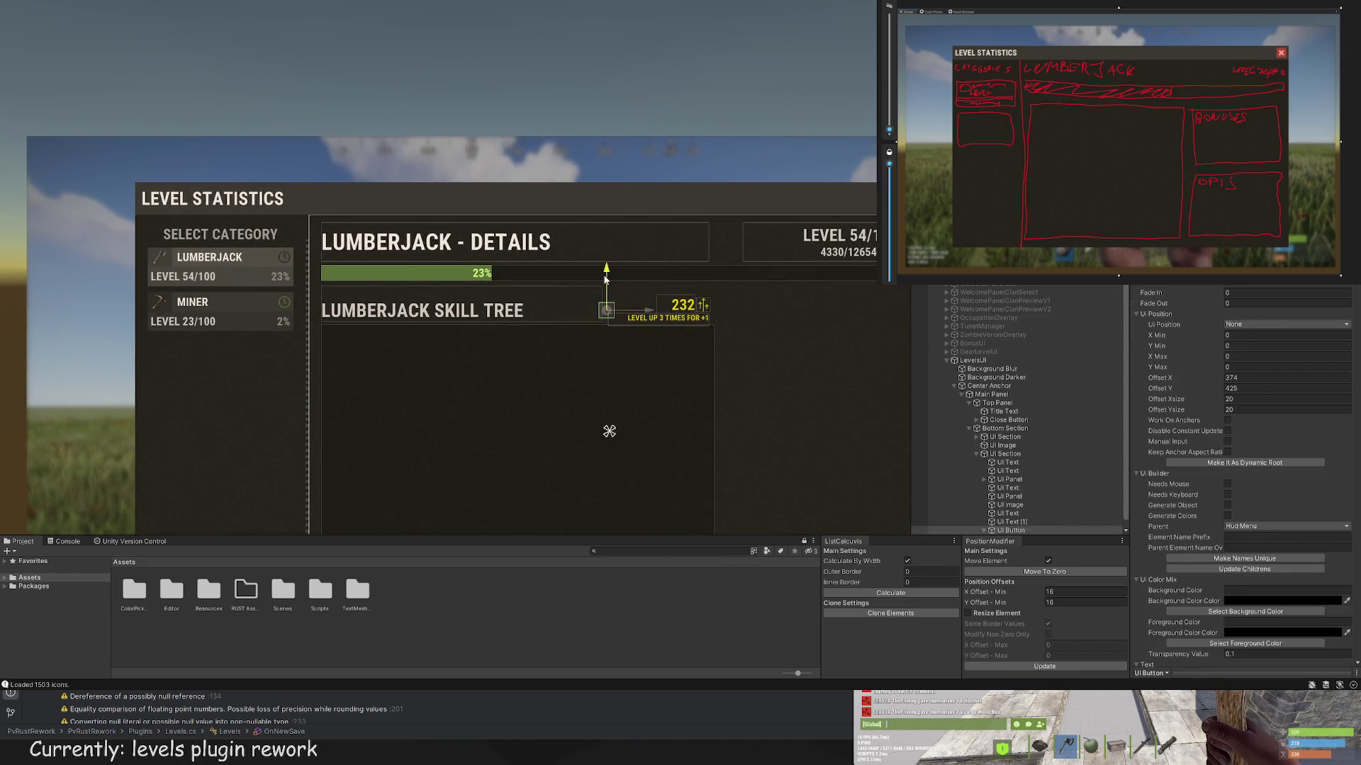
click(707, 285)
scroll(779, 386, down, 5)
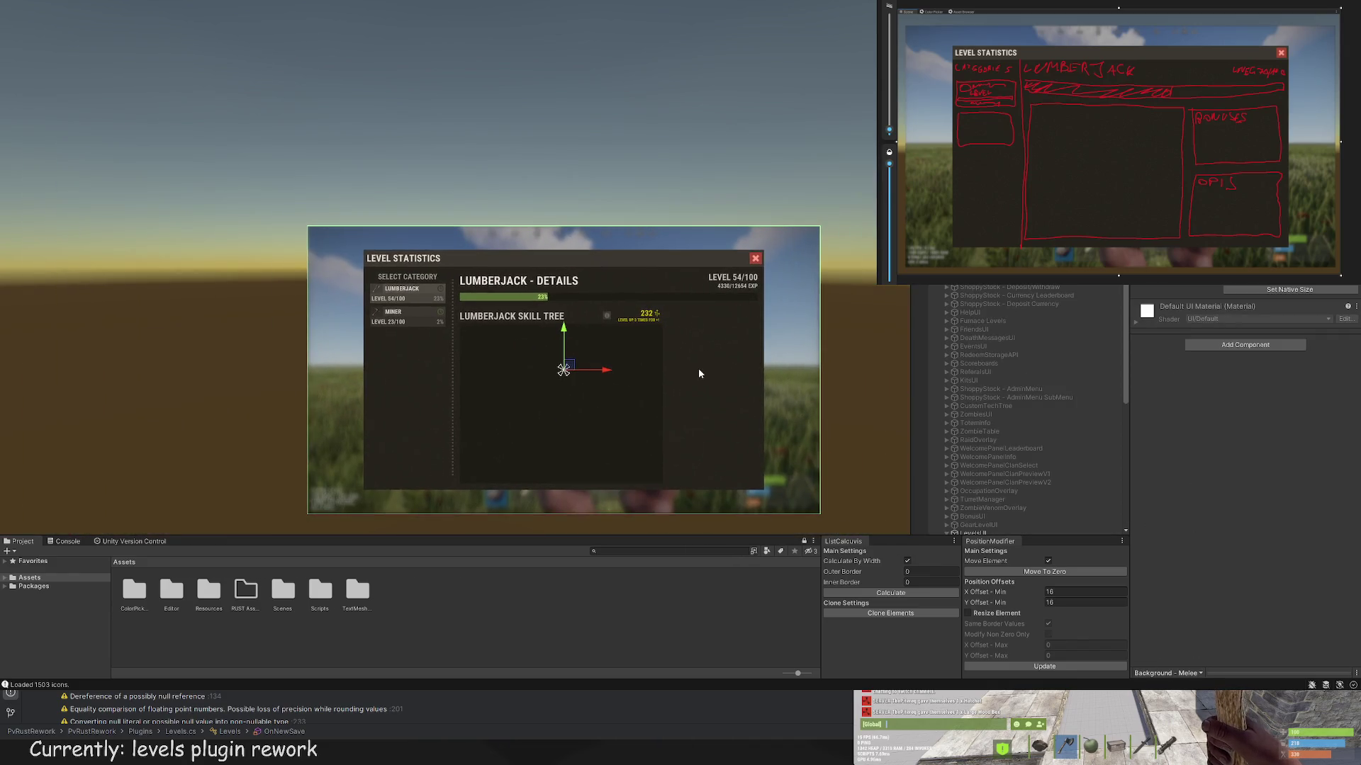
scroll(741, 304, up, 2)
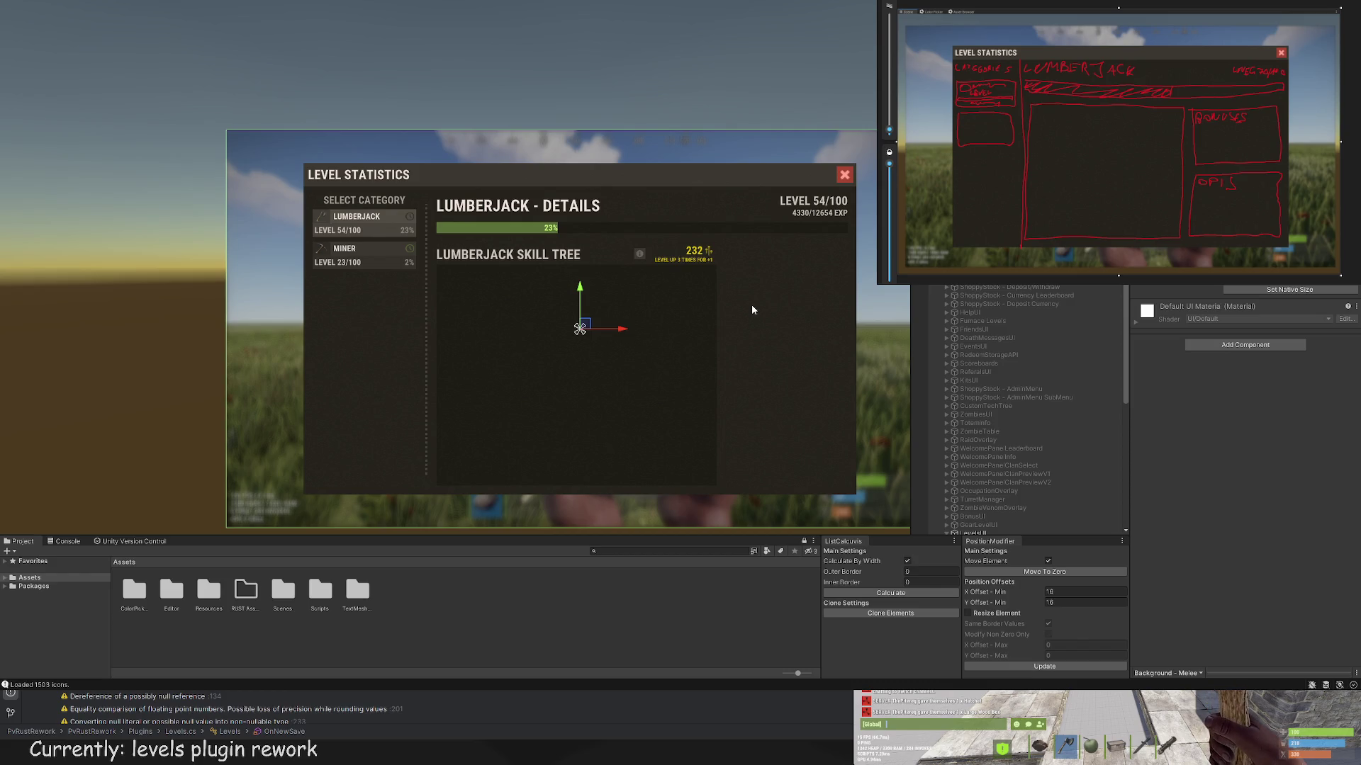
drag(623, 284, 662, 267)
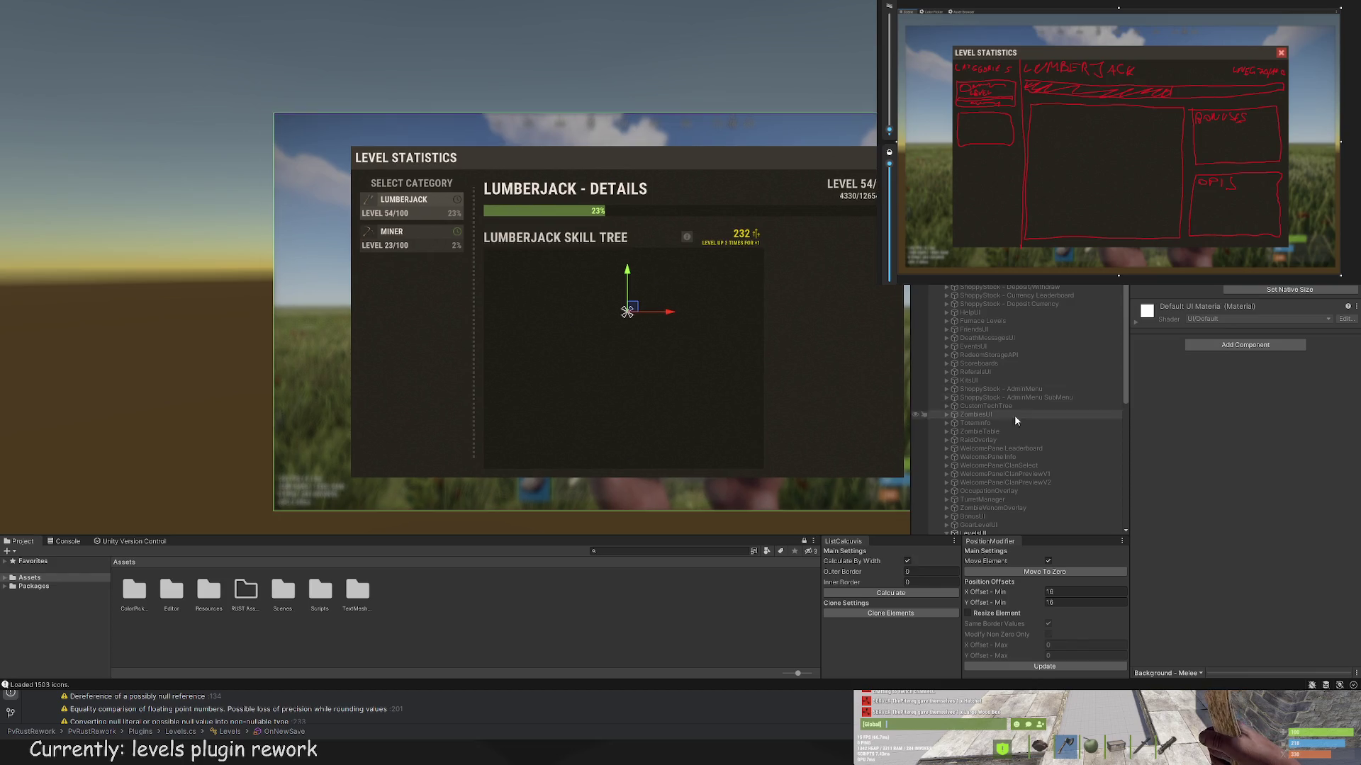
click(1012, 523)
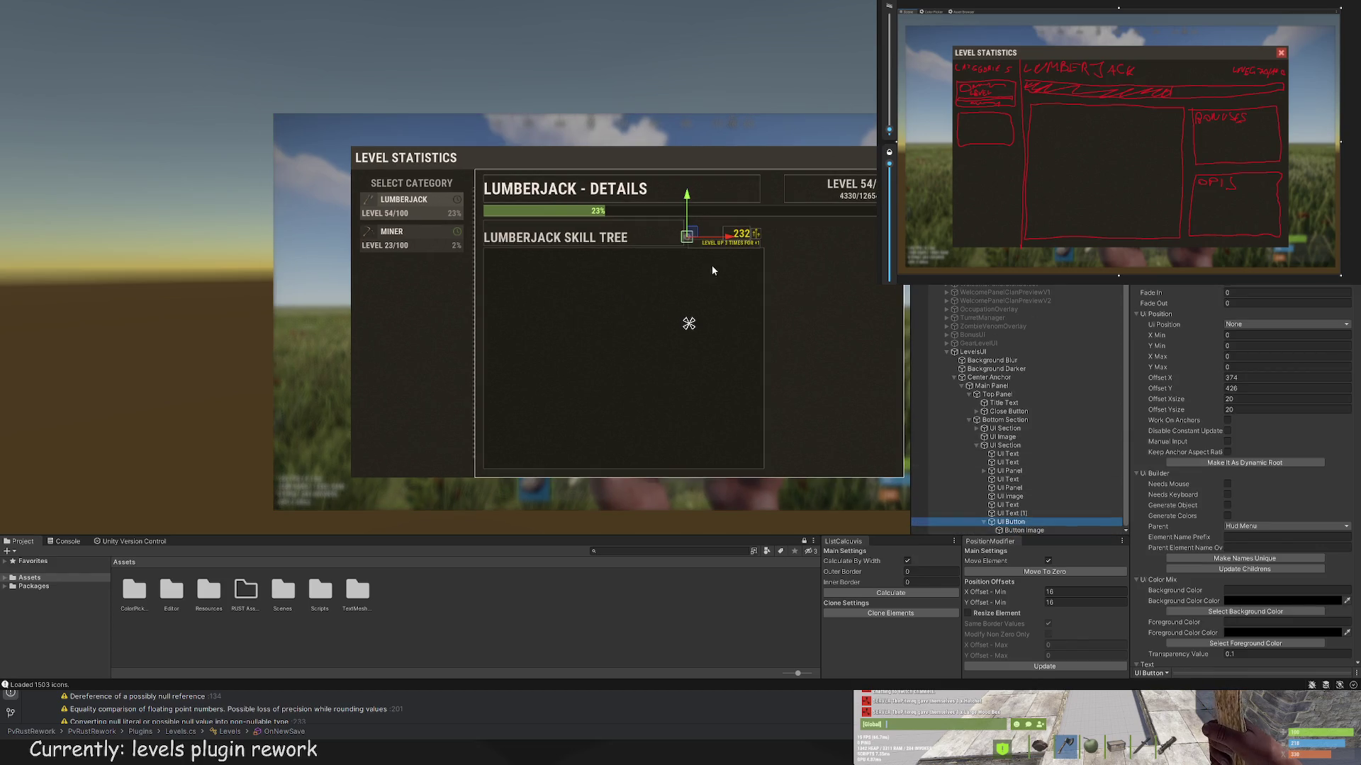
Step: Move the info button to the left end of the LUMBERJACK SKILL TREE title
scroll(711, 265, up, 2)
drag(719, 229, 453, 232)
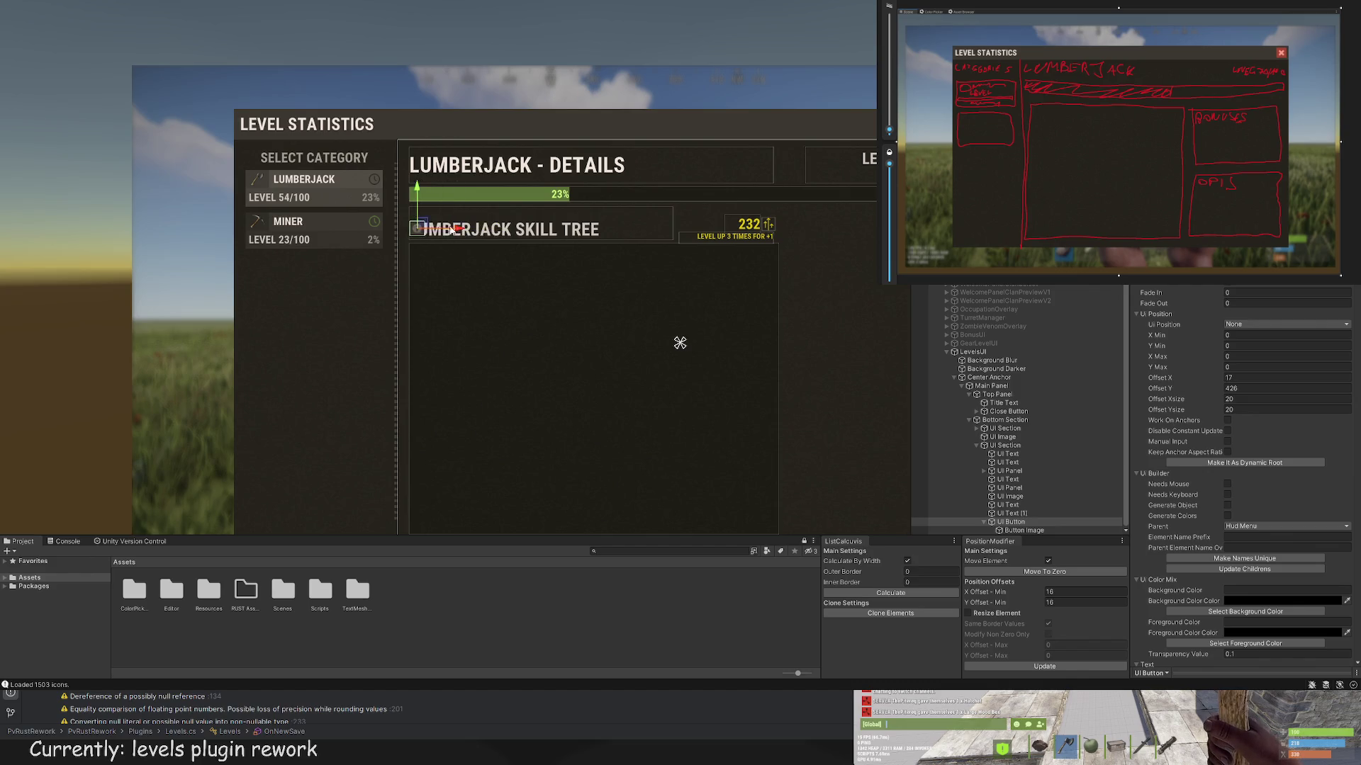
scroll(383, 205, up, 3)
drag(550, 213, 549, 212)
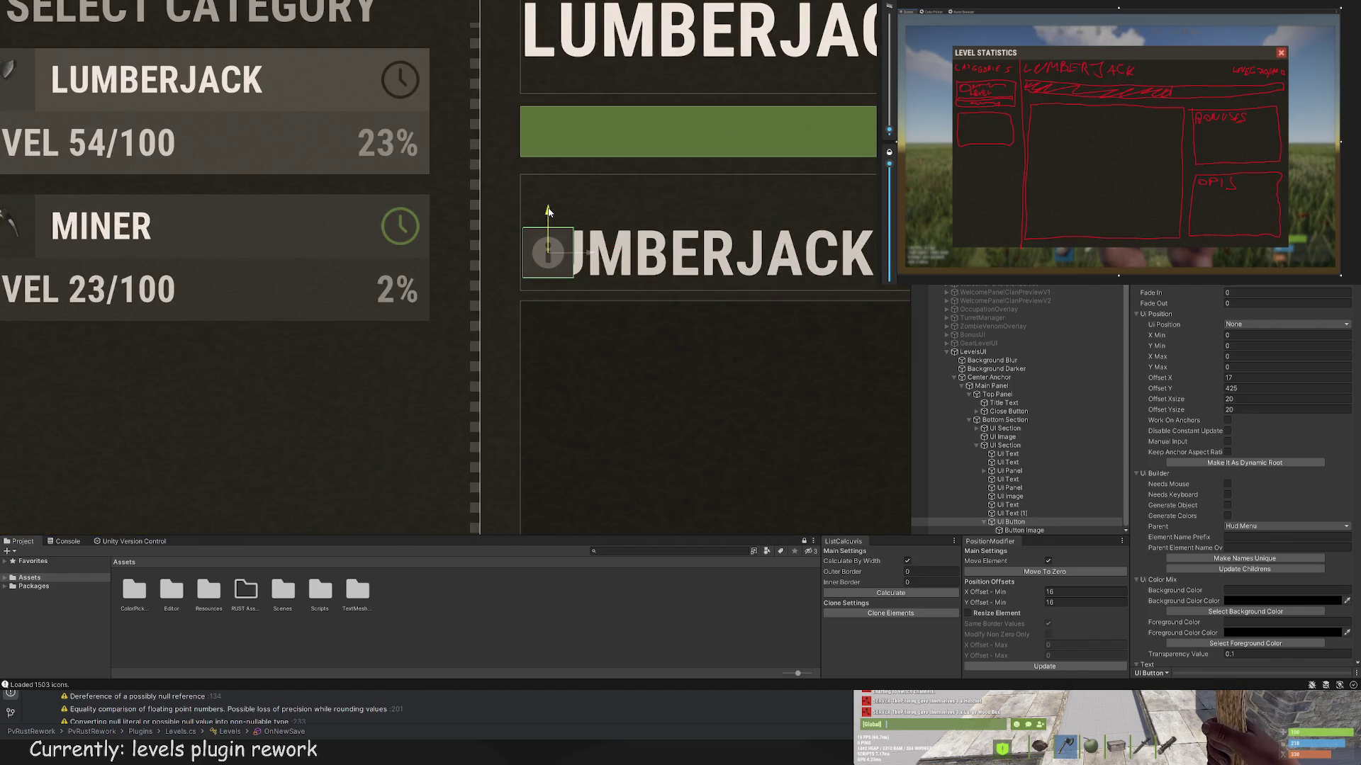
drag(587, 253, 582, 256)
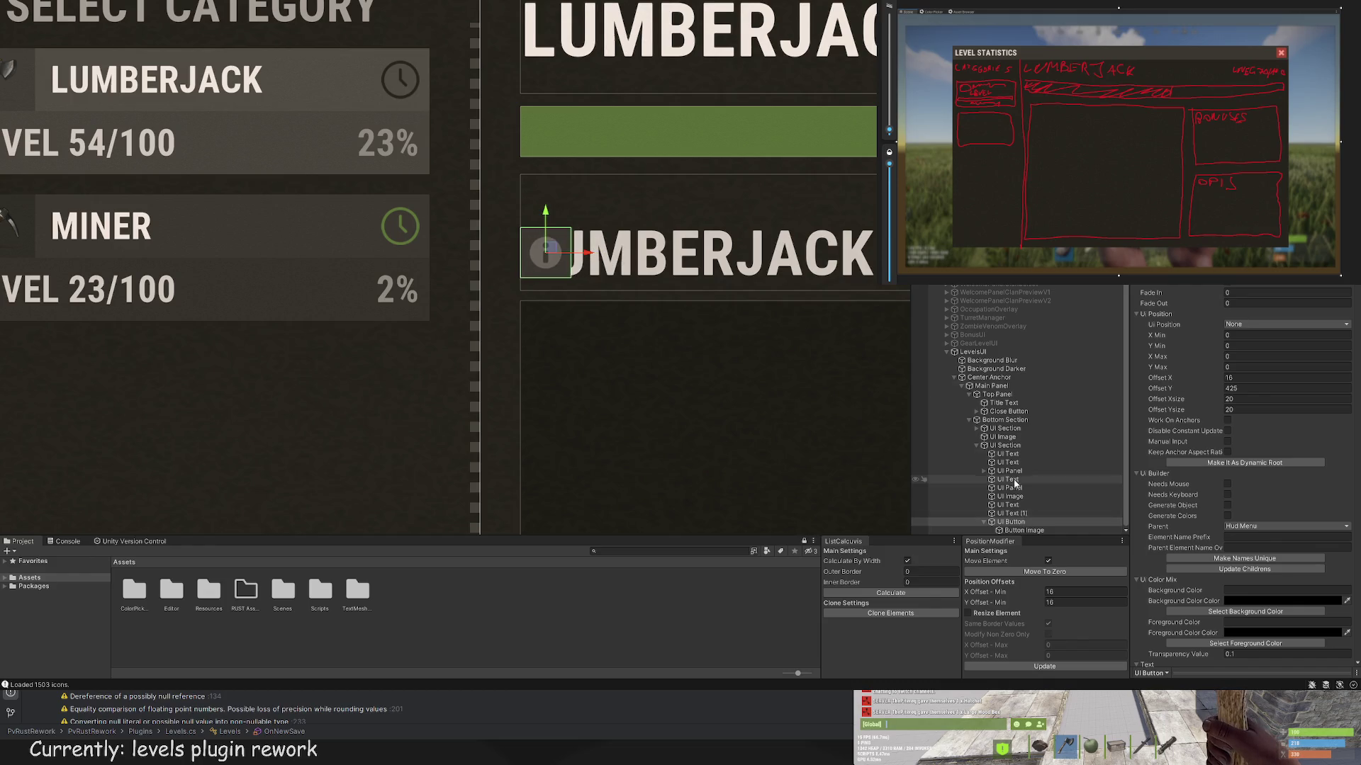
drag(1010, 471, 1015, 484)
key(ctrl+z)
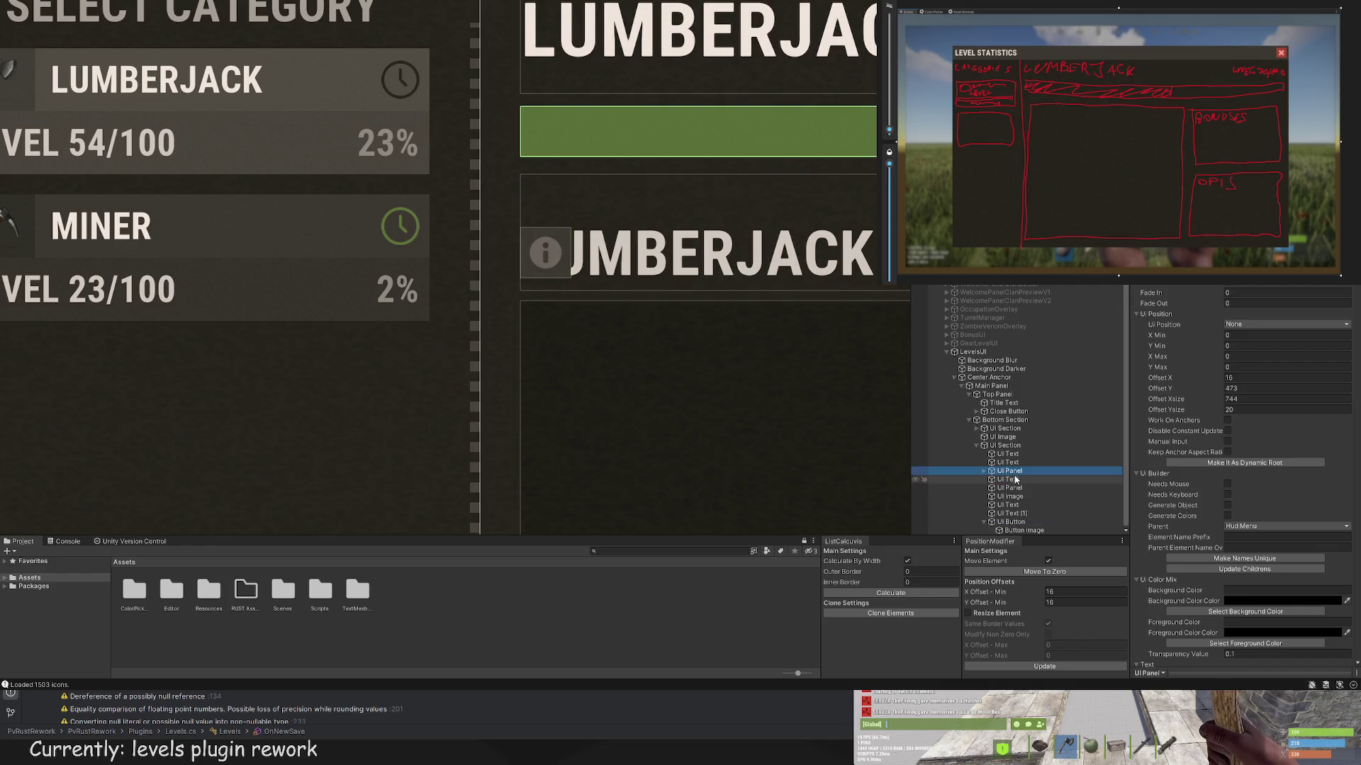
Step: Trim the title text box from the left so its Offset X becomes 38, clearing the icon
click(521, 232)
drag(519, 204, 576, 207)
click(578, 206)
scroll(560, 258, down, 10)
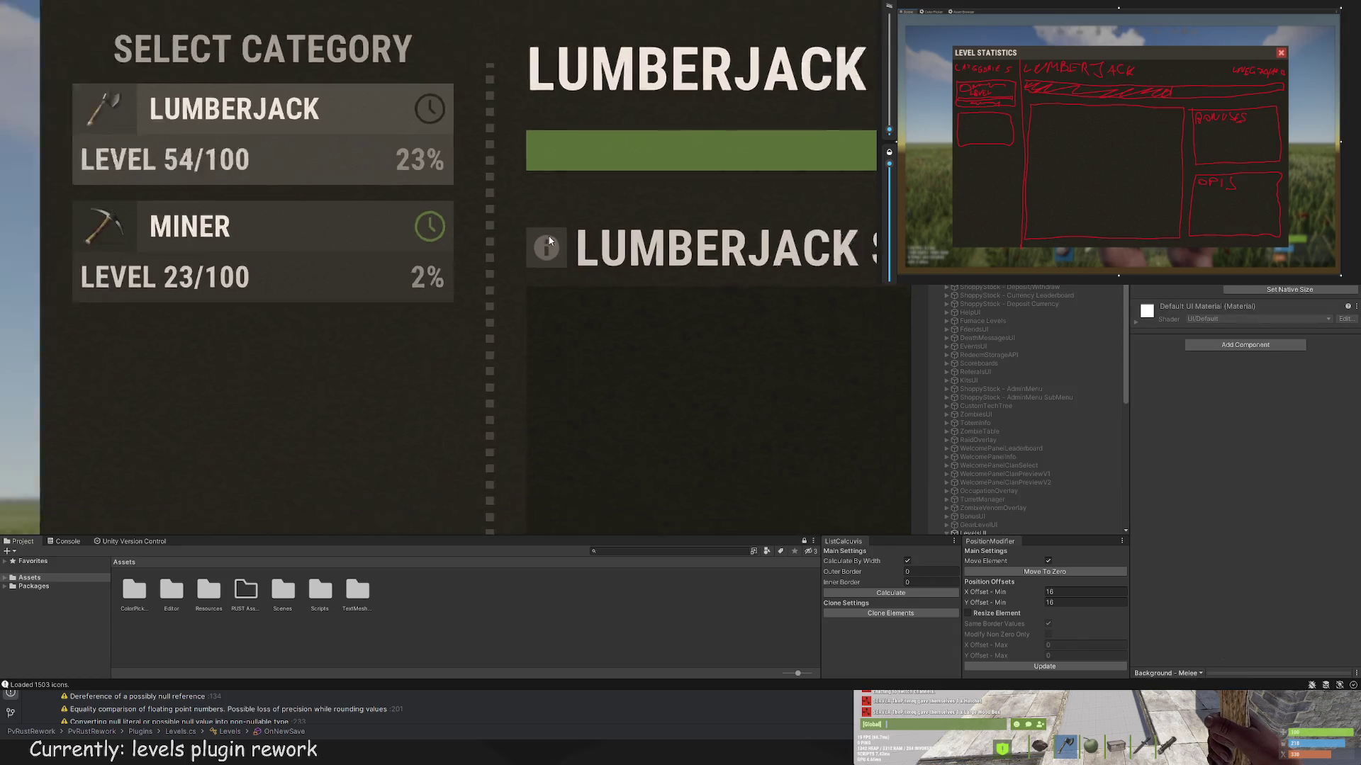
click(578, 267)
scroll(560, 257, up, 3)
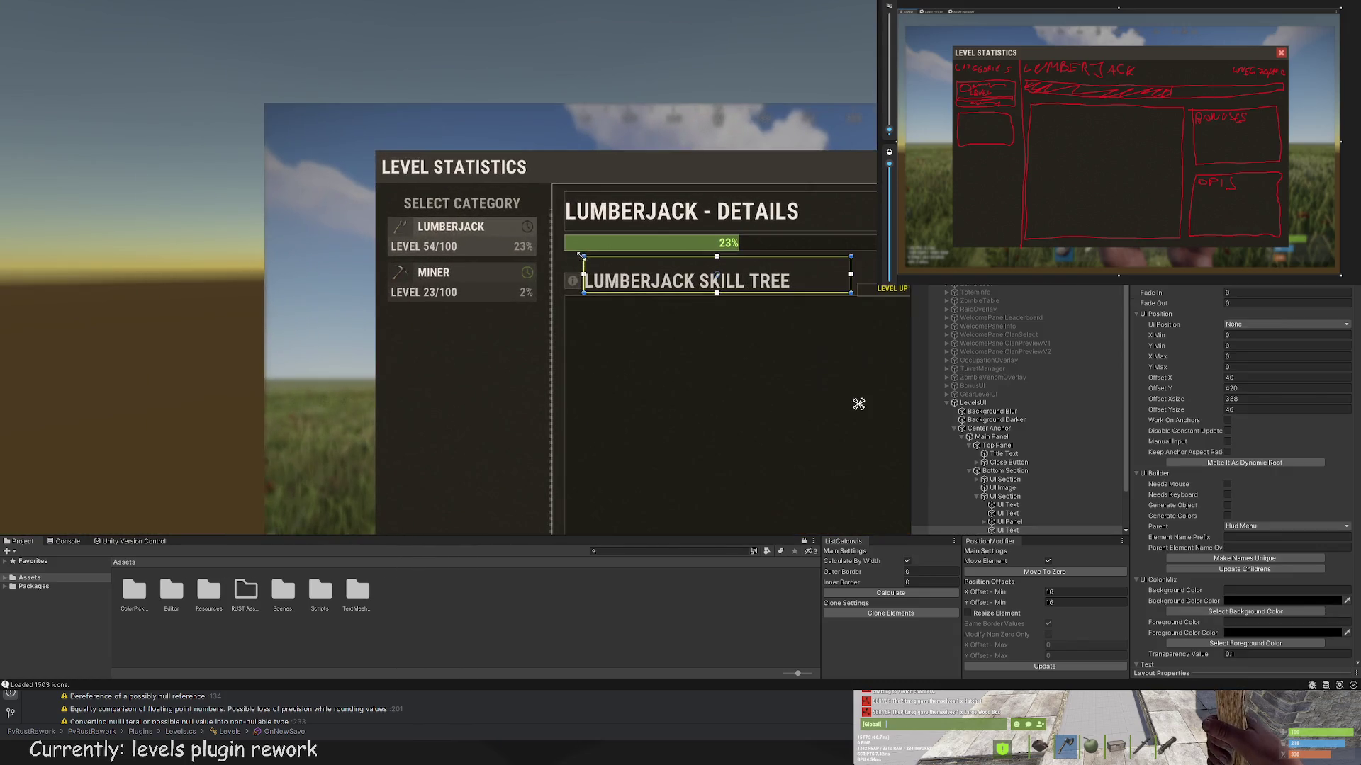
drag(583, 261, 585, 260)
scroll(1251, 533, down, 10)
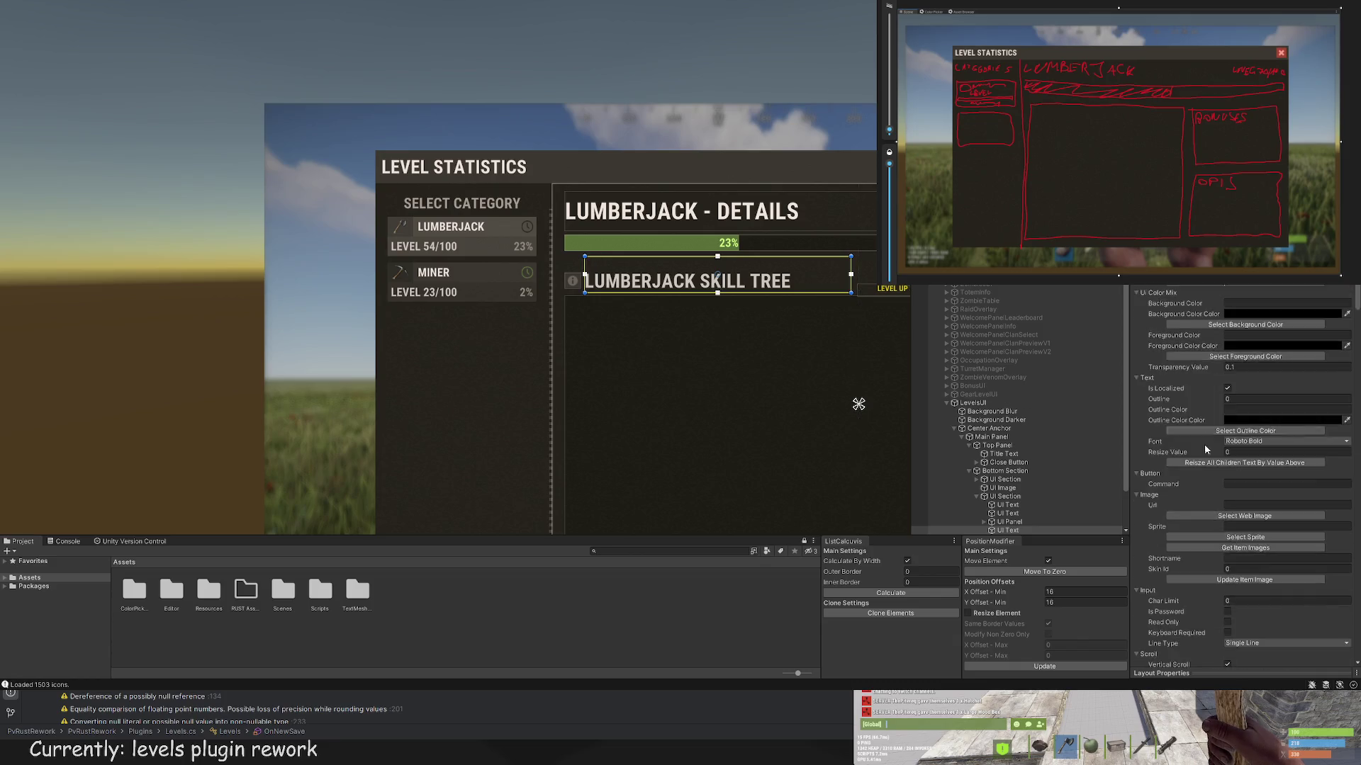
Step: Set the LUMBERJACK SKILL TREE title's TextMeshPro font size to 26
click(1231, 615)
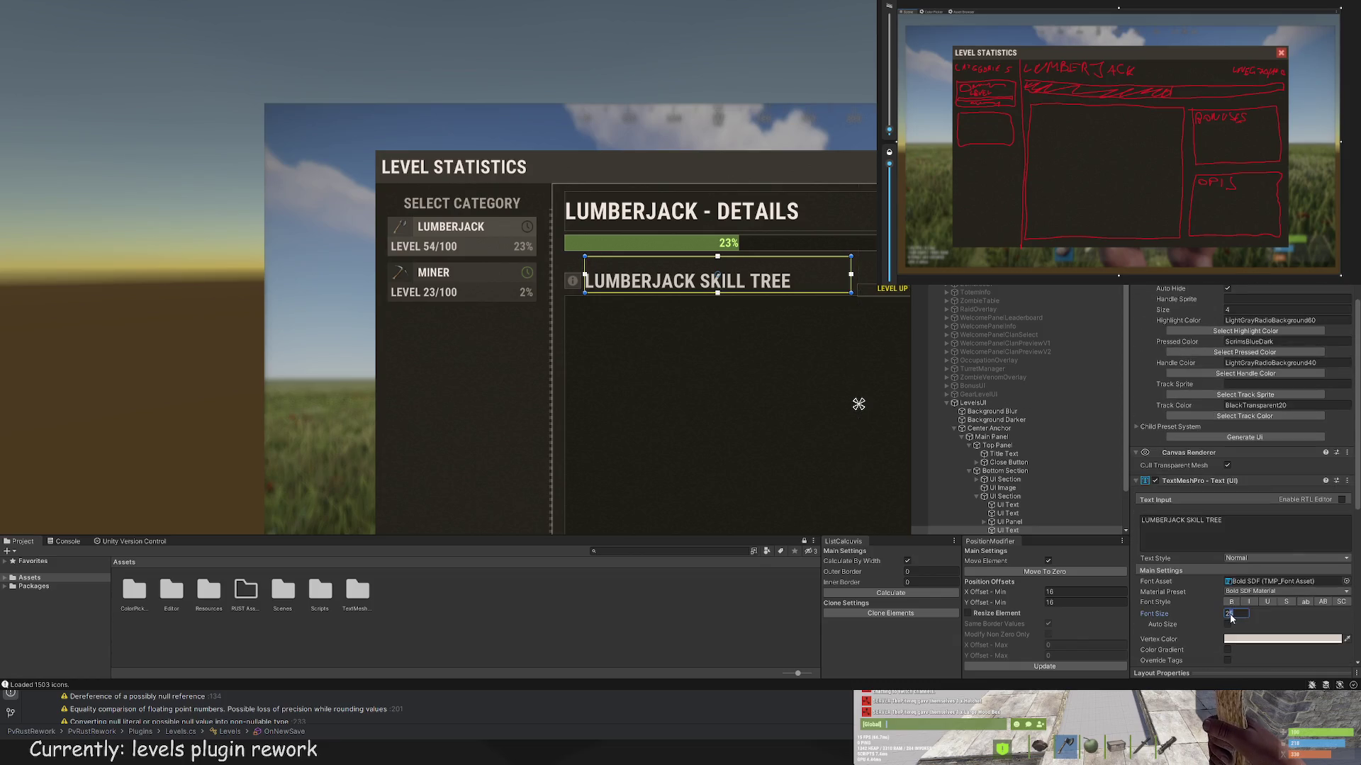
text(28)
click(694, 380)
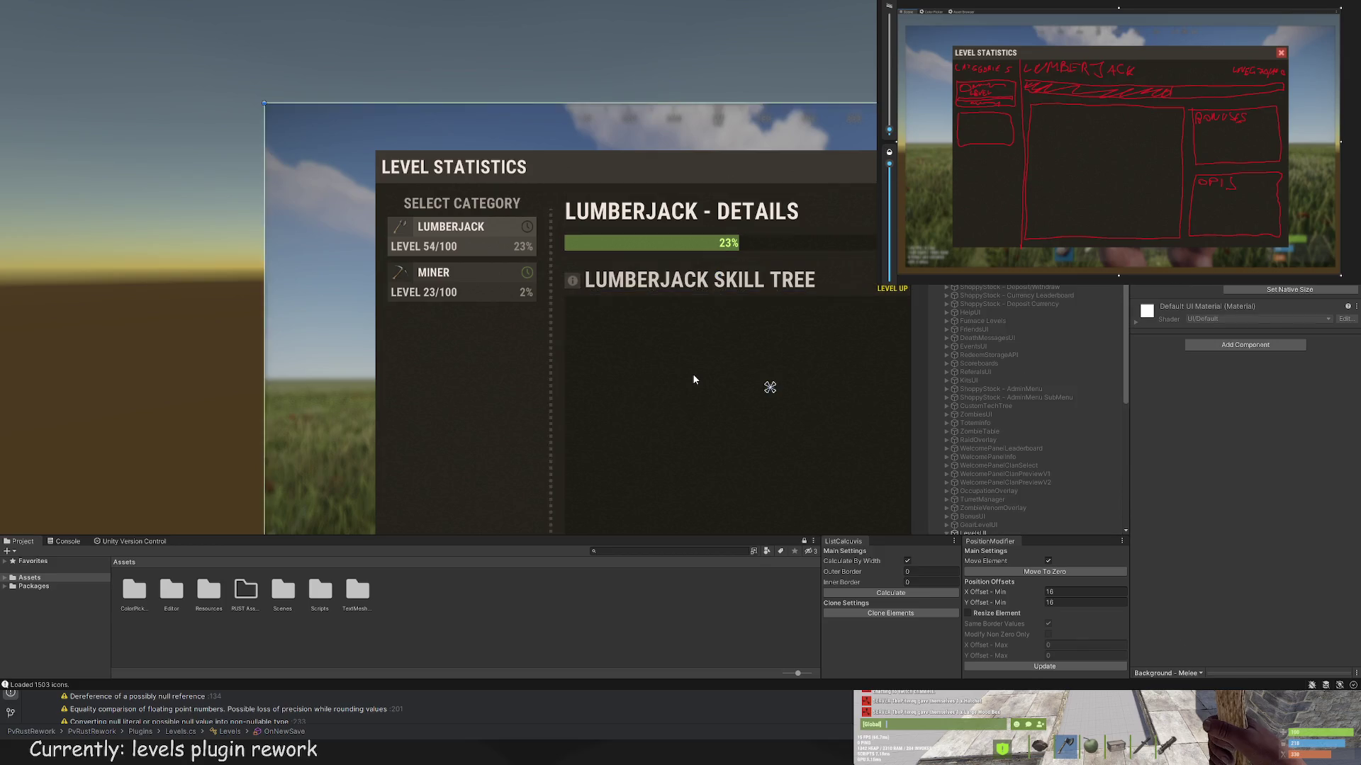
scroll(692, 379, down, 2)
click(624, 309)
scroll(640, 314, up, 1)
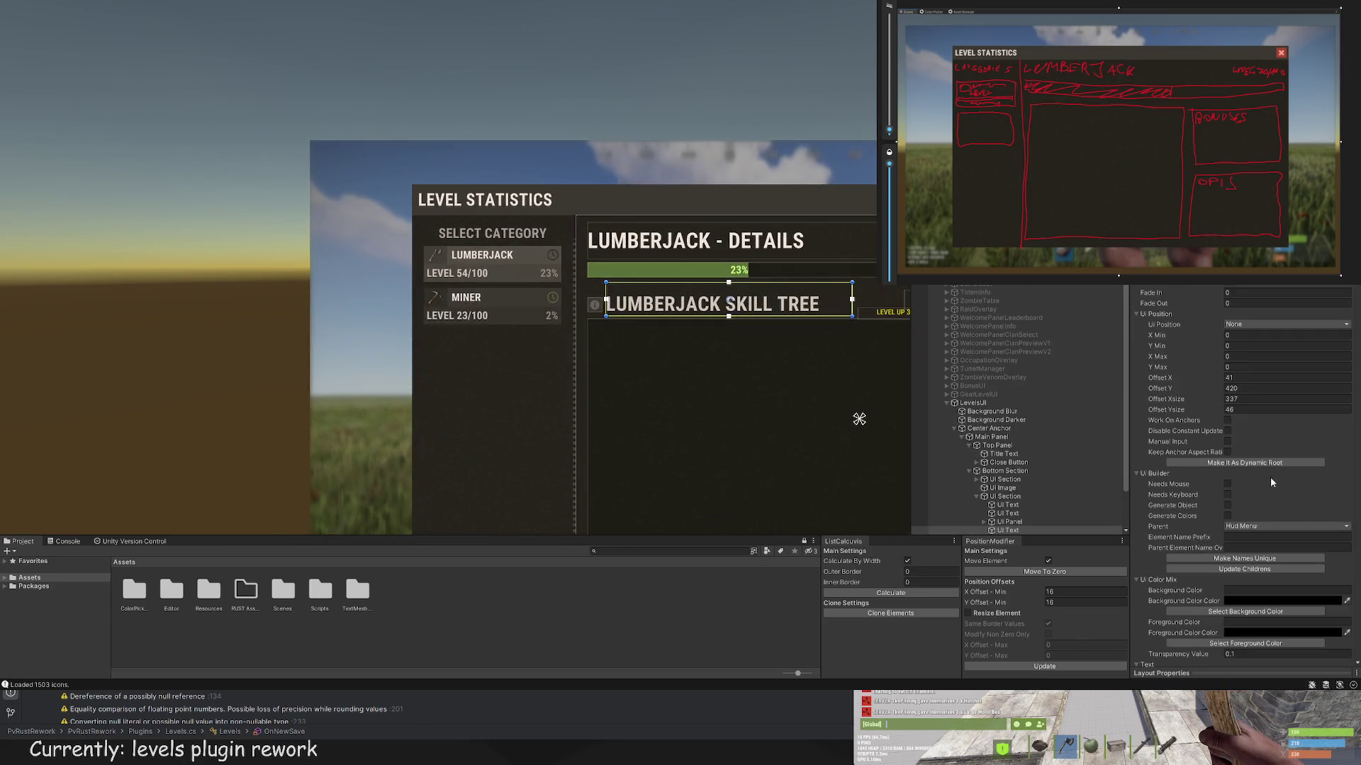
scroll(1239, 515, down, 5)
scroll(1239, 515, down, 5)
double_click(1233, 442)
text(25)
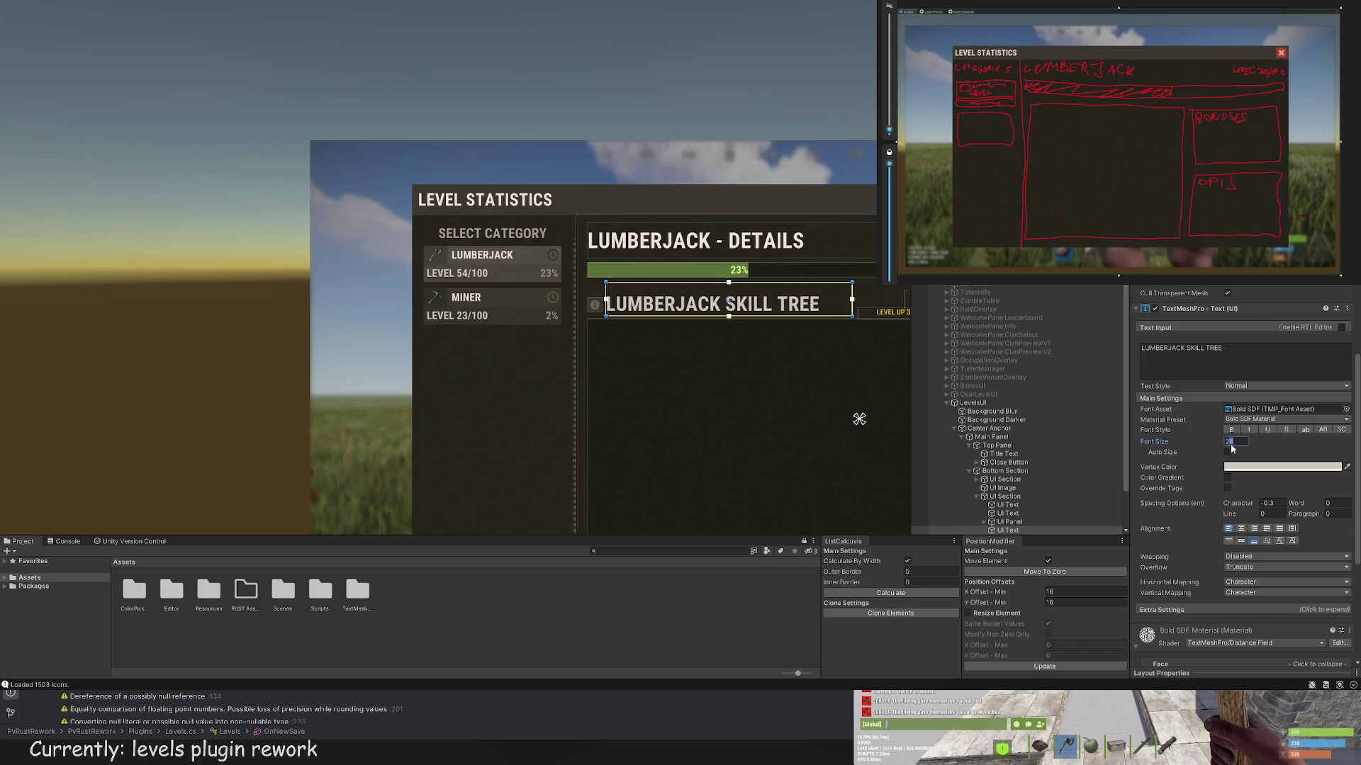
key(BackSpace)
text(6)
scroll(647, 338, up, 5)
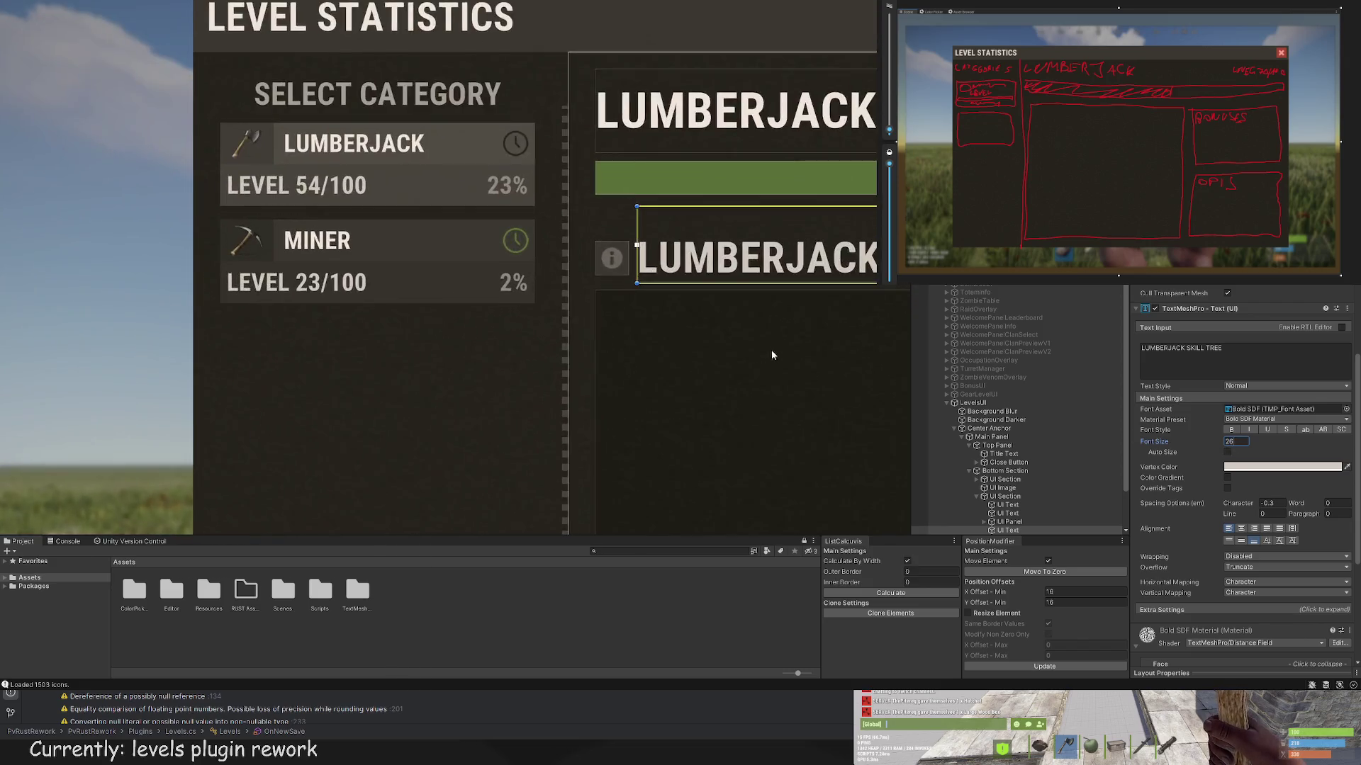
click(1017, 525)
Step: Move UI Button after UI Panel in the Hierarchy order
click(519, 220)
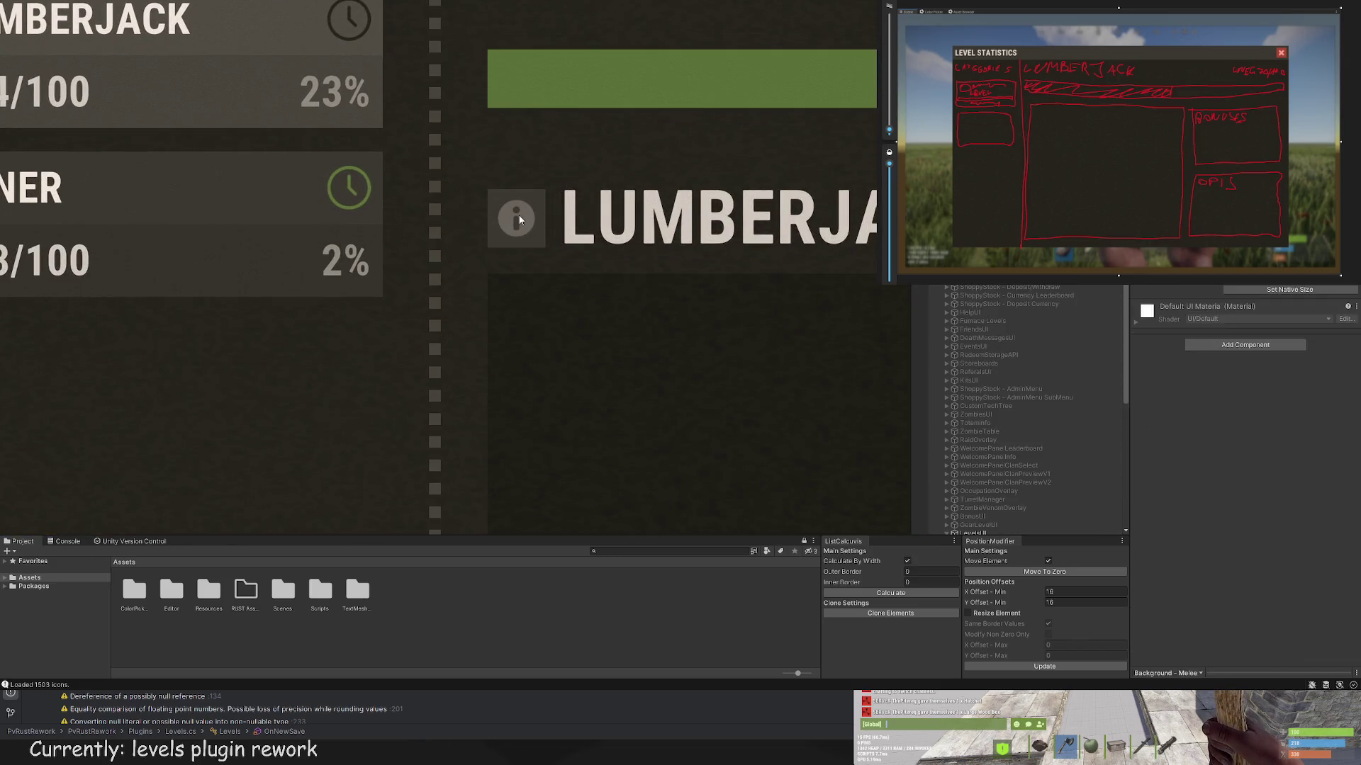
click(520, 220)
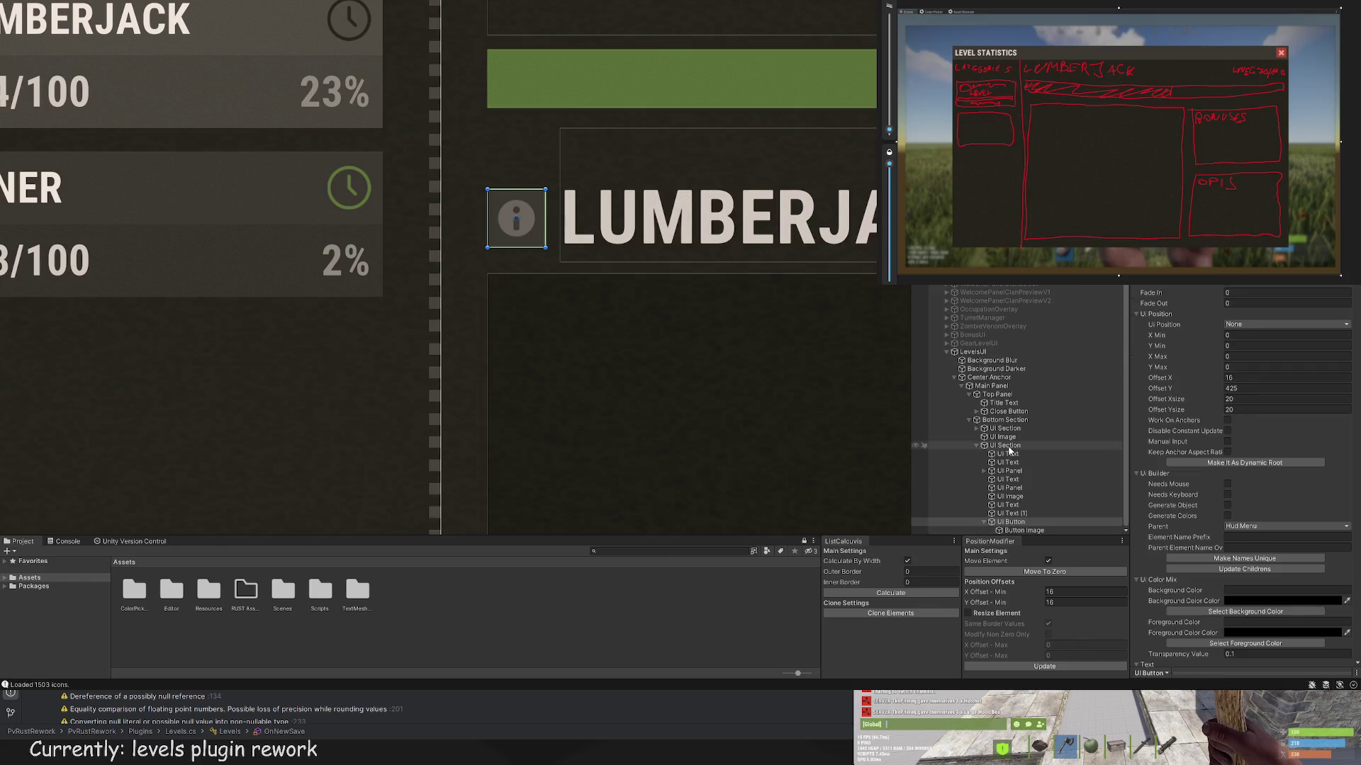
drag(1008, 481, 1008, 480)
click(1011, 496)
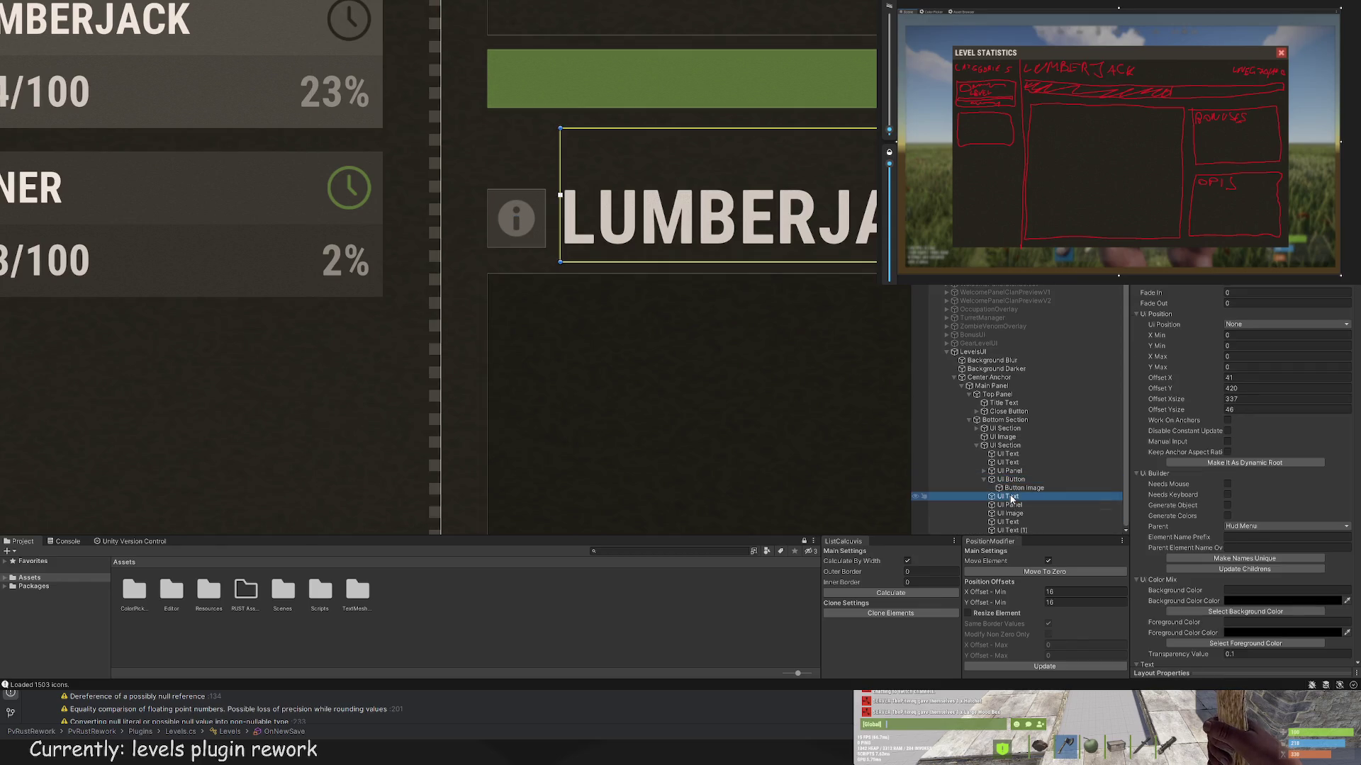
click(1011, 480)
Step: Resize the info icon button to 21 by 21
scroll(606, 249, up, 2)
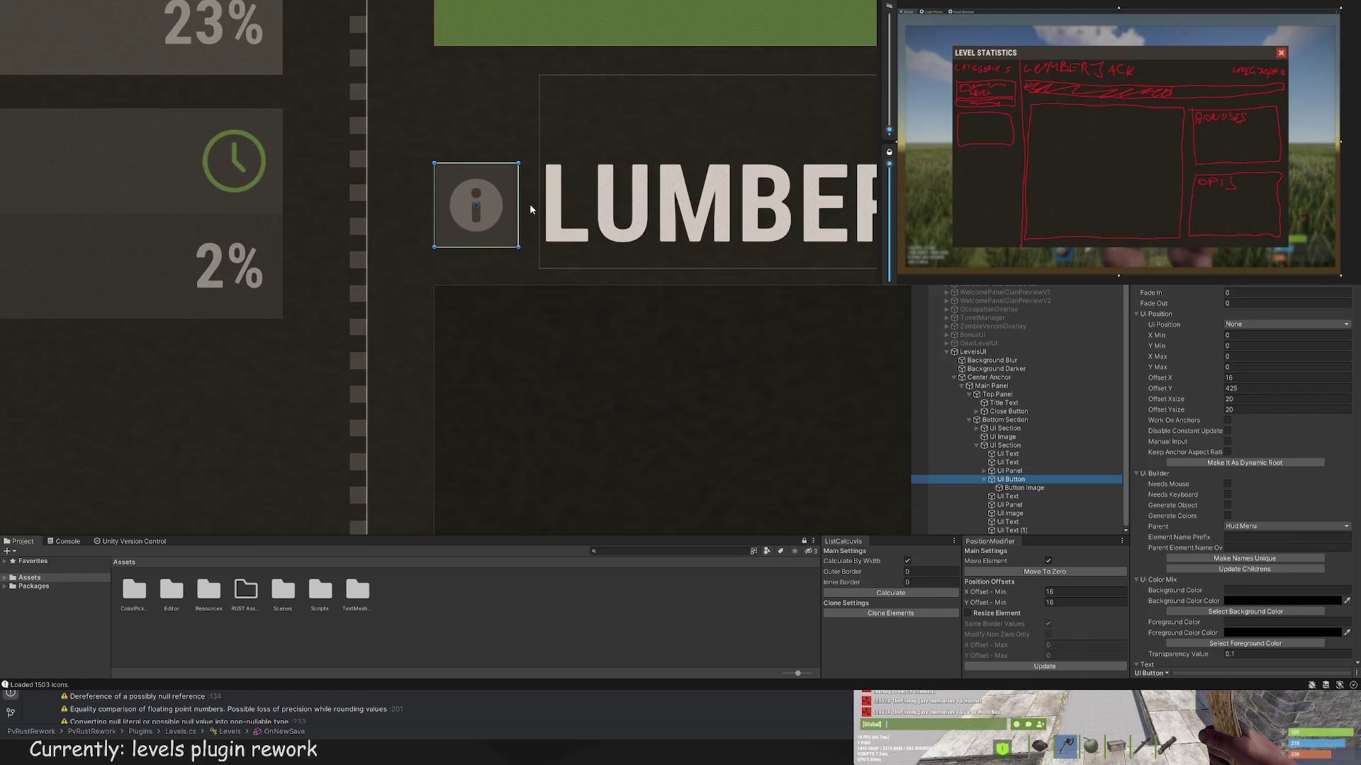
drag(520, 165, 519, 160)
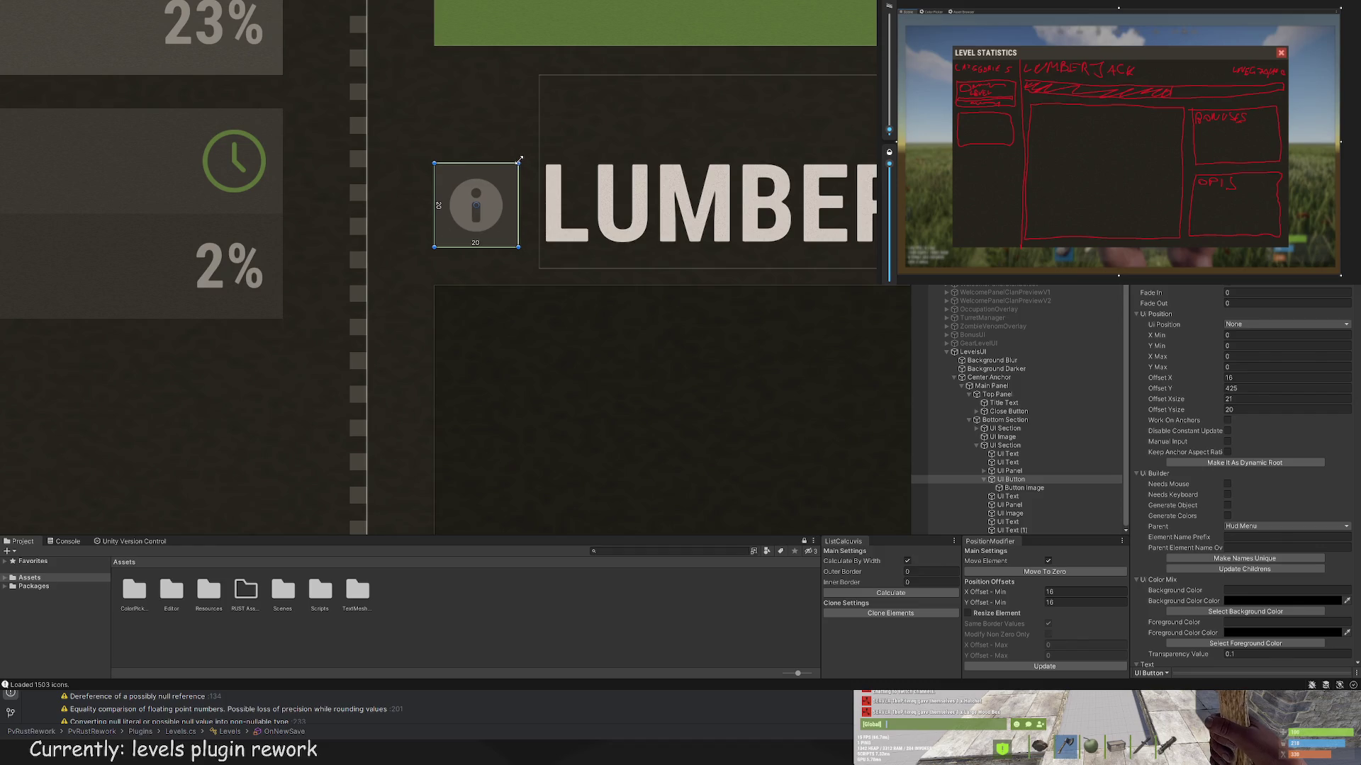
click(544, 224)
scroll(628, 295, down, 6)
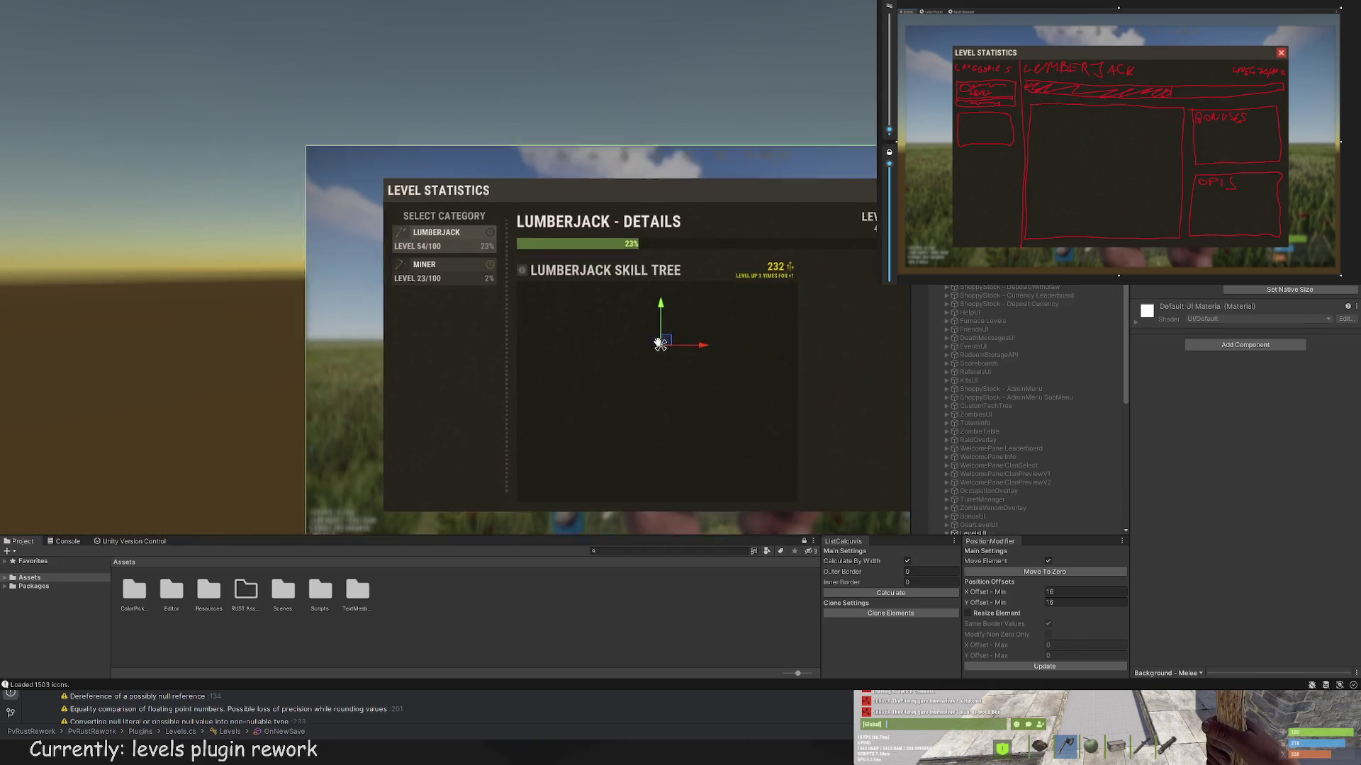
Step: Inspect the skill tree header elements and select the 232 skill-point counter
drag(660, 346, 582, 332)
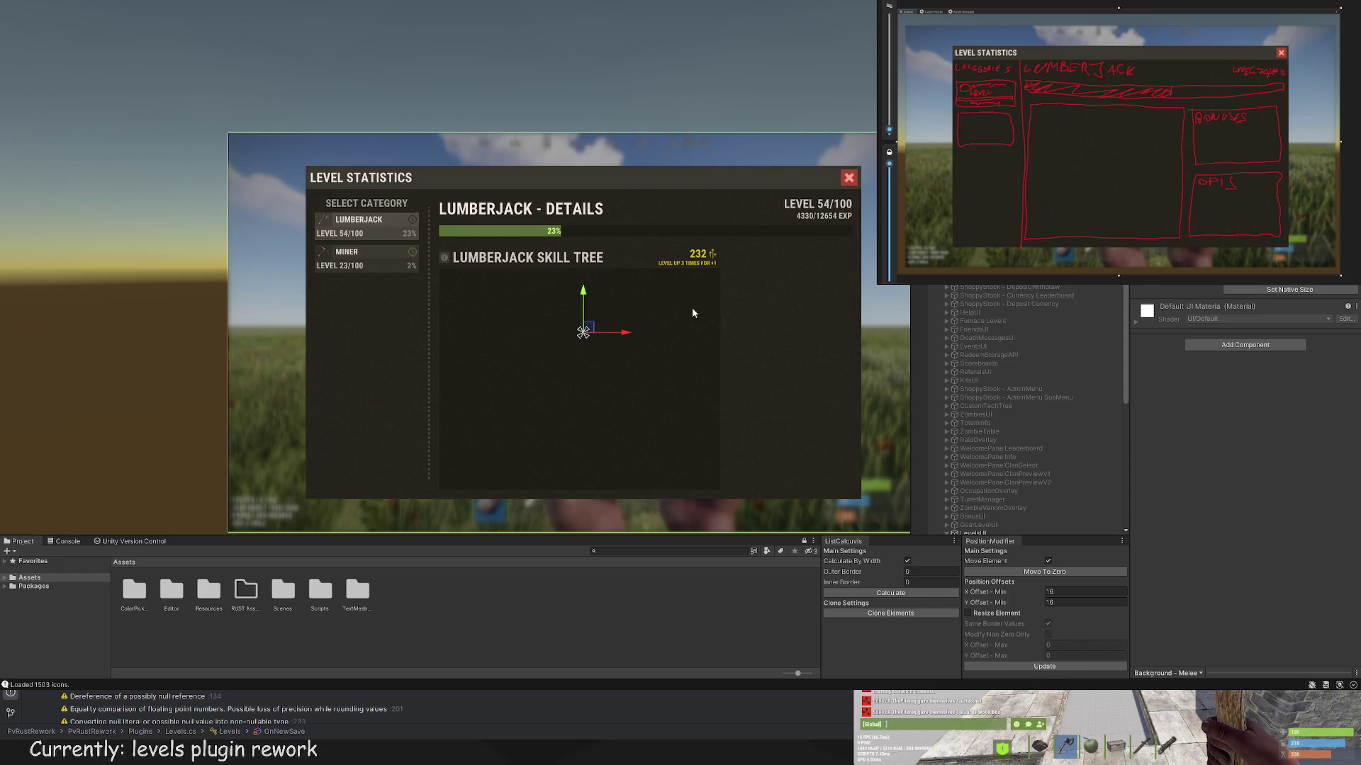
scroll(1028, 425, down, 5)
click(1010, 513)
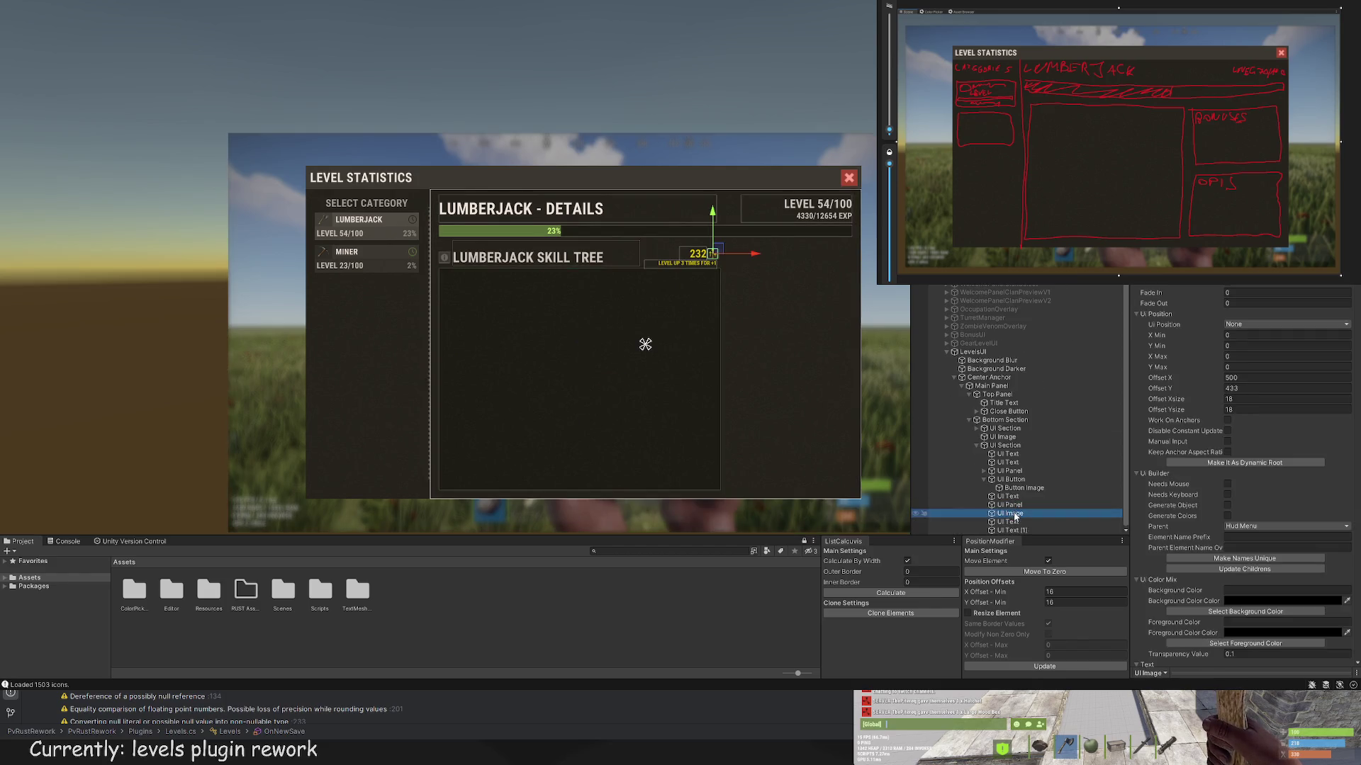
scroll(775, 365, up, 1)
shift+click(1012, 522)
scroll(703, 229, up, 3)
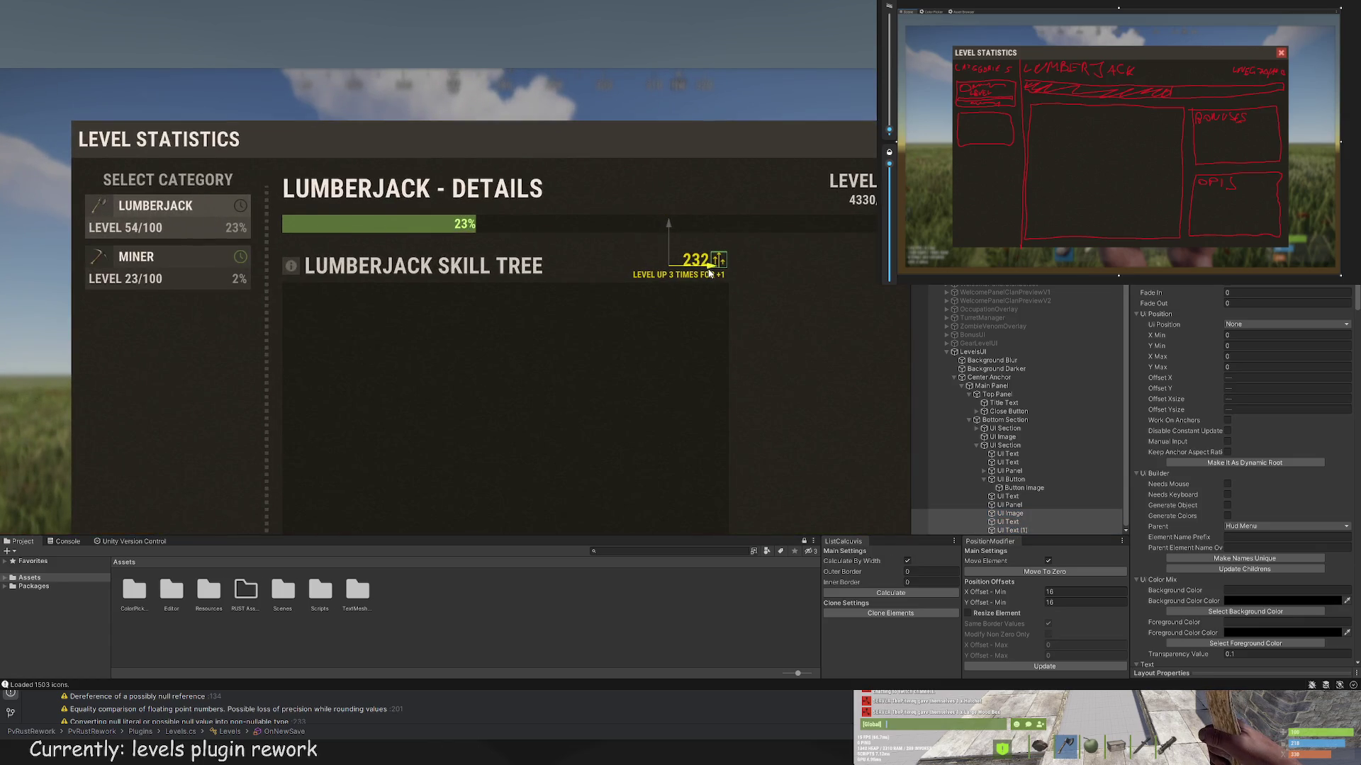
click(708, 273)
scroll(807, 328, down, 2)
scroll(839, 373, down, 1)
click(751, 294)
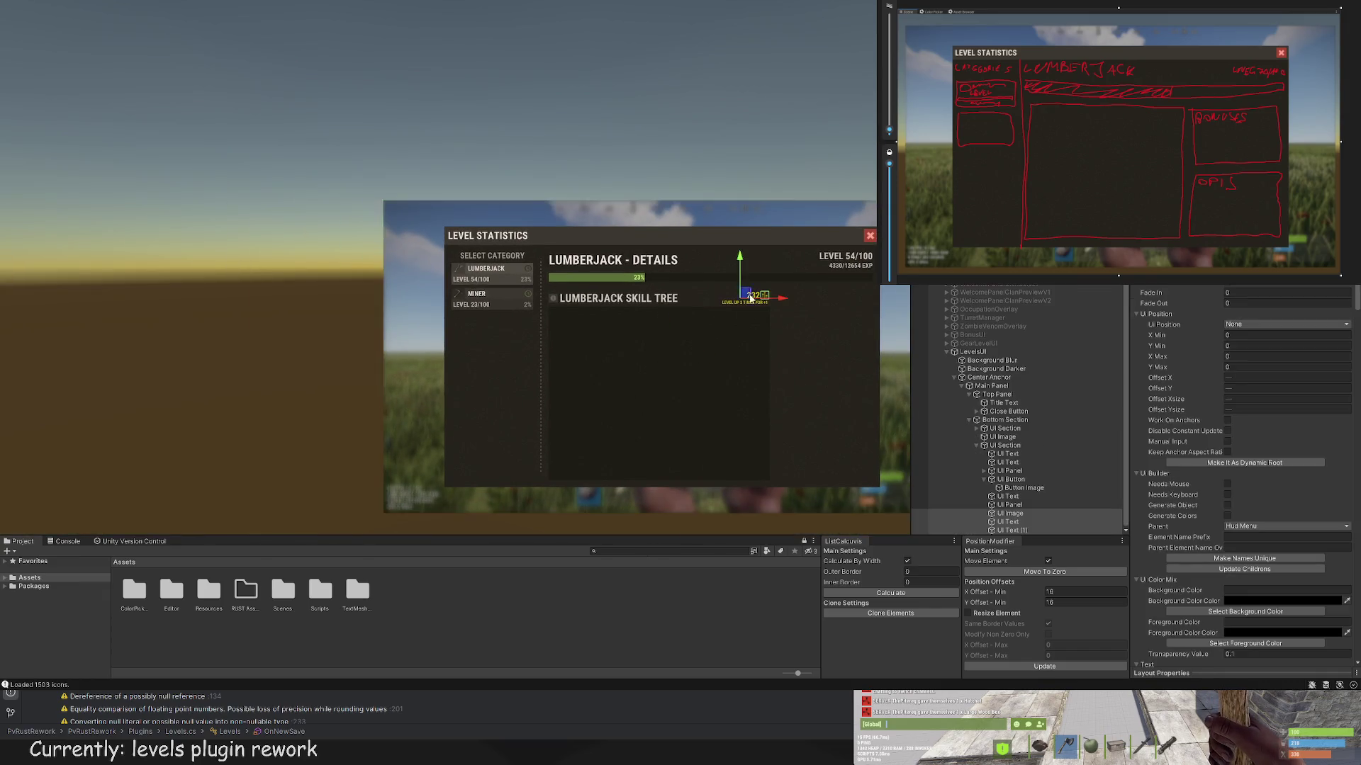
scroll(749, 287, up, 4)
Step: Raise the 232 counter about 2 px using the Y-axis arrow
drag(734, 263, 734, 262)
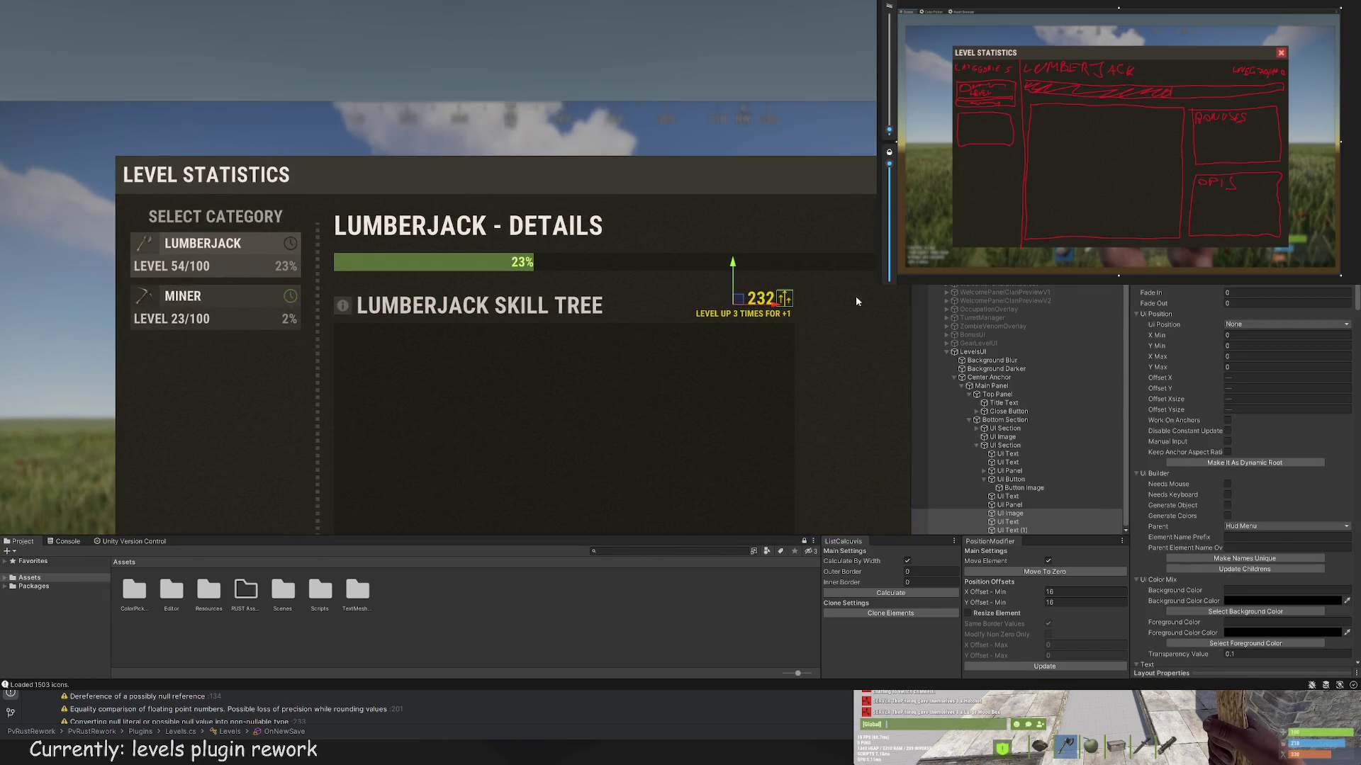
scroll(856, 301, down, 4)
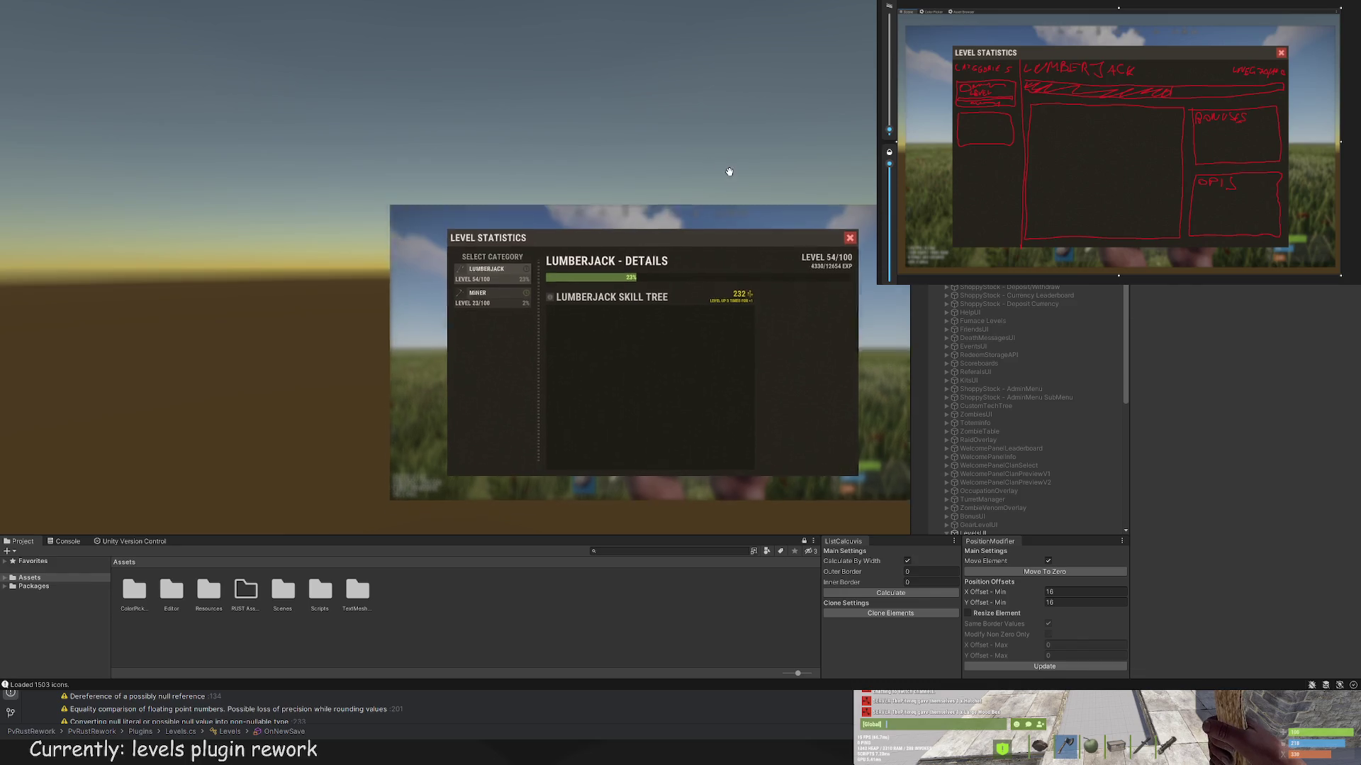
drag(729, 172, 636, 107)
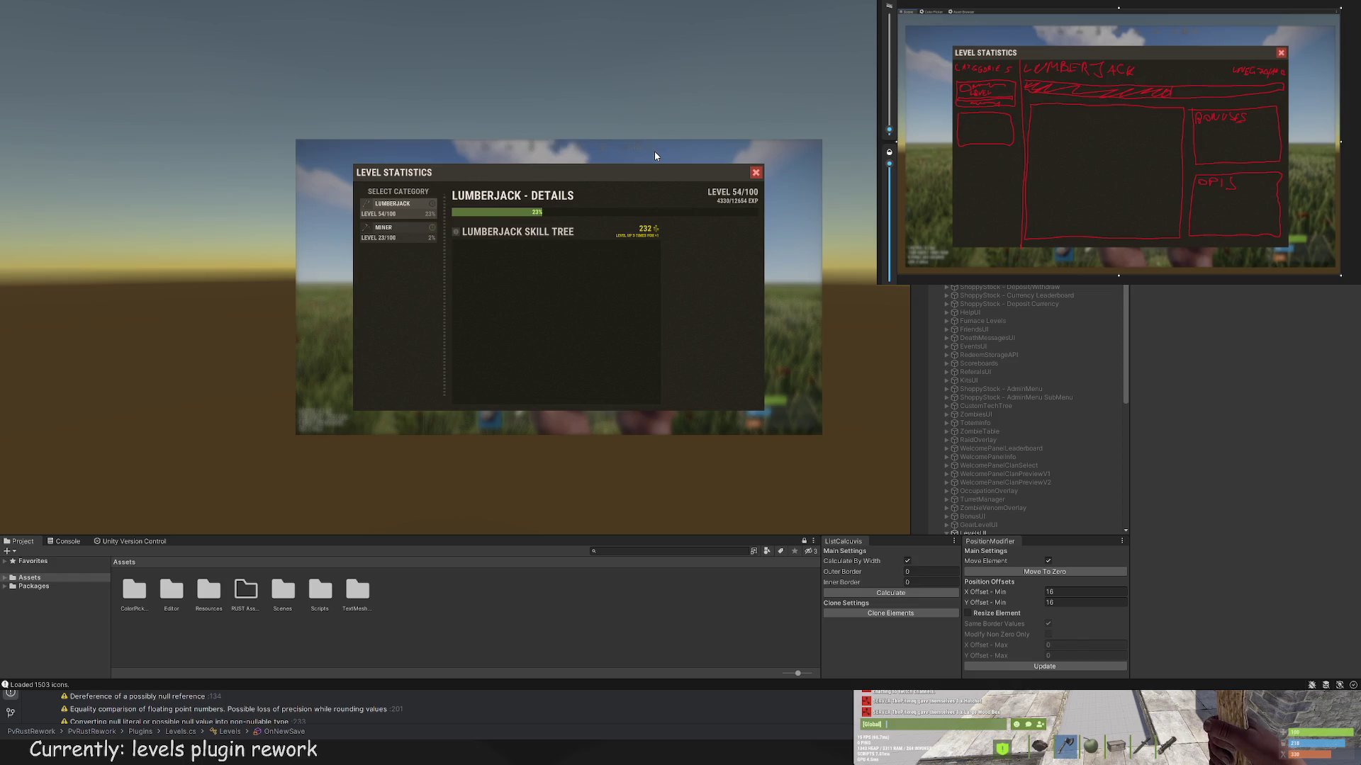
scroll(737, 247, up, 2)
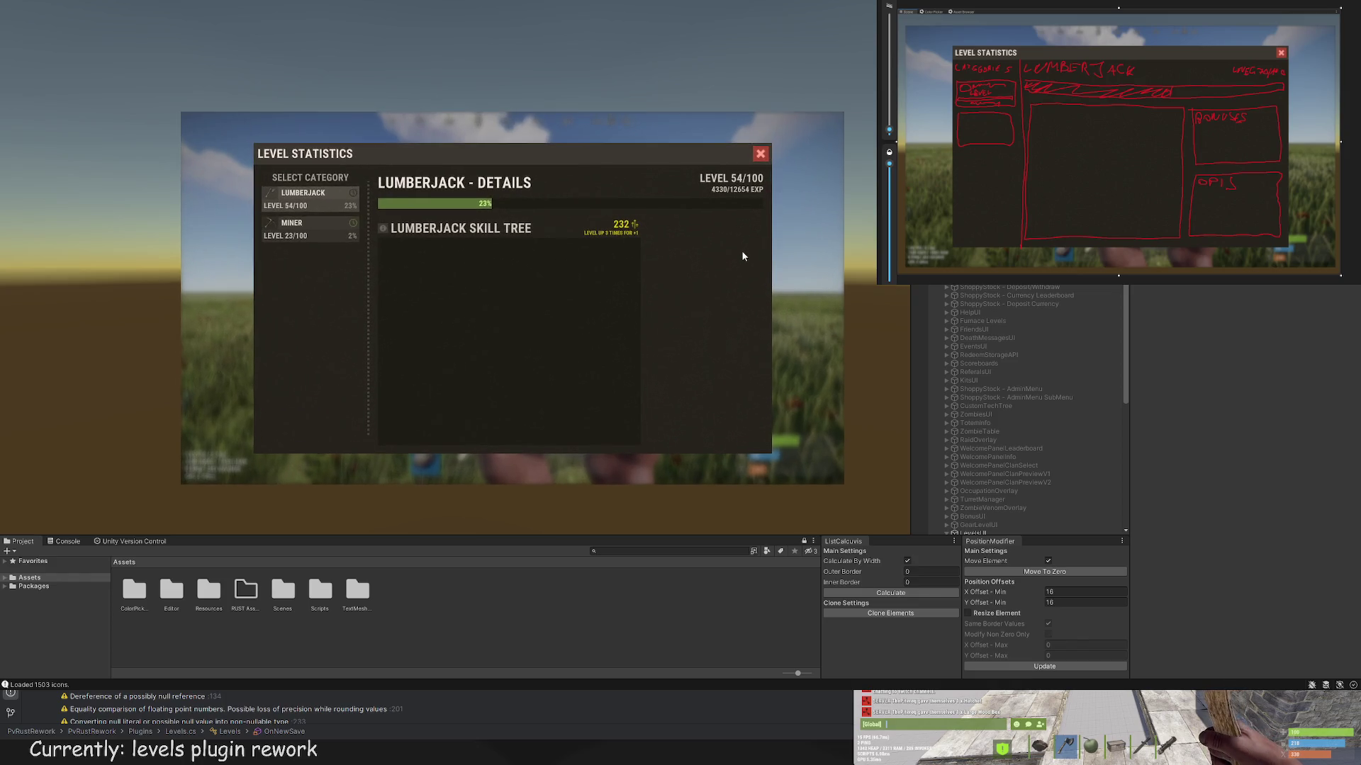
scroll(1016, 494, down, 5)
click(1015, 495)
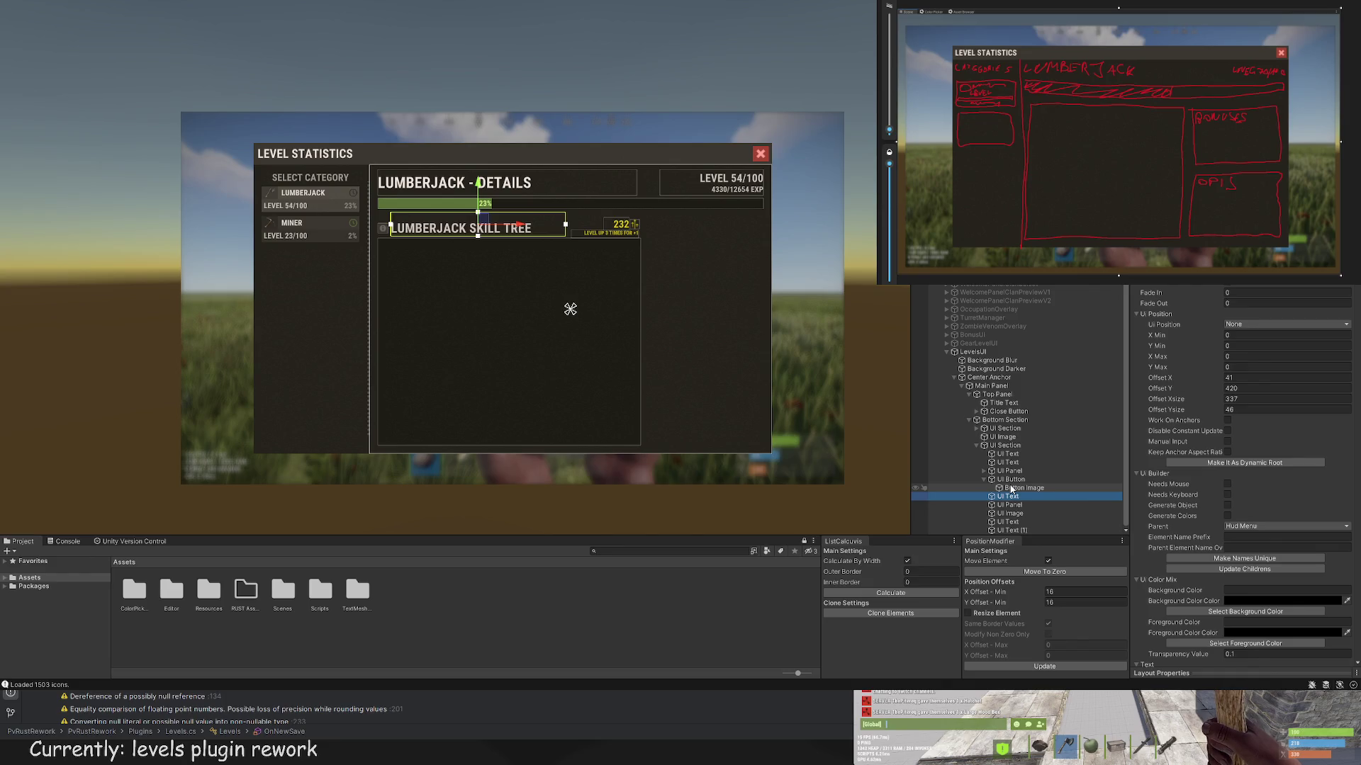
Step: Select the new skill tree section and shift it slightly right
click(1007, 446)
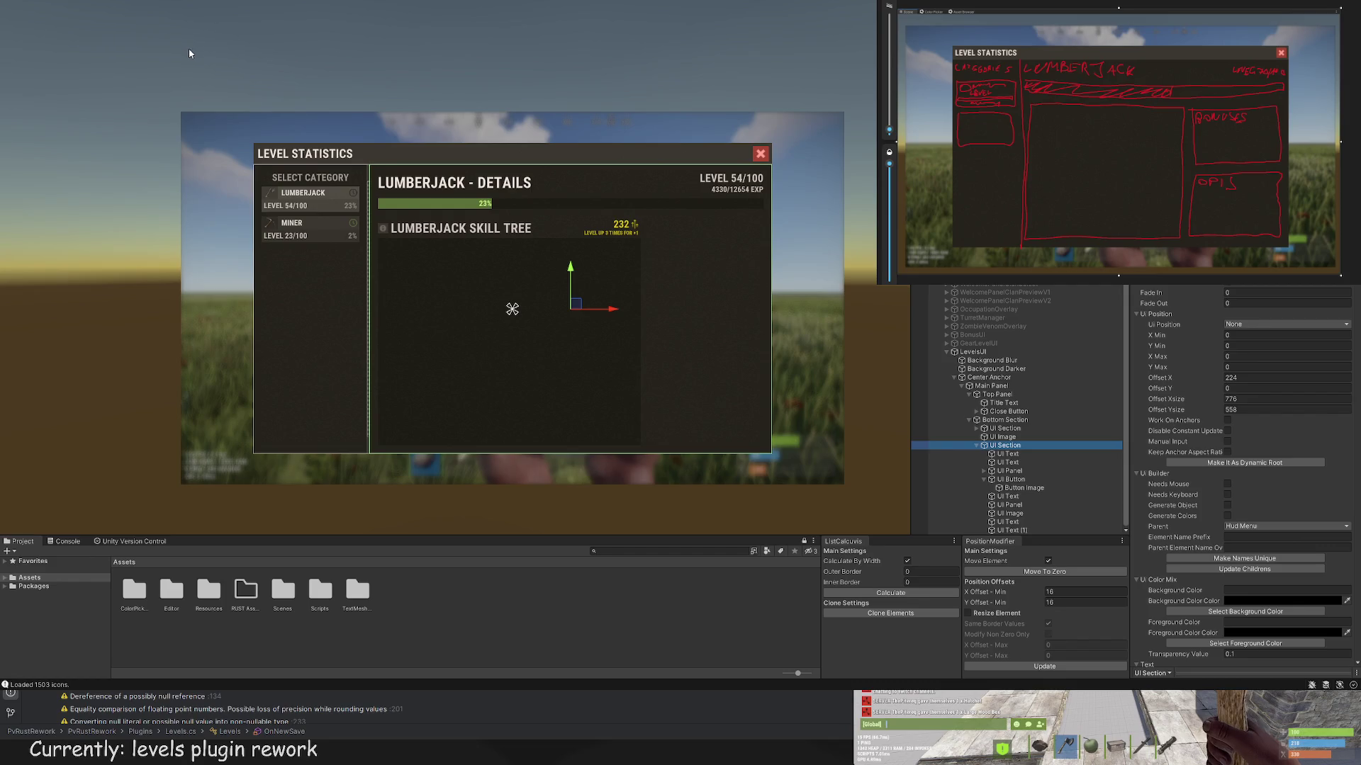
scroll(402, 307, up, 5)
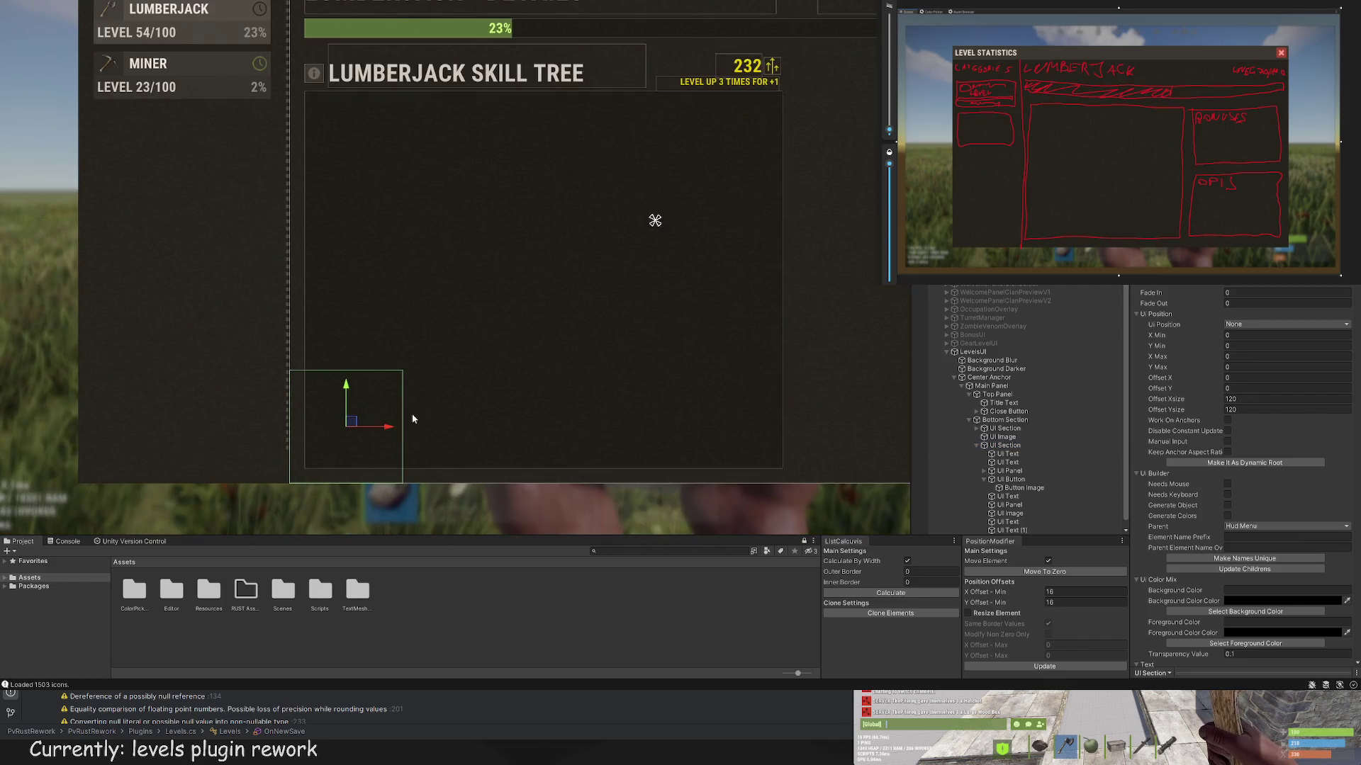
mouse_move(386, 426)
mouse_down()
mouse_move(361, 376)
mouse_move(394, 417)
mouse_move(441, 434)
mouse_up()
scroll(309, 392, up, 3)
scroll(520, 358, down, 2)
Step: Resize the section to about 506×451, then move it up the Hierarchy
key(t)
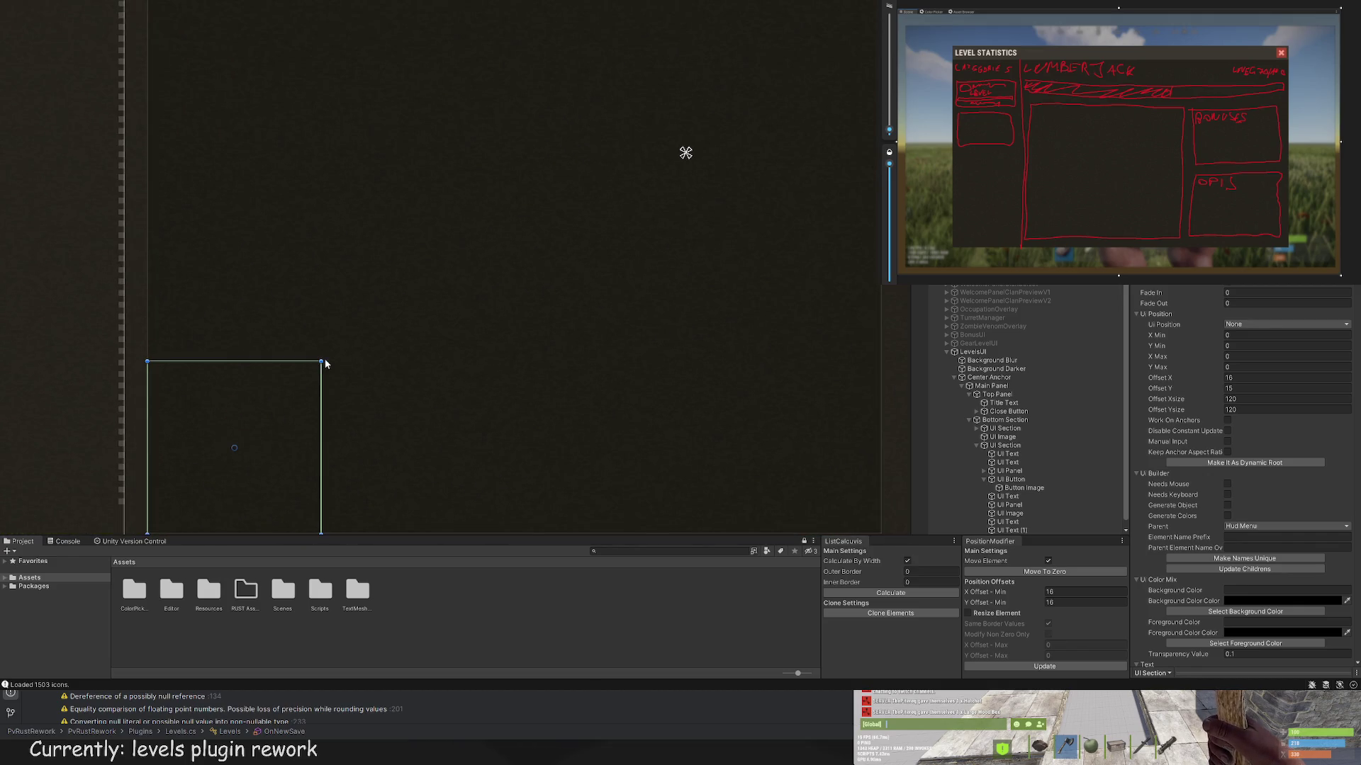
drag(326, 364, 693, 30)
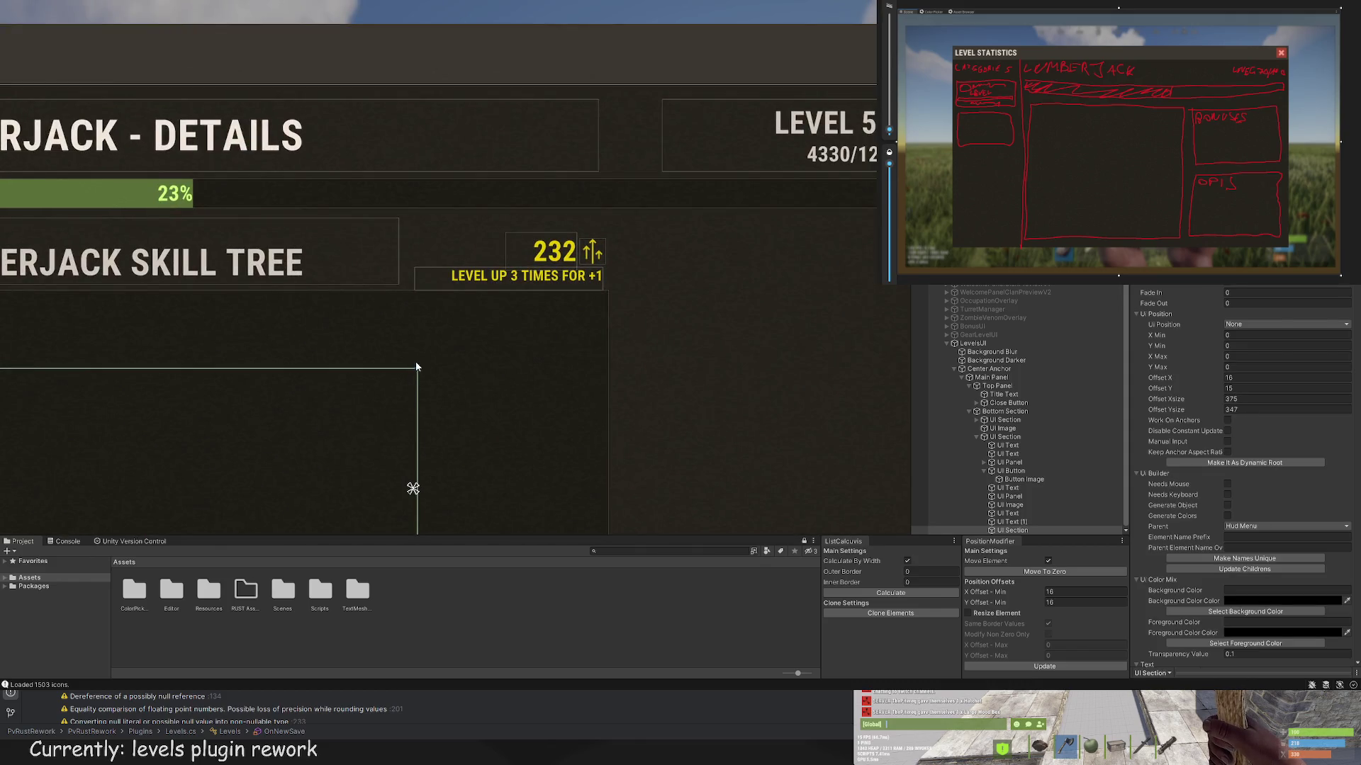
drag(418, 367, 608, 225)
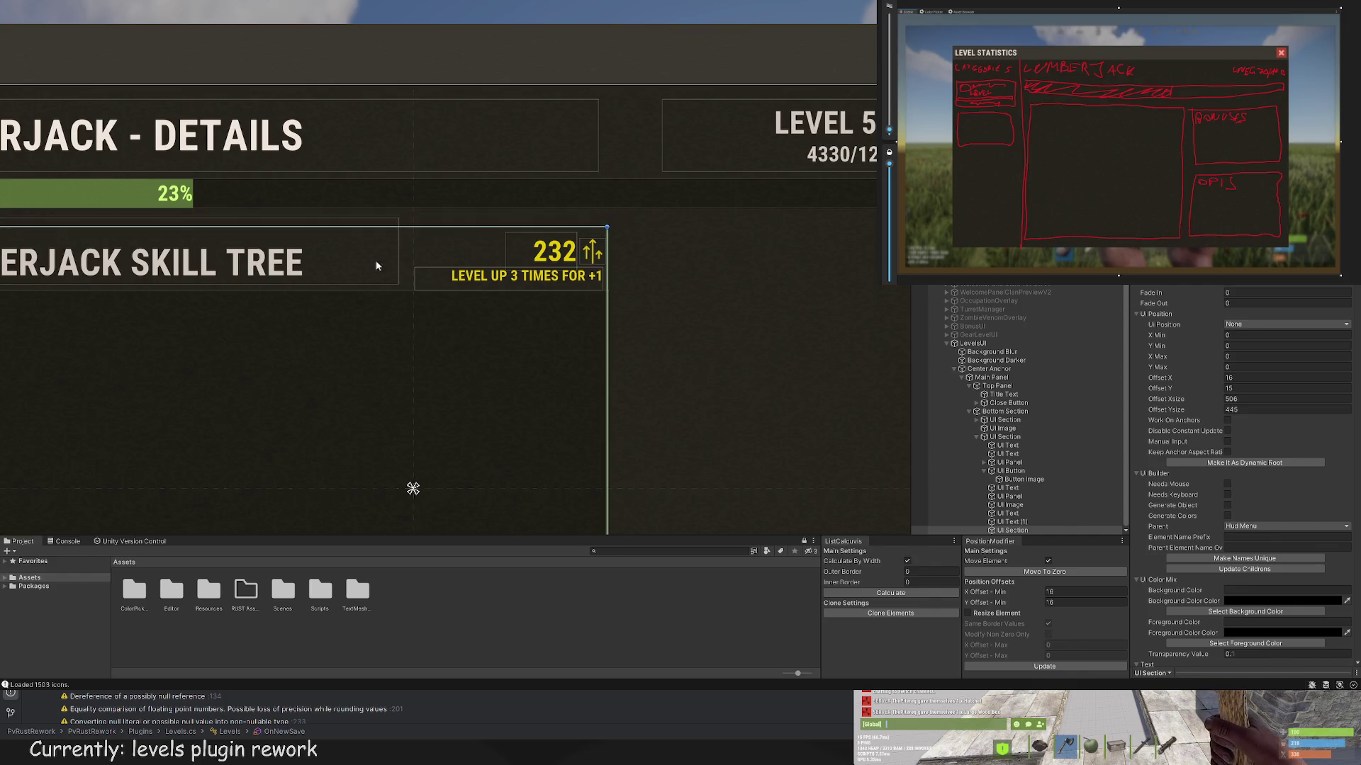
key(f)
drag(308, 193, 308, 189)
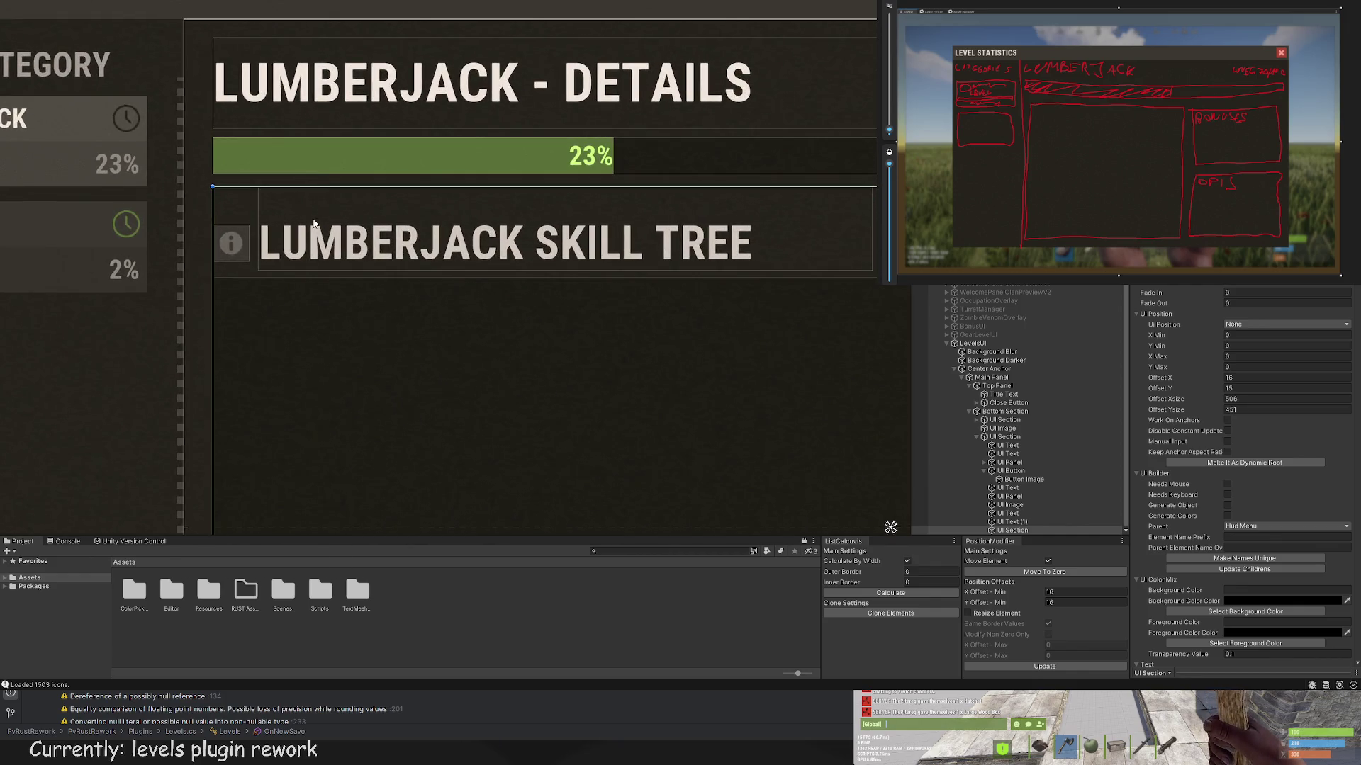
scroll(308, 190, down, 5)
mouse_move(1028, 530)
mouse_down()
mouse_move(1007, 451)
mouse_move(1006, 488)
mouse_up()
click(1008, 496)
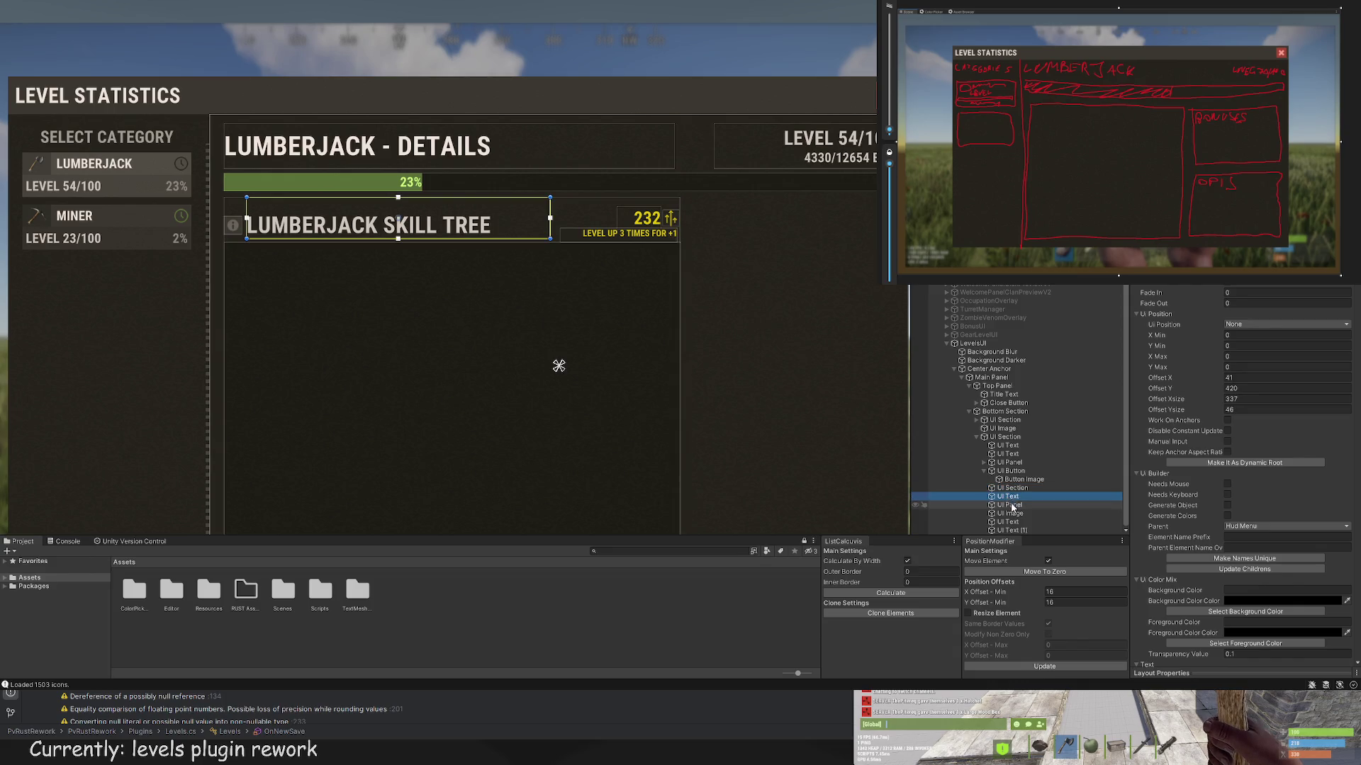
Step: Place the new UI Section before UI Button in the Hierarchy
click(1015, 504)
click(1009, 496)
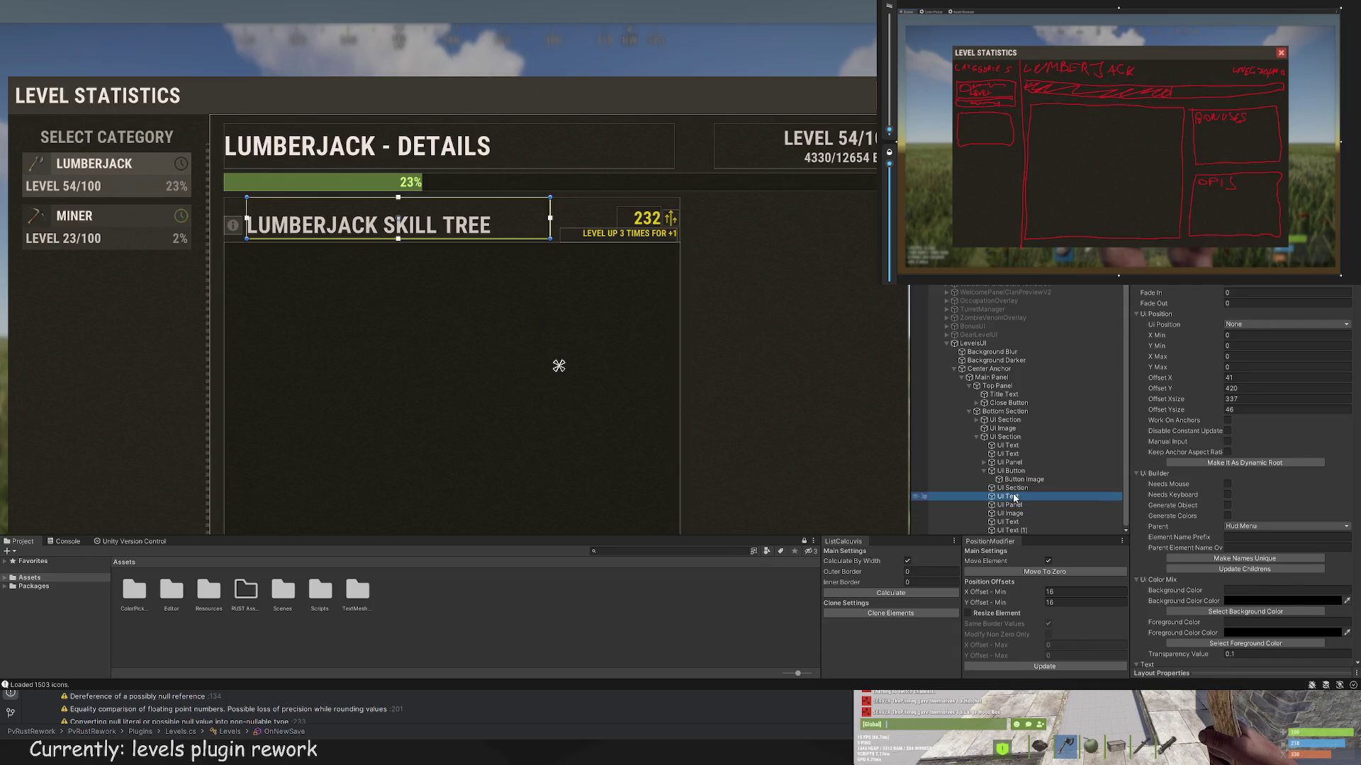
drag(1007, 487, 1014, 468)
click(994, 481)
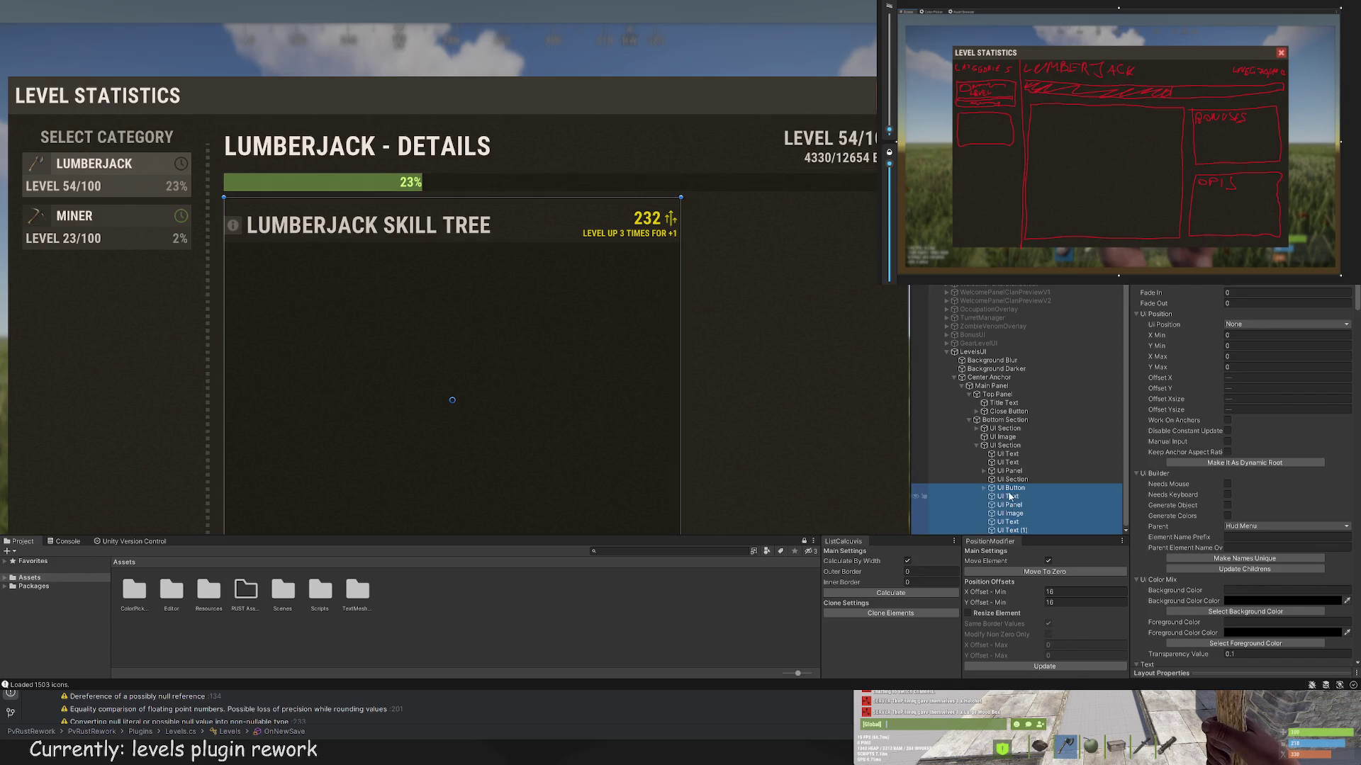
Step: Move UI Panel below the level-up text UI Text (1)
click(1015, 506)
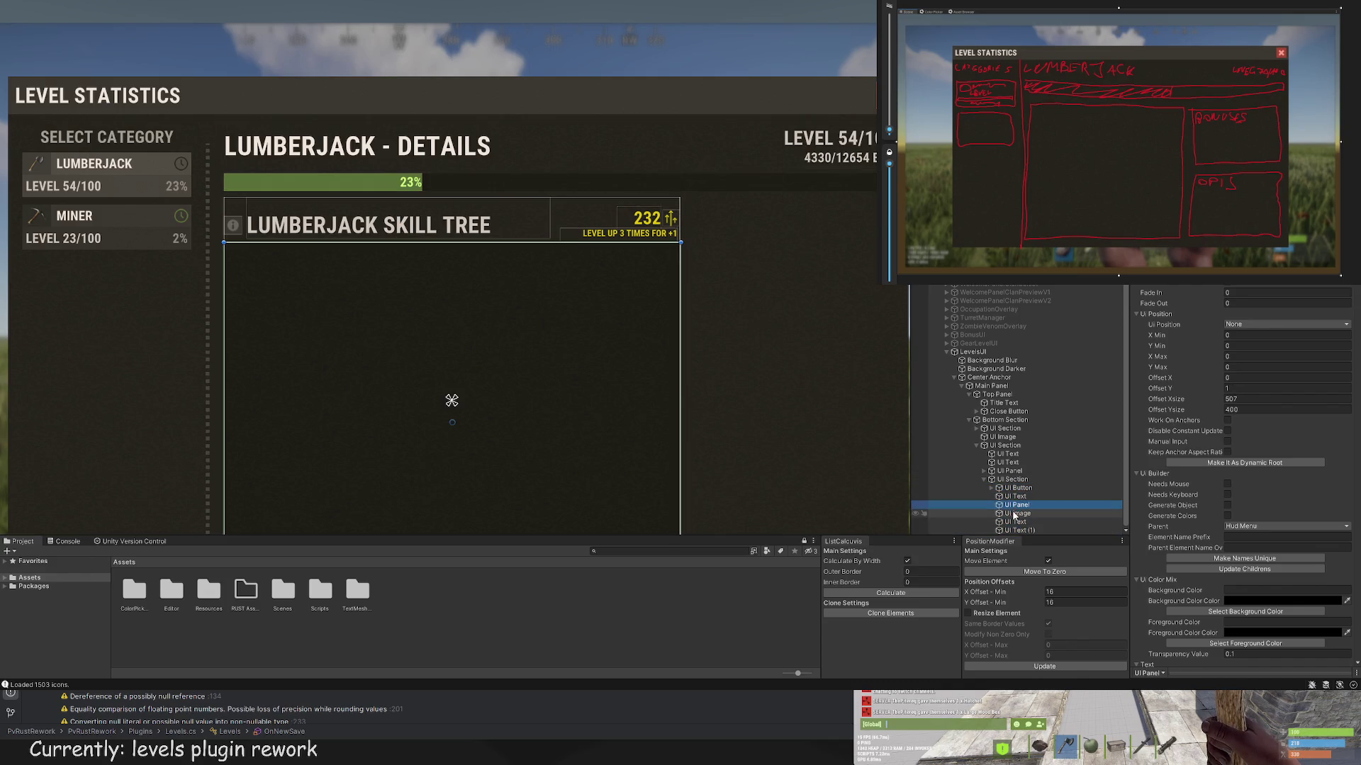
drag(1016, 509, 1013, 536)
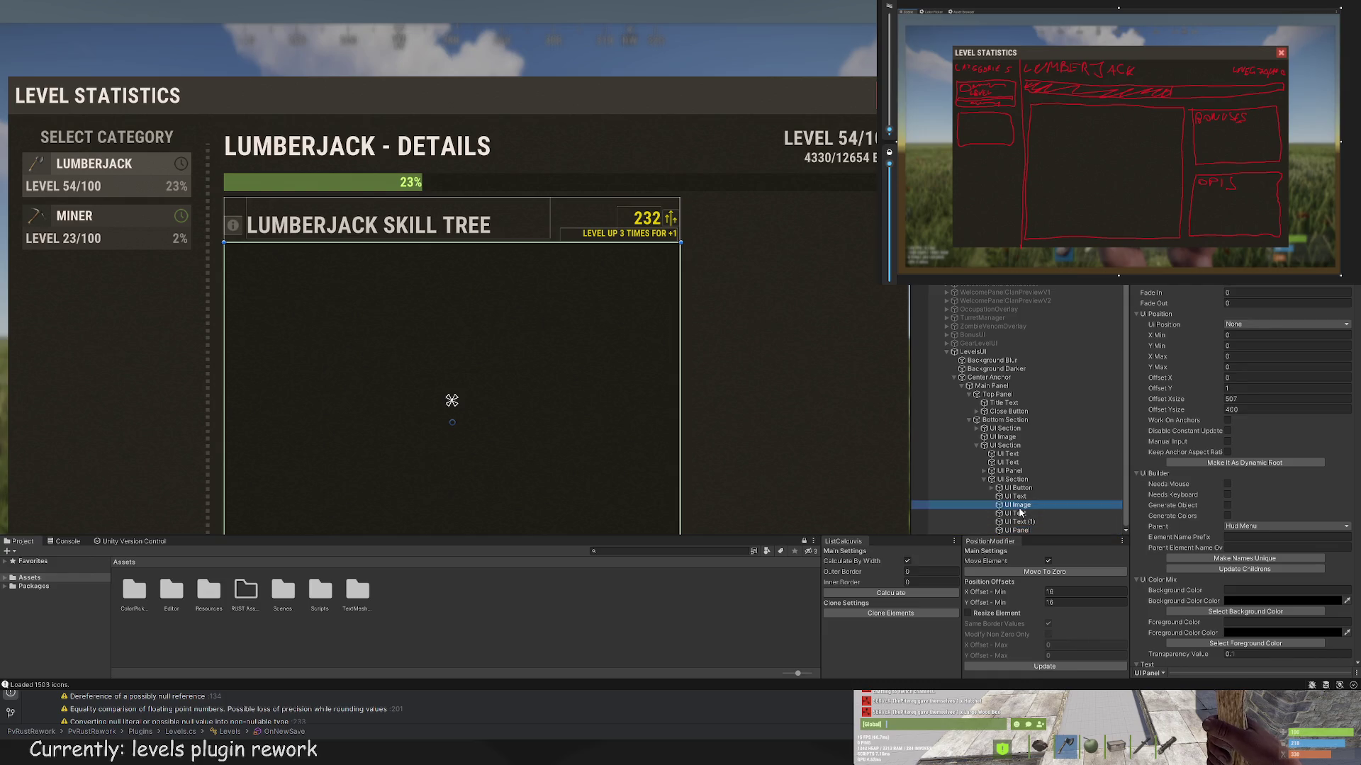
click(1019, 522)
scroll(764, 391, down, 2)
scroll(764, 392, down, 2)
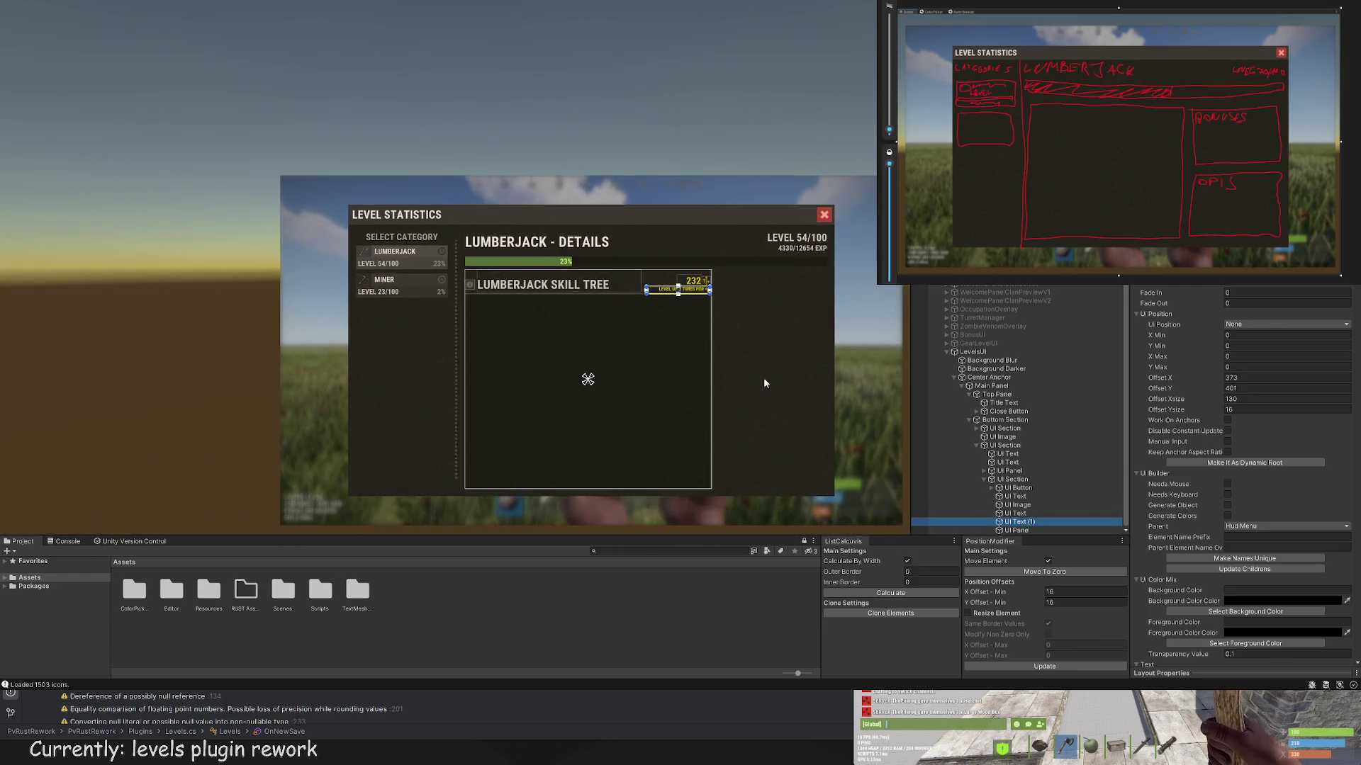
Step: Move the new white 100×100 panel to just right of the skill tree section
drag(732, 374, 673, 325)
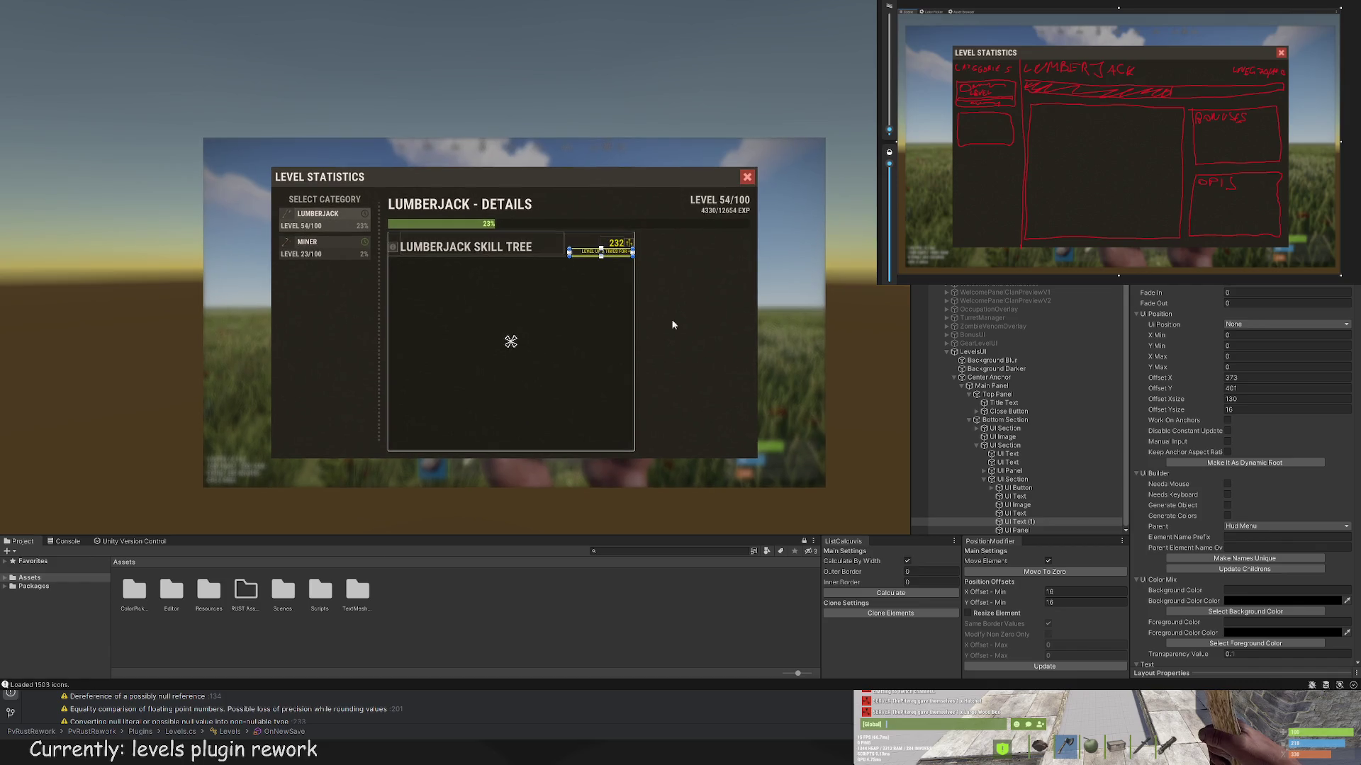
click(670, 305)
scroll(674, 315, down, 1)
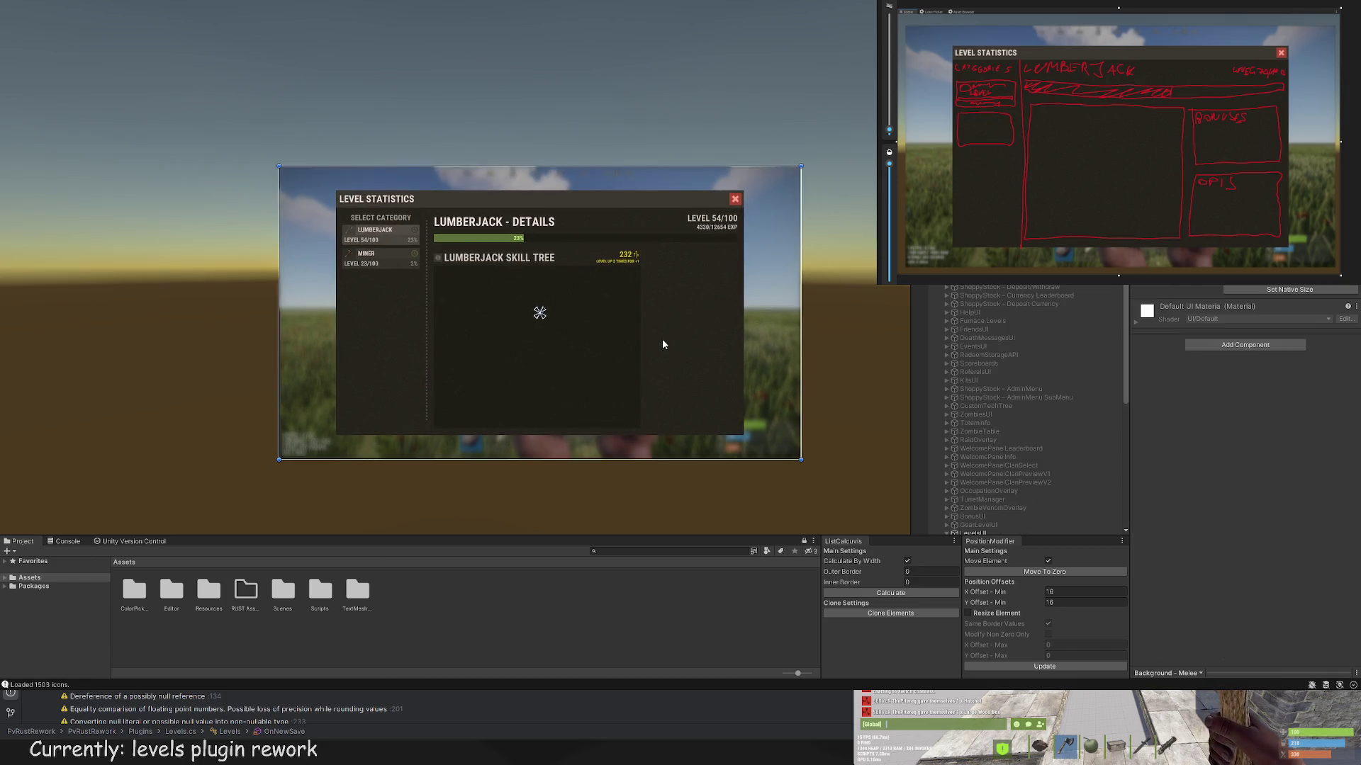
scroll(663, 344, up, 2)
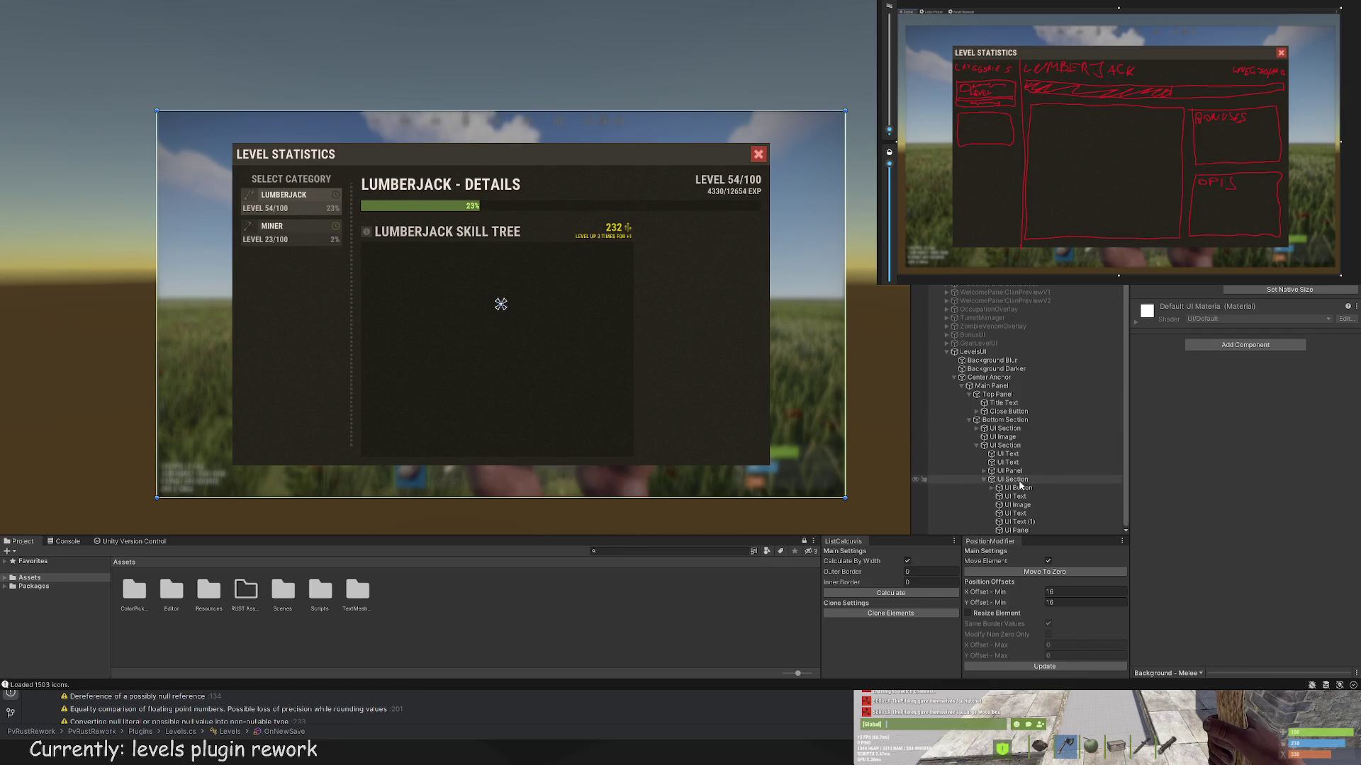
click(991, 479)
click(1005, 445)
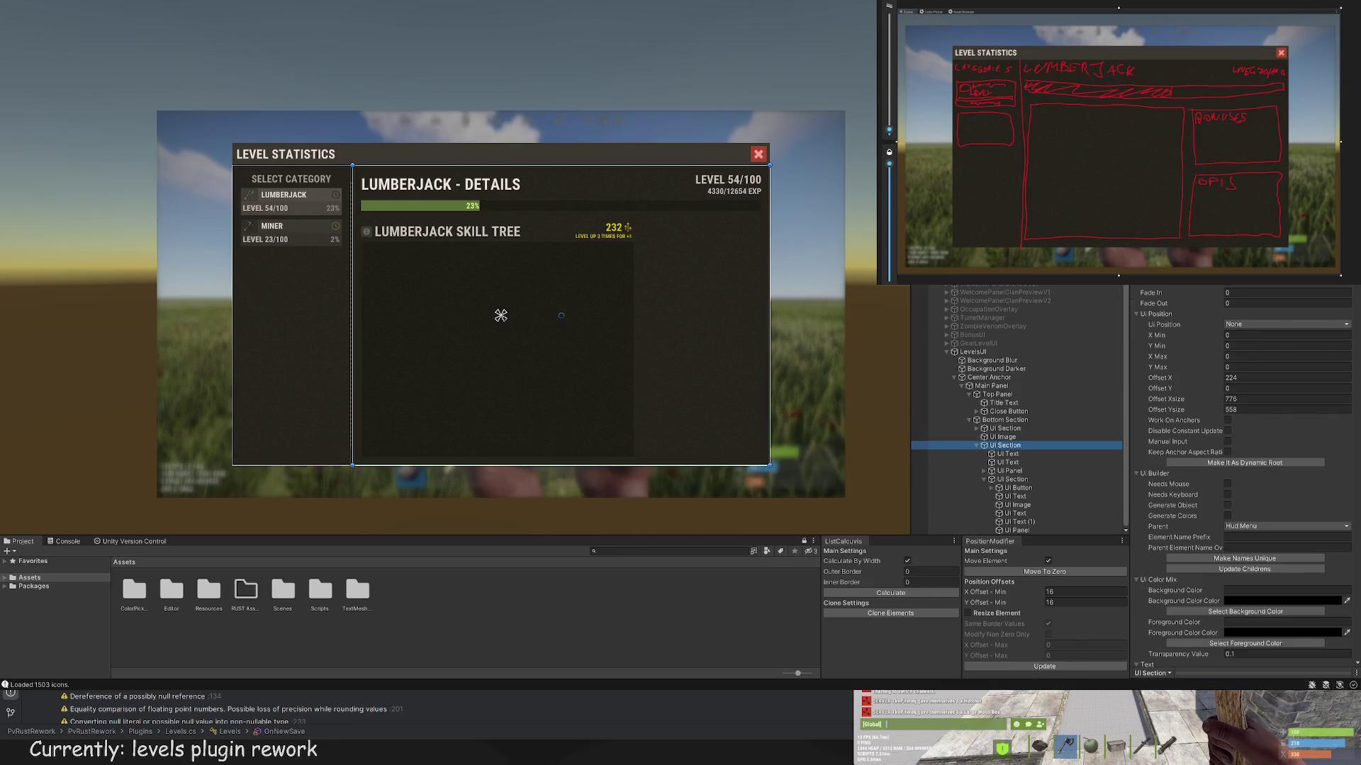
mouse_move(390, 409)
mouse_down()
mouse_move(694, 413)
mouse_move(705, 270)
mouse_move(720, 258)
mouse_move(624, 236)
mouse_up()
Step: Adjust the side panel's top edge and give it a dark transparent colour
scroll(645, 249, up, 5)
scroll(635, 234, up, 1)
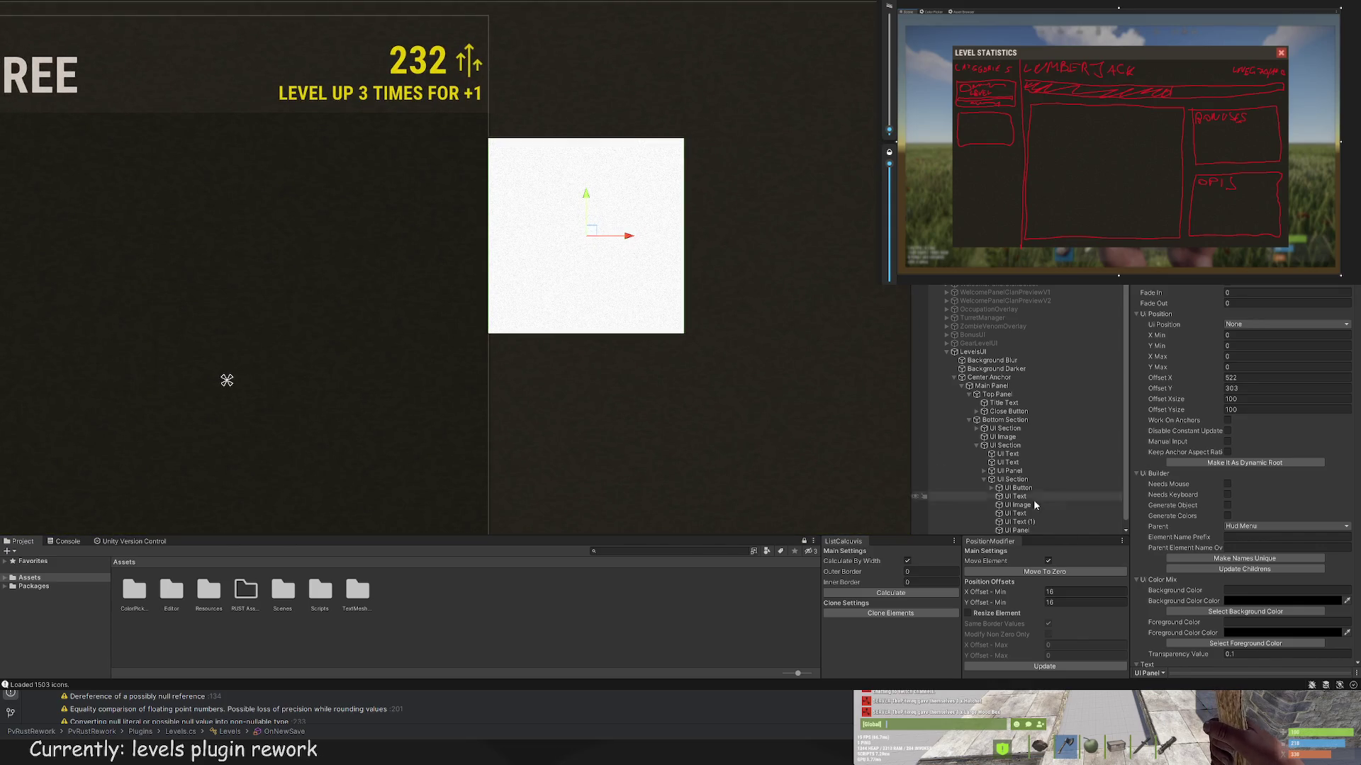
click(1051, 665)
scroll(609, 78, up, 2)
key(t)
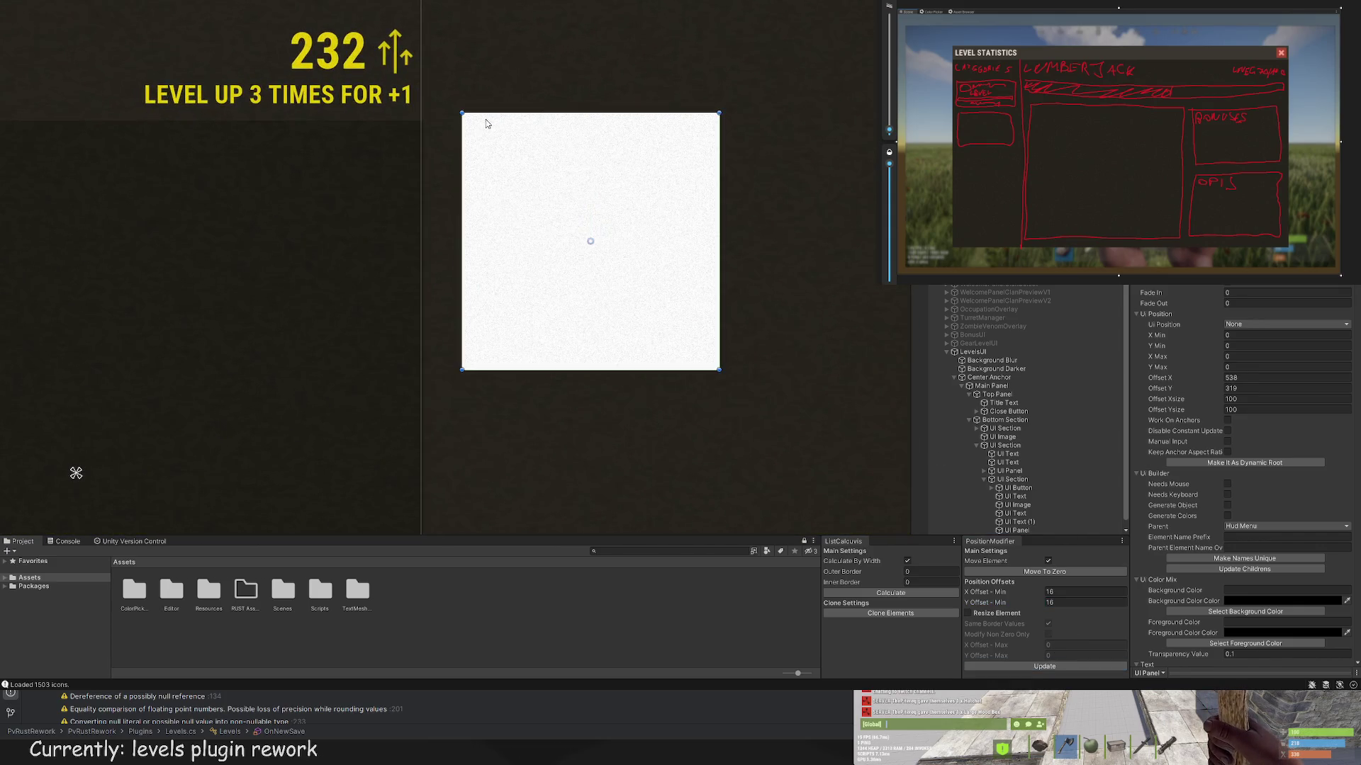
drag(478, 123, 478, 119)
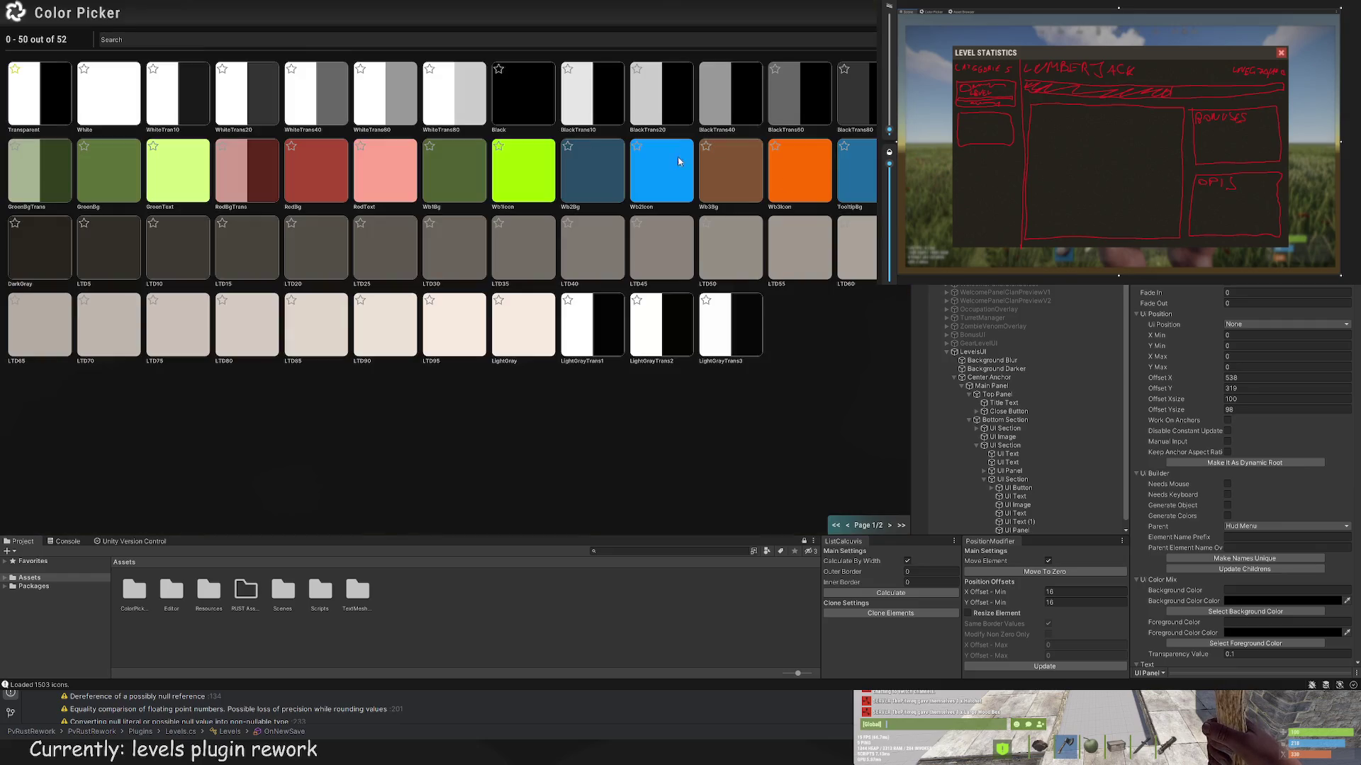
click(702, 113)
scroll(474, 112, up, 2)
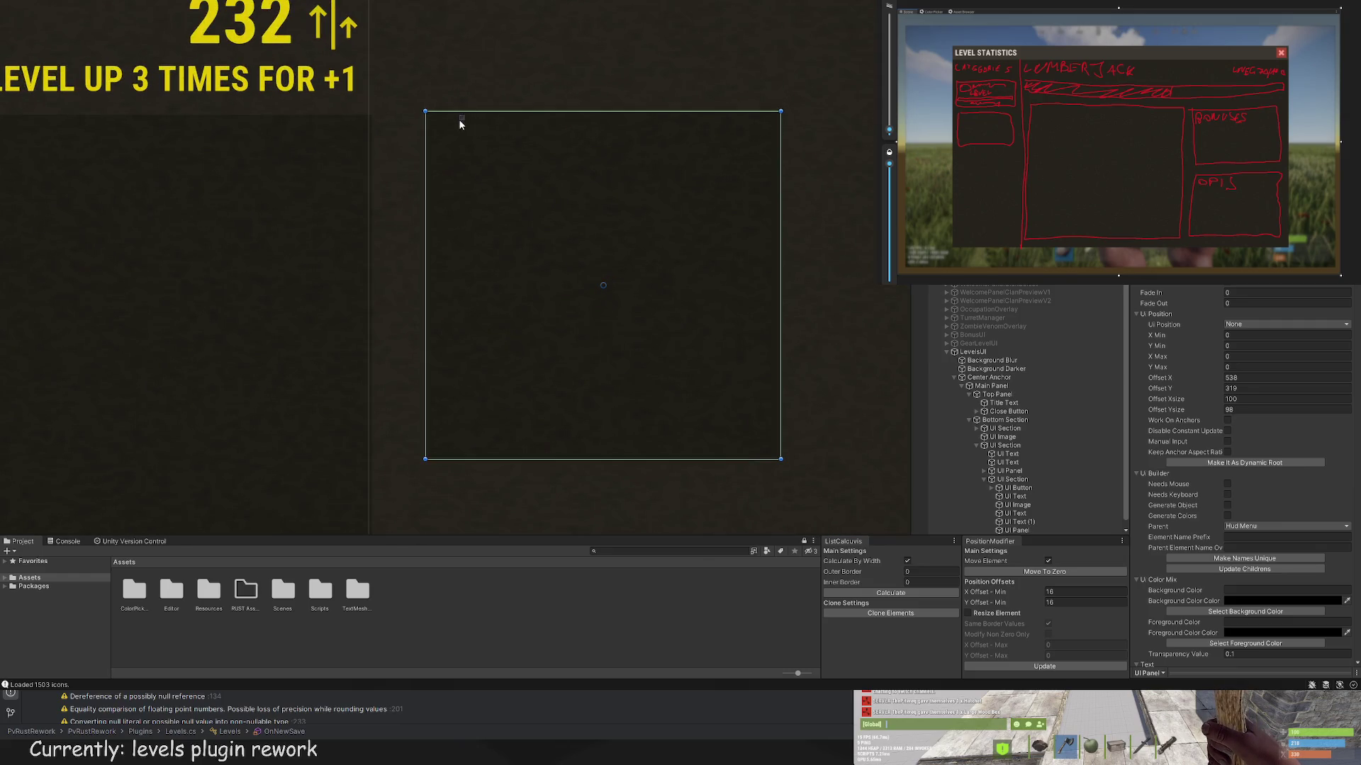
mouse_move(459, 111)
mouse_down()
mouse_move(787, 135)
mouse_move(716, 137)
mouse_move(786, 144)
mouse_move(727, 143)
mouse_move(748, 143)
mouse_up()
Step: Extend the side panel's bottom edge downward until its height reaches 170
scroll(466, 157, down, 2)
scroll(749, 161, down, 5)
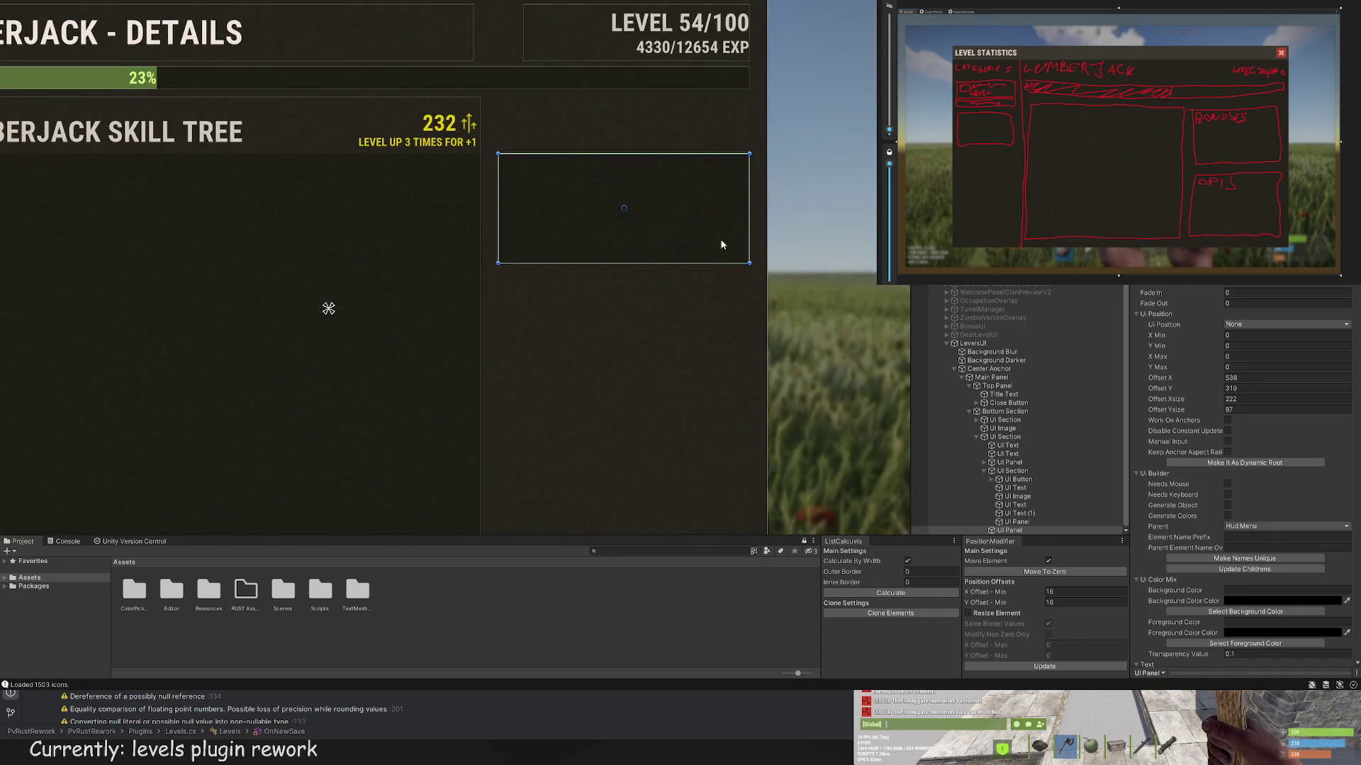
scroll(588, 192, up, 1)
drag(581, 193, 582, 237)
scroll(544, 106, down, 4)
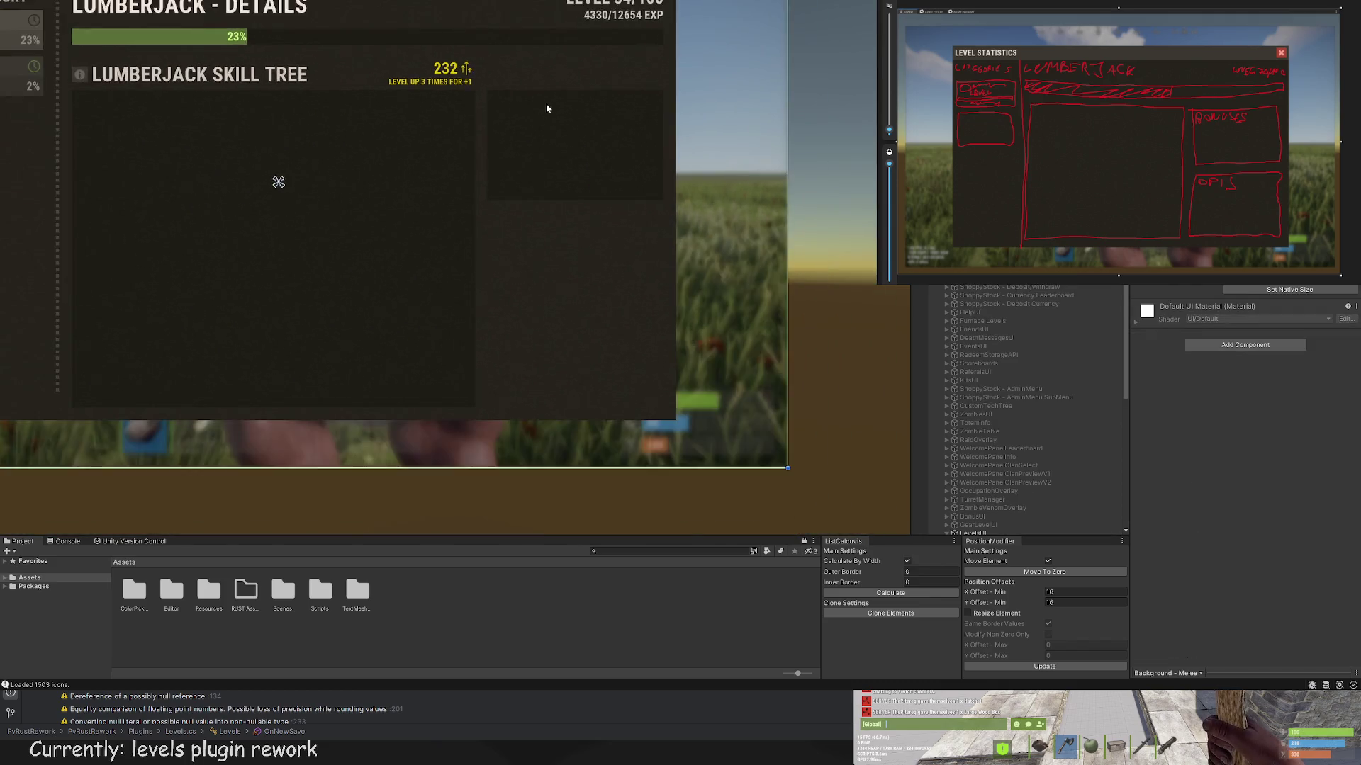
drag(555, 177, 547, 194)
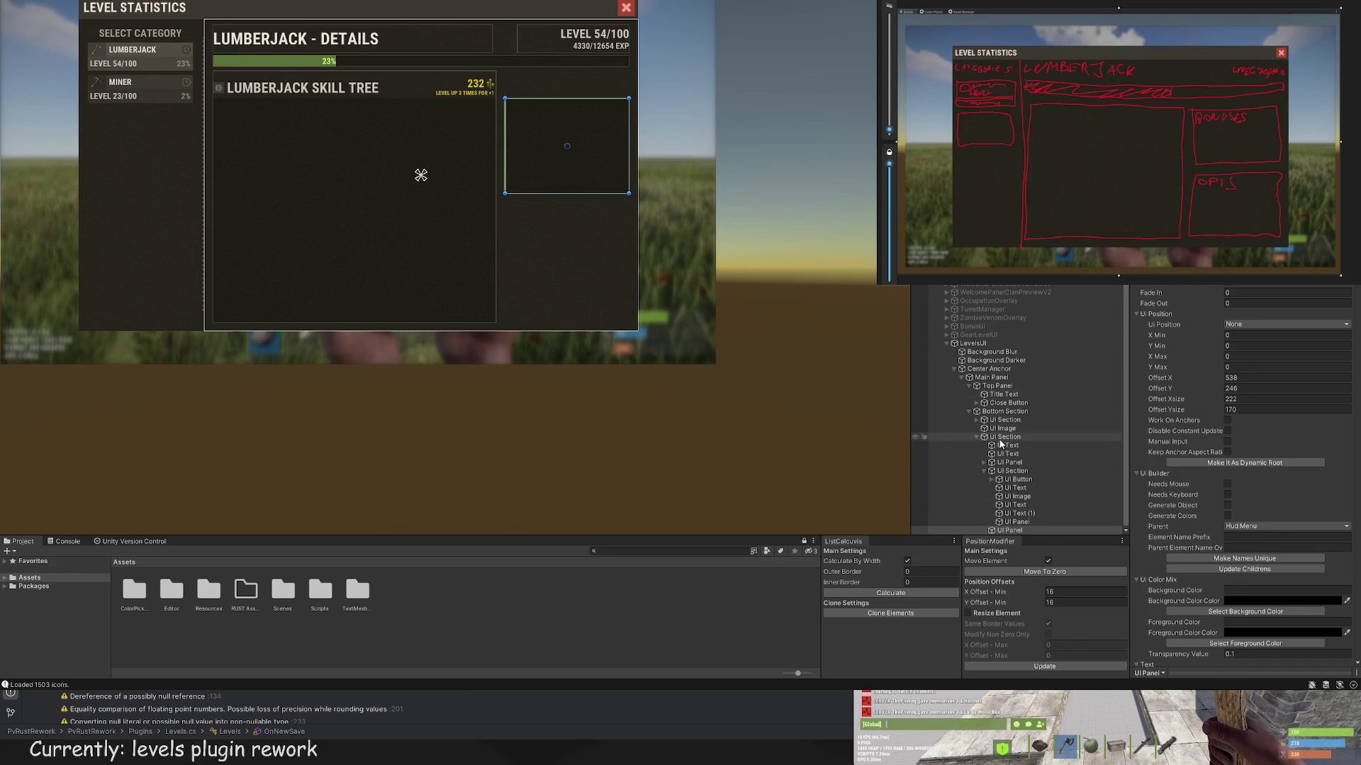
Step: Move UI Text (1) over the side panel and change its text to BONUSES
click(1018, 496)
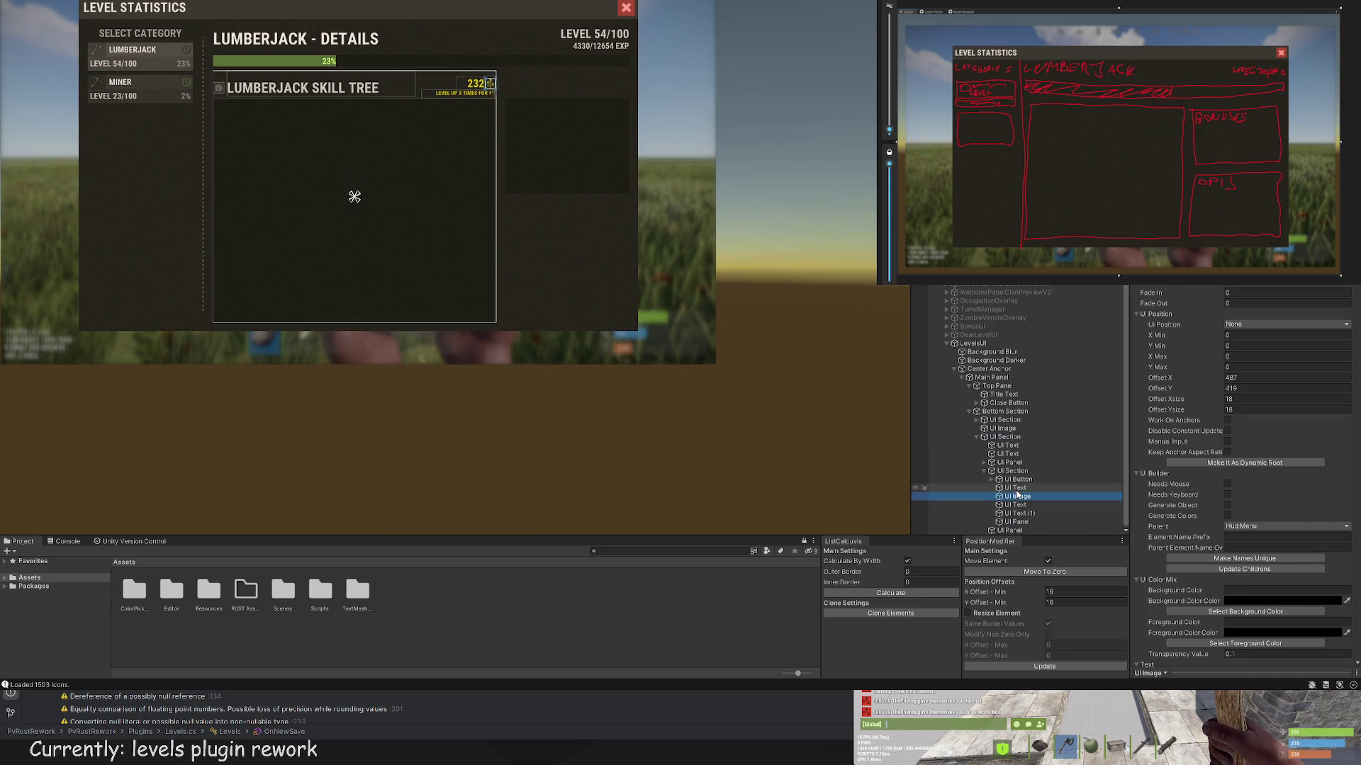
click(1017, 532)
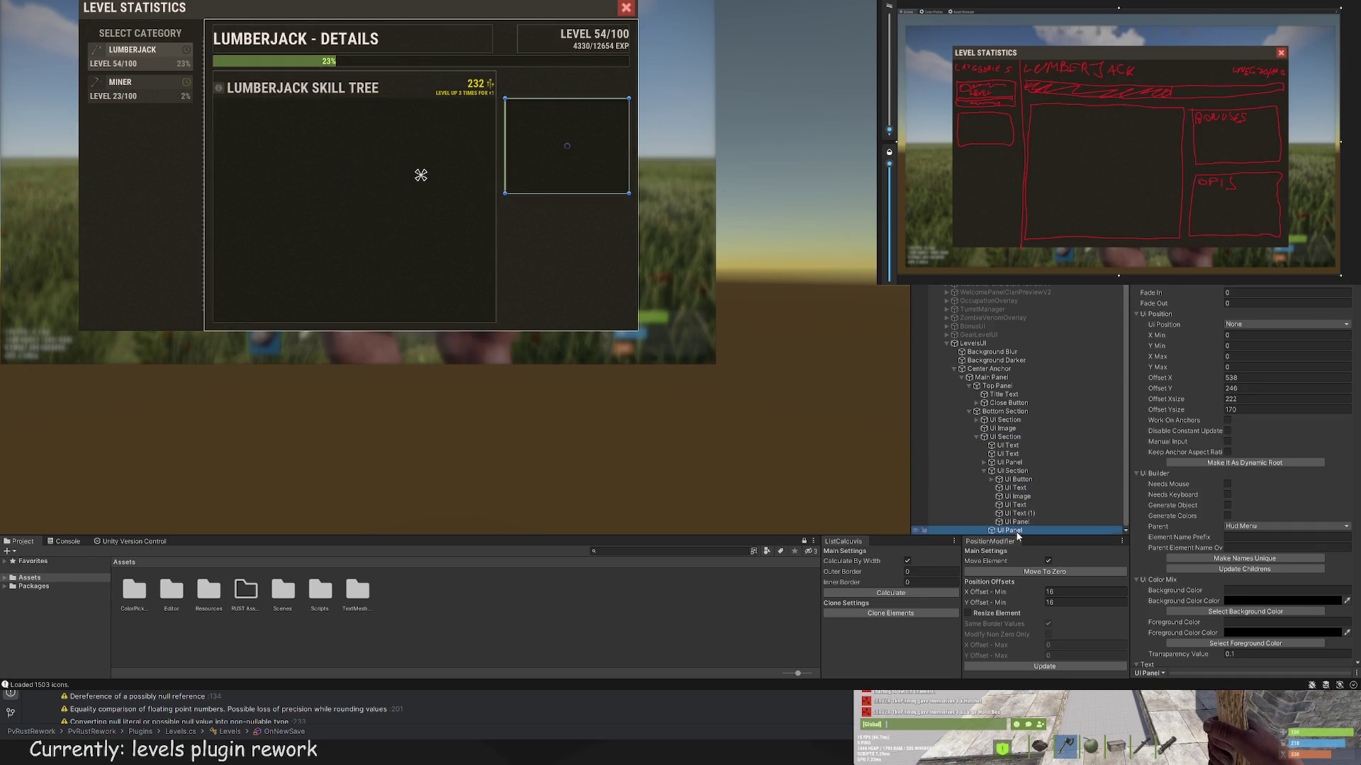
click(1018, 535)
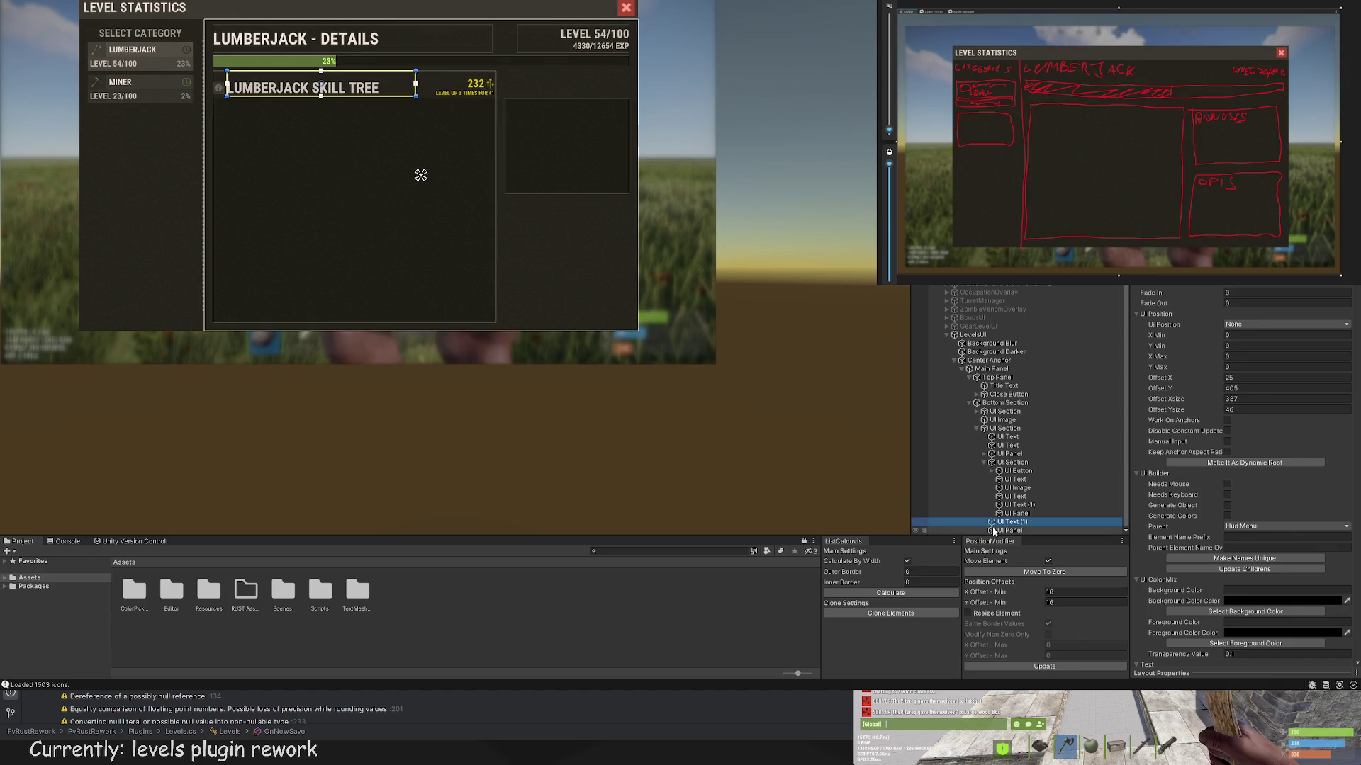
mouse_move(362, 85)
mouse_down()
mouse_move(607, 103)
mouse_move(533, 92)
mouse_up()
scroll(618, 276, up, 3)
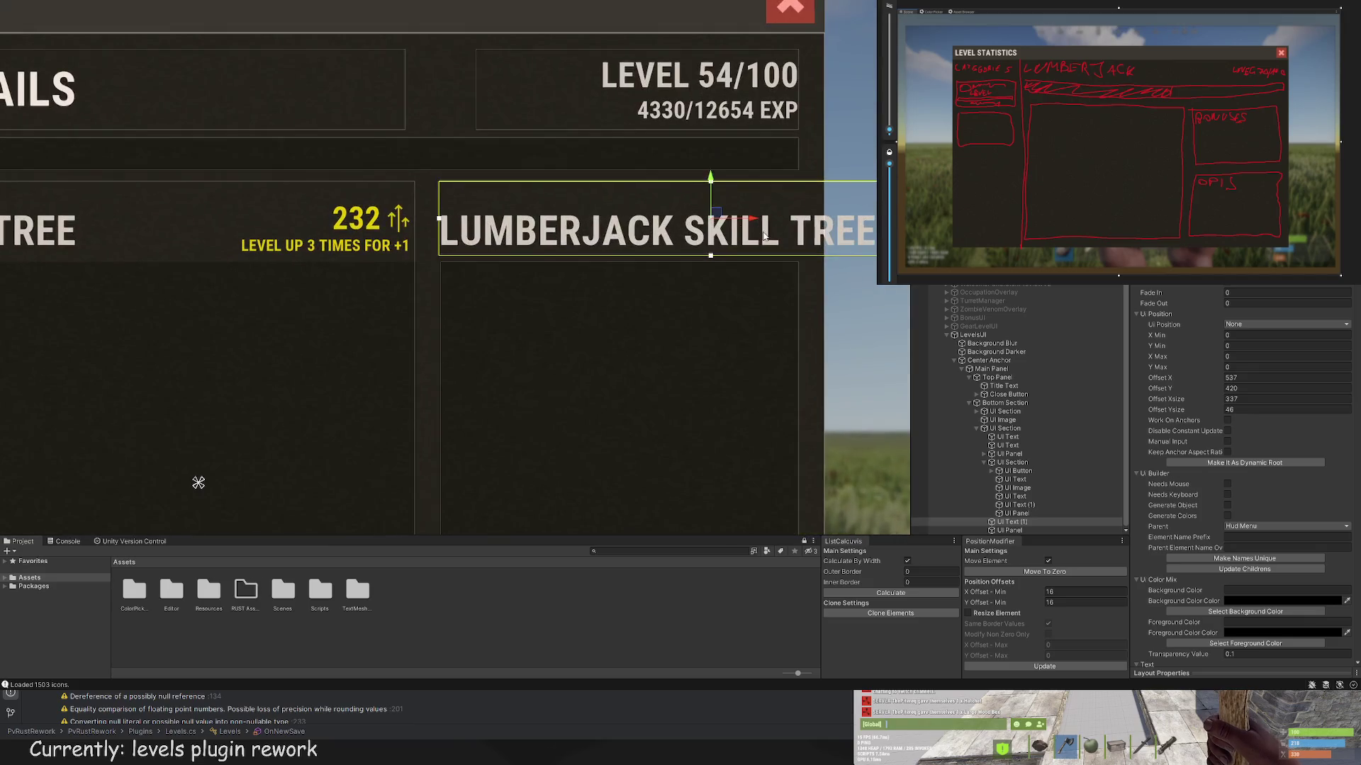
scroll(1298, 488, down, 10)
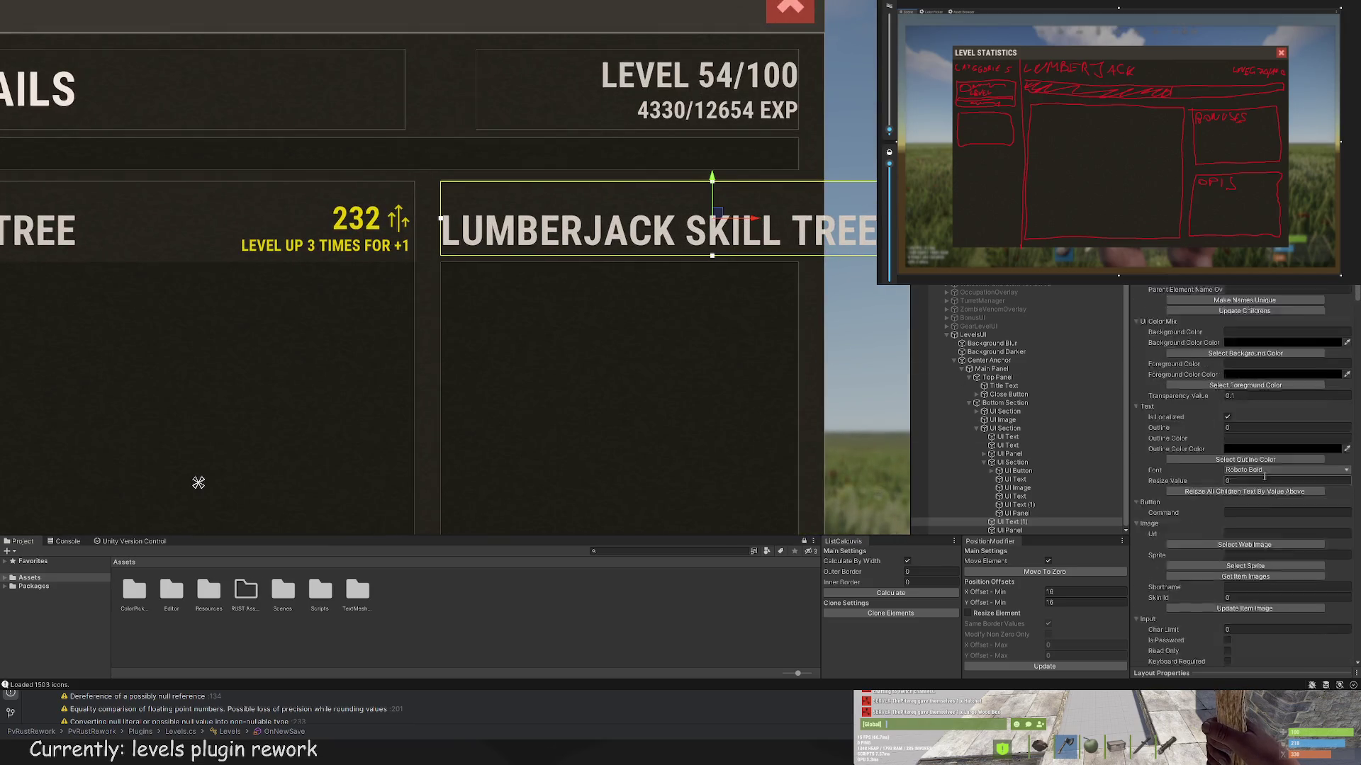
click(1204, 414)
text(BONUSES)
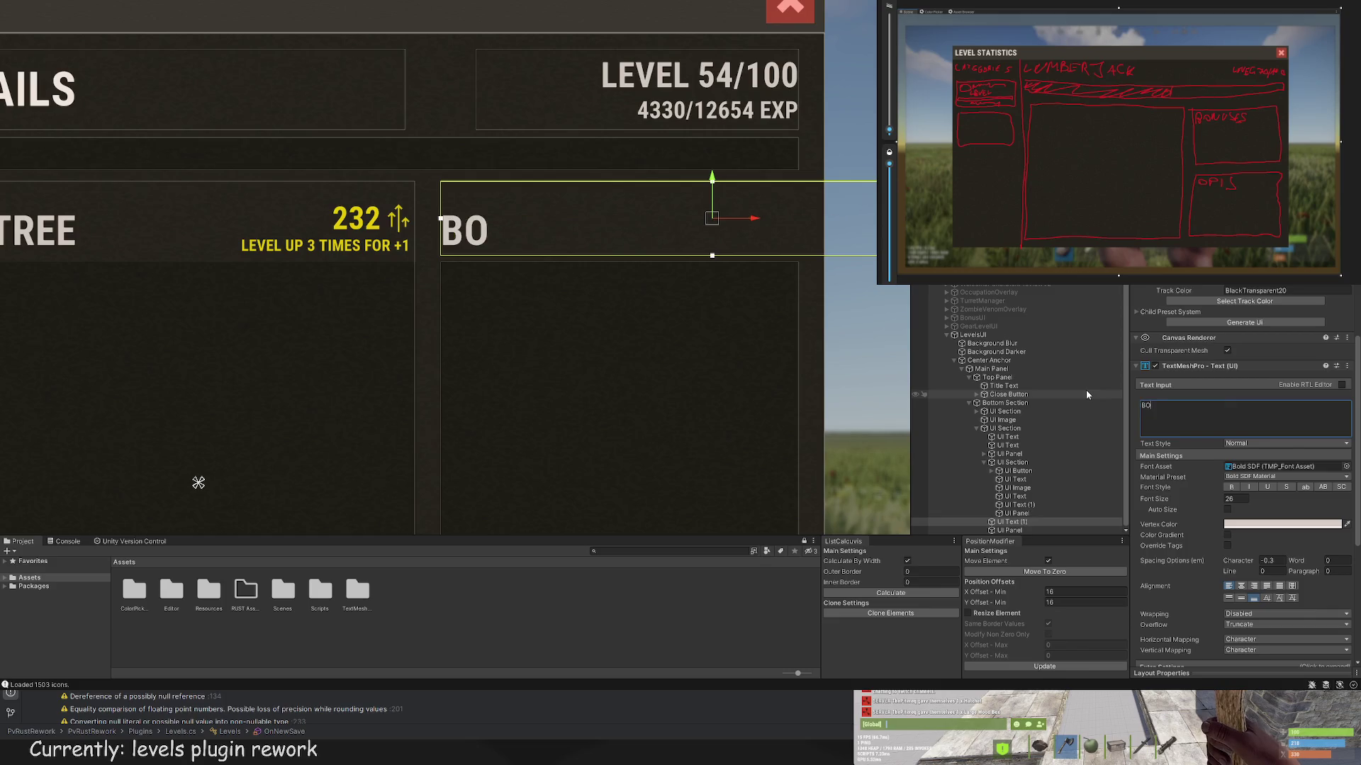
Step: Resize the BONUSES heading so its edges align with the 222-wide panel
scroll(750, 357, down, 2)
drag(750, 357, 548, 343)
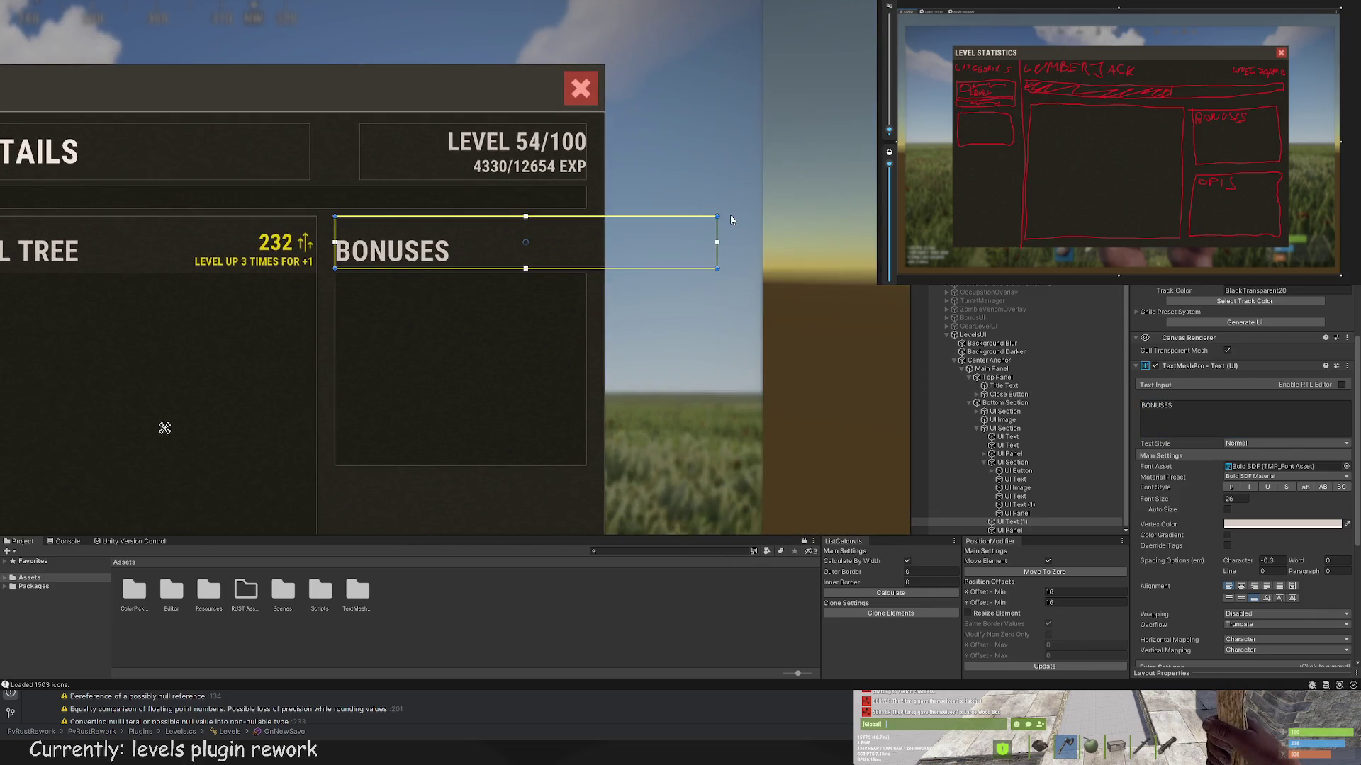
drag(729, 227, 585, 227)
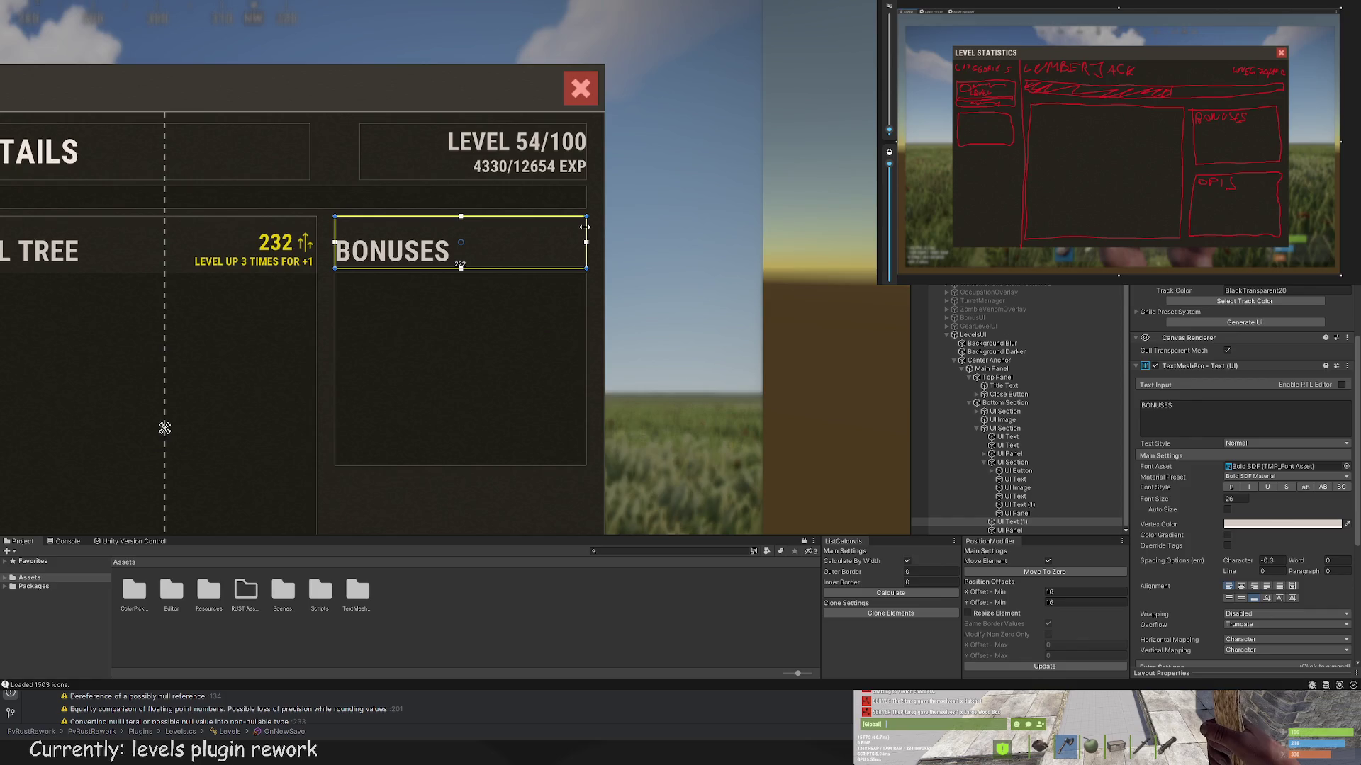
scroll(401, 262, up, 5)
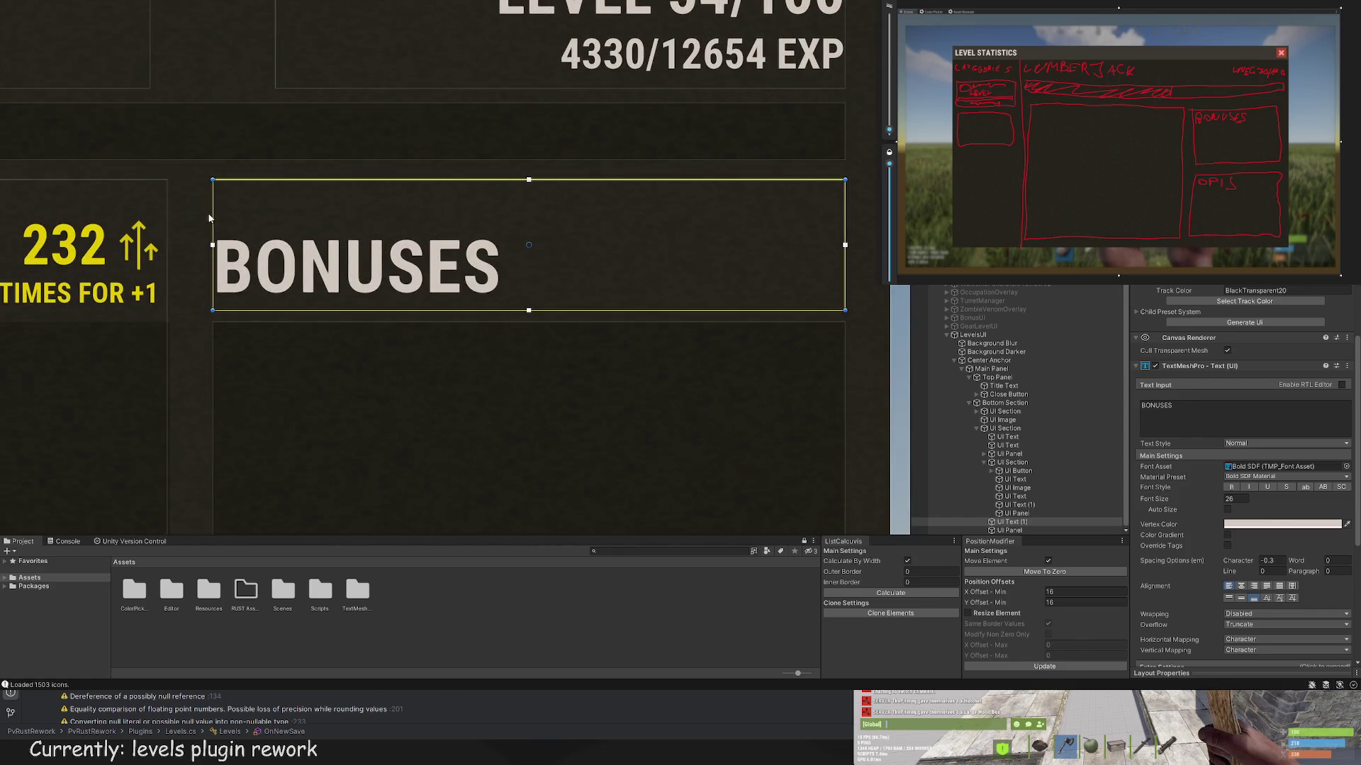
drag(213, 214, 217, 215)
scroll(234, 270, down, 6)
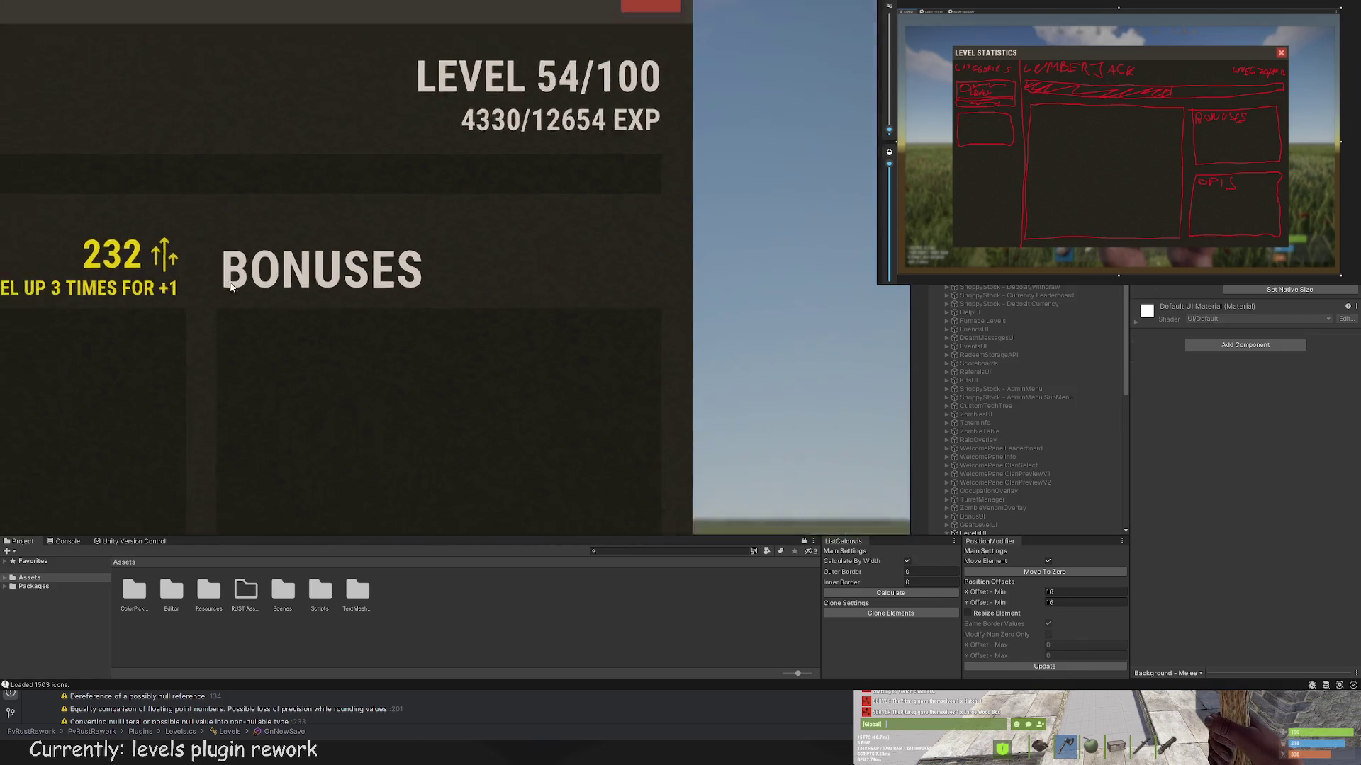
scroll(245, 289, up, 3)
scroll(245, 289, up, 3)
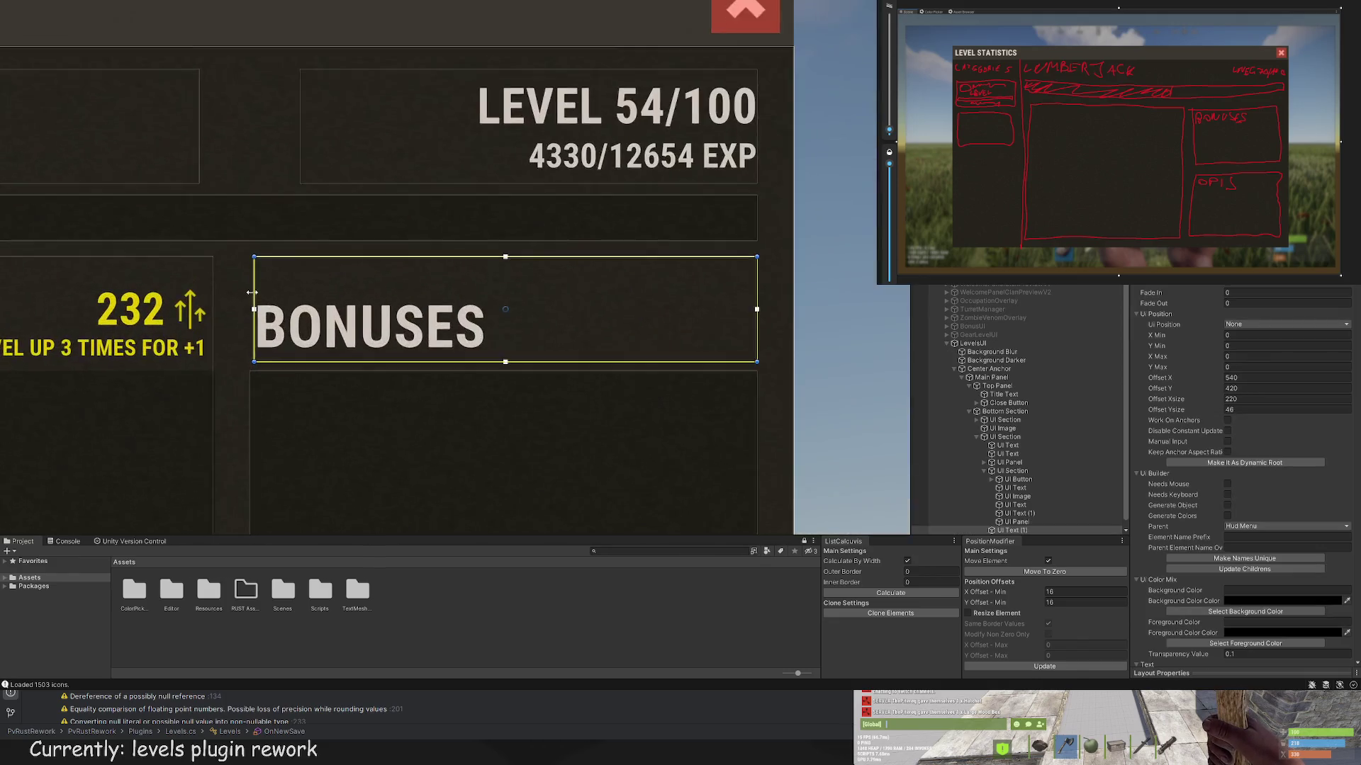
drag(253, 287, 243, 286)
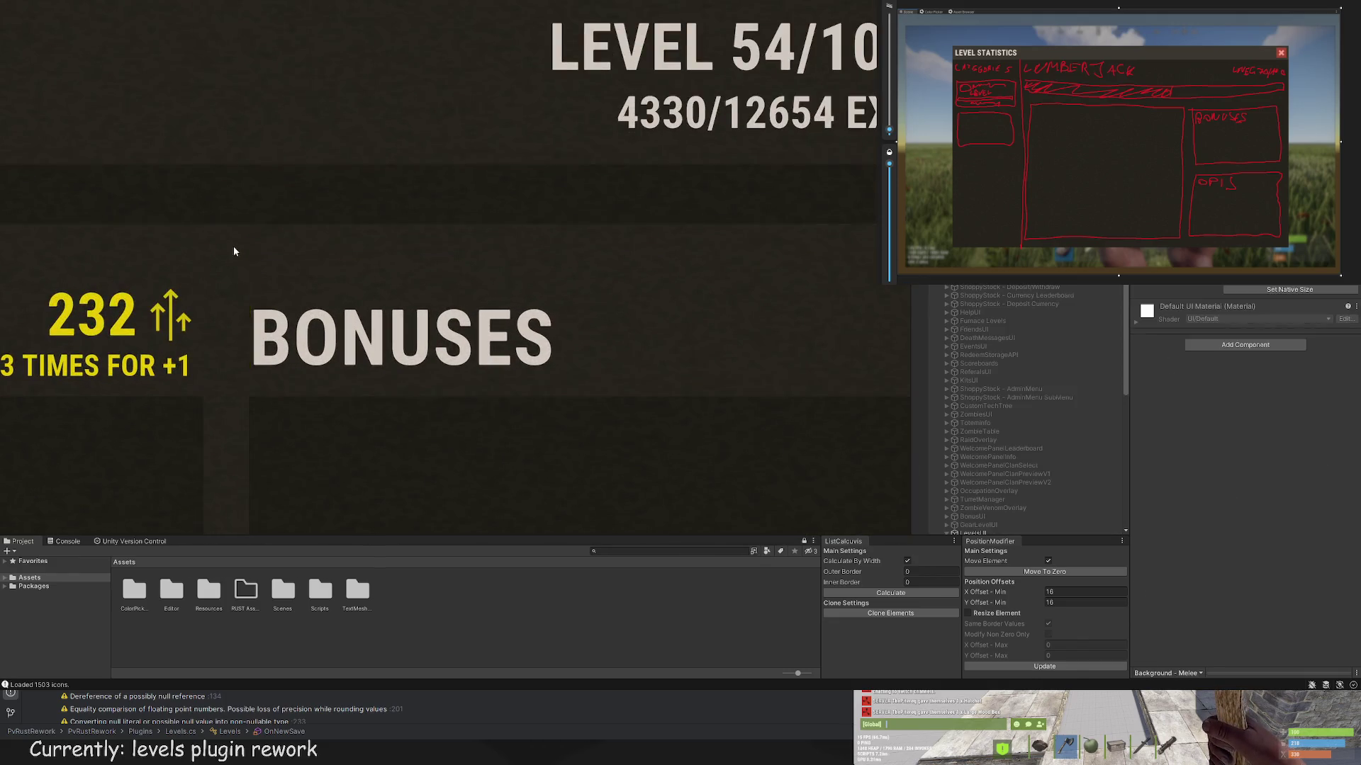
scroll(278, 352, down, 5)
Step: Duplicate the BONUSES heading and panel, move the copy down, then undo it
mouse_move(352, 284)
mouse_down()
mouse_move(216, 267)
mouse_move(526, 427)
mouse_up()
scroll(533, 422, down, 5)
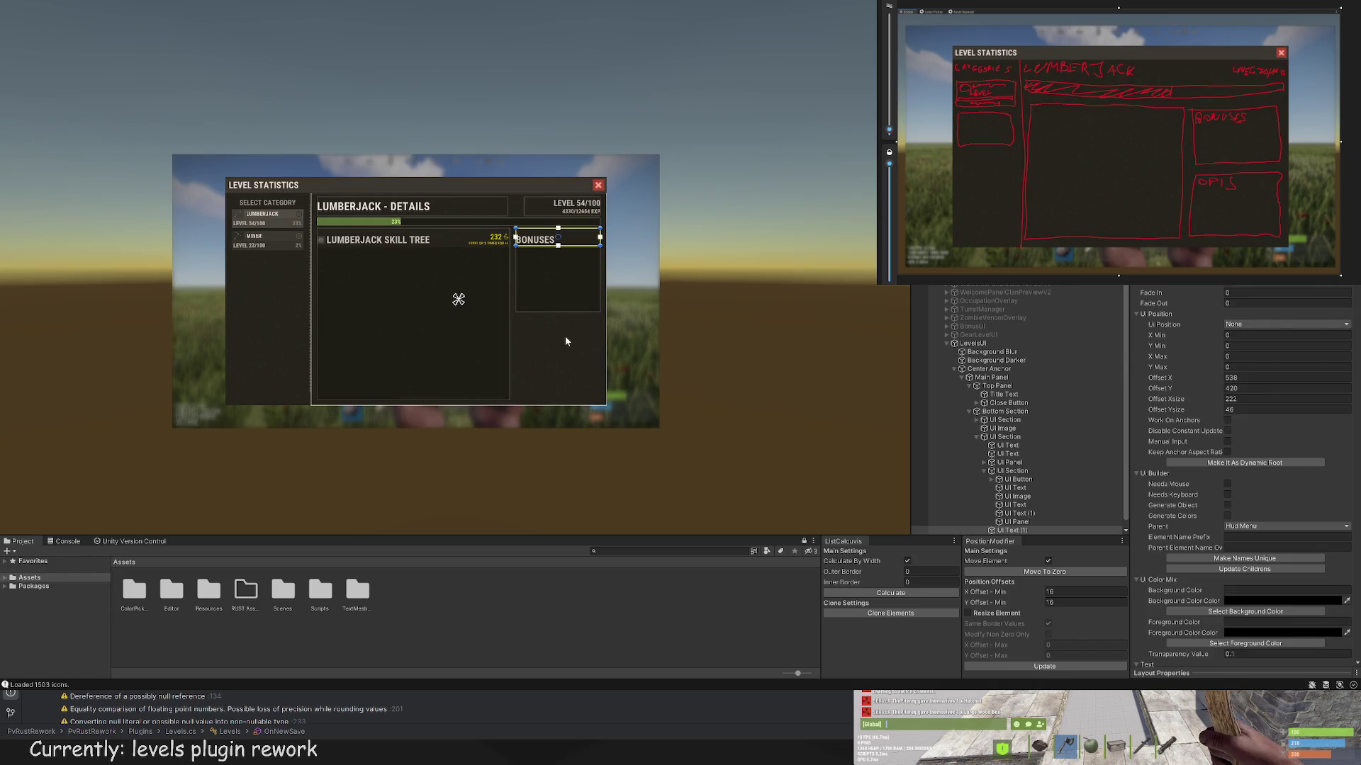
scroll(1015, 426, down, 1)
click(1012, 521)
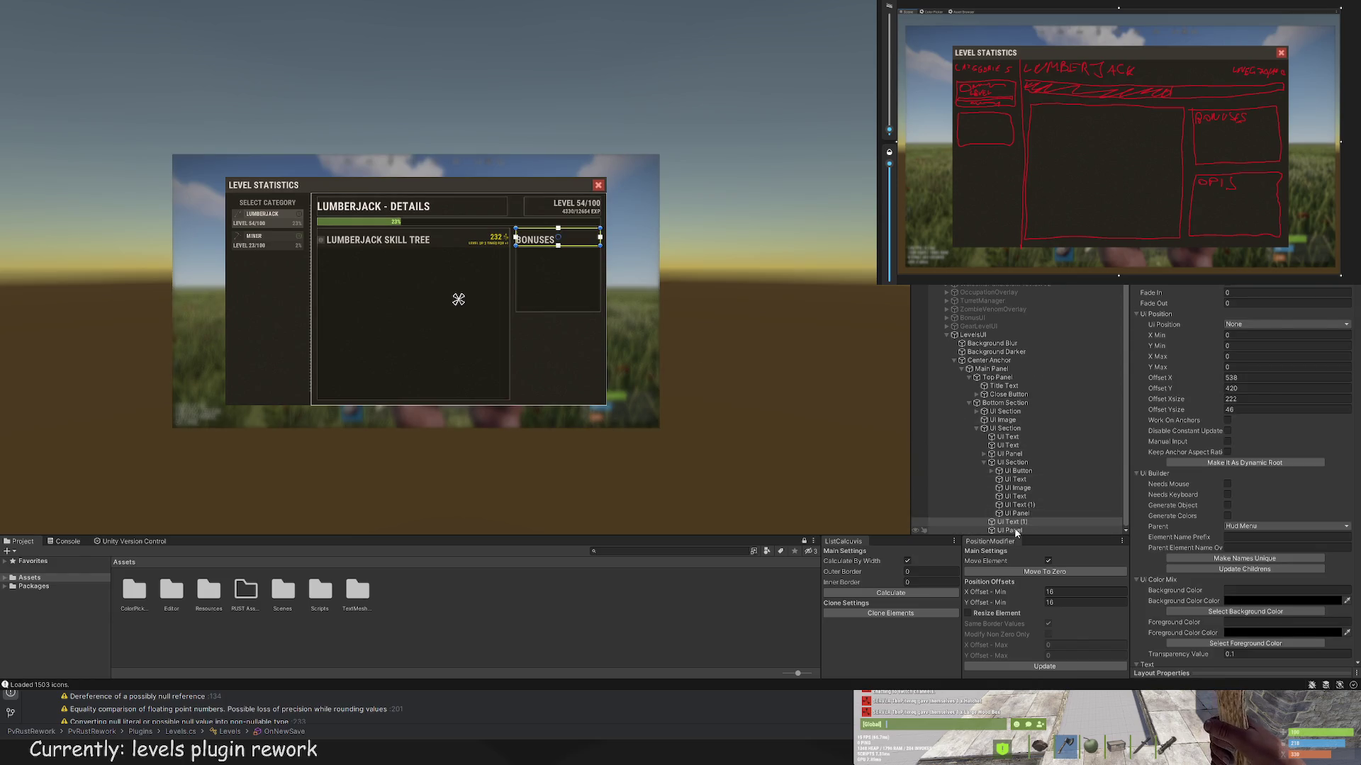
shift+click(1010, 530)
scroll(549, 312, up, 1)
scroll(549, 311, up, 2)
key(ctrl+d)
drag(571, 215, 570, 340)
key(ctrl+z)
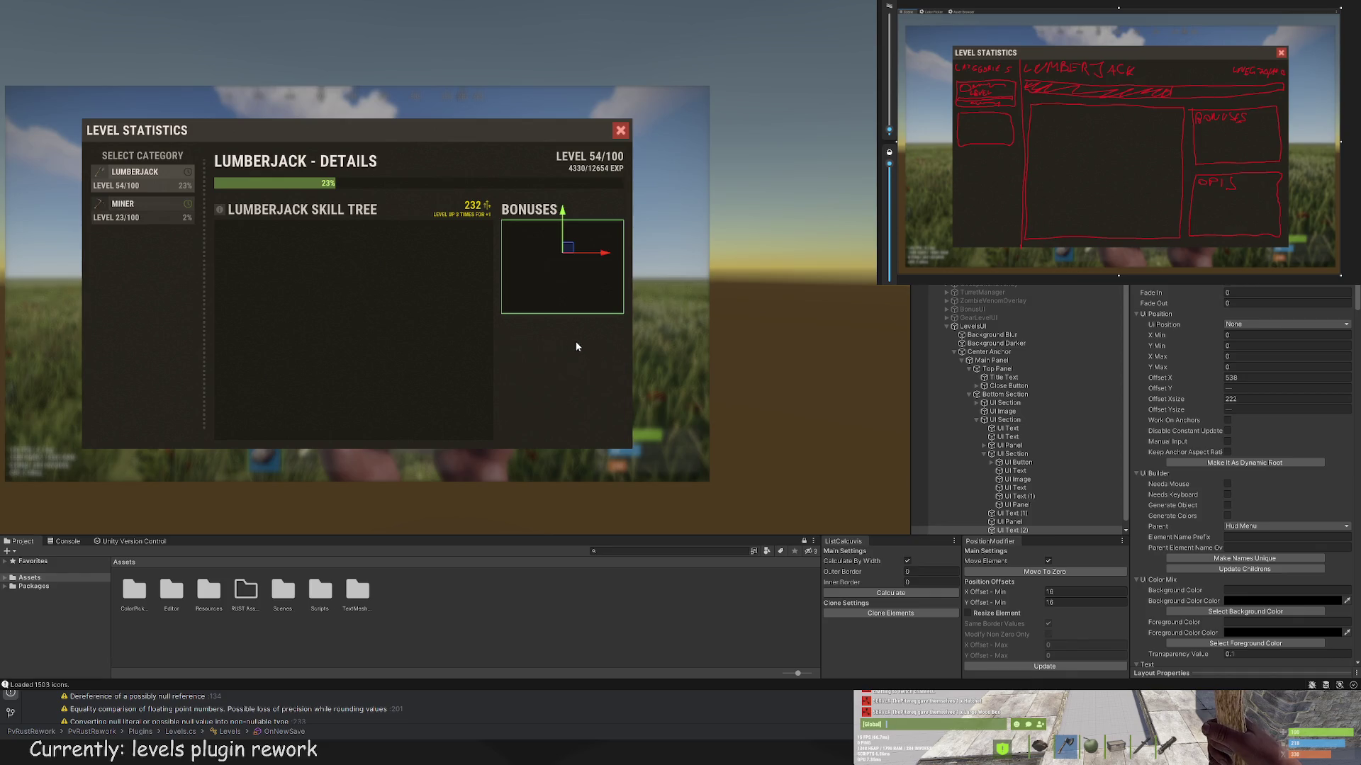
Step: Stretch the BONUSES panel's bottom edge slightly lower
click(1012, 530)
scroll(554, 350, up, 5)
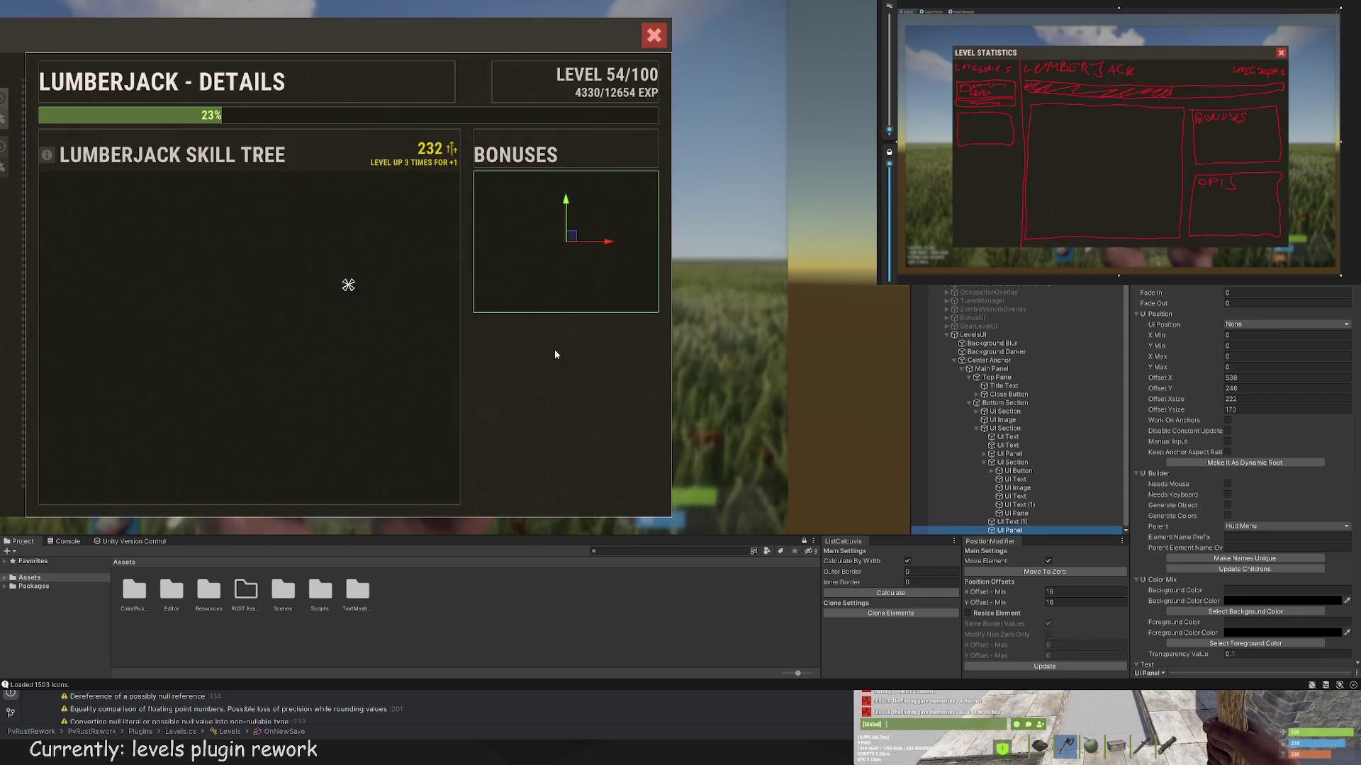
key(t)
drag(577, 222, 576, 234)
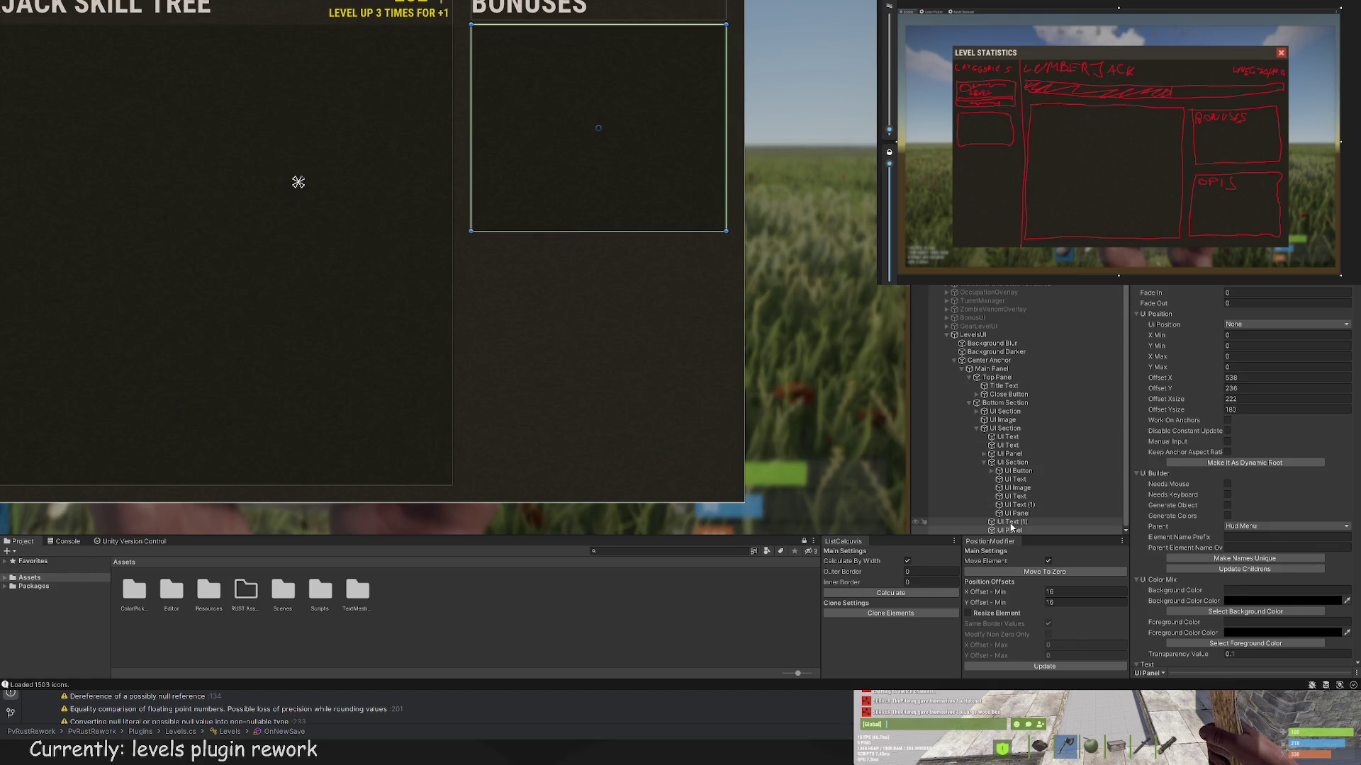
Step: Duplicate the BONUSES heading and panel and move the copies below the BONUSES box
ctrl+click(1012, 522)
scroll(661, 309, down, 3)
key(ctrl+d)
key(w)
mouse_move(604, 113)
mouse_down()
mouse_move(599, 320)
mouse_move(596, 307)
mouse_up()
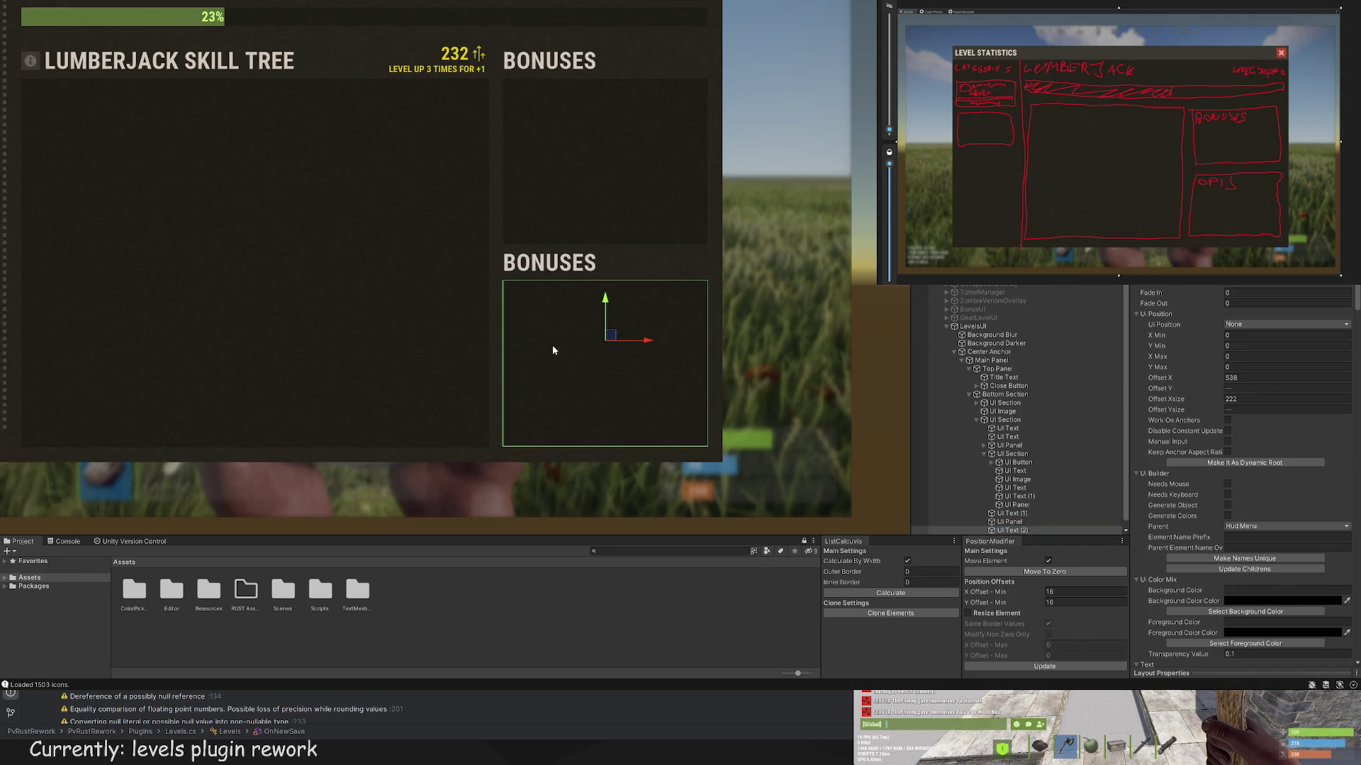
scroll(567, 368, up, 5)
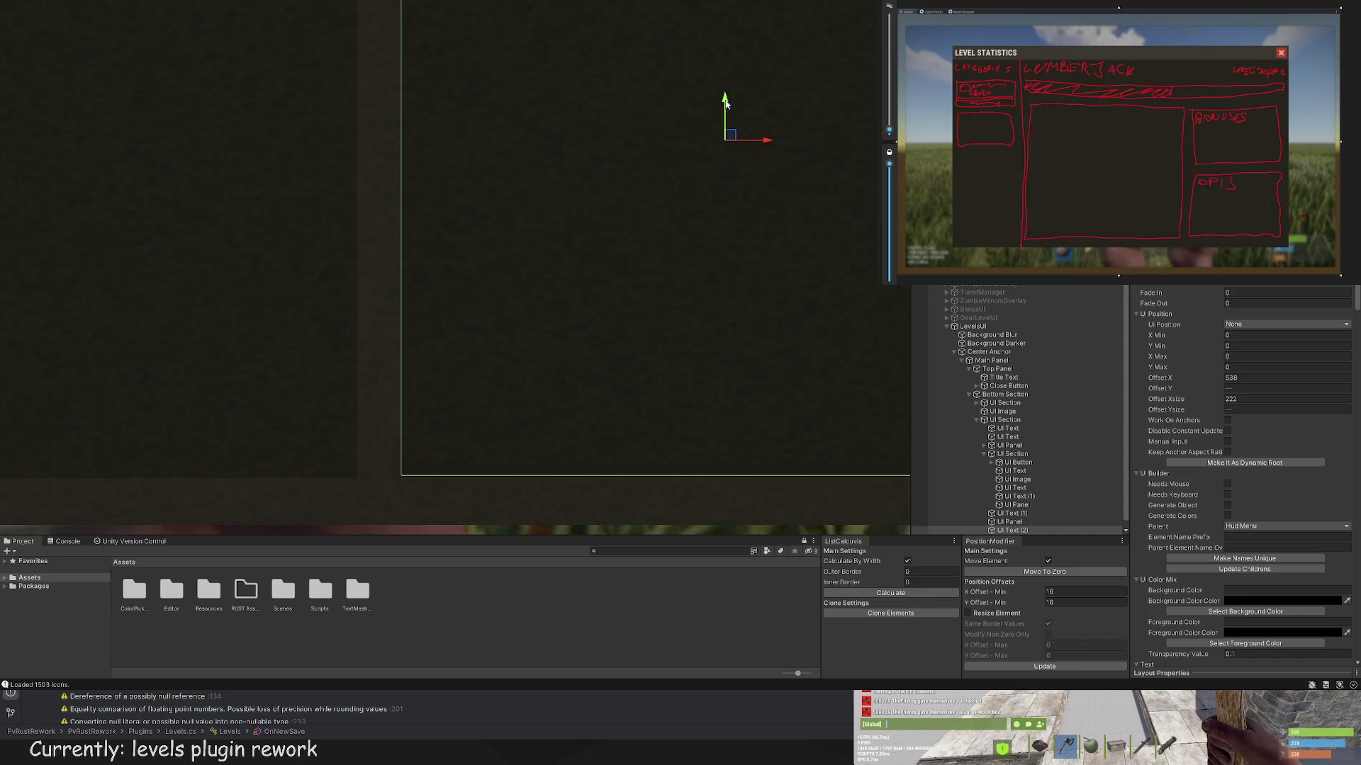
drag(758, 152, 679, 153)
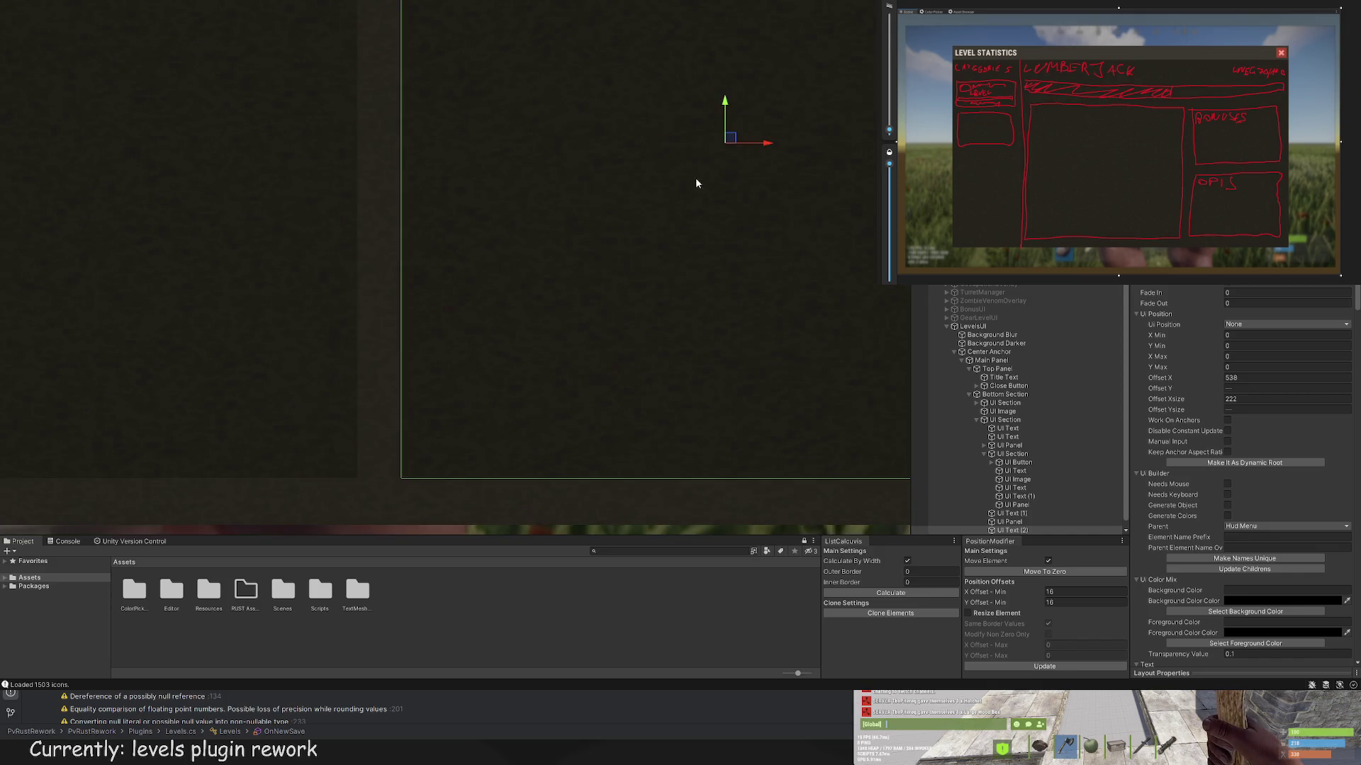
scroll(730, 219, down, 3)
scroll(1015, 496, down, 1)
Step: Lower the top edges of the copied heading and the original BONUSES heading to match
click(1015, 530)
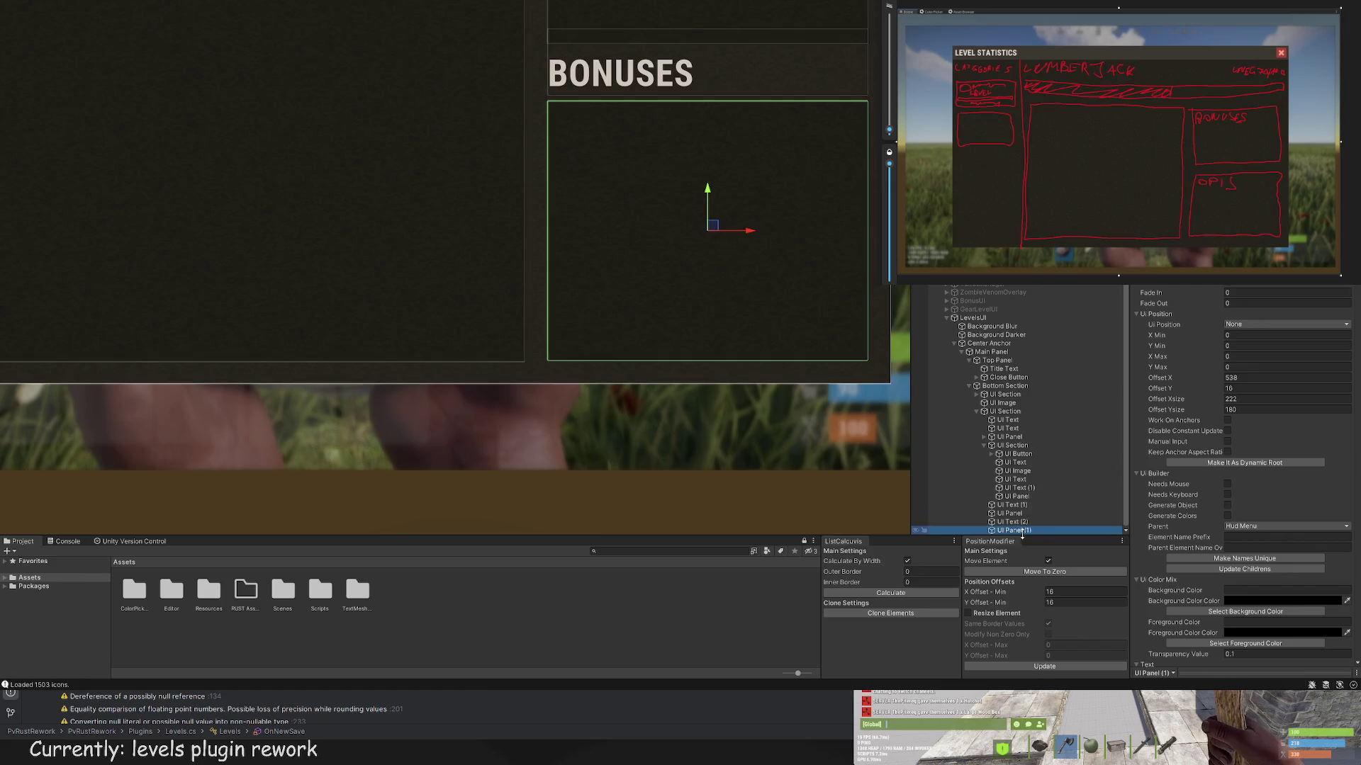
click(1020, 524)
key(f)
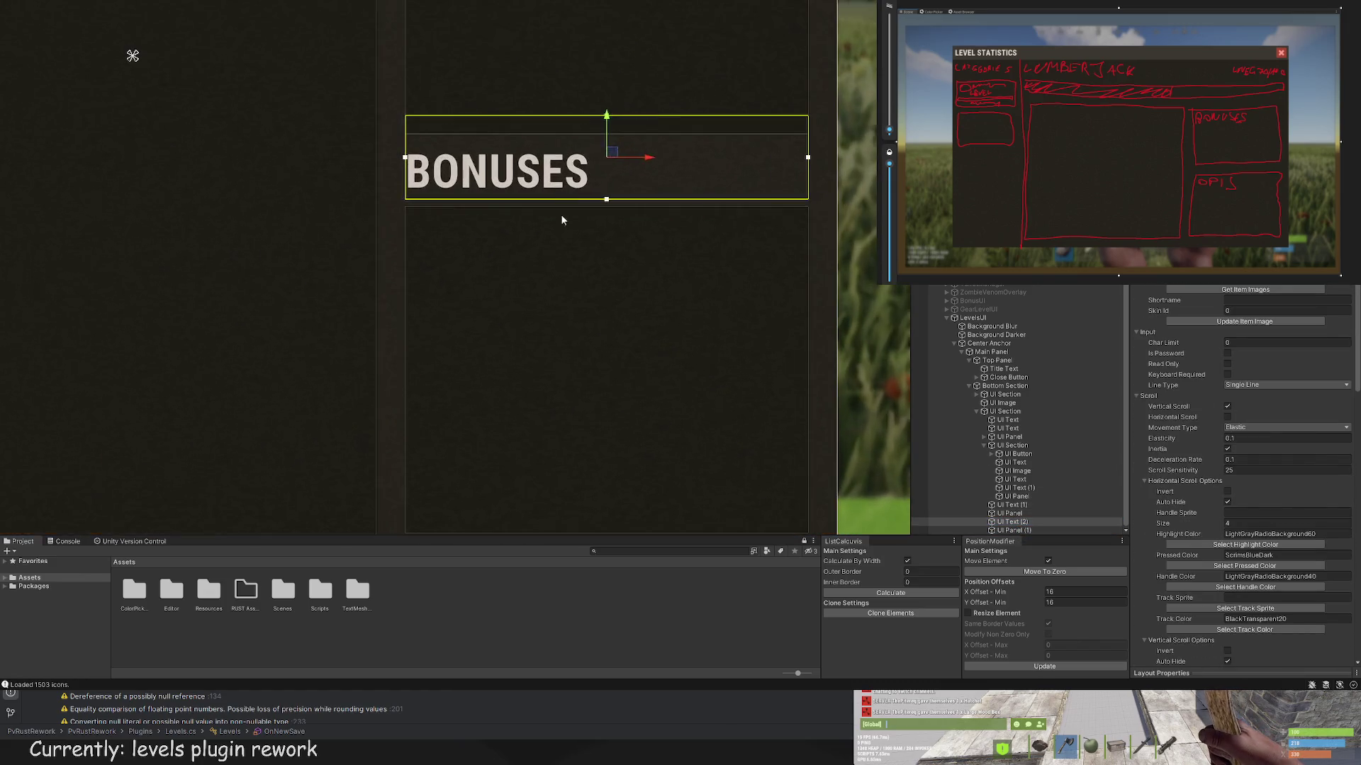
mouse_move(530, 115)
mouse_down()
mouse_move(531, 145)
mouse_move(530, 131)
mouse_up()
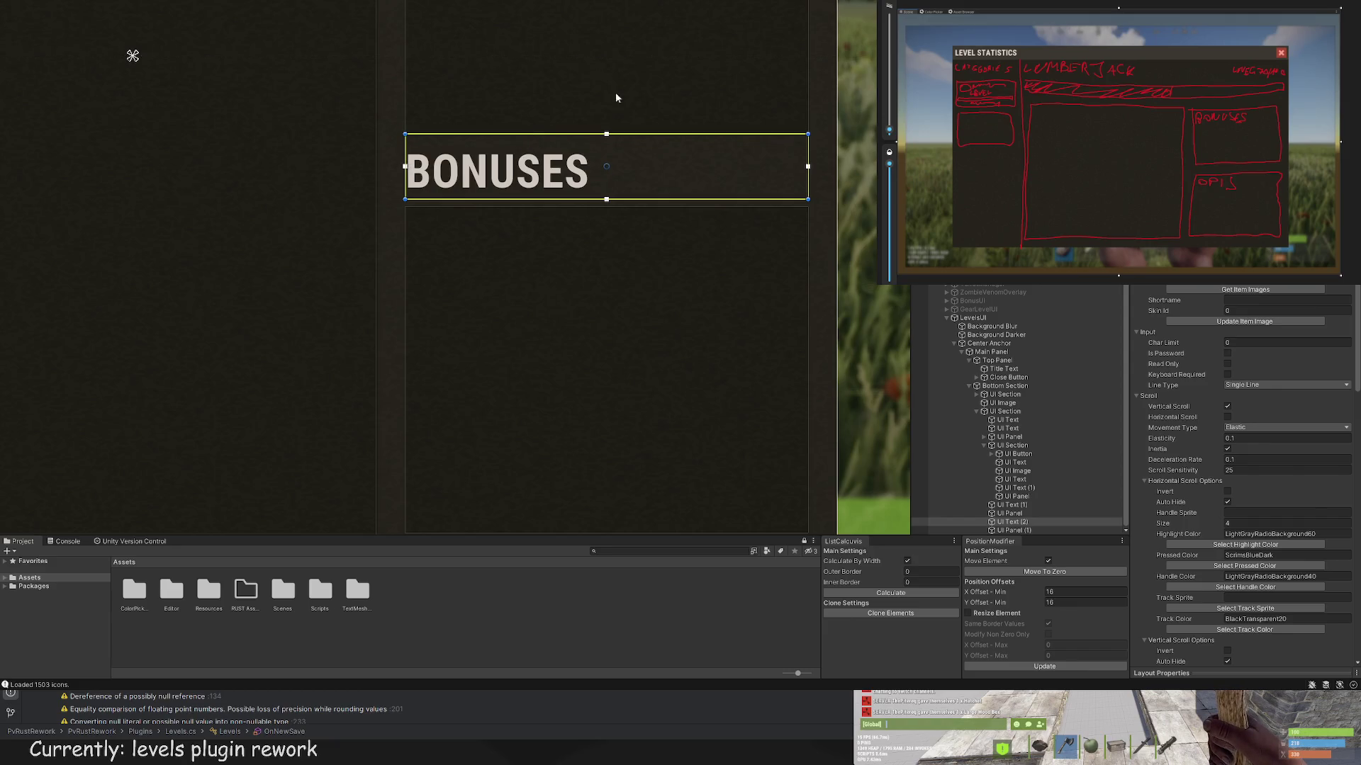
drag(615, 92, 618, 479)
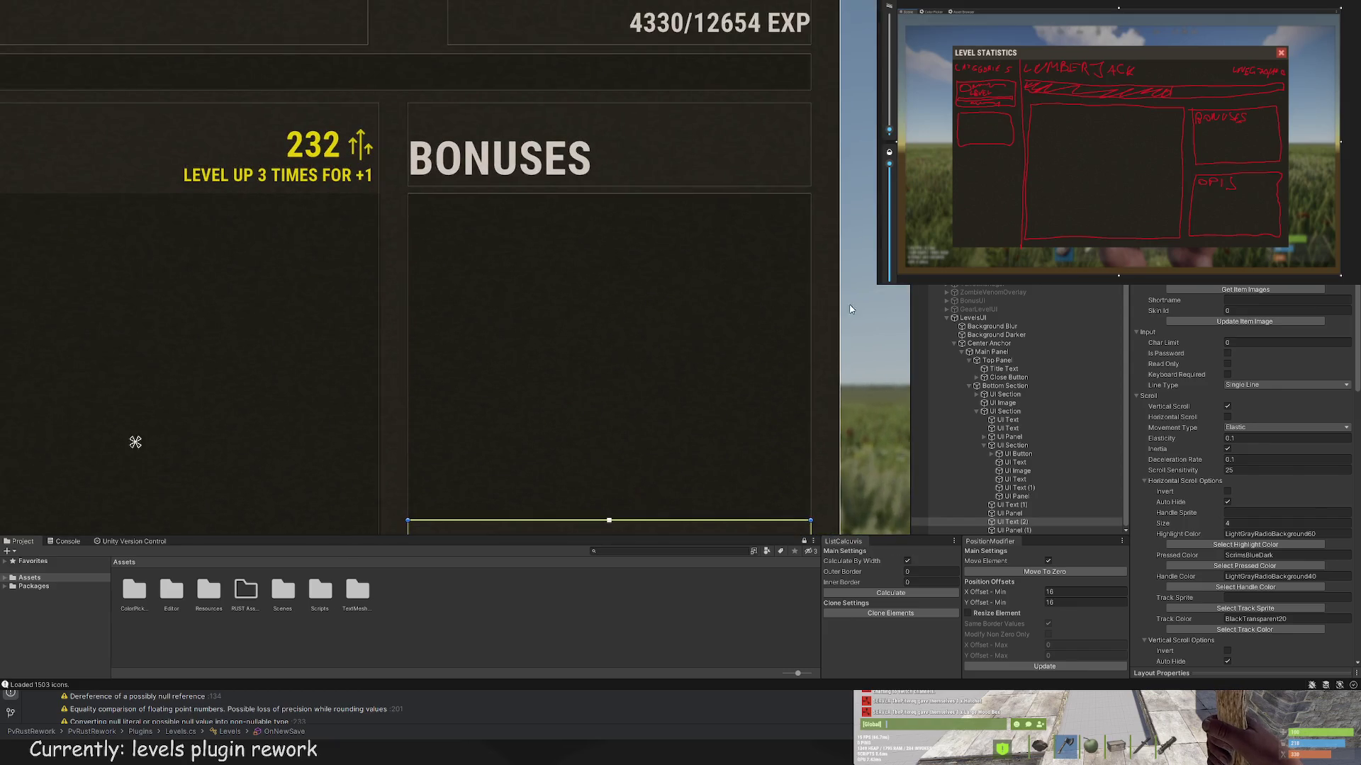
click(1012, 505)
drag(521, 104, 521, 121)
scroll(659, 306, down, 3)
scroll(660, 306, down, 3)
Step: Change the copied heading's text to DESCRIPTION
click(1012, 521)
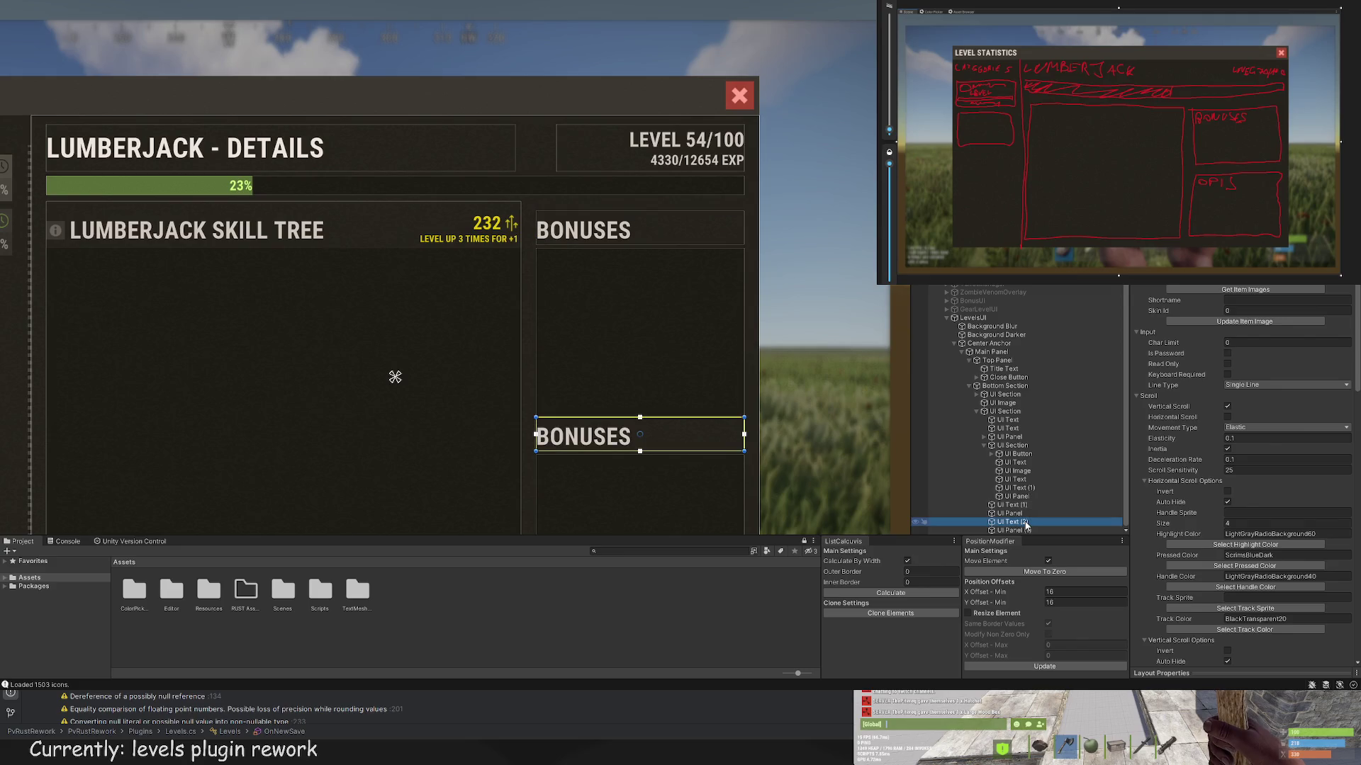
scroll(1270, 494, down, 8)
scroll(1271, 494, down, 3)
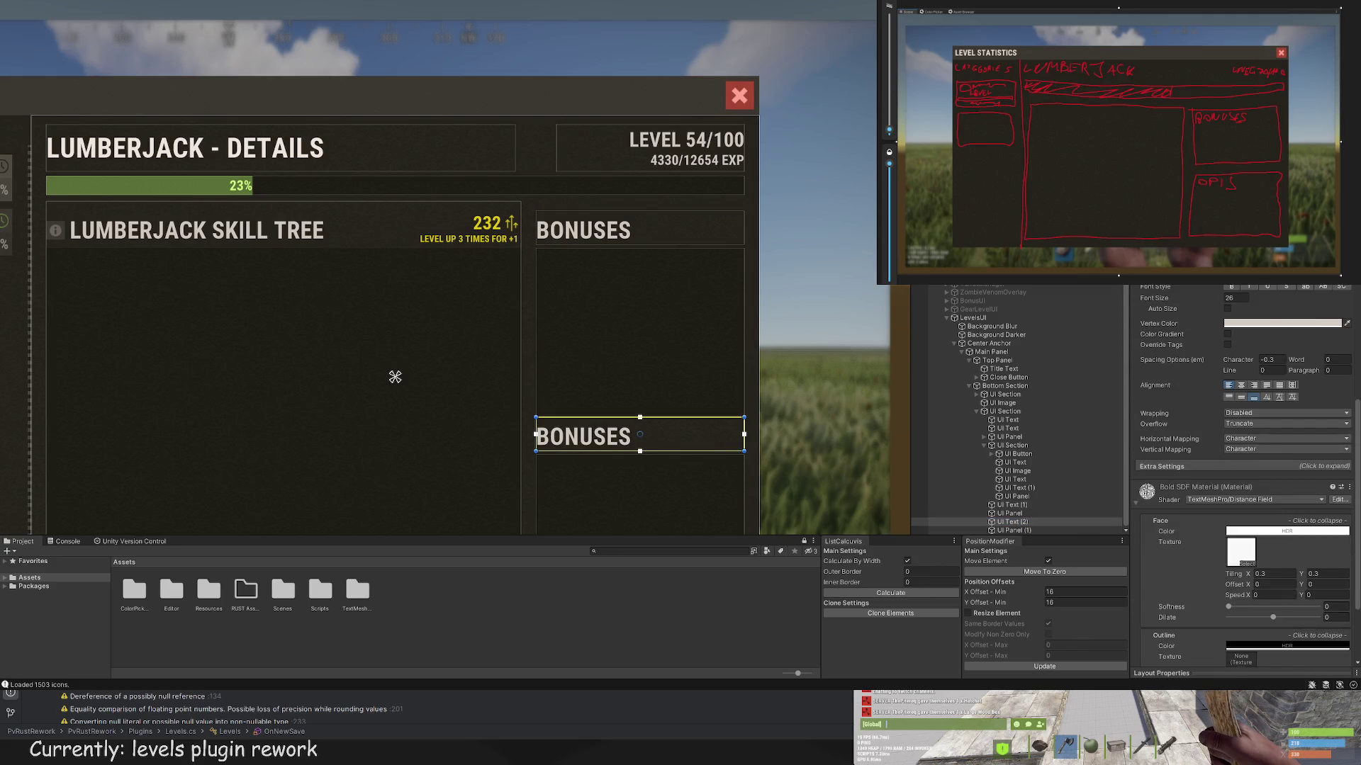
key(ctrl+a)
text(DESCRIPTION)
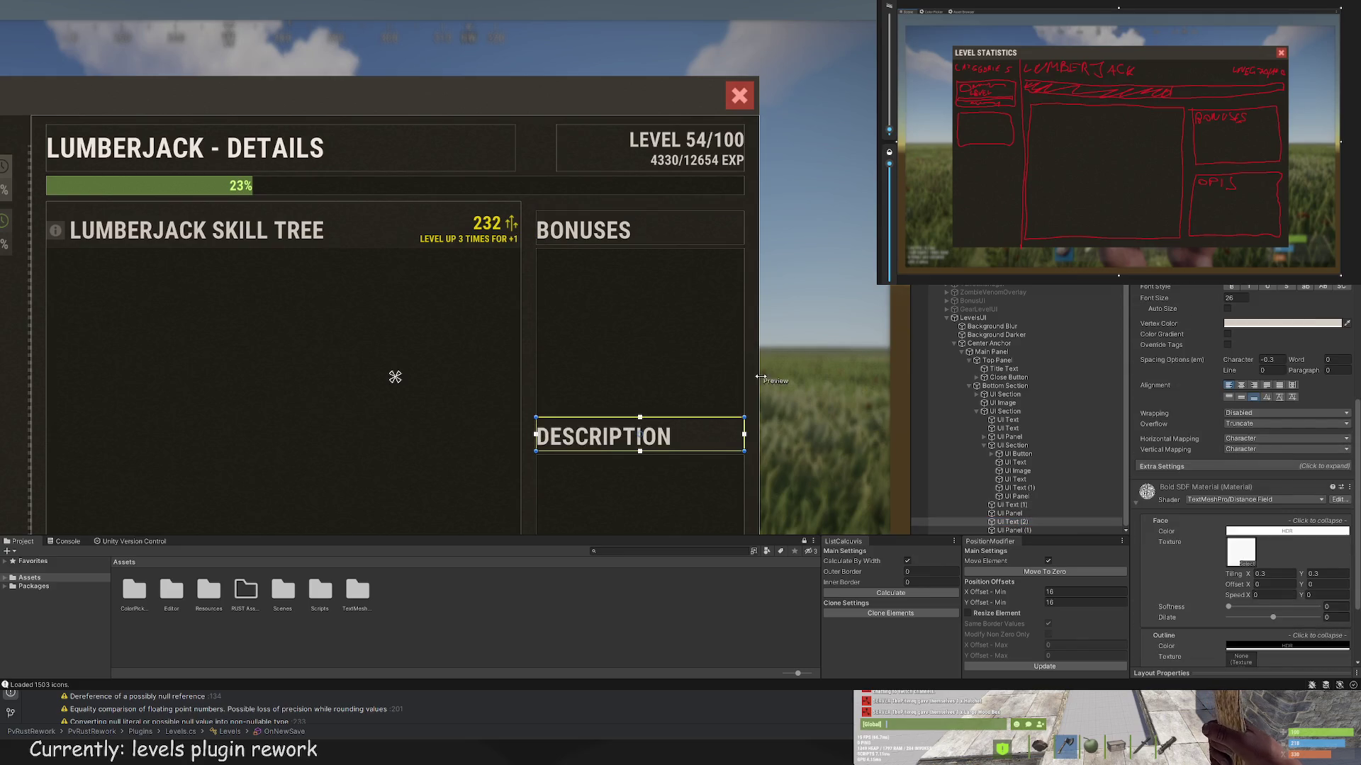
scroll(856, 368, down, 5)
click(820, 401)
scroll(734, 322, up, 2)
scroll(735, 322, down, 2)
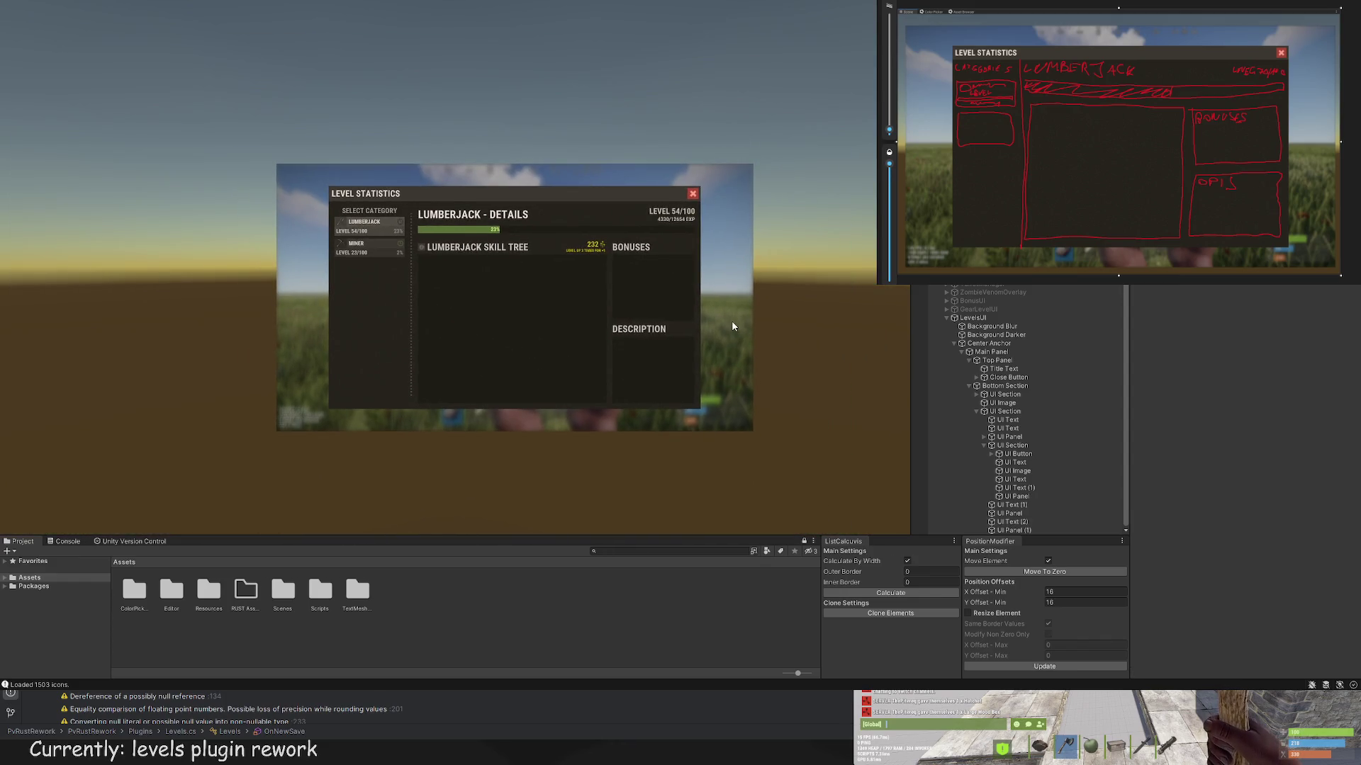
scroll(732, 343, up, 2)
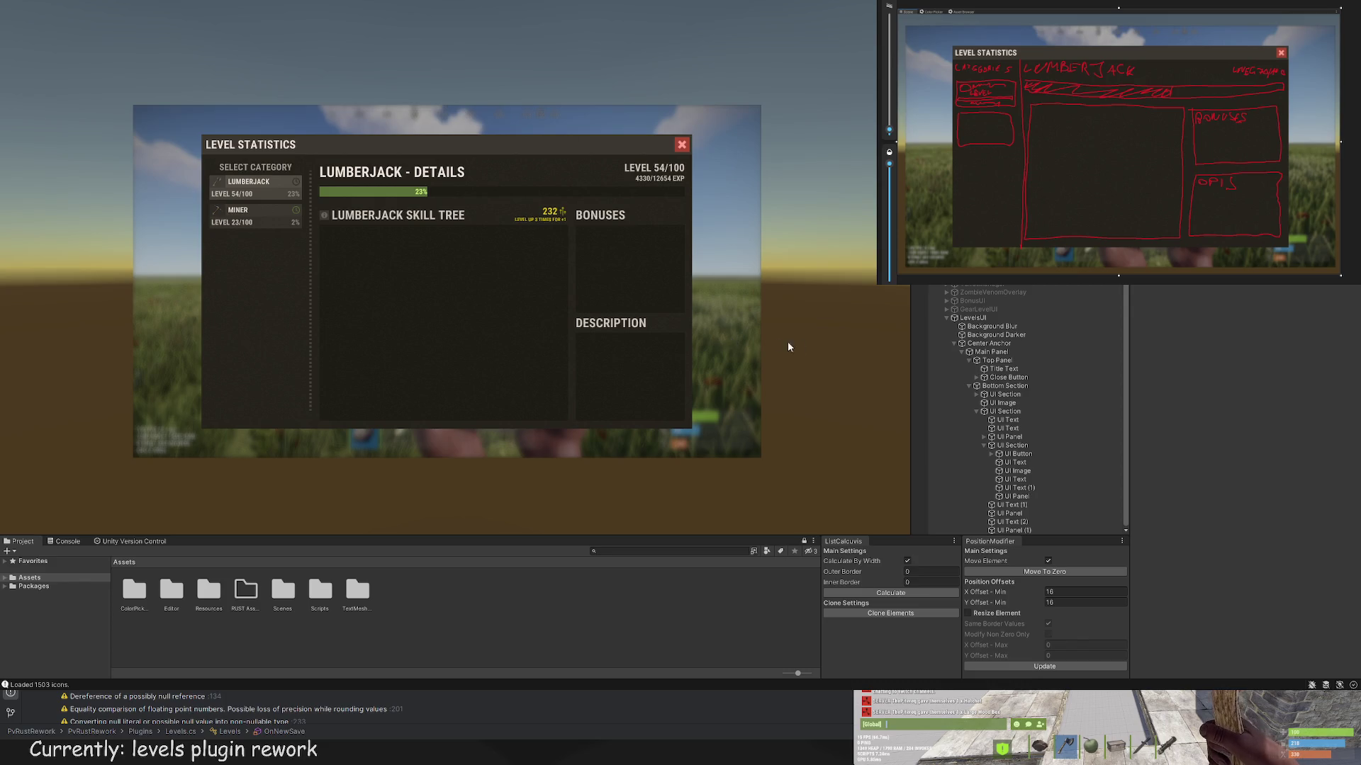
click(1031, 531)
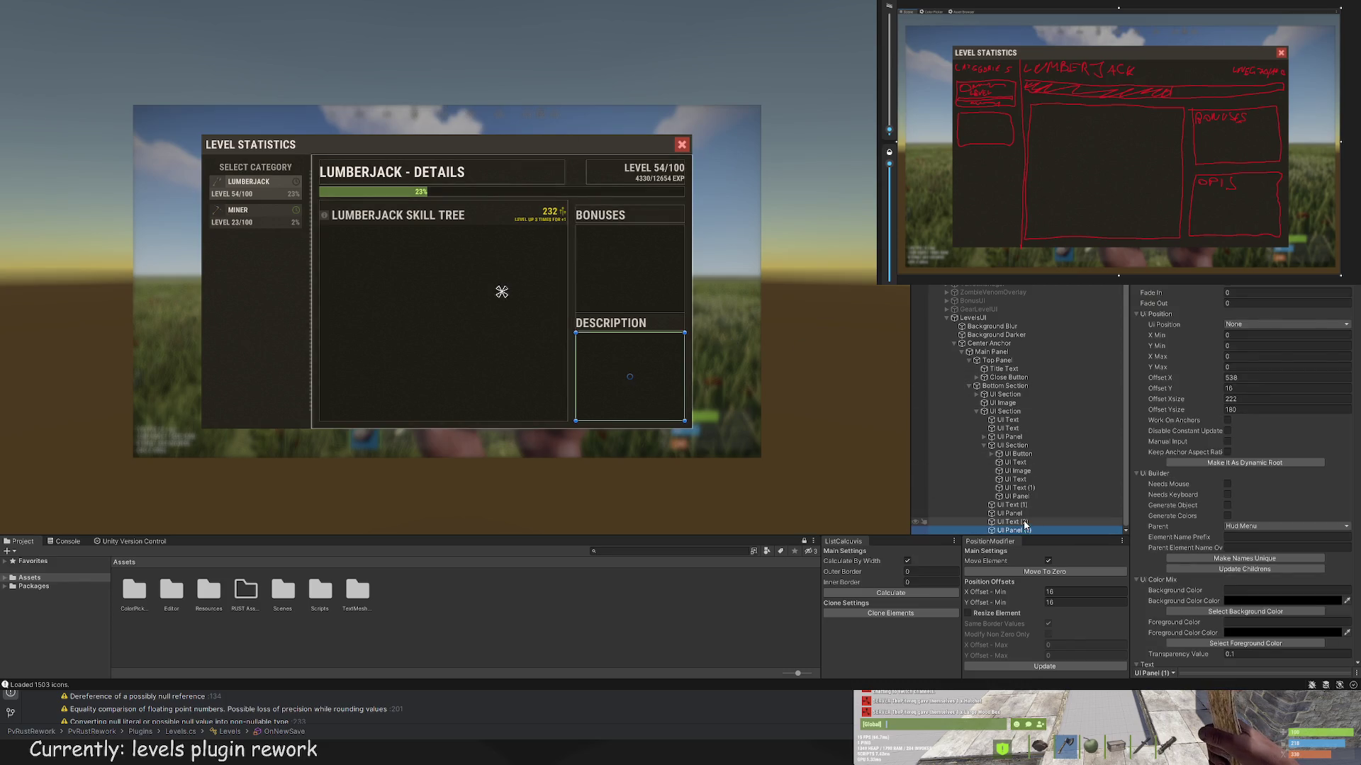
Step: Switch the Example Text to the Roboto Regular font and give it a swatch colour
scroll(702, 341, up, 4)
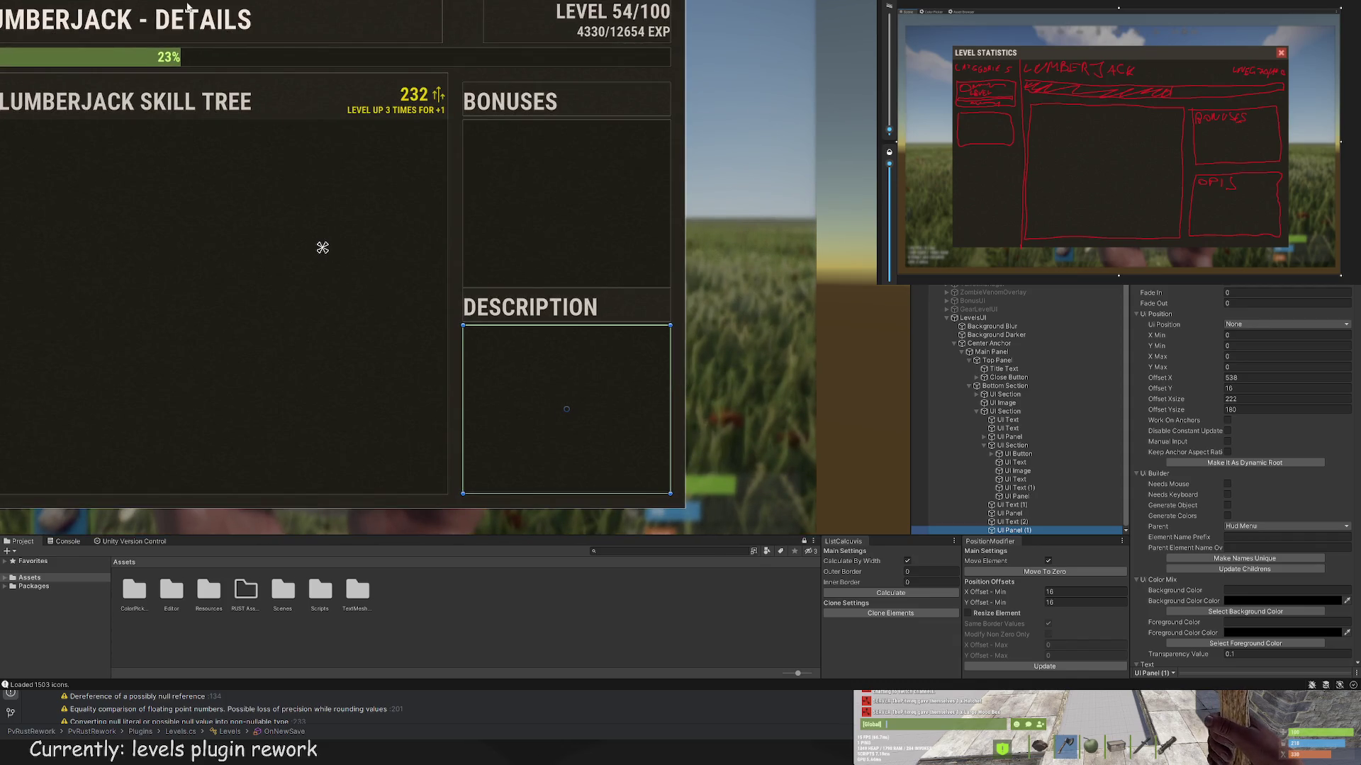
click(562, 470)
scroll(725, 277, up, 2)
scroll(1249, 371, down, 5)
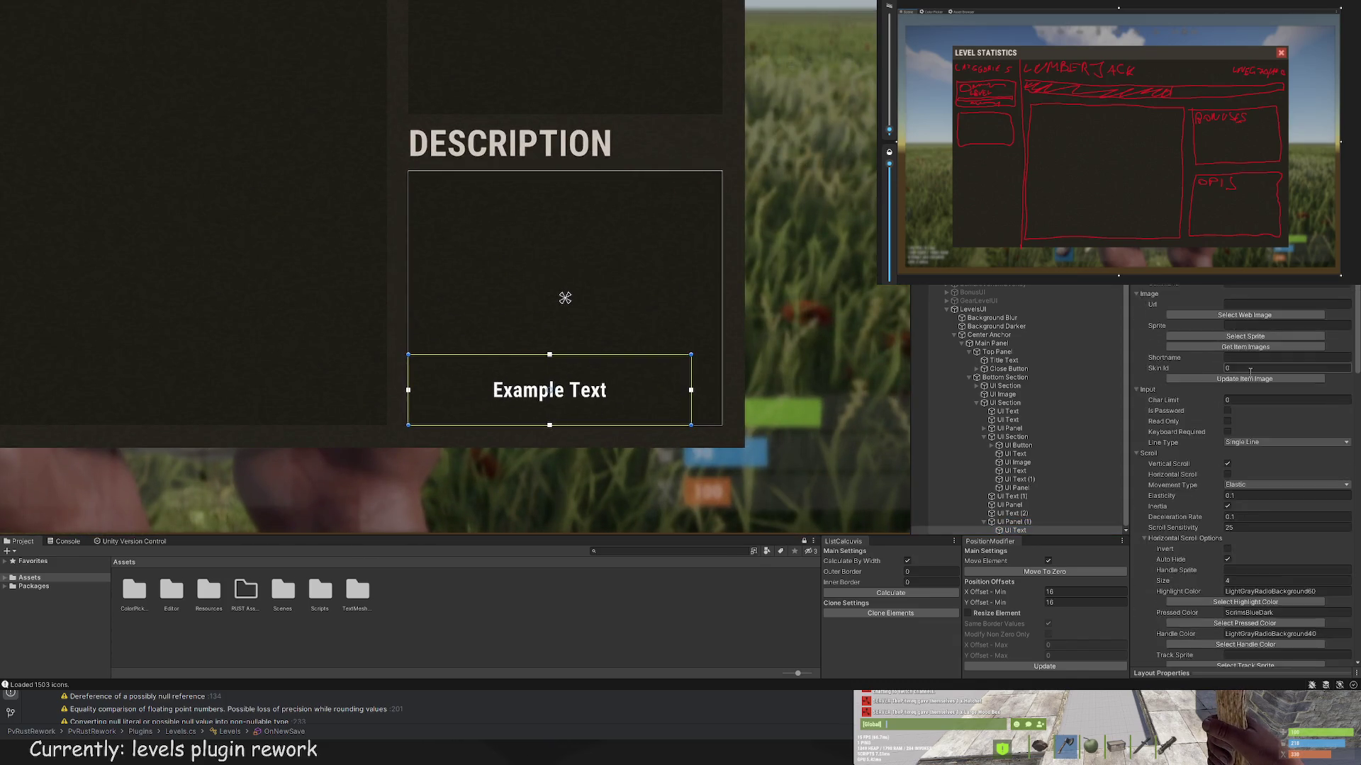
scroll(1249, 371, up, 5)
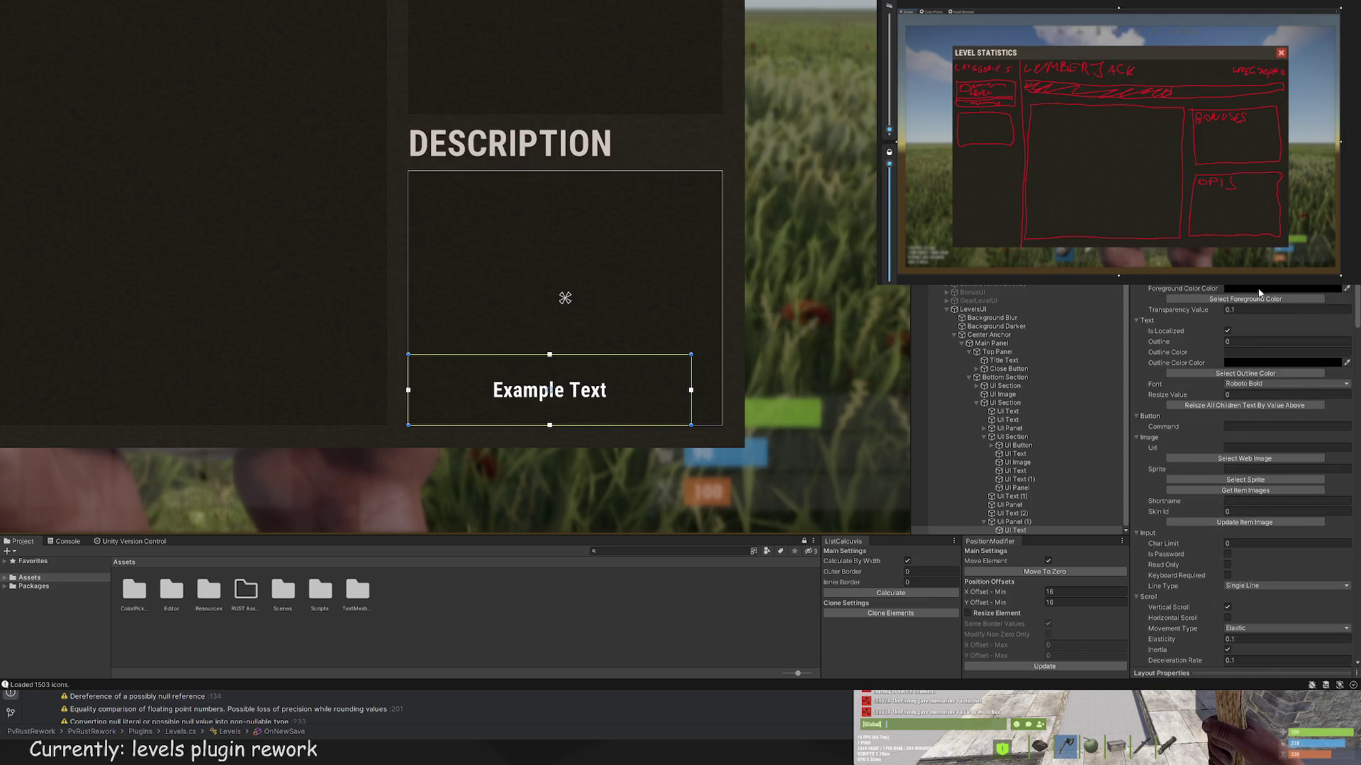
click(1264, 385)
click(1268, 394)
scroll(1207, 334, up, 10)
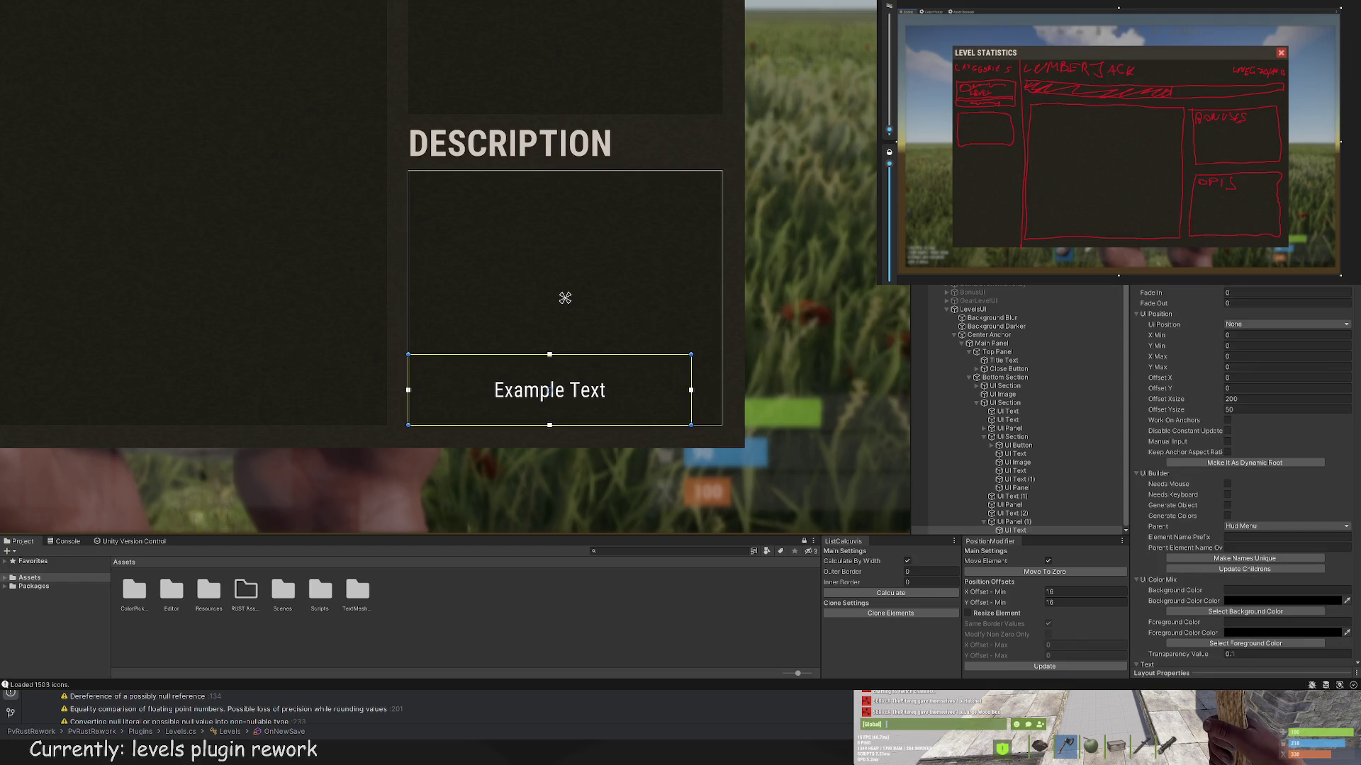
click(1245, 611)
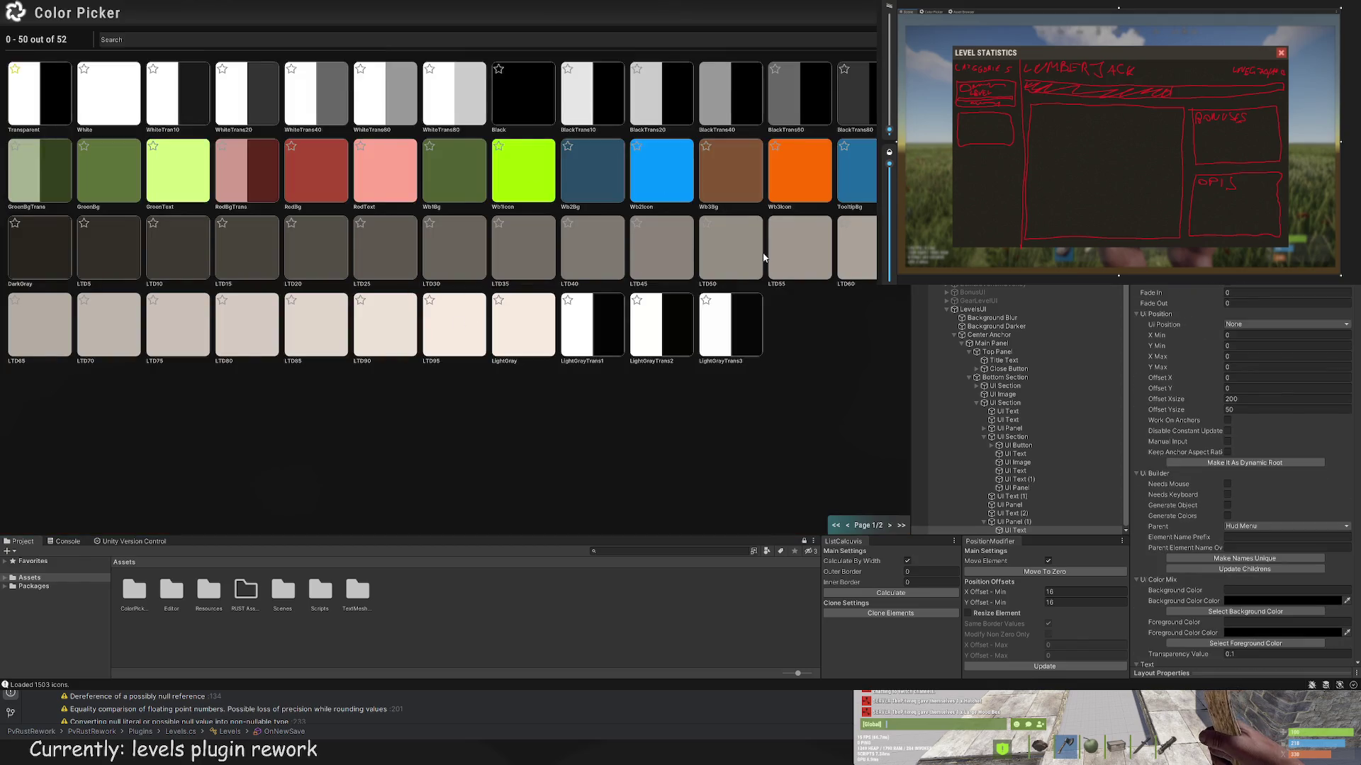
click(124, 342)
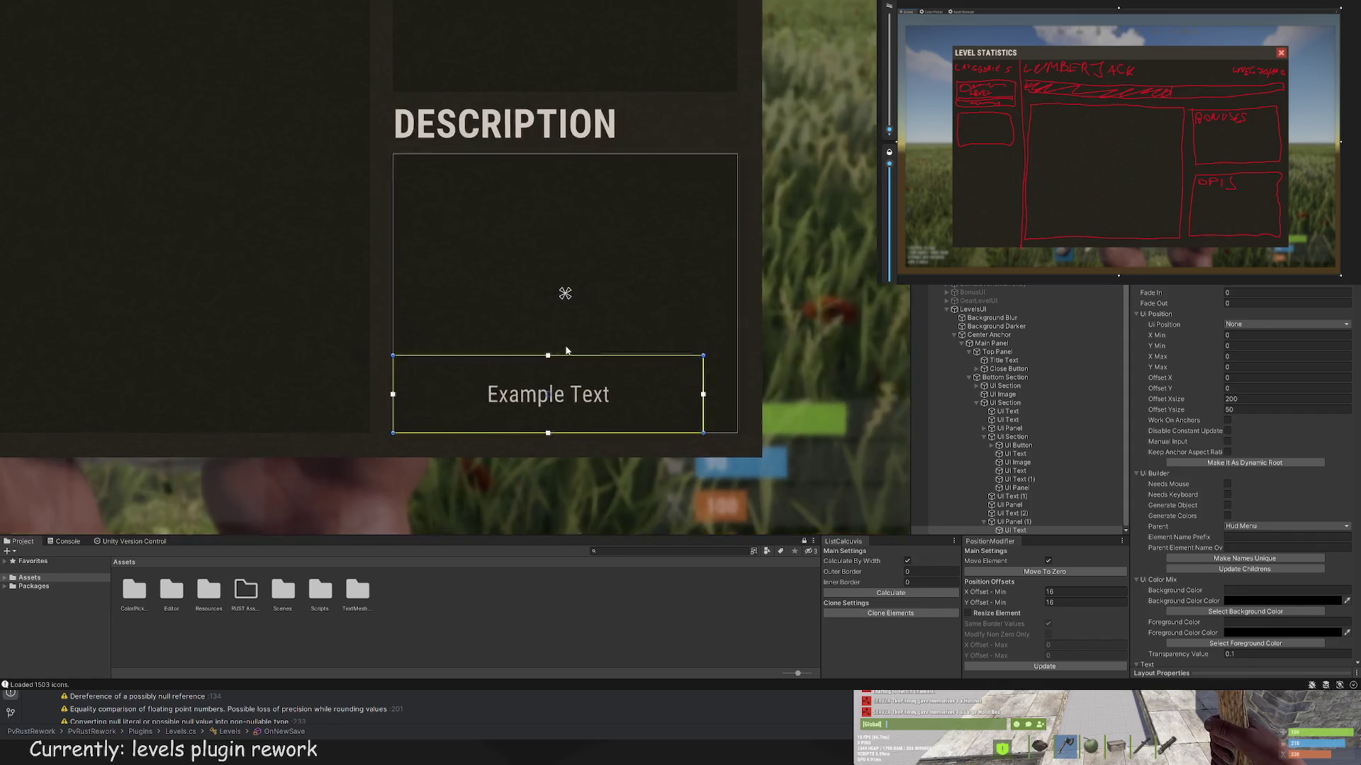
Step: Stretch the text box over the DESCRIPTION area and align the text top-left
mouse_move(728, 359)
mouse_down()
mouse_move(720, 249)
mouse_move(763, 126)
mouse_up()
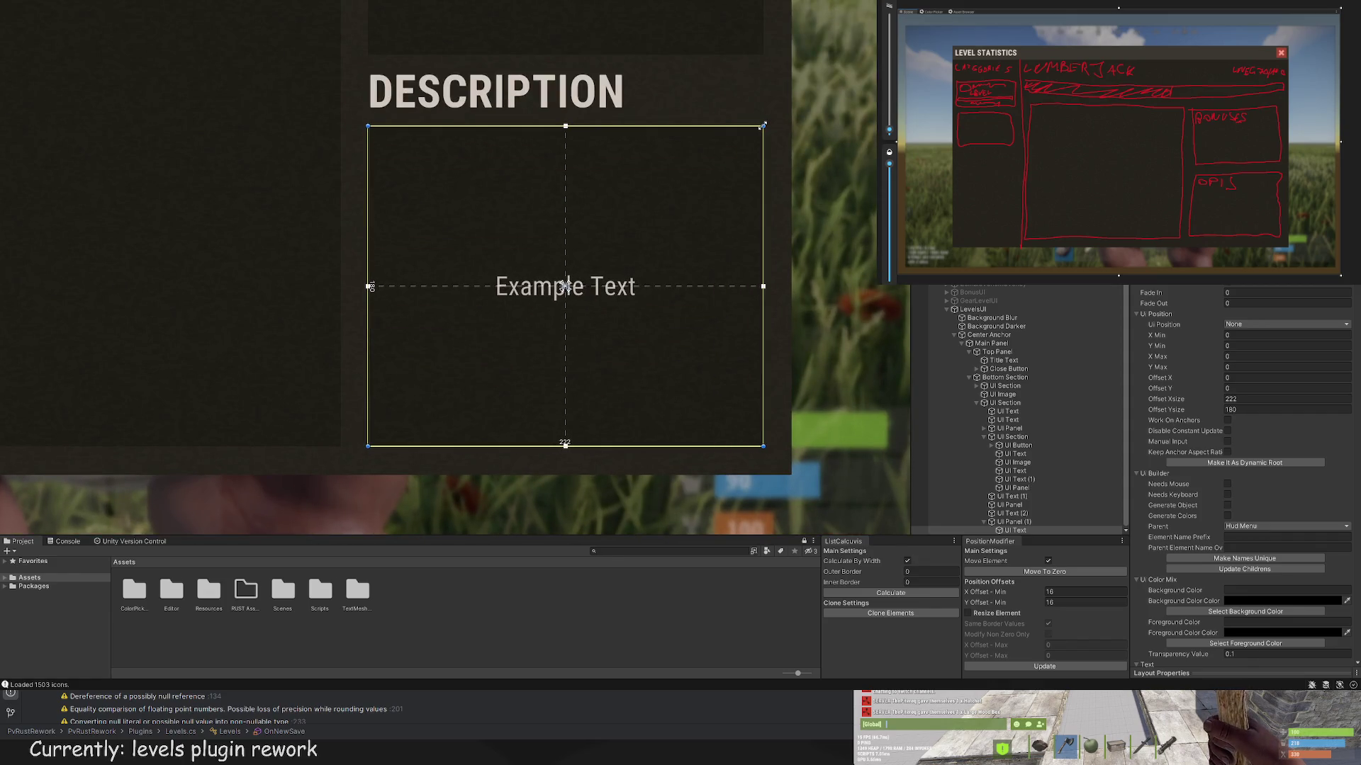
scroll(1234, 556, down, 10)
click(1228, 614)
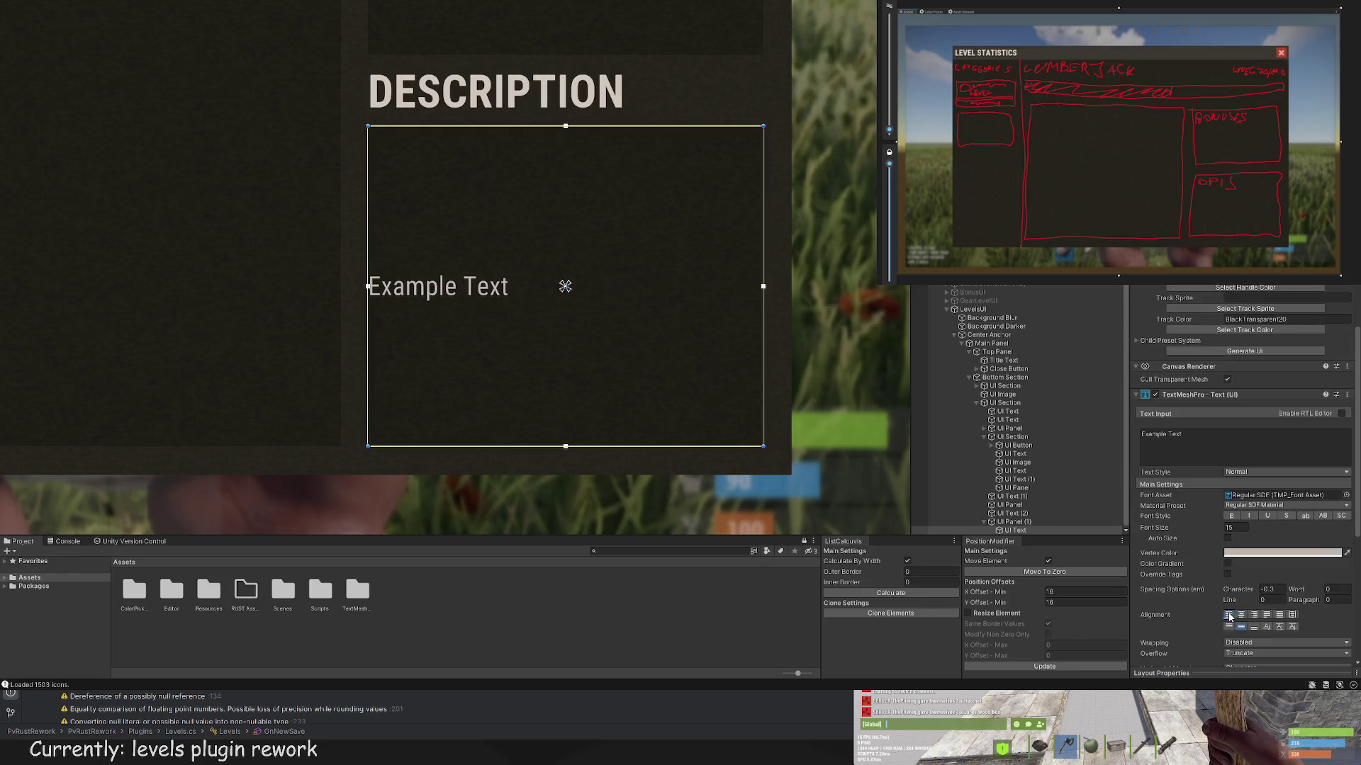
click(1228, 626)
scroll(464, 167, up, 3)
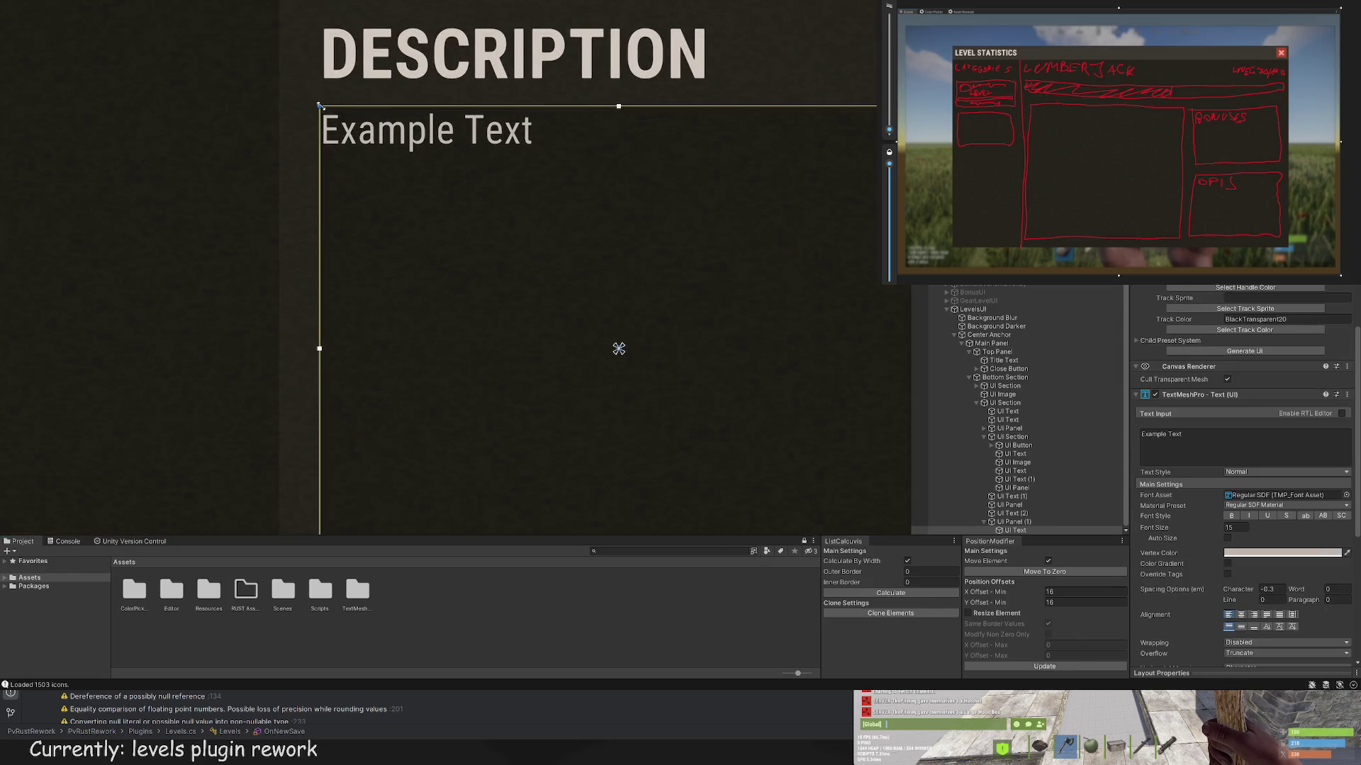
Step: Inset the text box's edges to leave a small margin, about 210×172
drag(326, 105, 330, 122)
scroll(555, 222, down, 5)
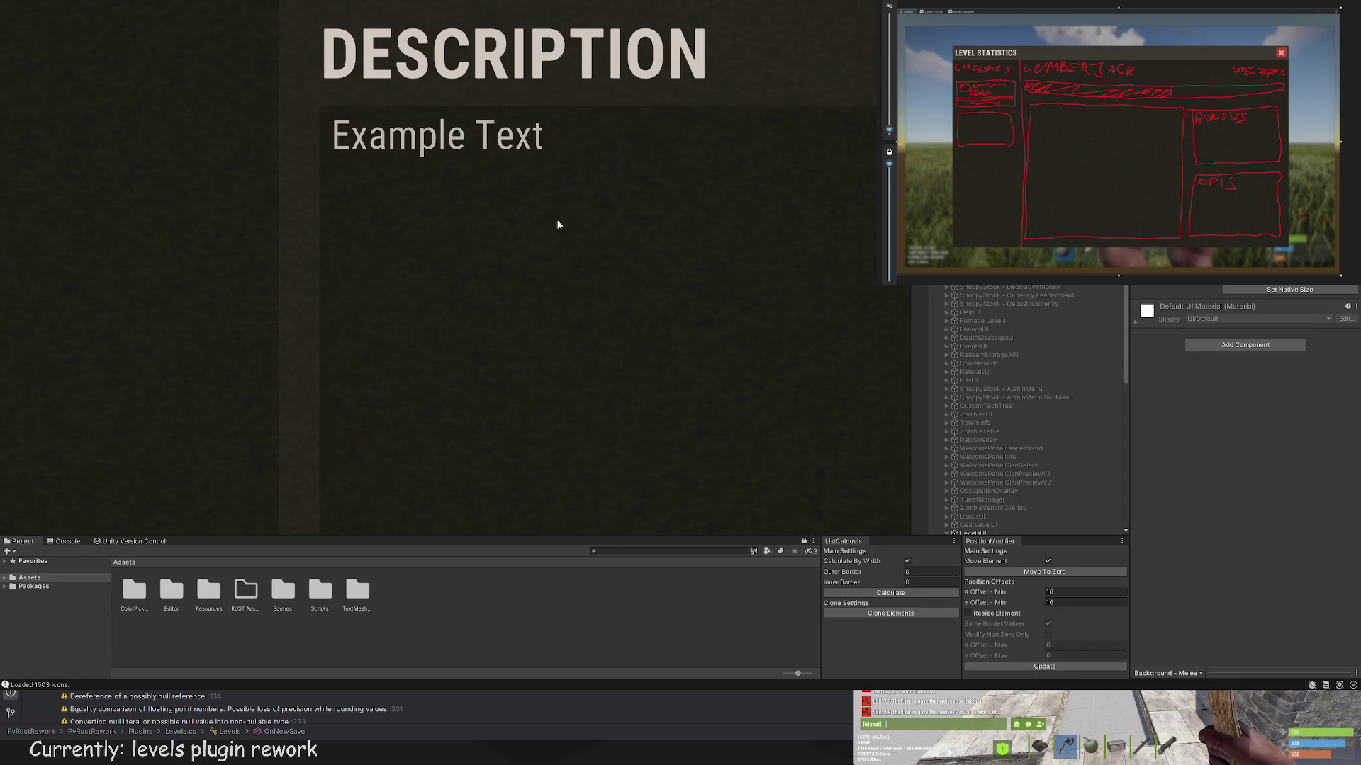
scroll(478, 183, up, 5)
drag(479, 171, 433, 186)
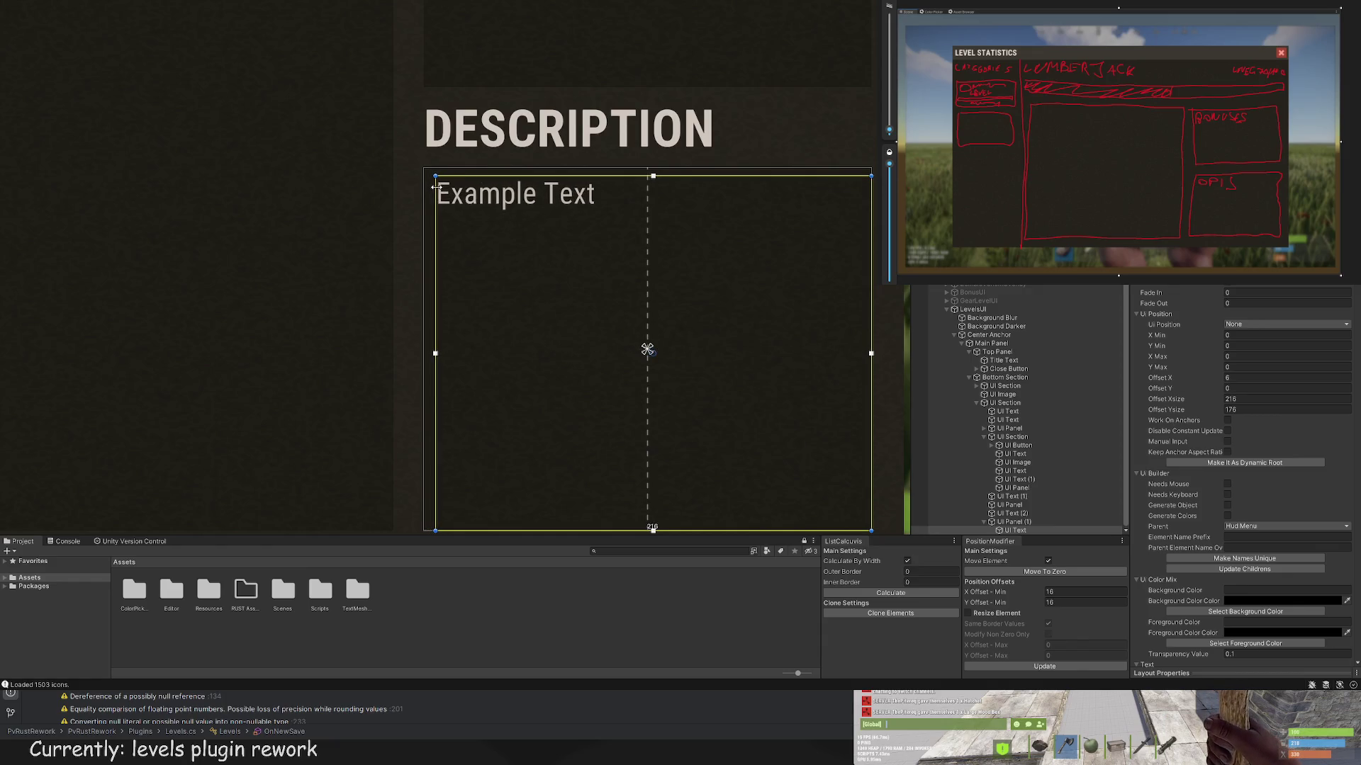
scroll(593, 309, down, 5)
scroll(720, 310, up, 4)
scroll(705, 256, up, 3)
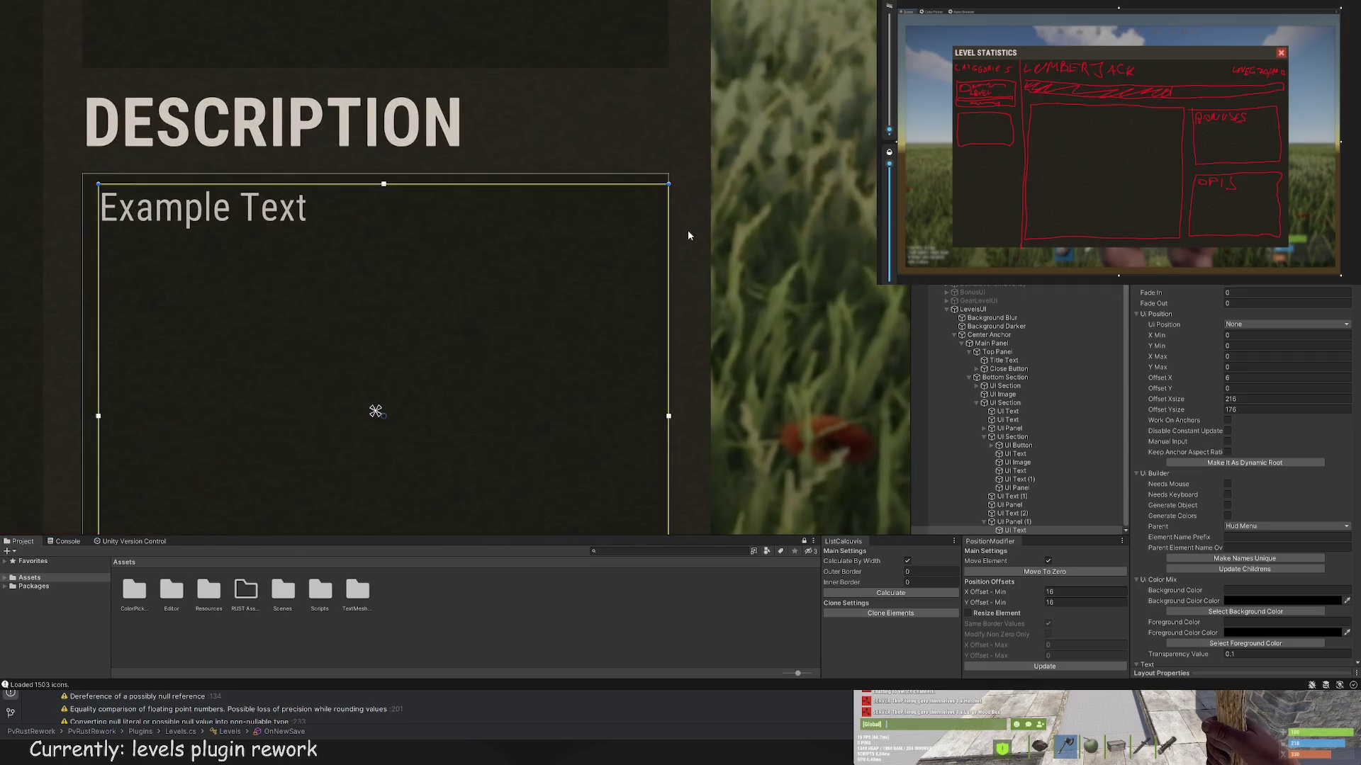
drag(670, 217, 655, 216)
key(f)
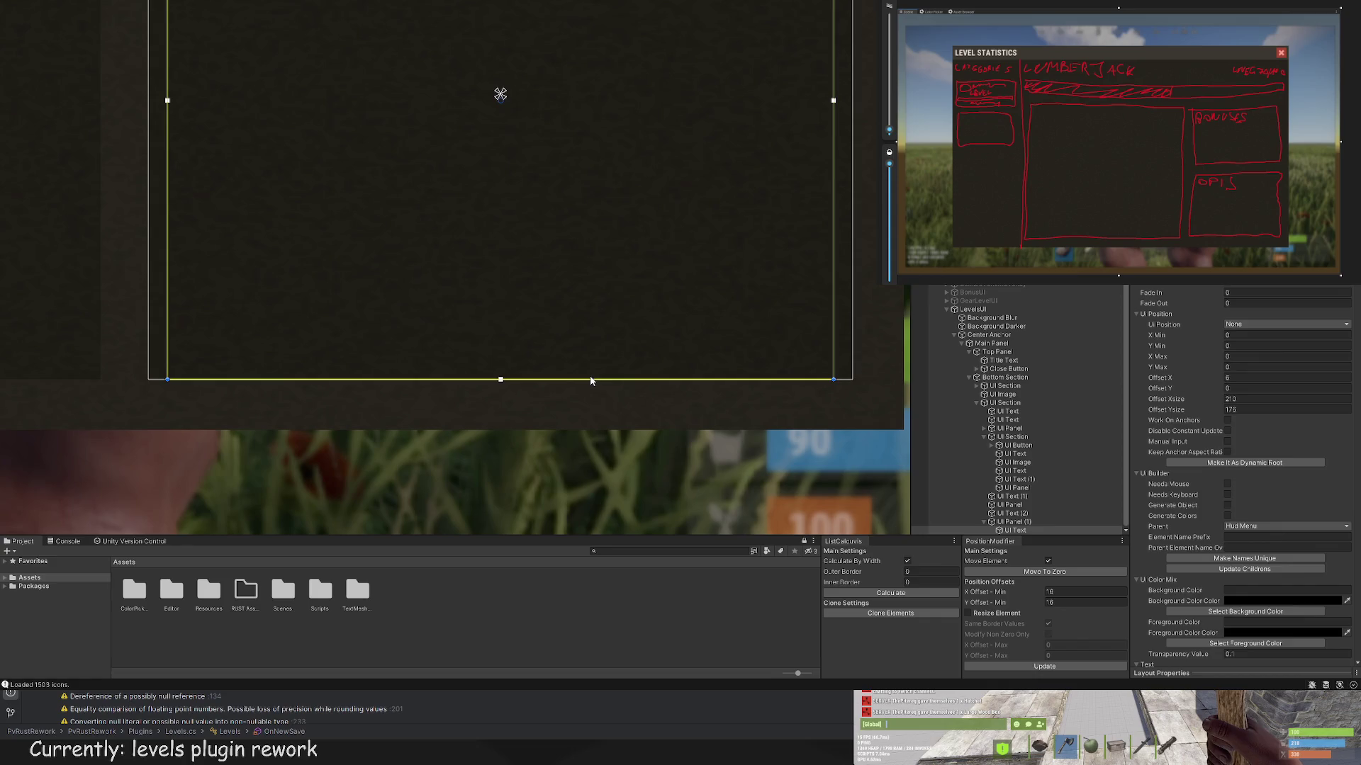
drag(590, 381, 592, 369)
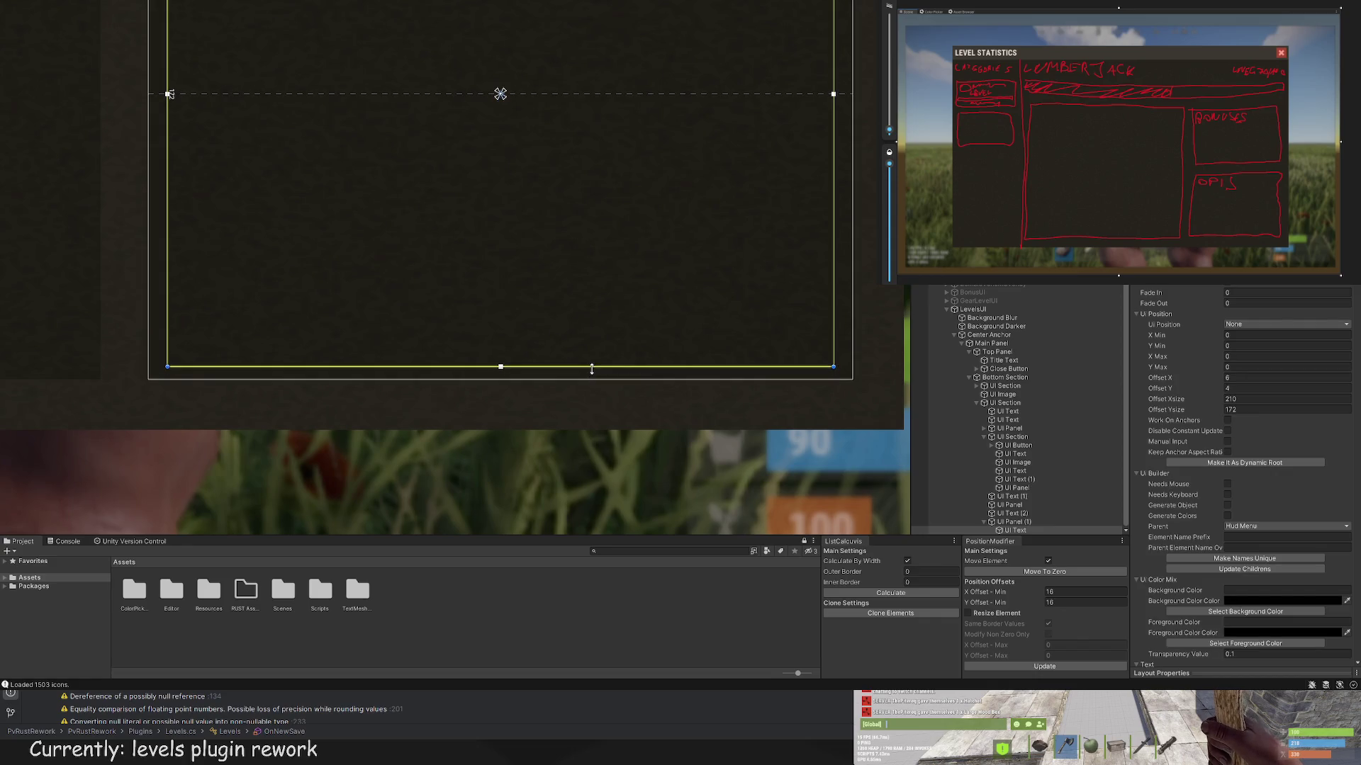
scroll(593, 409, down, 5)
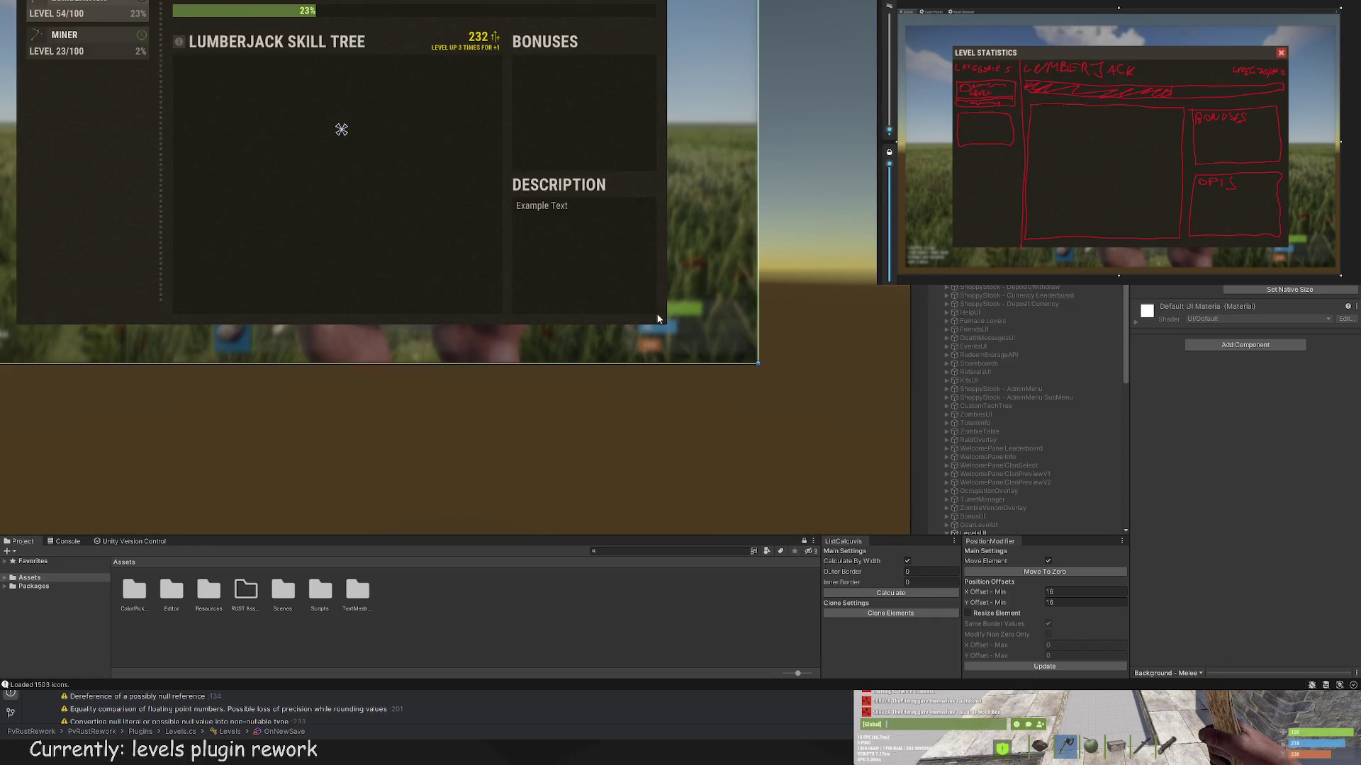
scroll(1182, 444, down, 10)
Step: Replace the placeholder with 'Default description of some level. Need to check how it fits here' and enable wrapping
click(1205, 416)
key(ctrl+a)
text(Def)
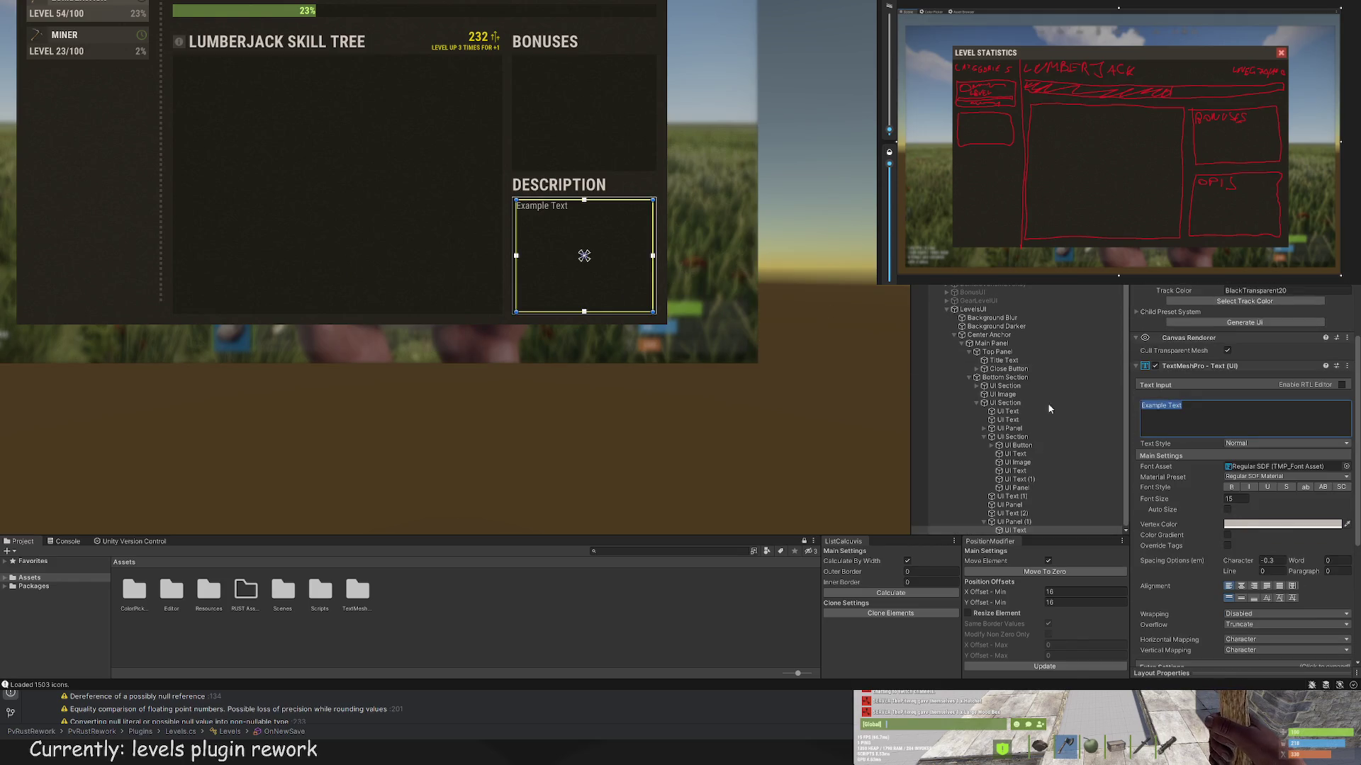
text(ault des)
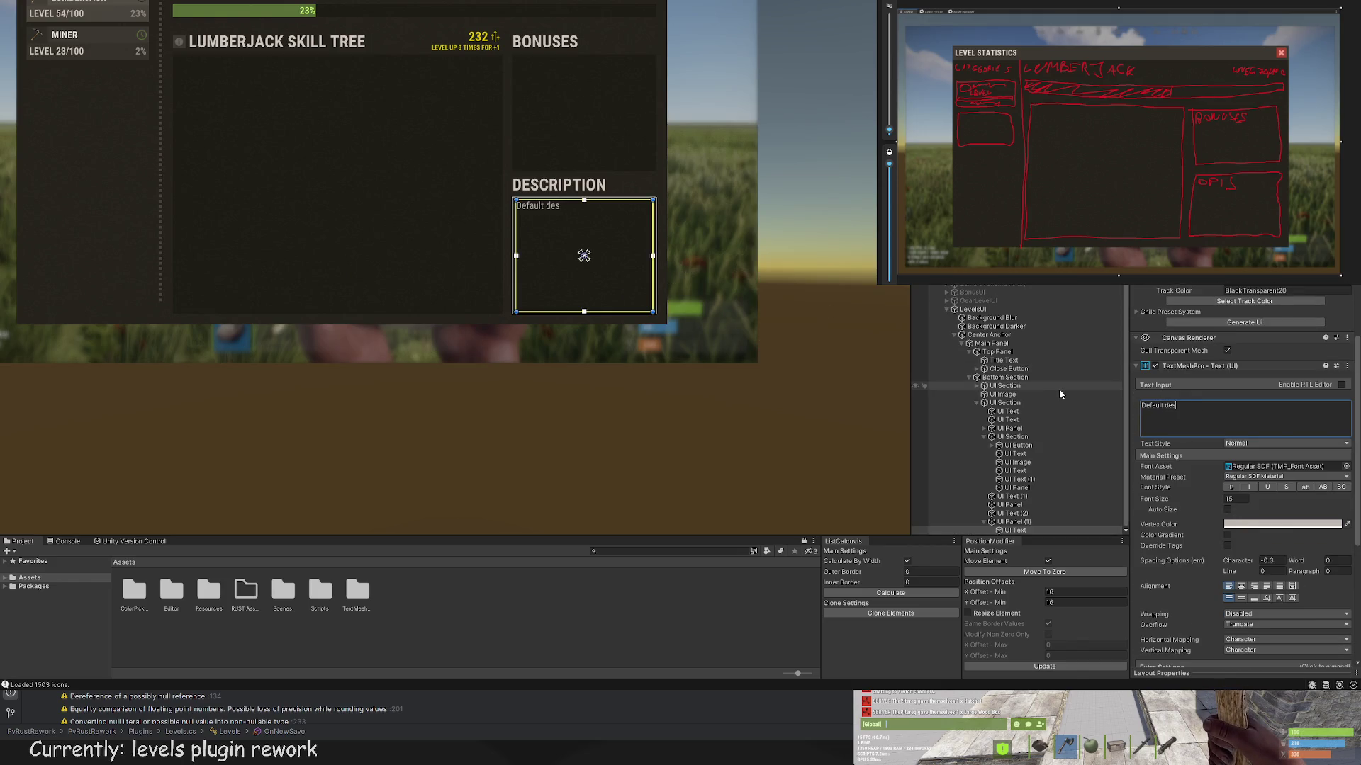
text(cription of so)
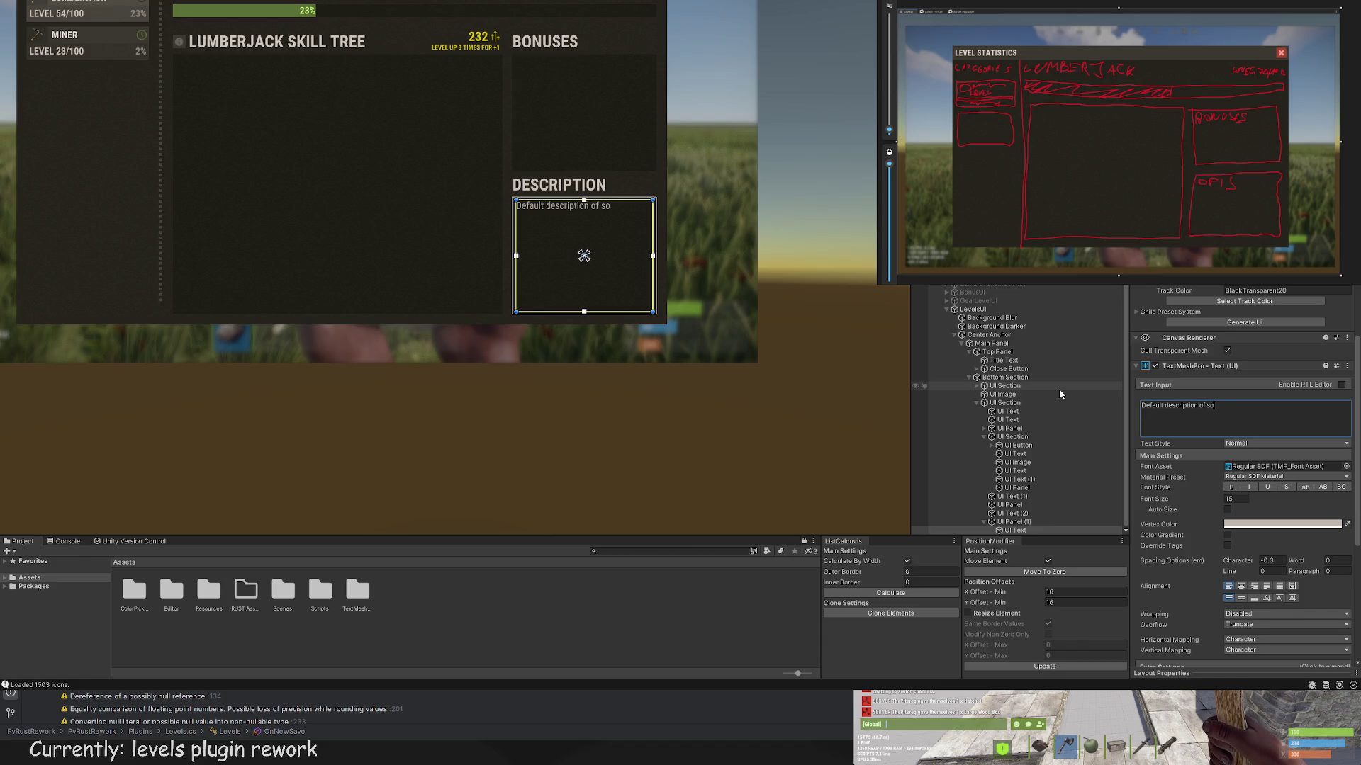
text(me level. Need to c)
text(heck how it fi)
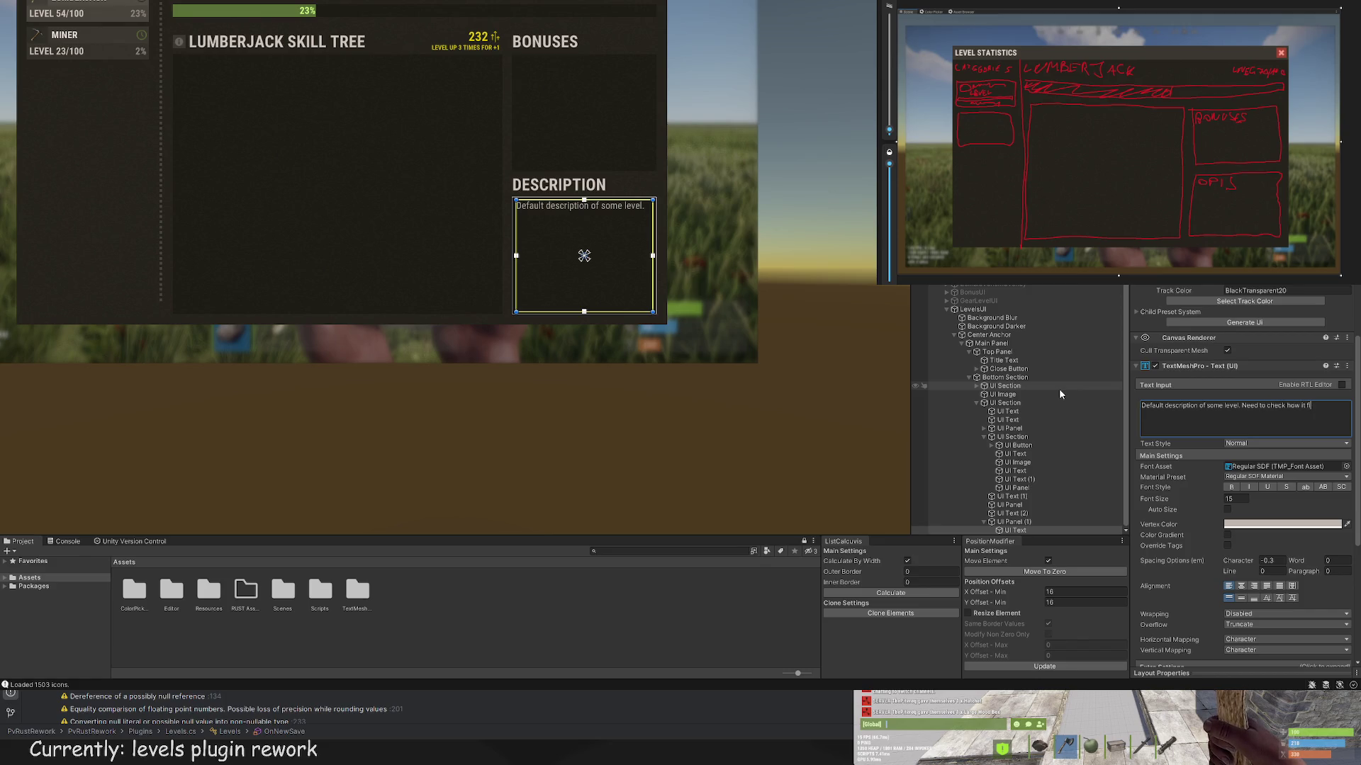
text(ts here)
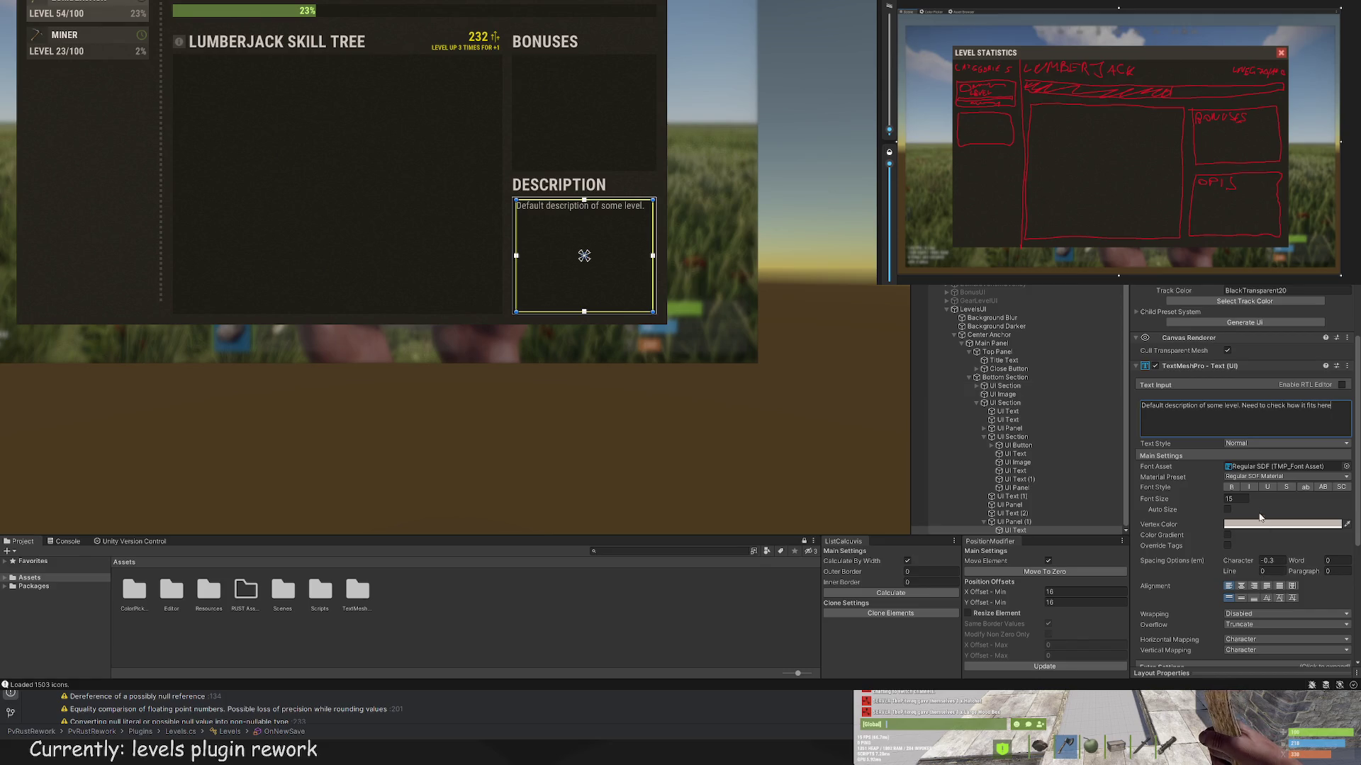
scroll(1271, 520, down, 3)
click(1257, 499)
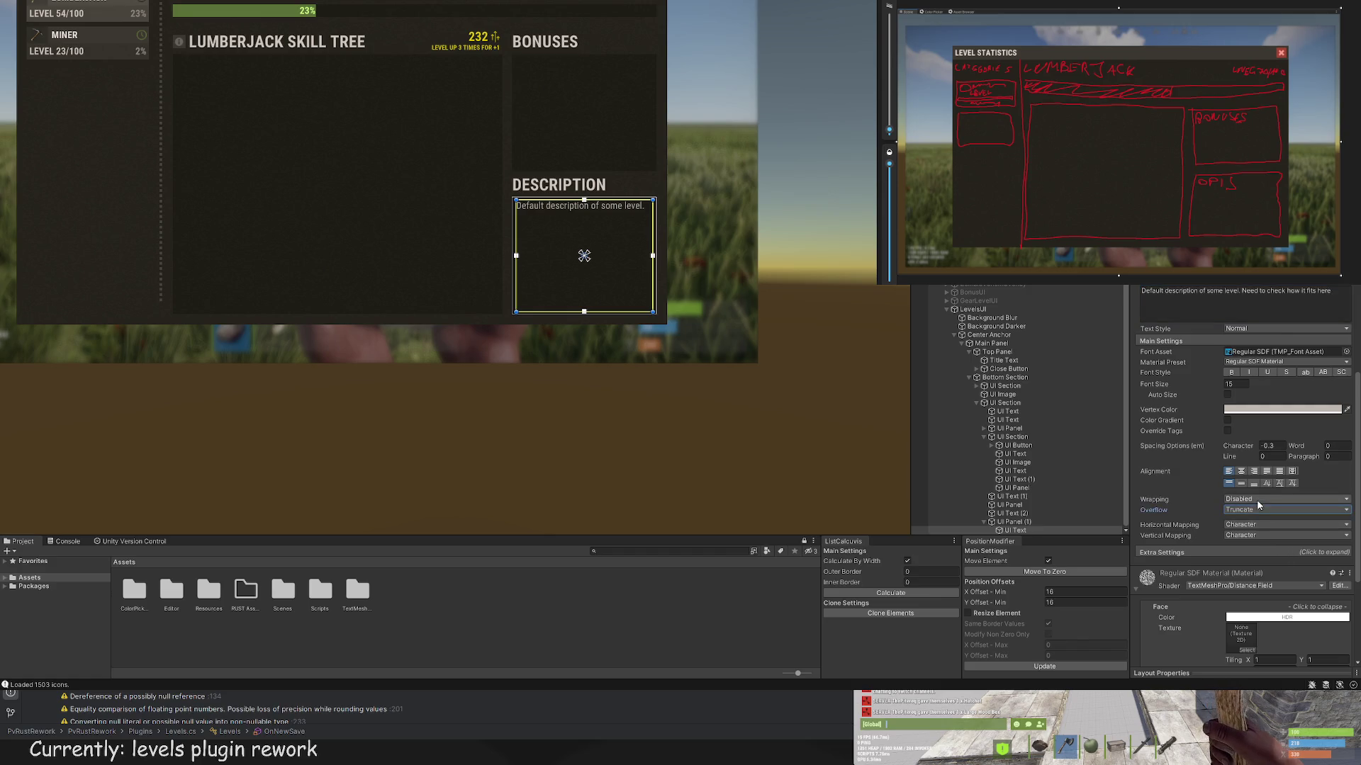
click(1257, 511)
Step: Append the Hour bonus 6:00PM - 4:00AM, Time EXP Bonus and Time Gather Bonus lines
click(698, 408)
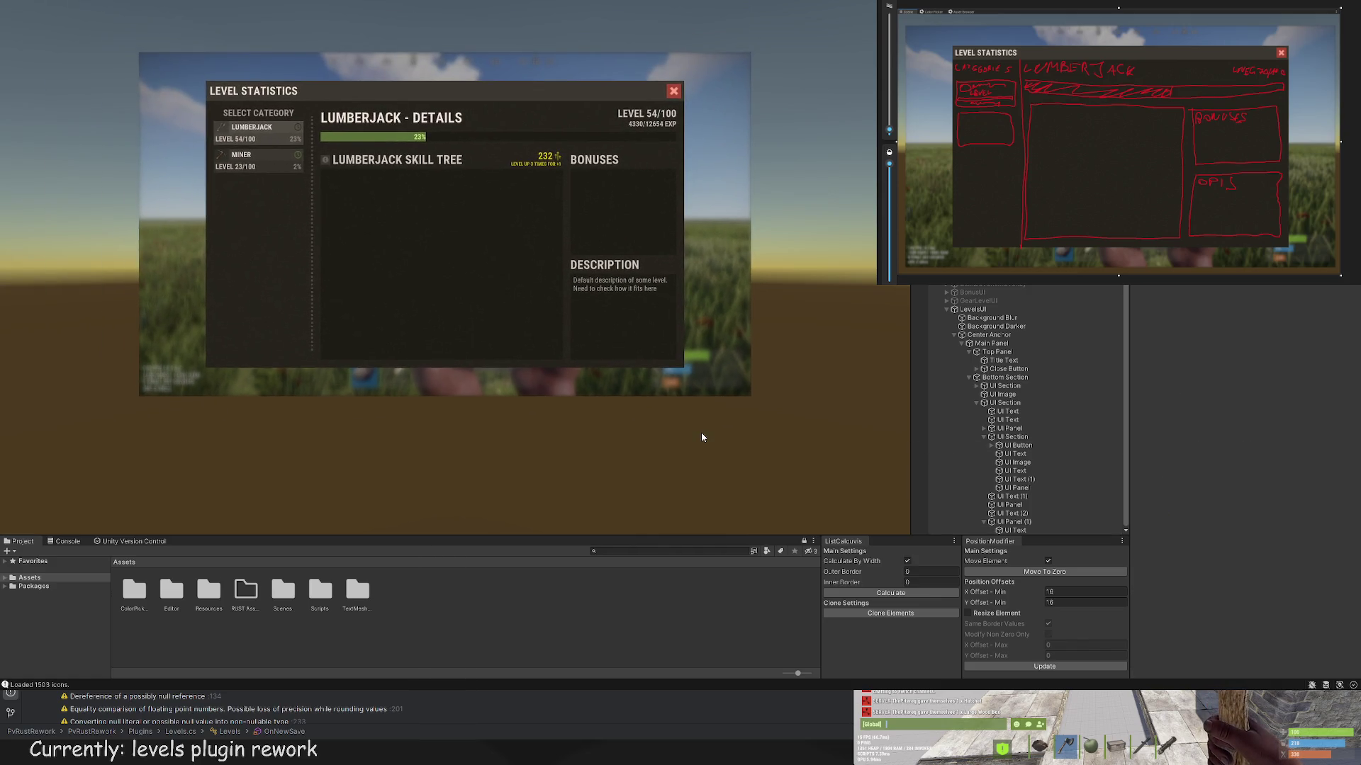
scroll(1225, 428, down, 10)
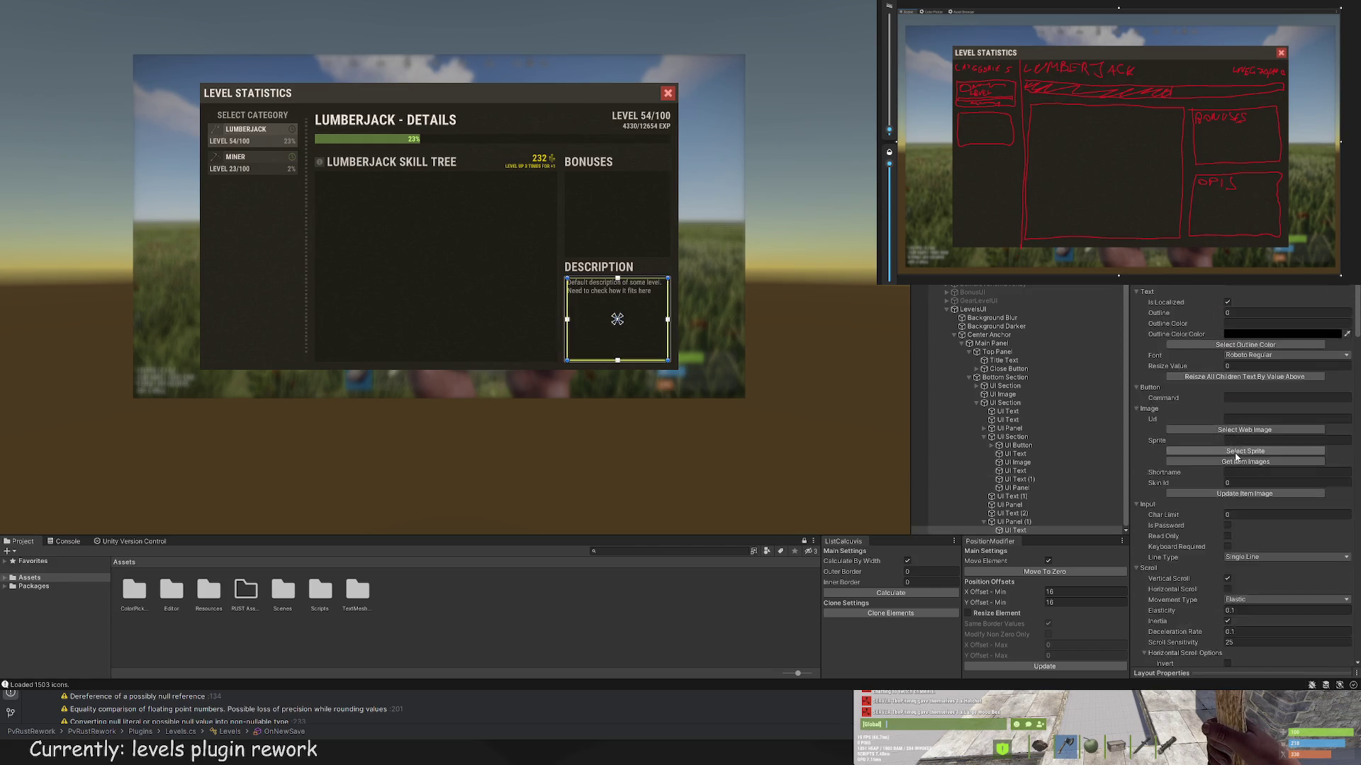
click(1333, 320)
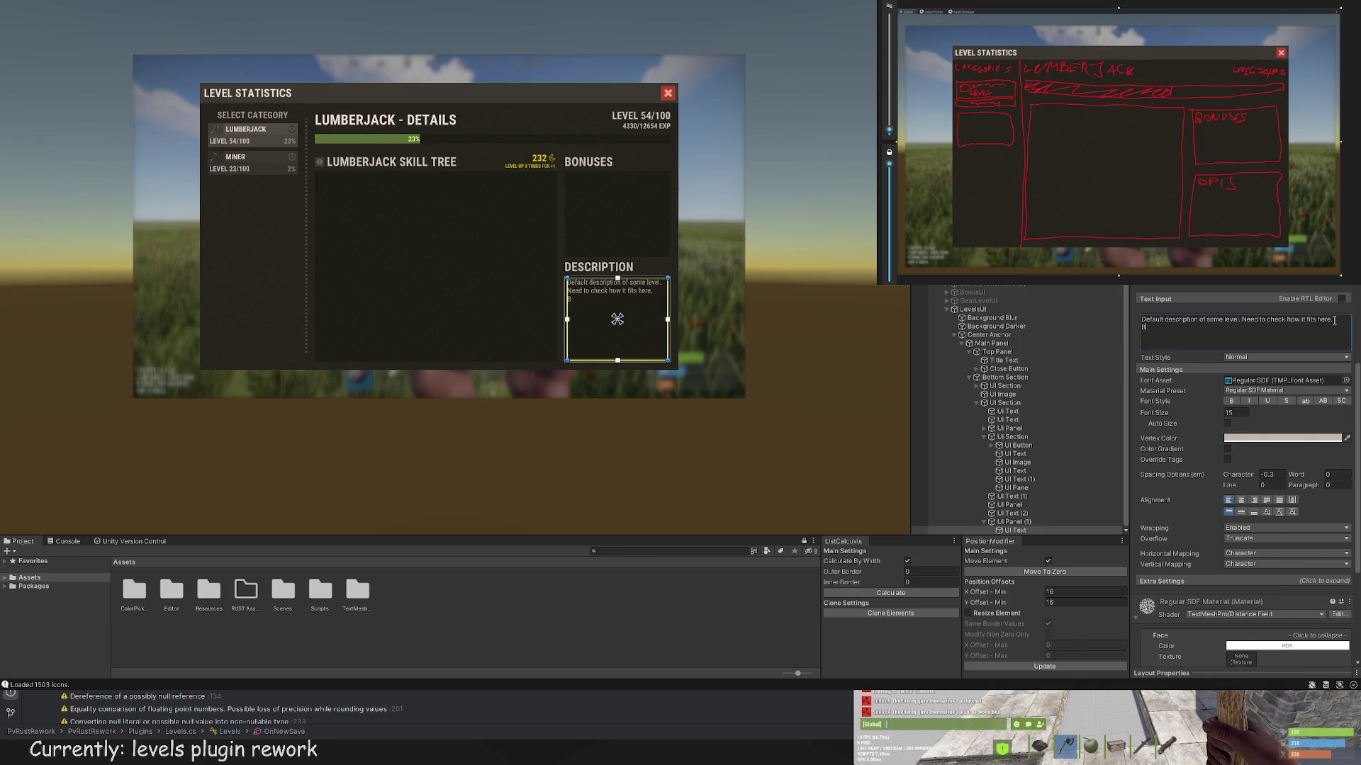
text(Ho)
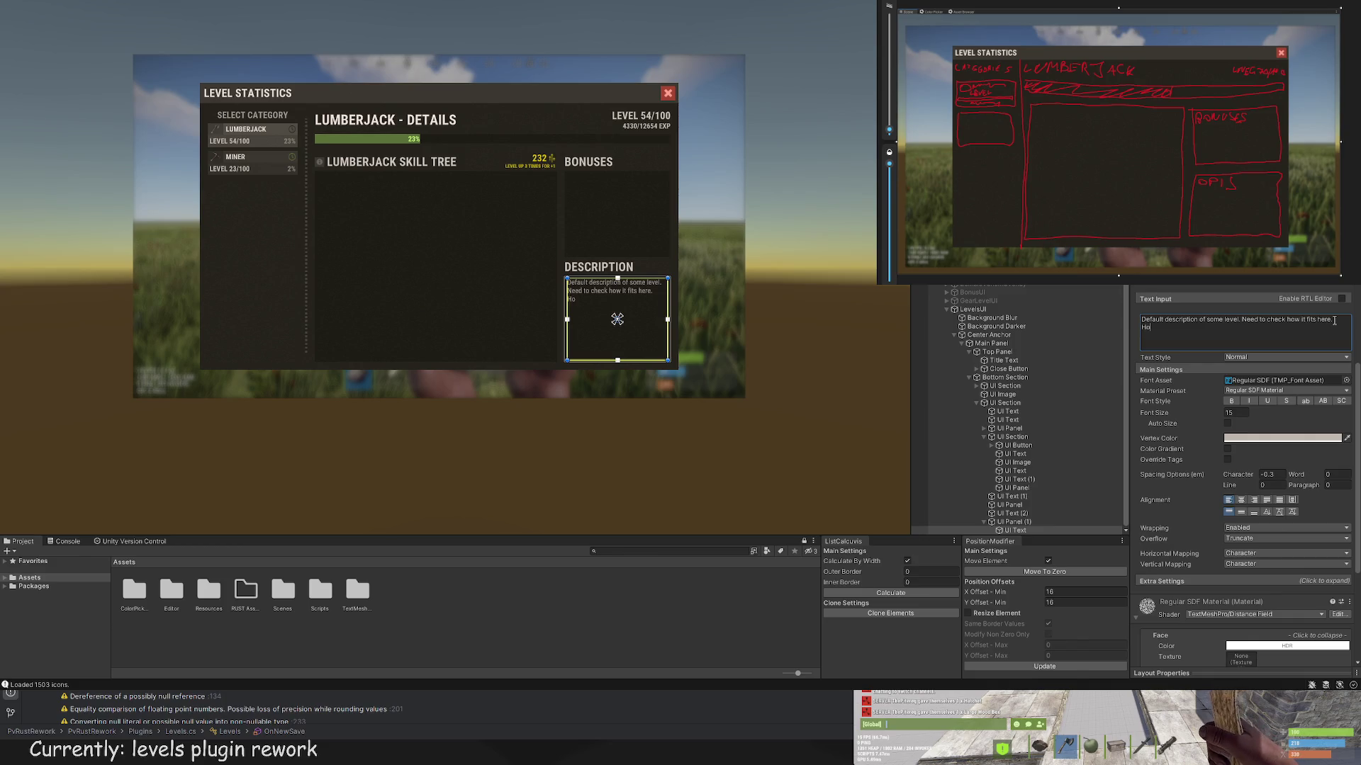
text(ur bonus:)
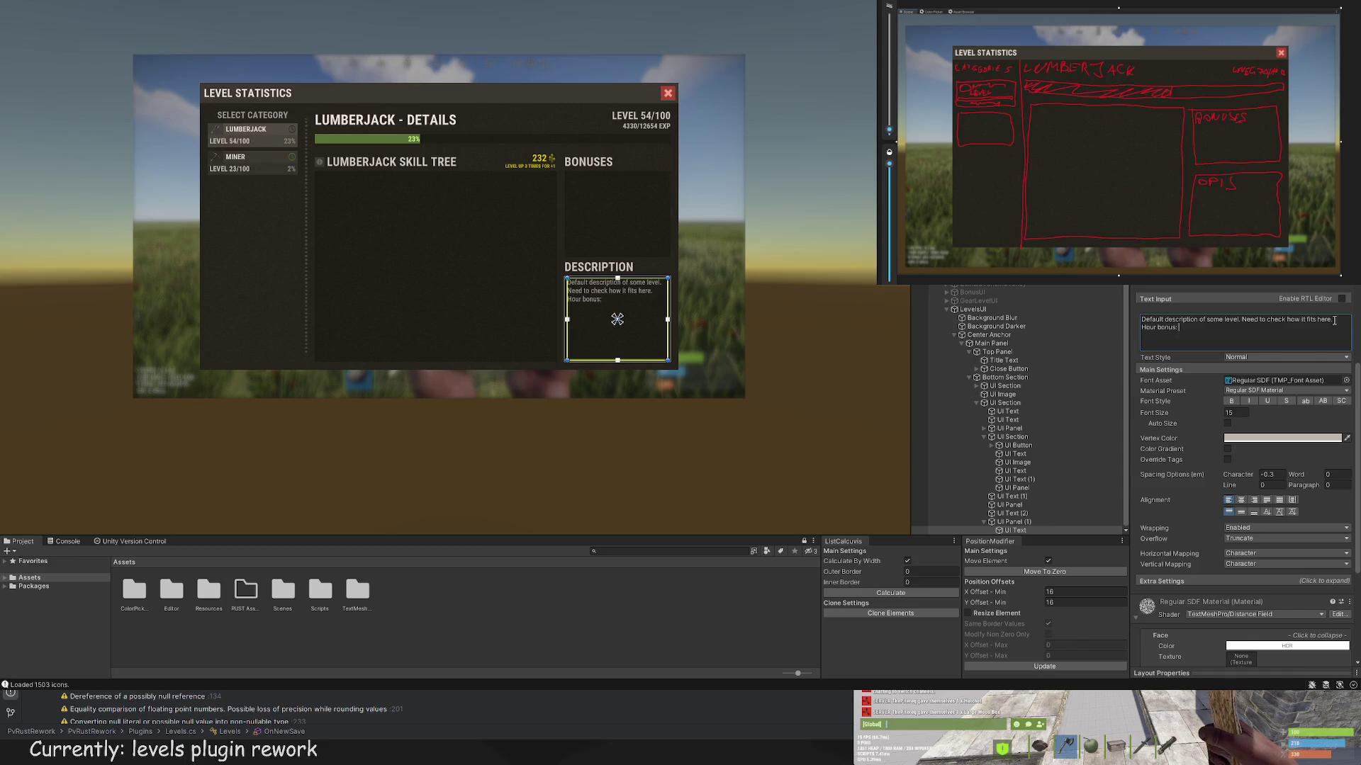
text( 6:00PM -)
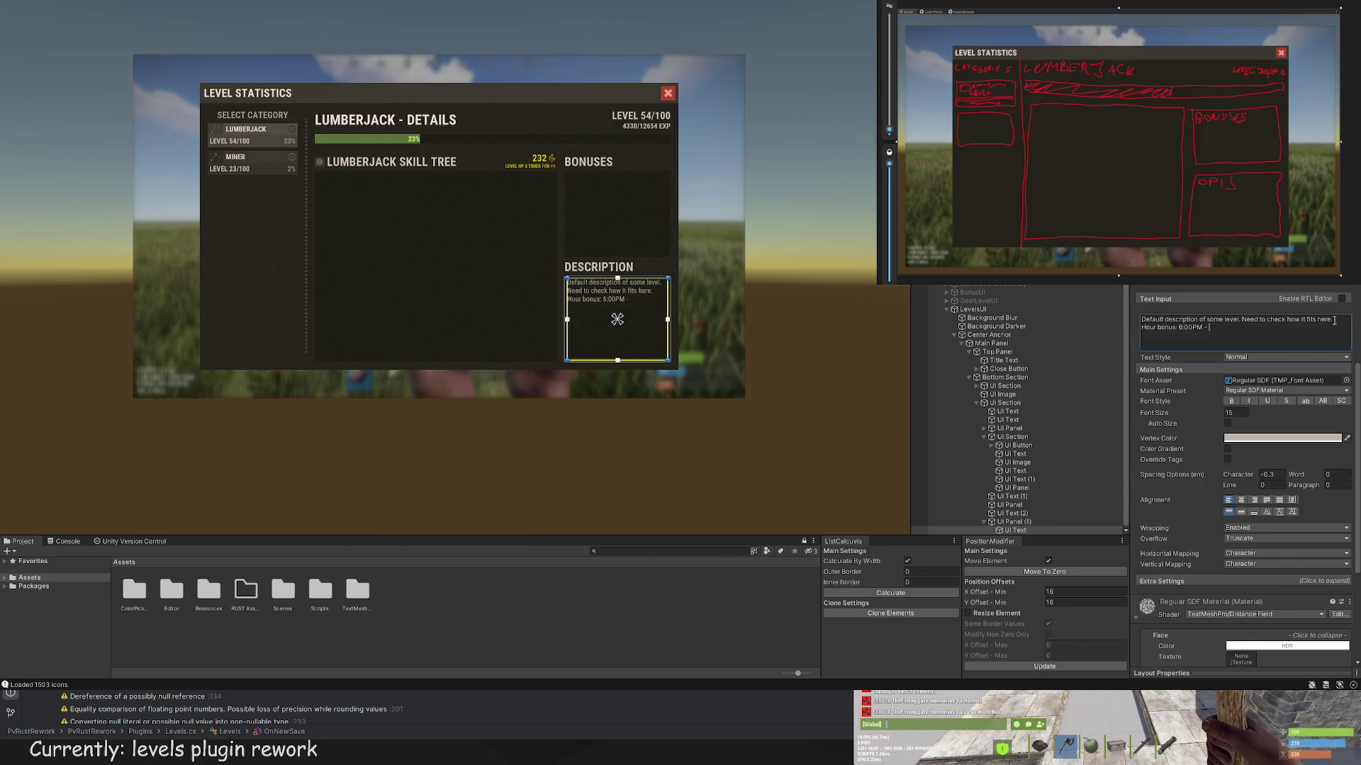
text(:00)
text(ime b)
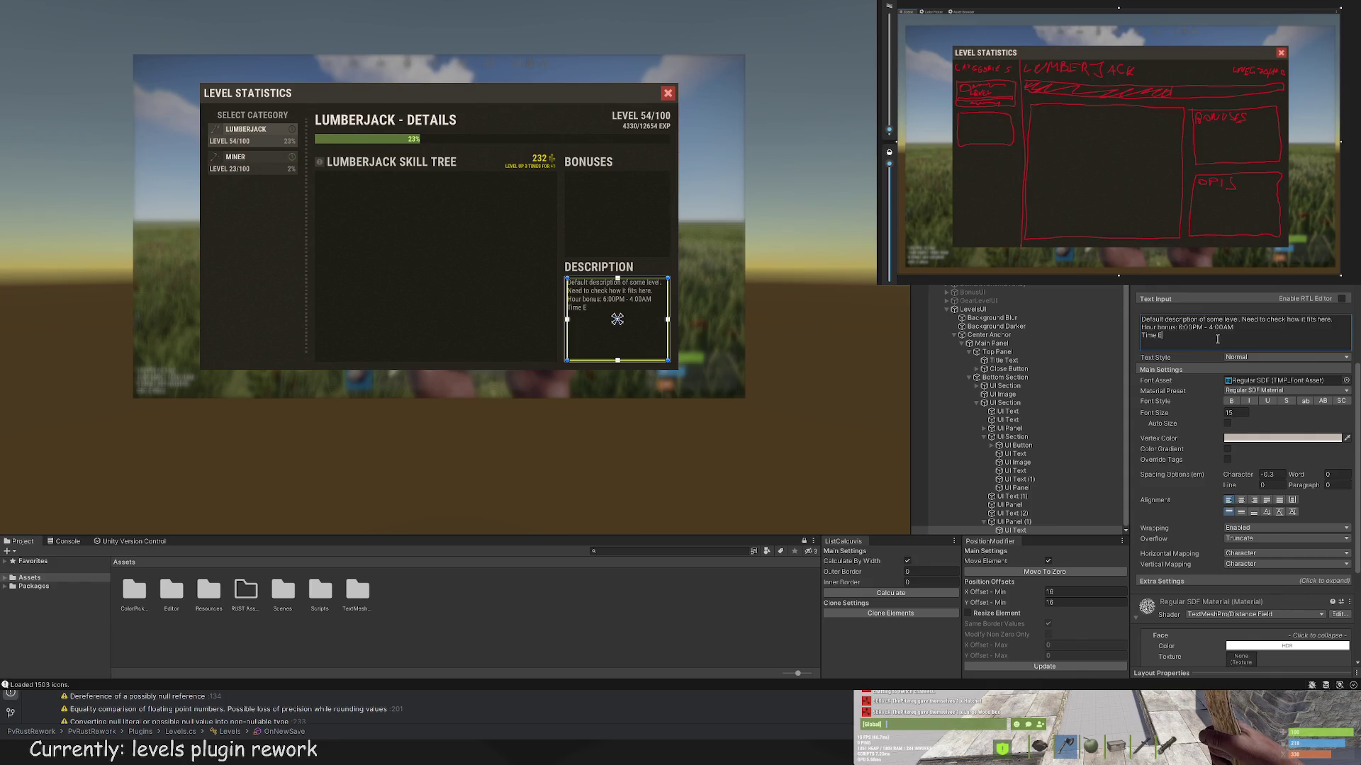
text( Bonus: x)
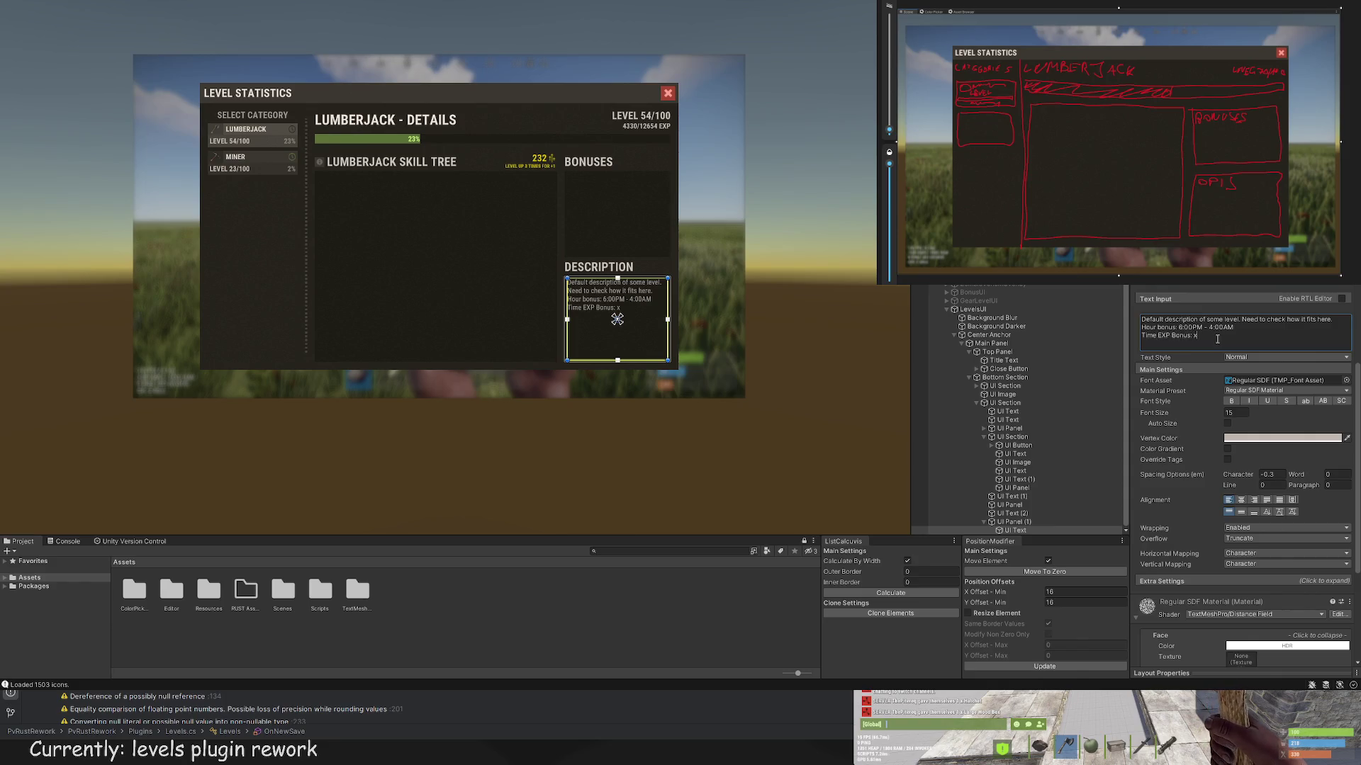
key(BackSpace)
text(300% )
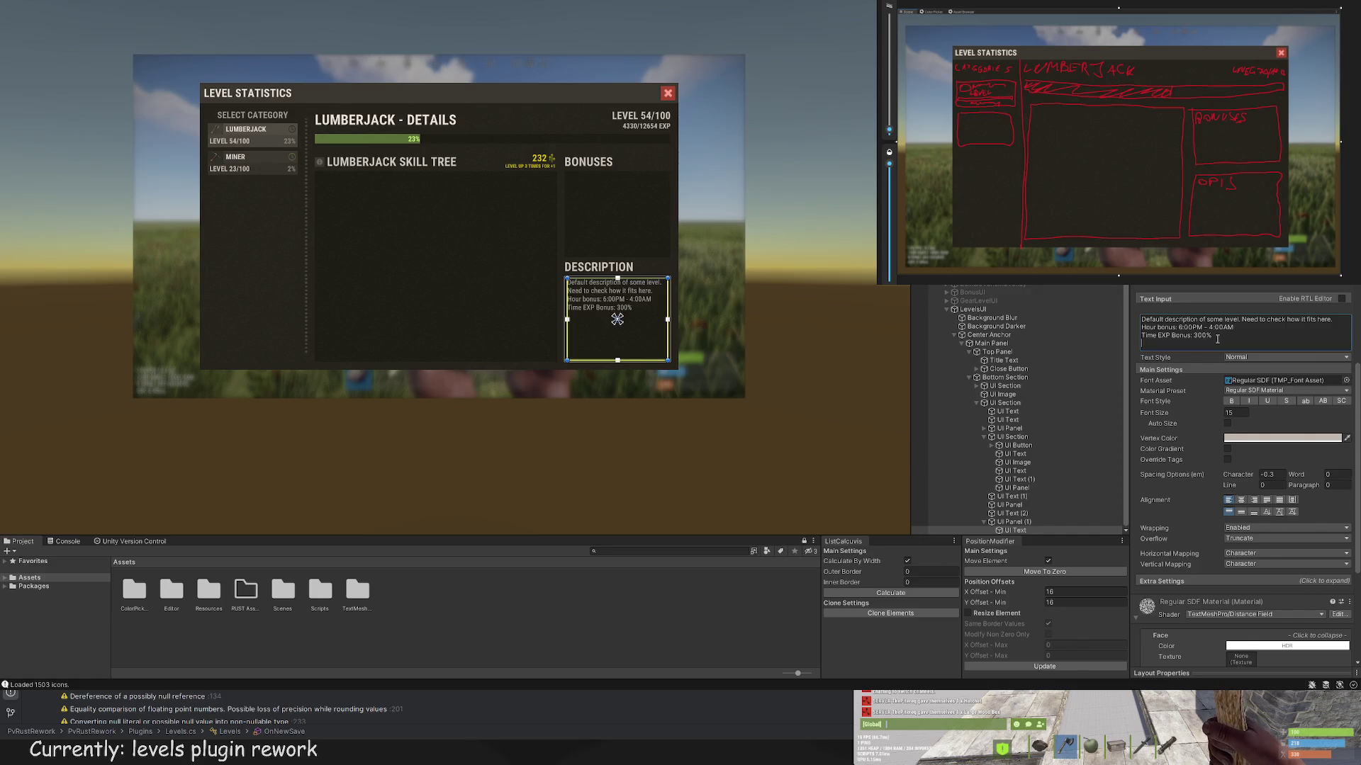
text(Time Gather Bn)
key(BackSpace)
text(onus: 50%)
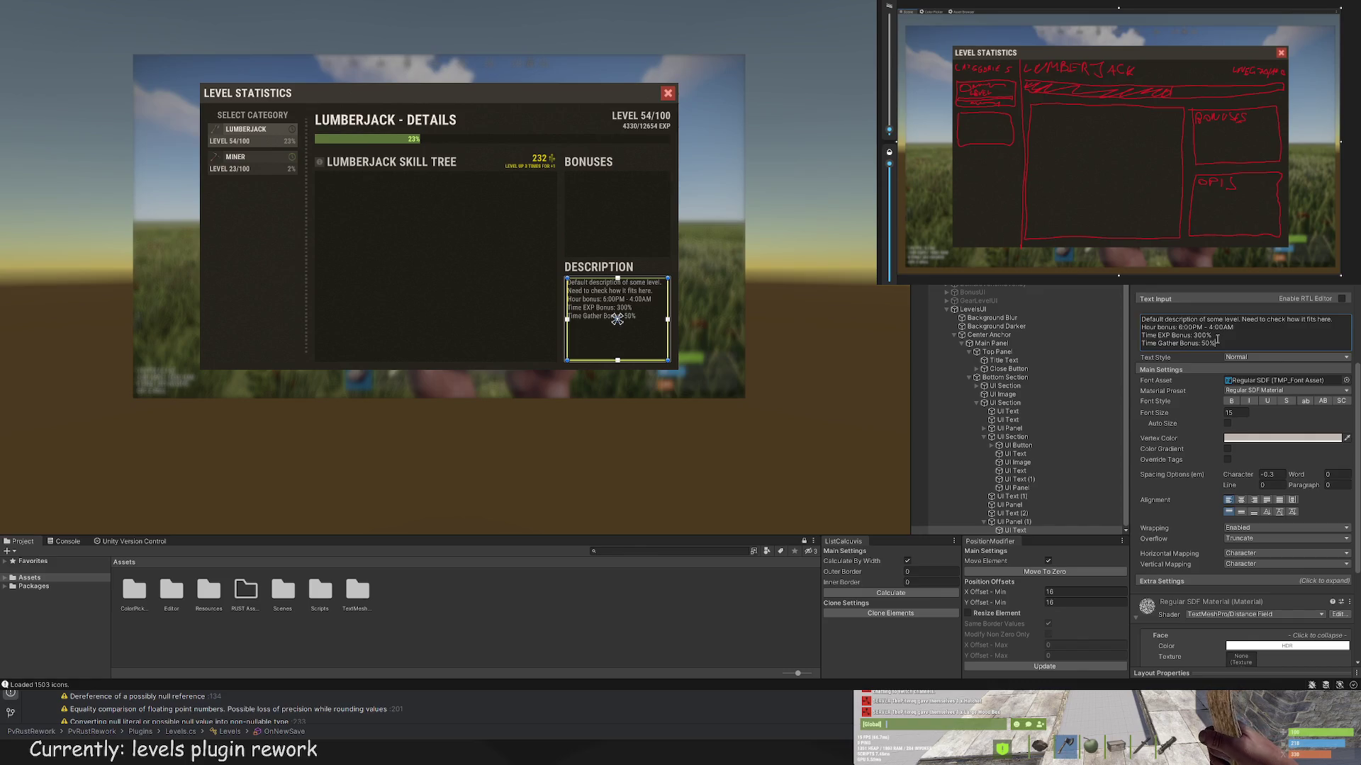
Step: Try x3 multiplier values for the bonuses, then undo back to percentages
key(BackSpace)
key(BackSpace)
key(BackSpace)
text(x3)
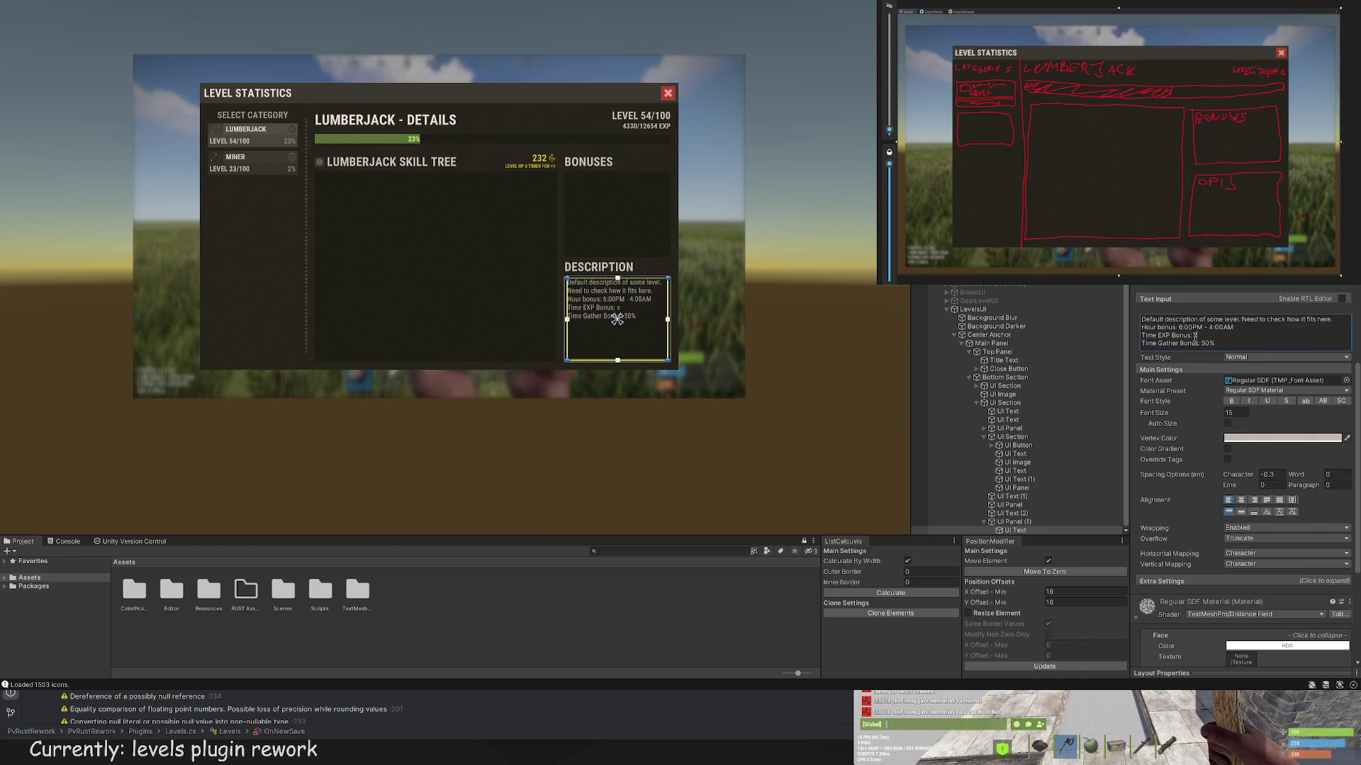
click(1224, 346)
key(BackSpace)
key(BackSpace)
key(BackSpace)
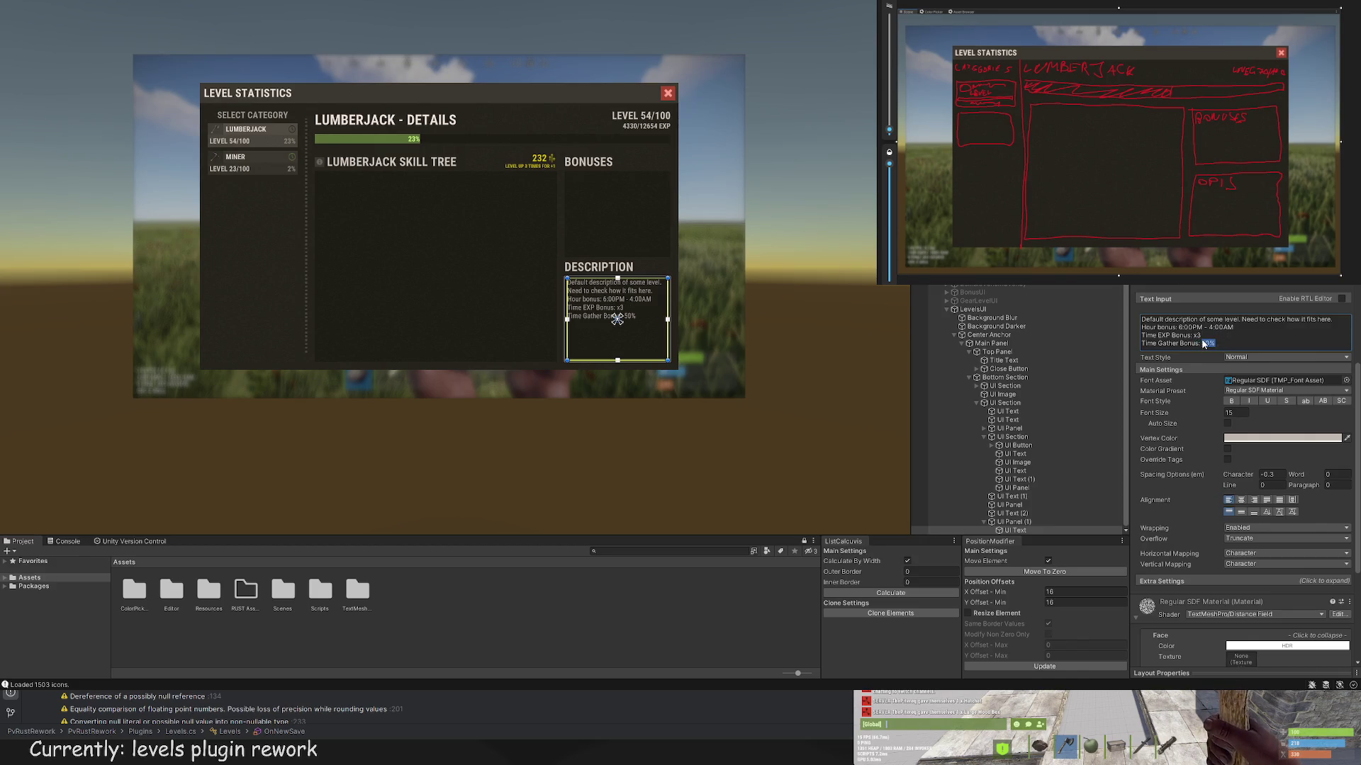
text(x1.)
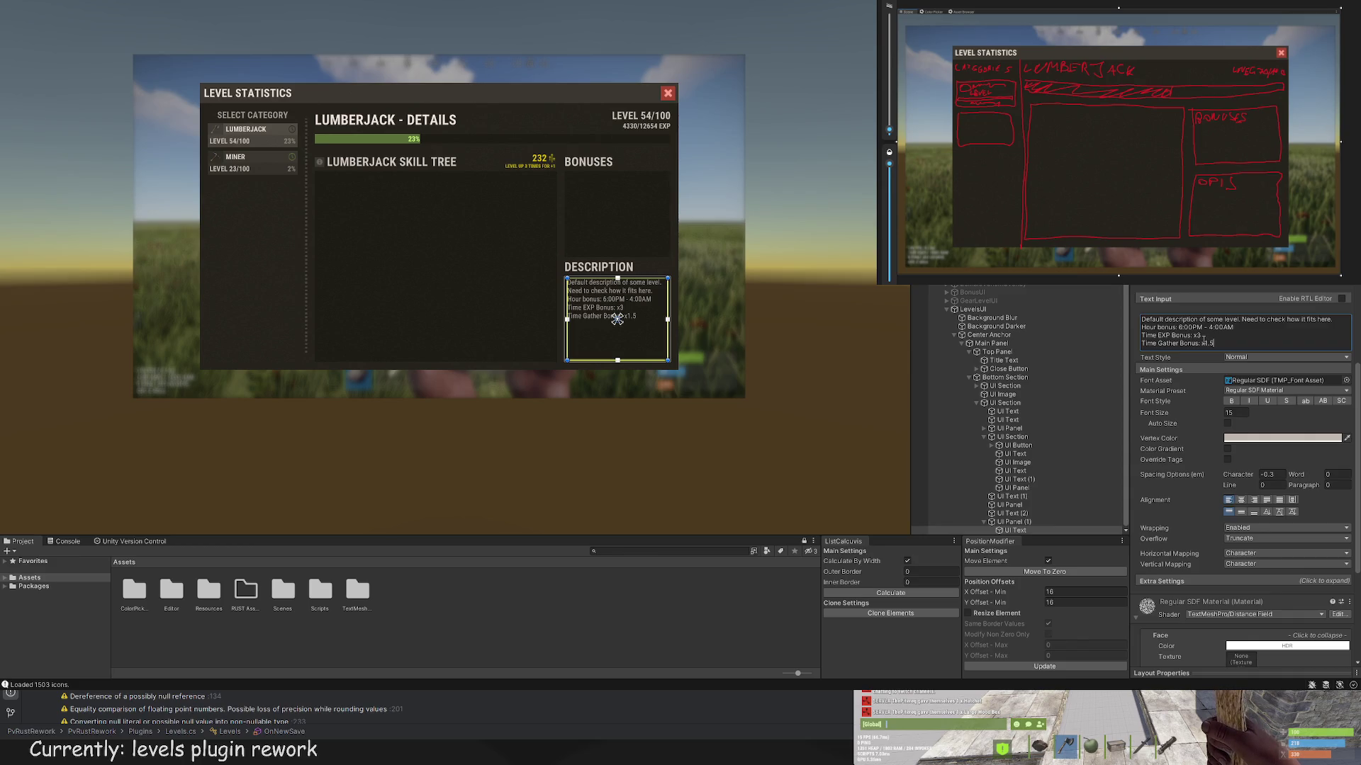
key(ctrl+z)
key(ctrl+z)
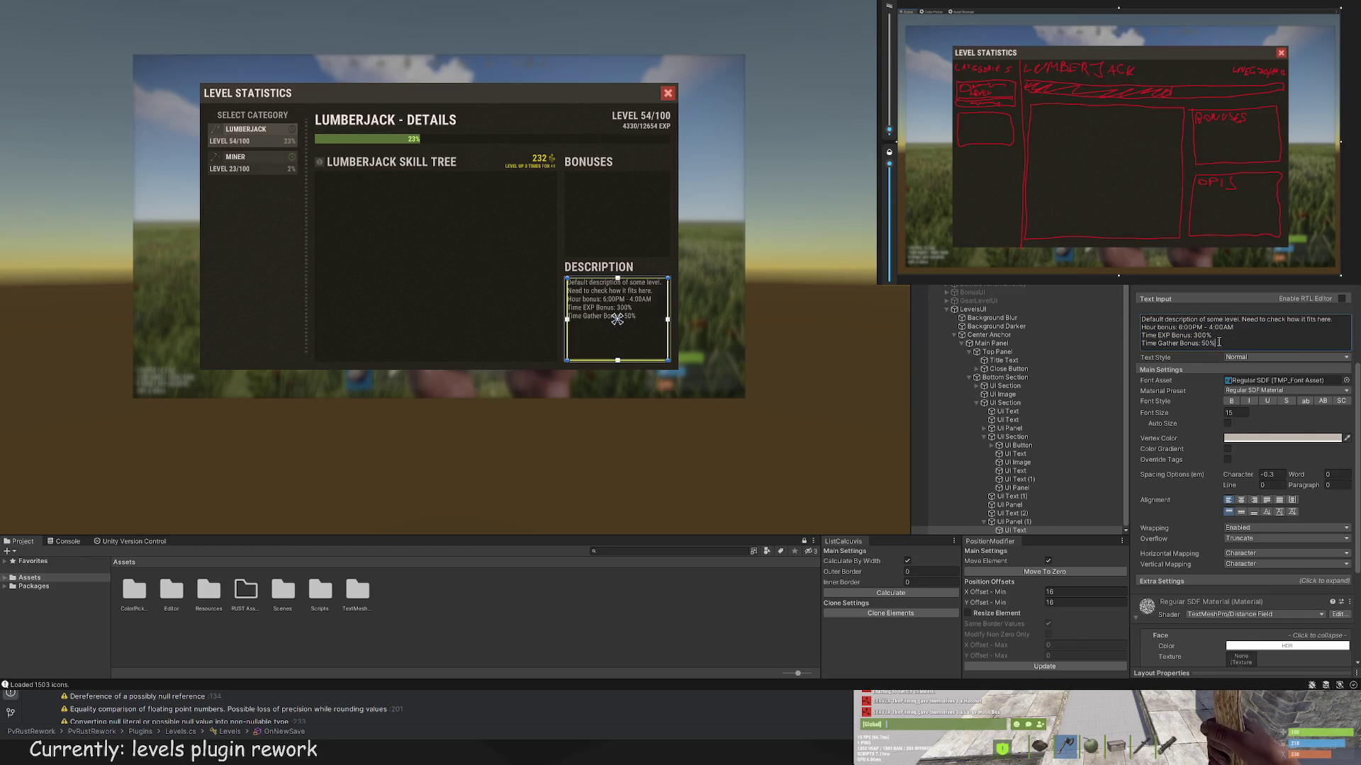
Step: Make the lines read Time EXP Bonus: +300% and Time Gather Bonus: +100%
drag(1229, 342, 1228, 334)
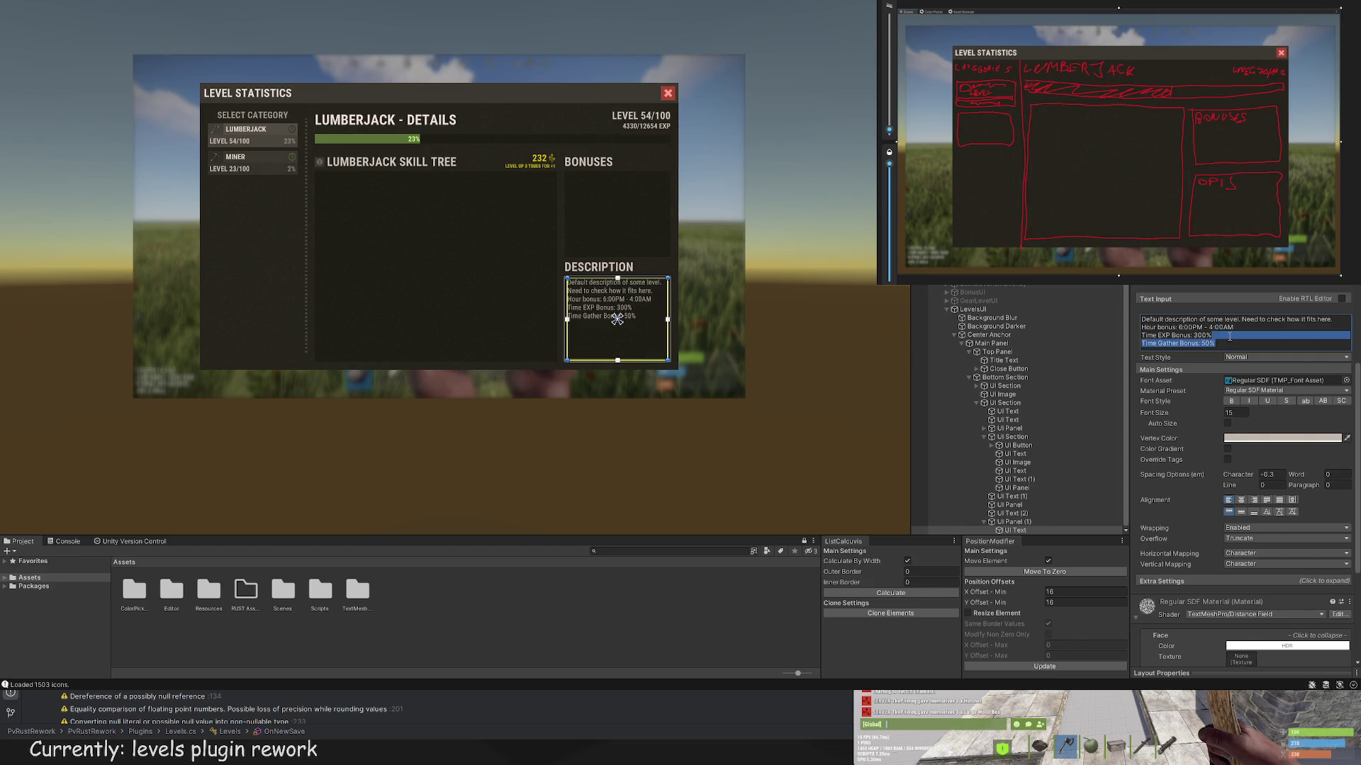
key(BackSpace)
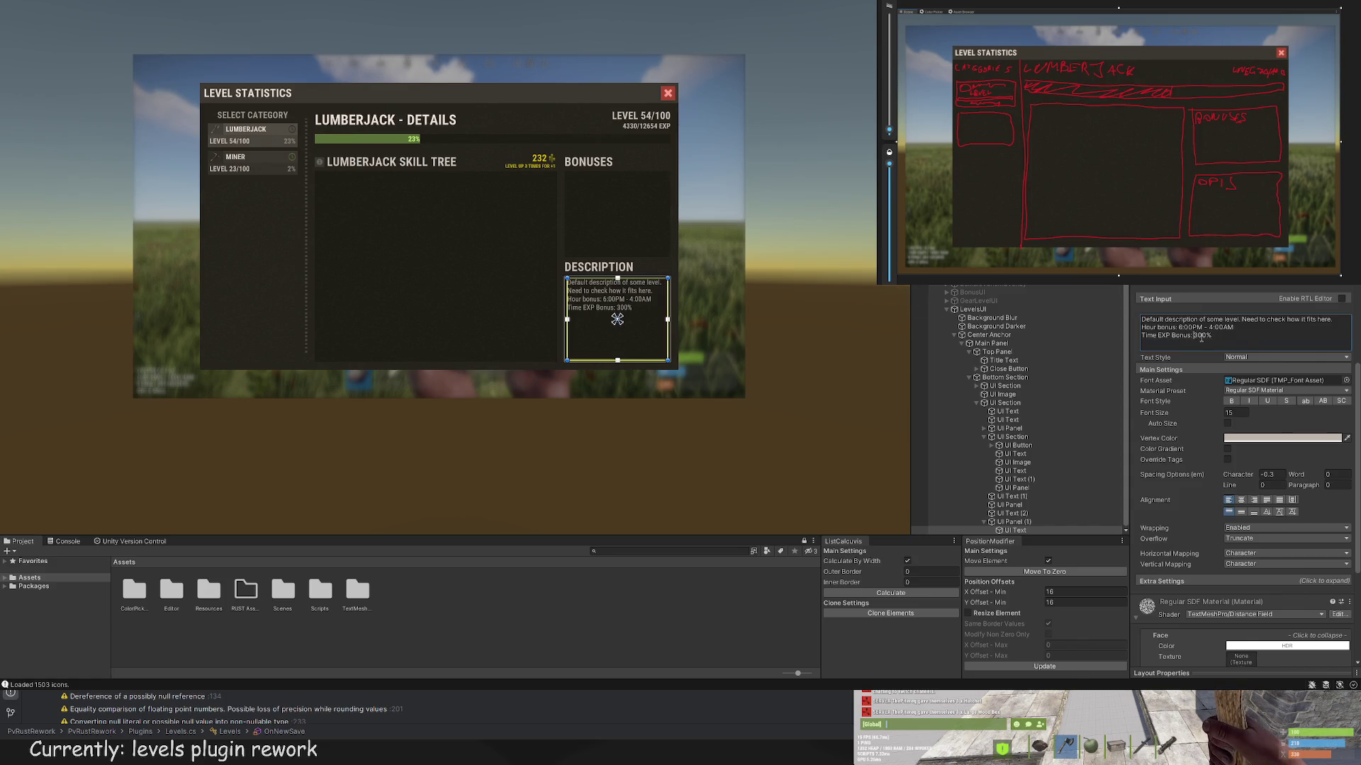
click(1193, 336)
text(+)
text(ime Gath)
text(er B)
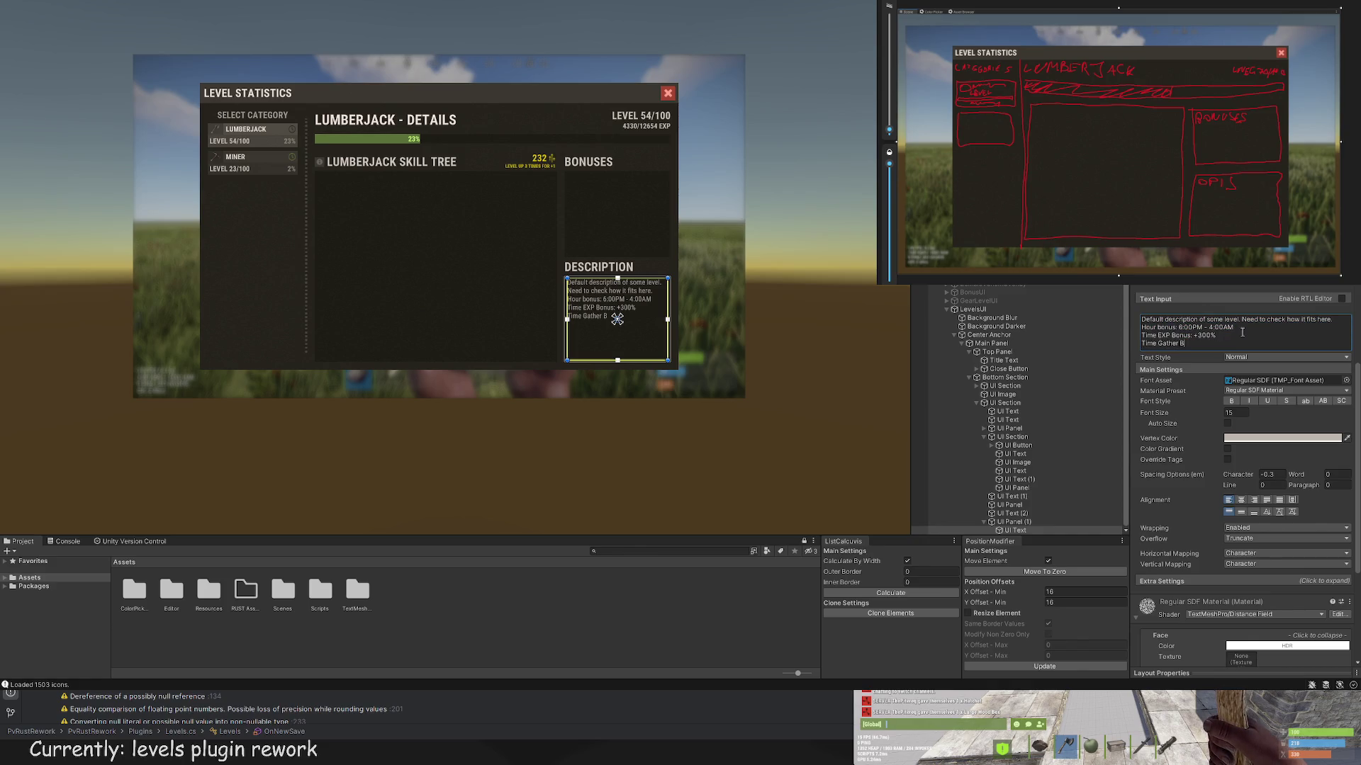
text(100)
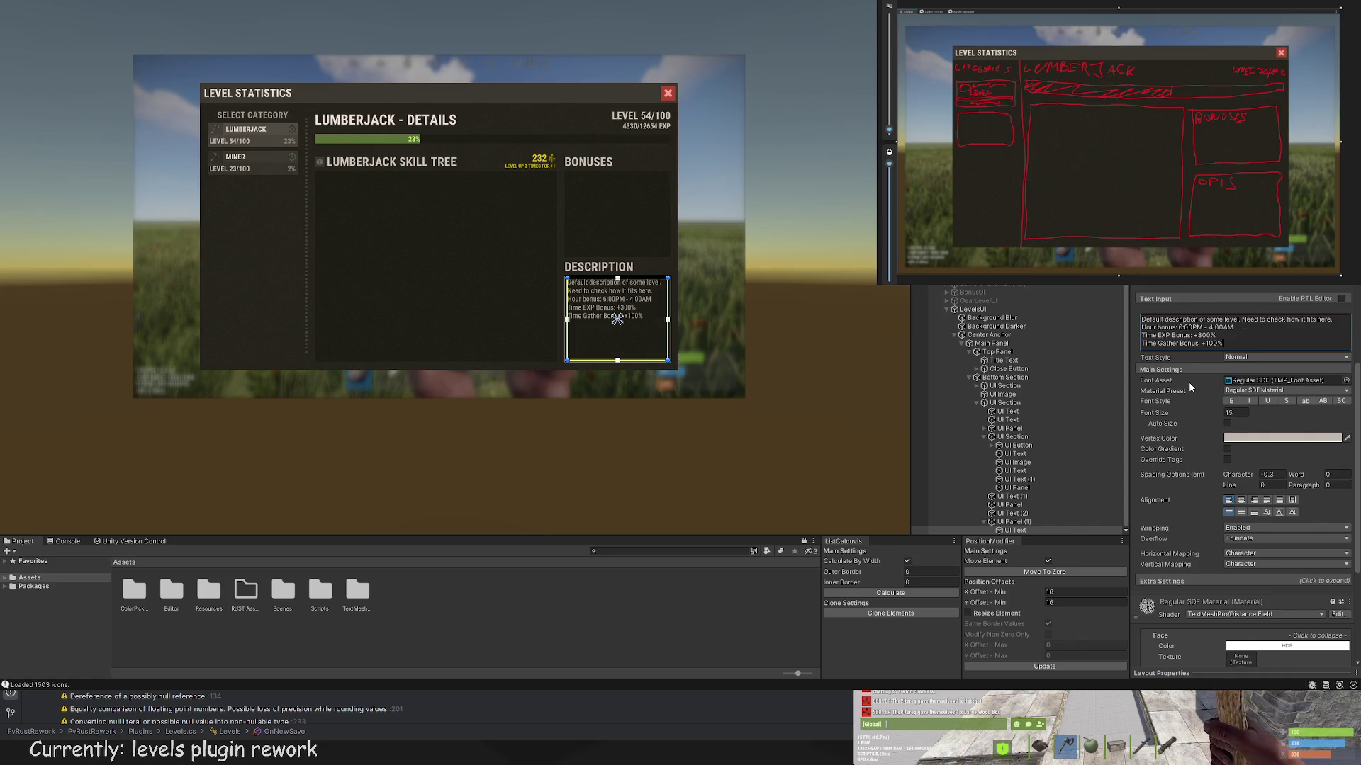
click(746, 409)
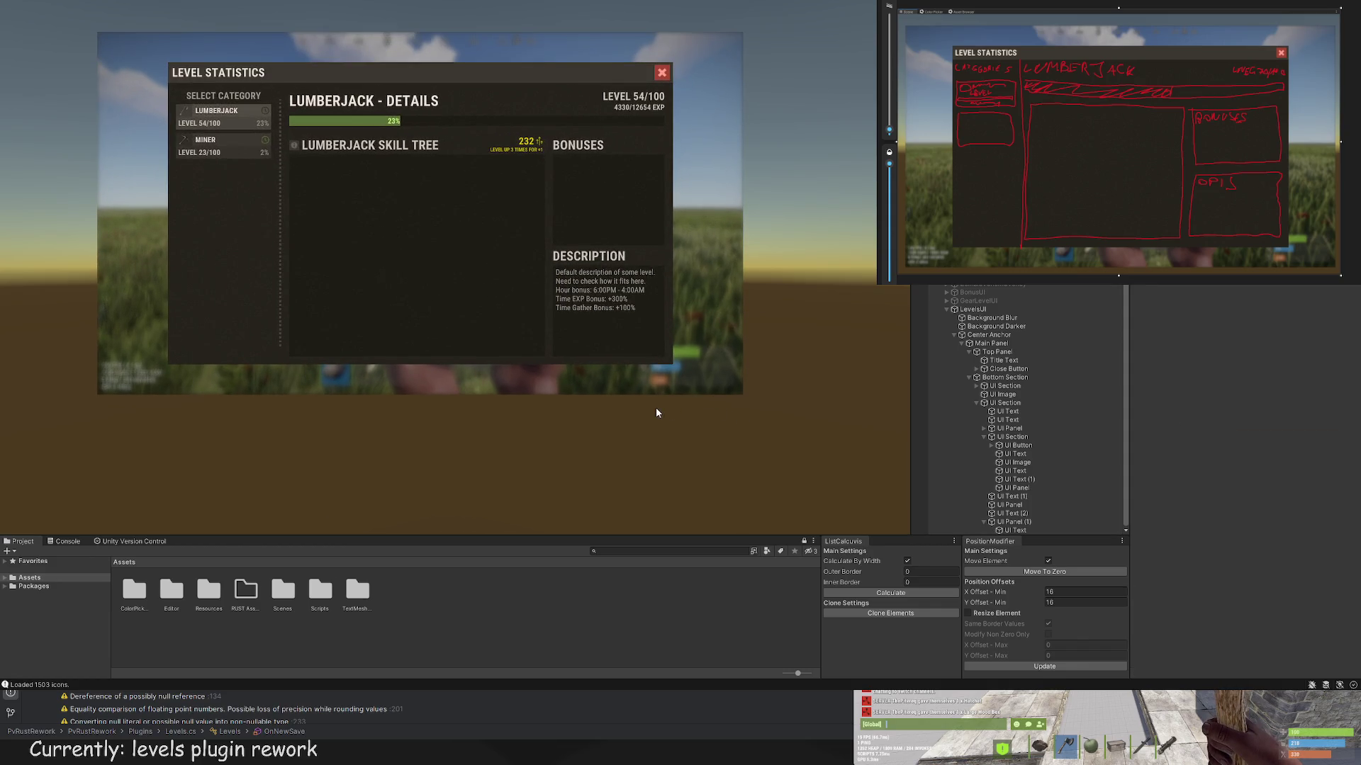
scroll(657, 399, down, 2)
Step: Duplicate the description text, parent the copy under the Bonuses UI Panel, and move it into the BONUSES box
drag(594, 412, 606, 414)
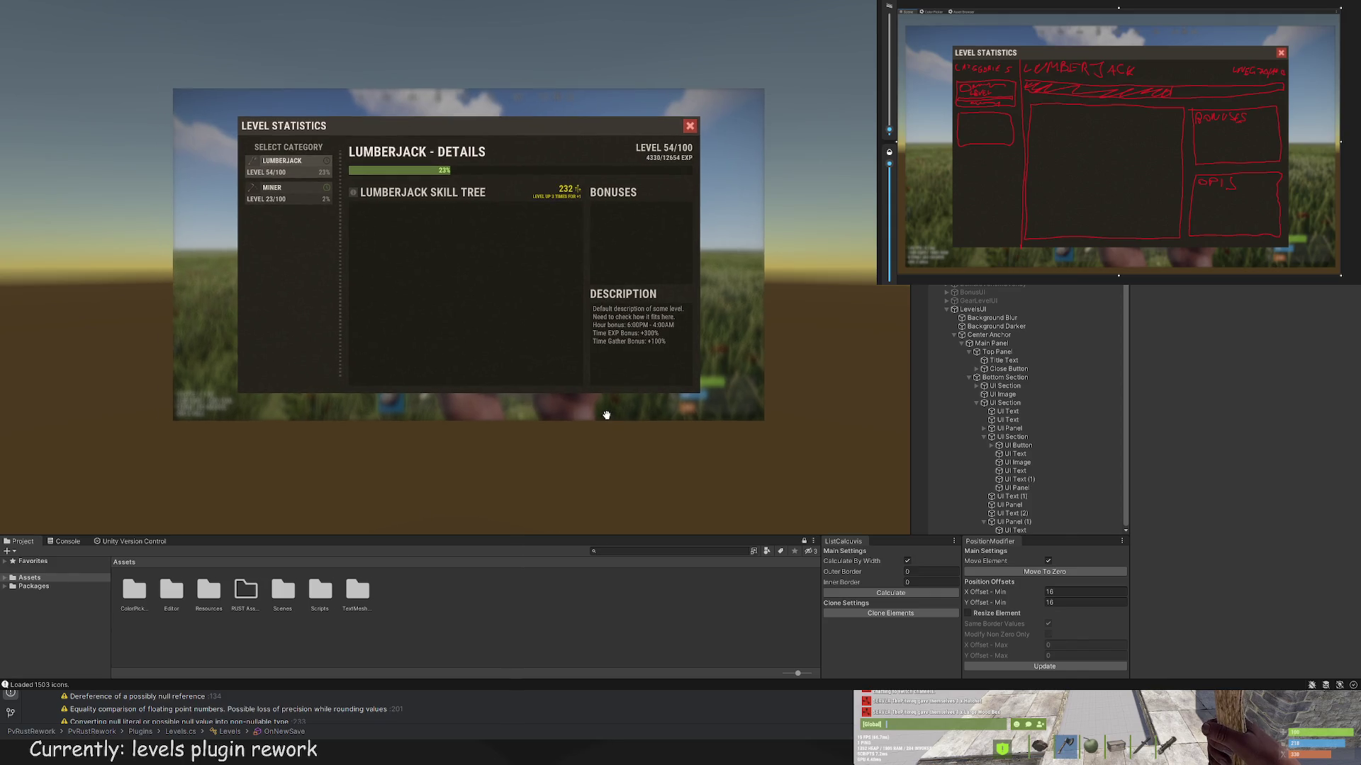
click(1028, 522)
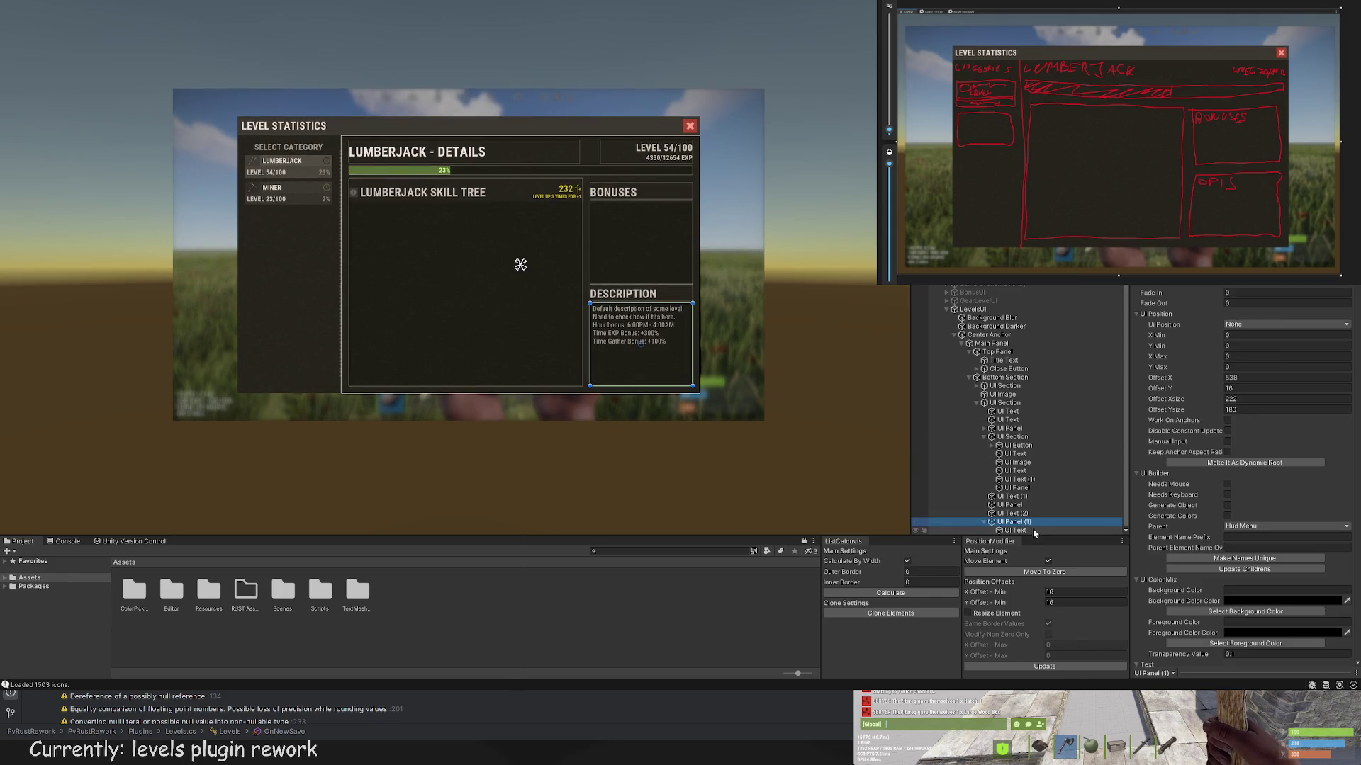
click(1027, 530)
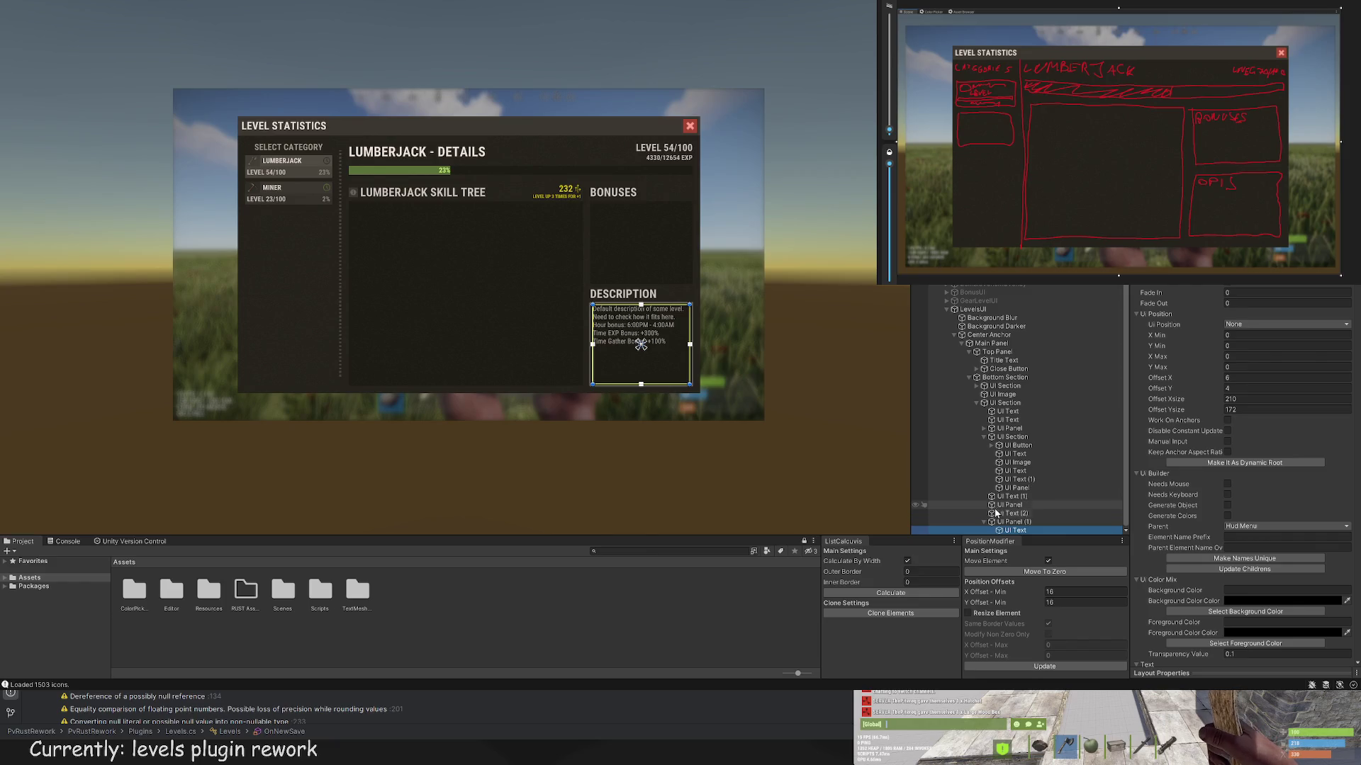
click(1020, 506)
key(ctrl+d)
drag(1015, 520, 1010, 496)
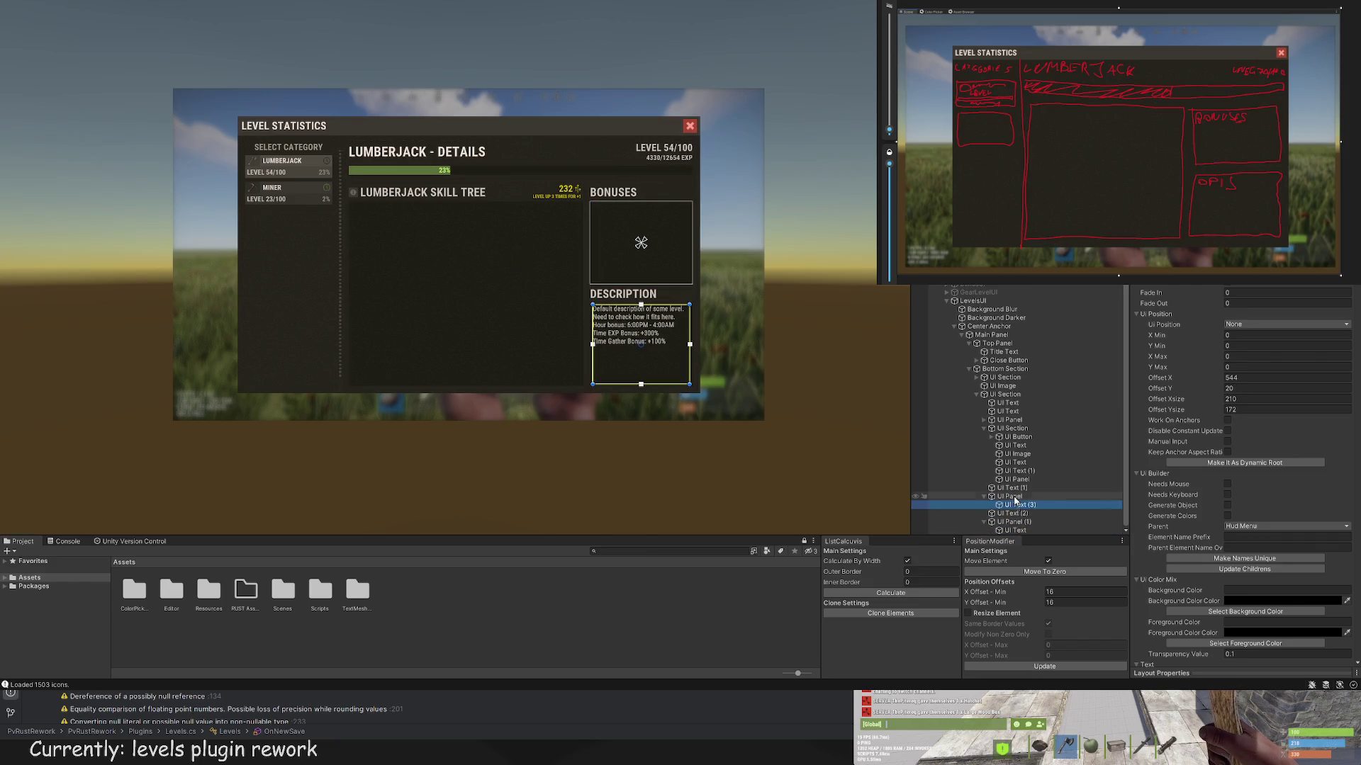
scroll(660, 418, up, 5)
mouse_move(660, 418)
mouse_down()
mouse_move(666, 213)
mouse_move(686, 260)
mouse_move(693, 250)
mouse_move(691, 285)
mouse_up()
scroll(669, 214, up, 3)
scroll(692, 259, up, 2)
scroll(691, 285, down, 3)
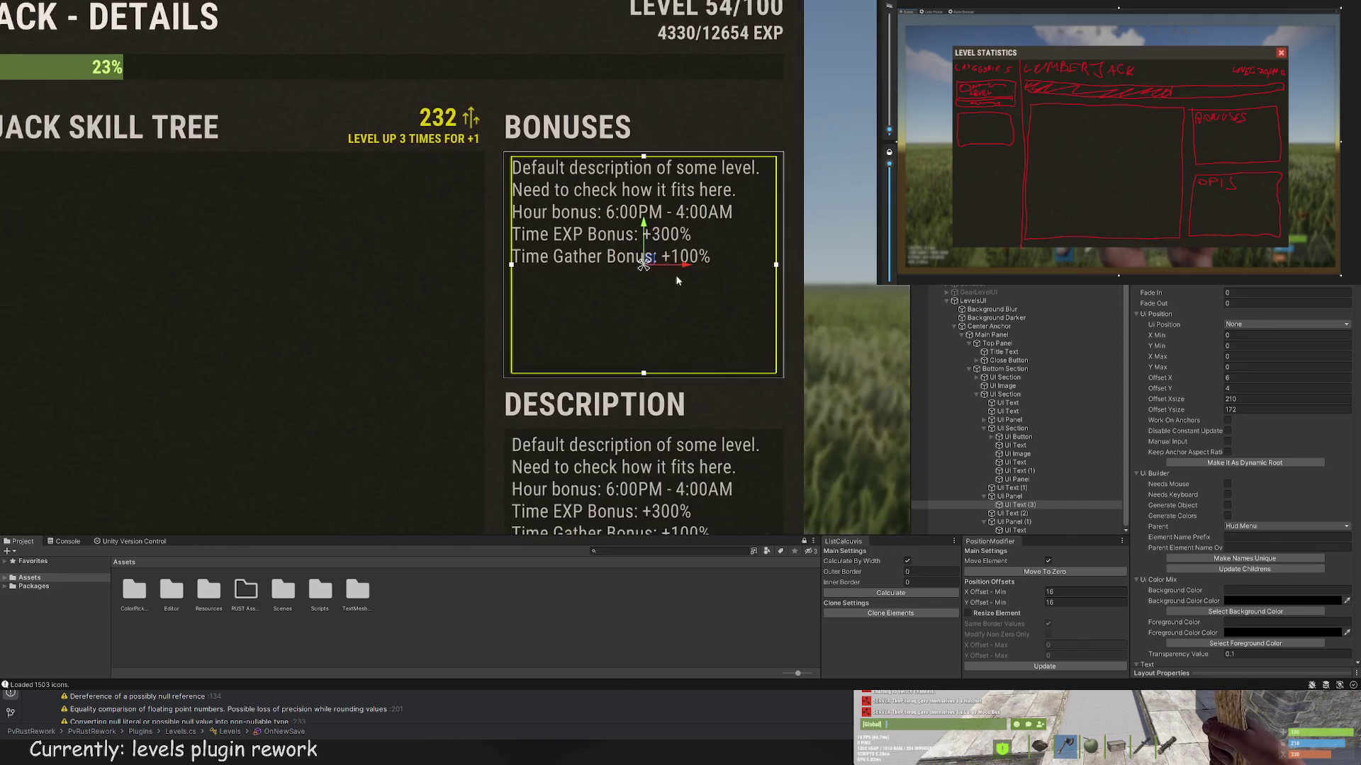
Step: Clear the copied text and enter the first line, Tree Gather: +340%
scroll(1259, 525, down, 10)
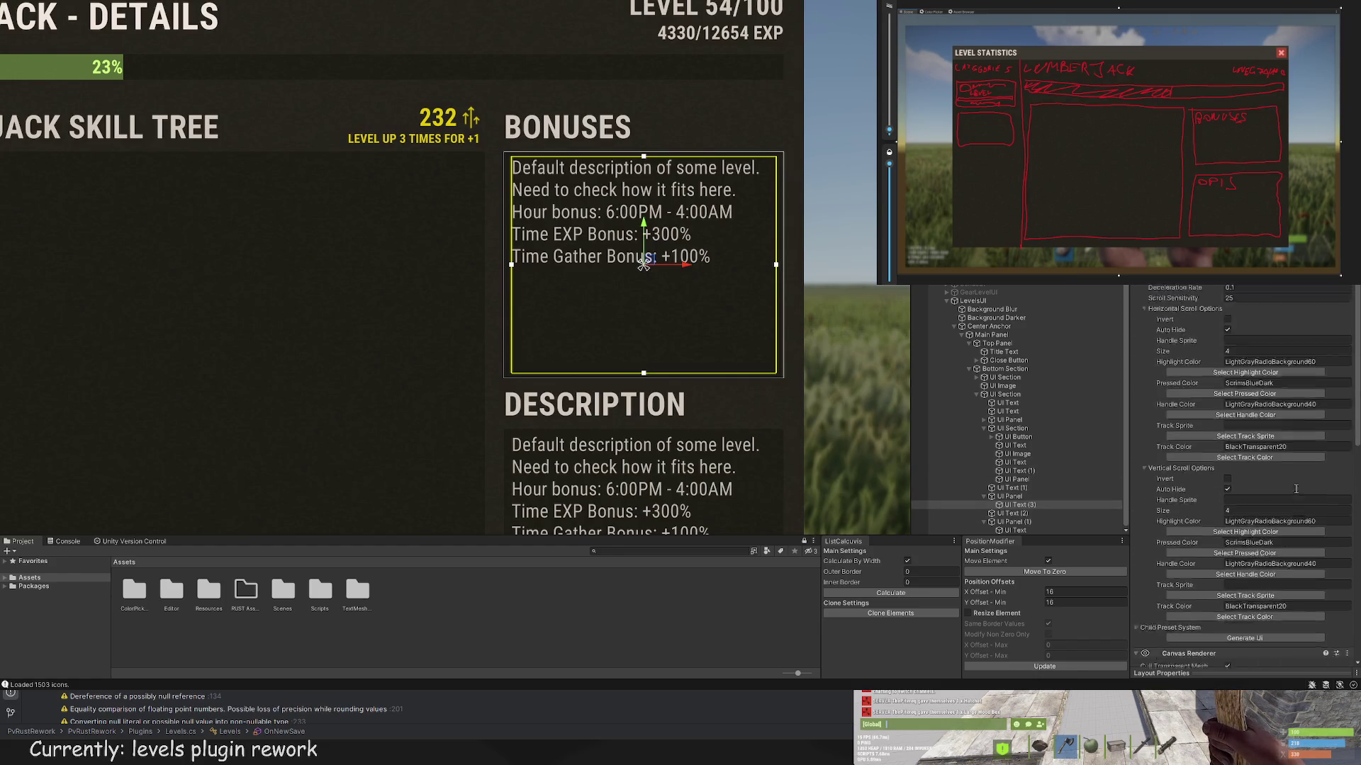
scroll(1258, 524, down, 2)
click(1245, 445)
key(ctrl+a)
key(BackSpace)
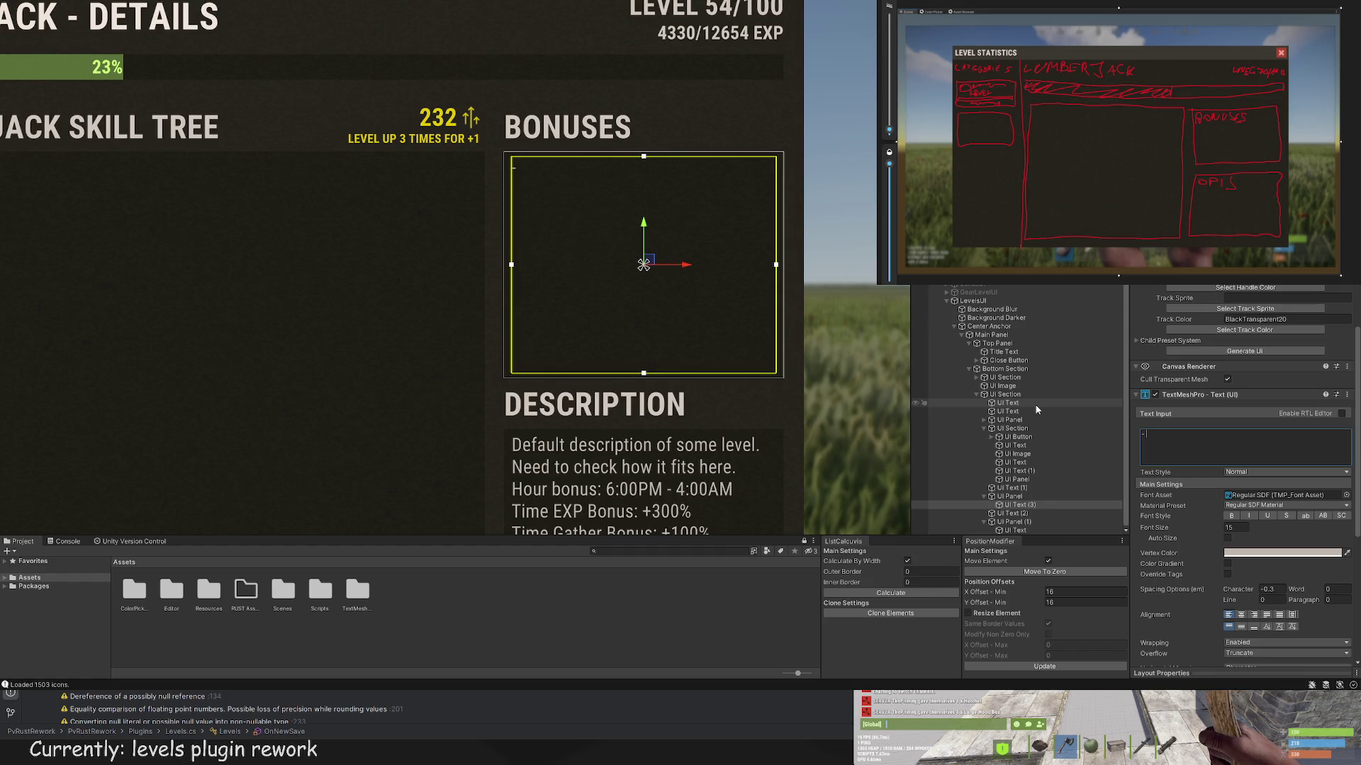
text(Tree G)
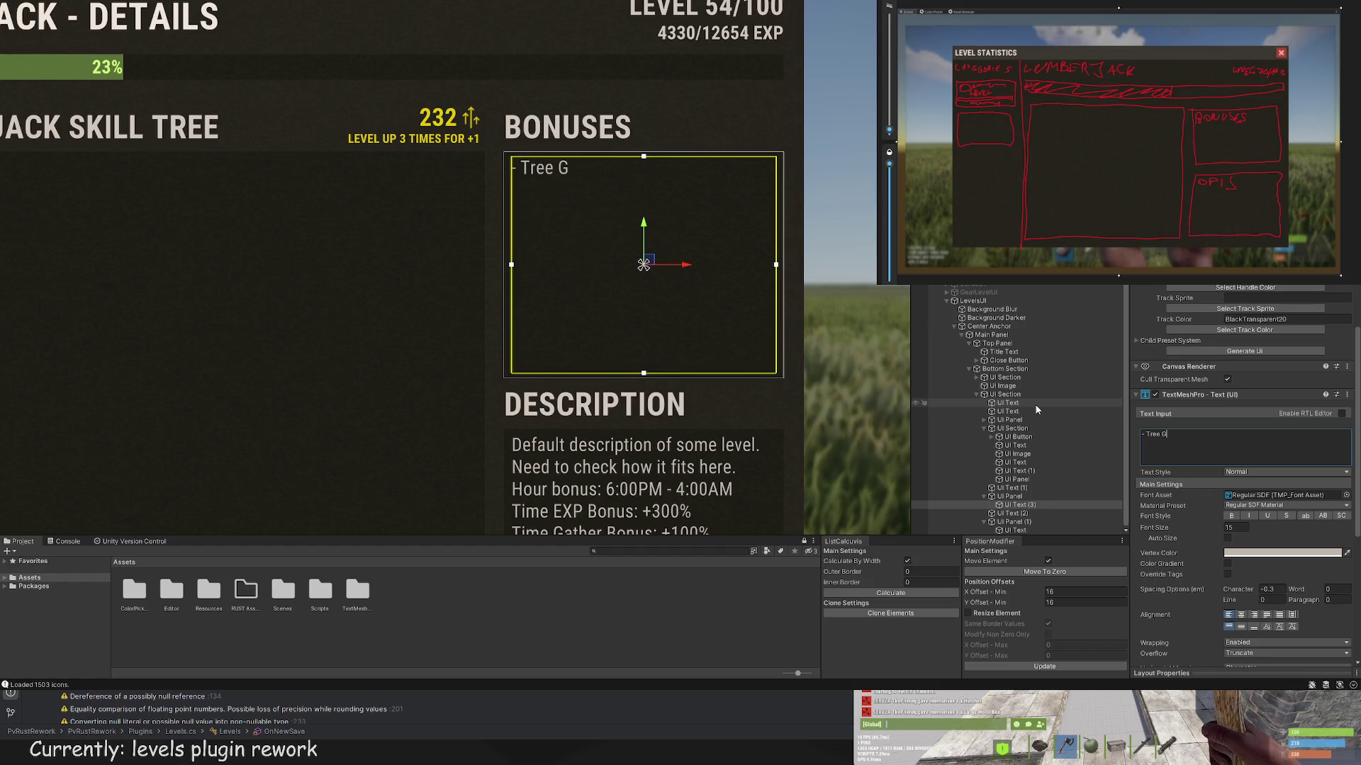
text(ather: +34)
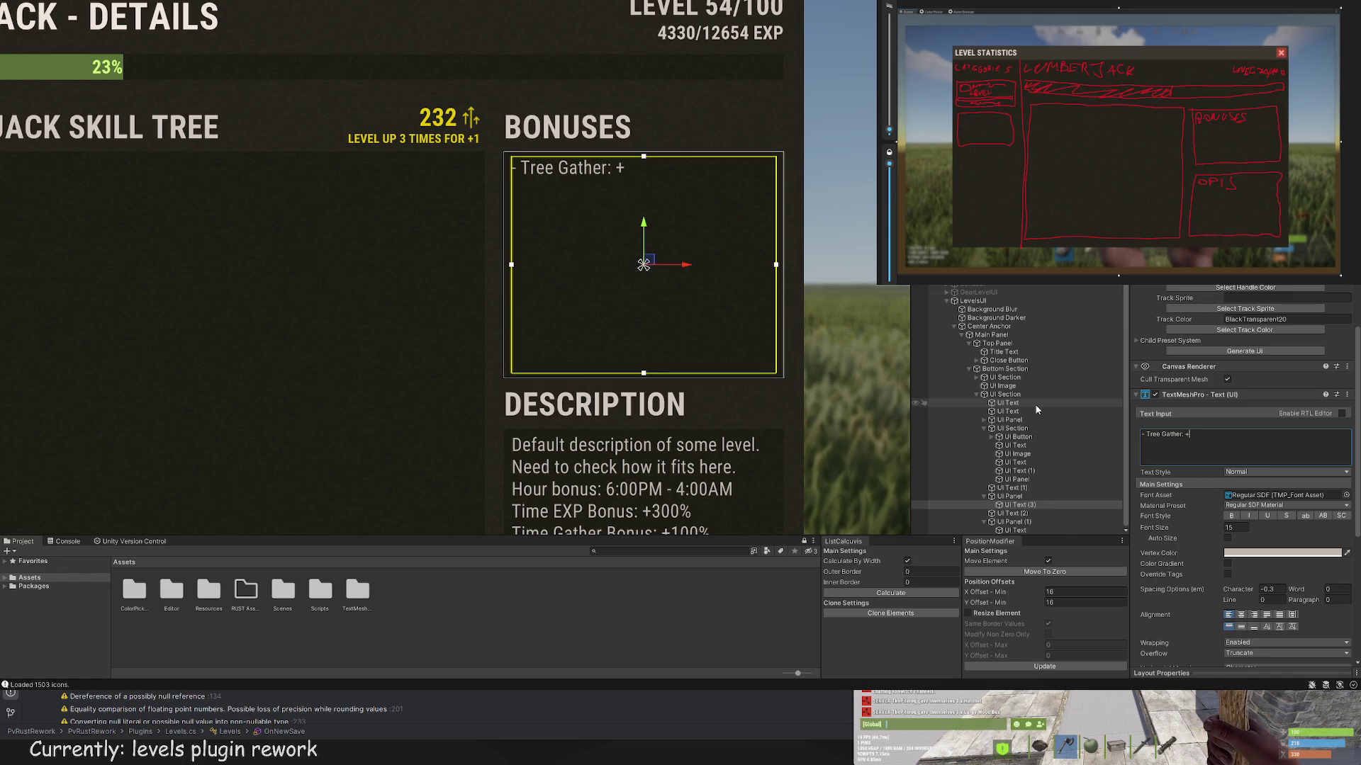
text(0%)
key(Return)
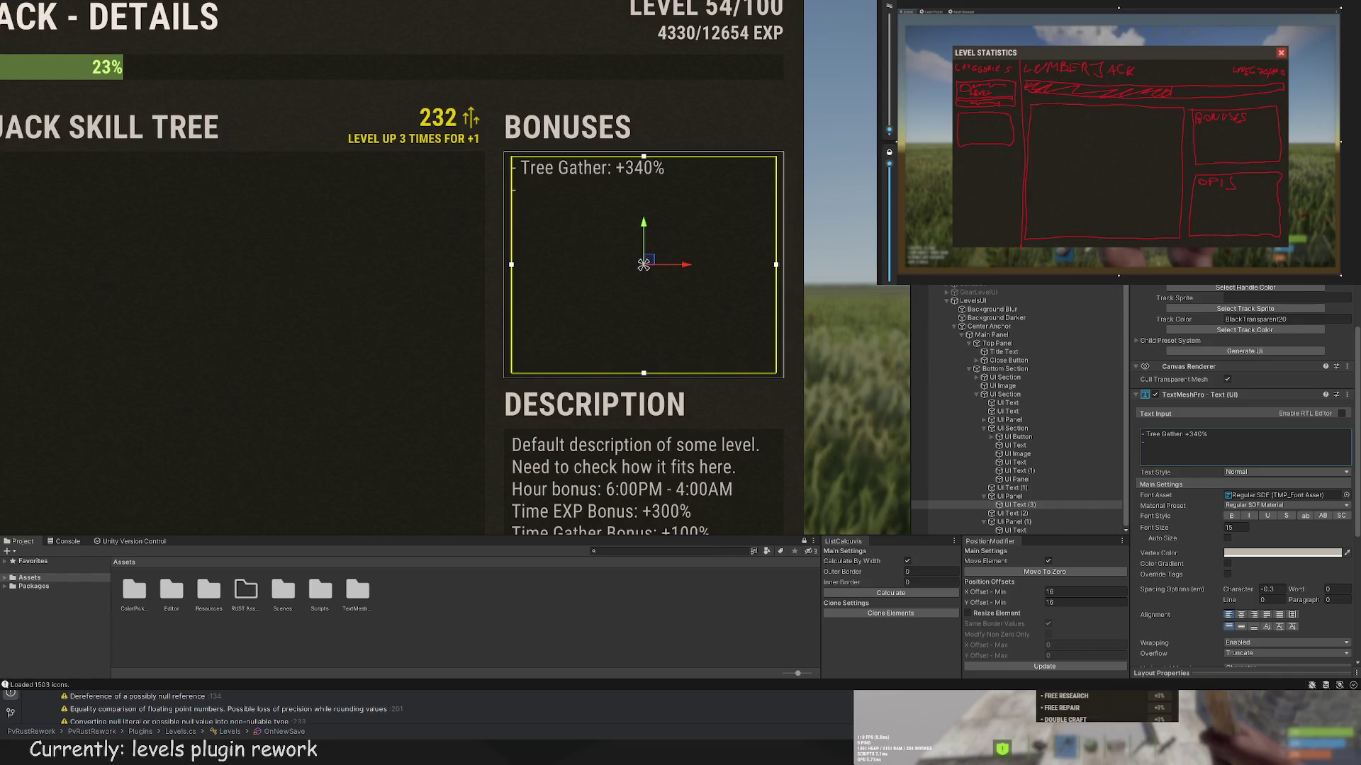
click(1196, 437)
key(Right)
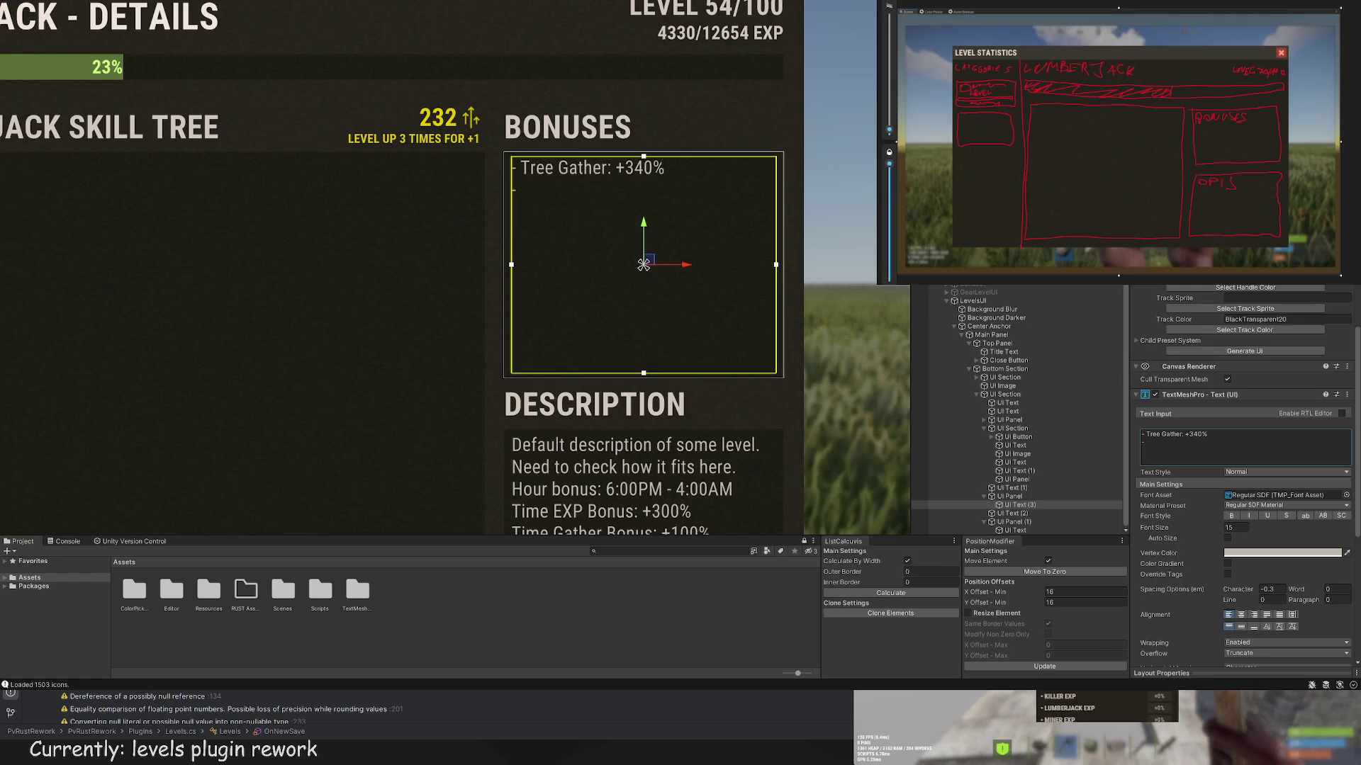
Step: Add the second line, Lumberjack EXP: +25%
click(1200, 446)
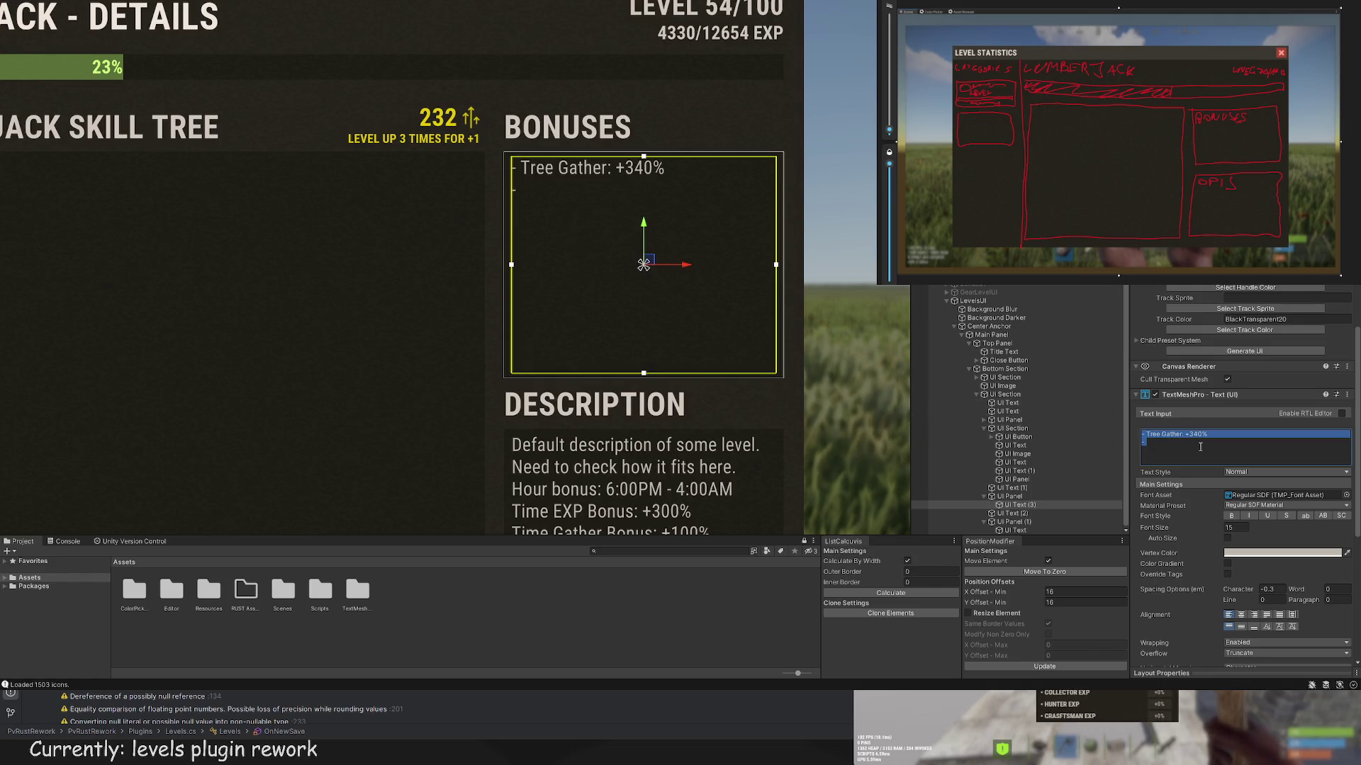
click(1200, 446)
text(Lumbwer)
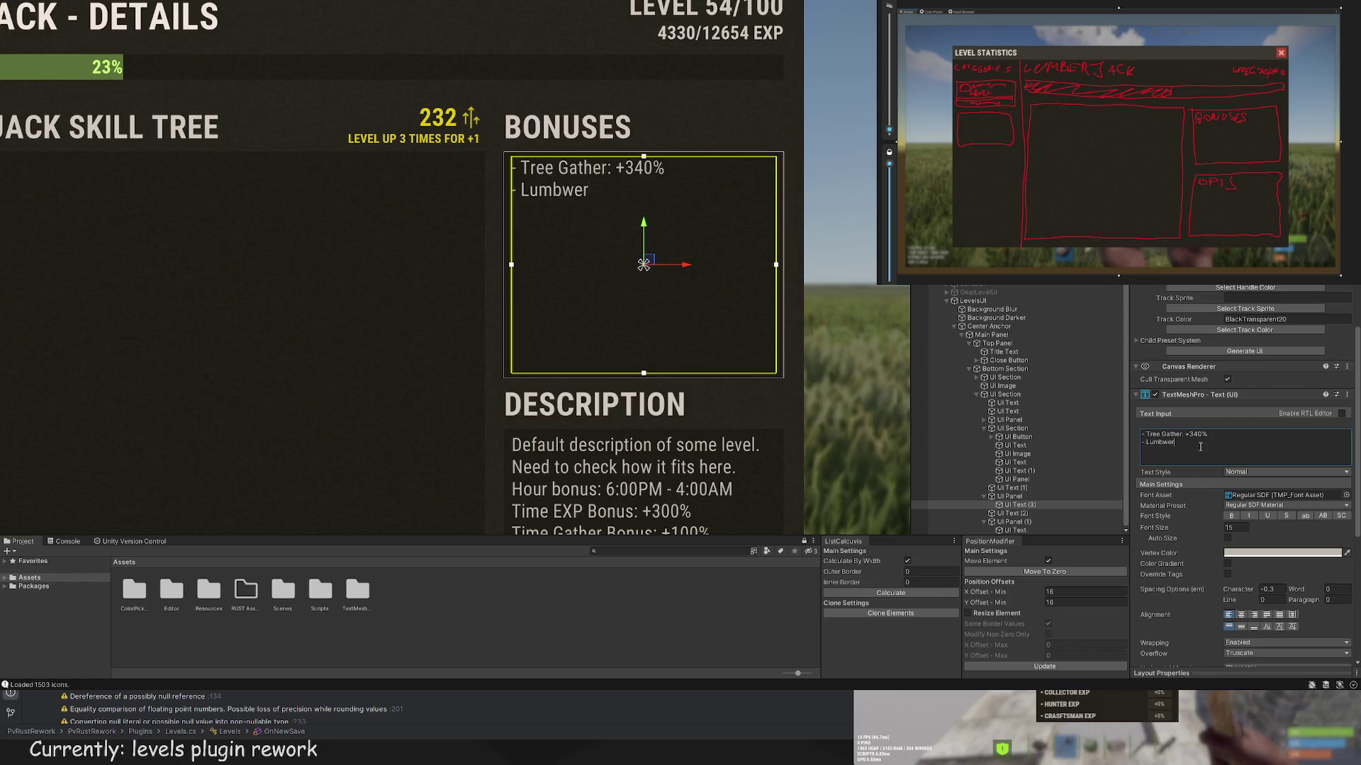
key(BackSpace)
key(BackSpace)
key(BackSpace)
text(erjack EXP)
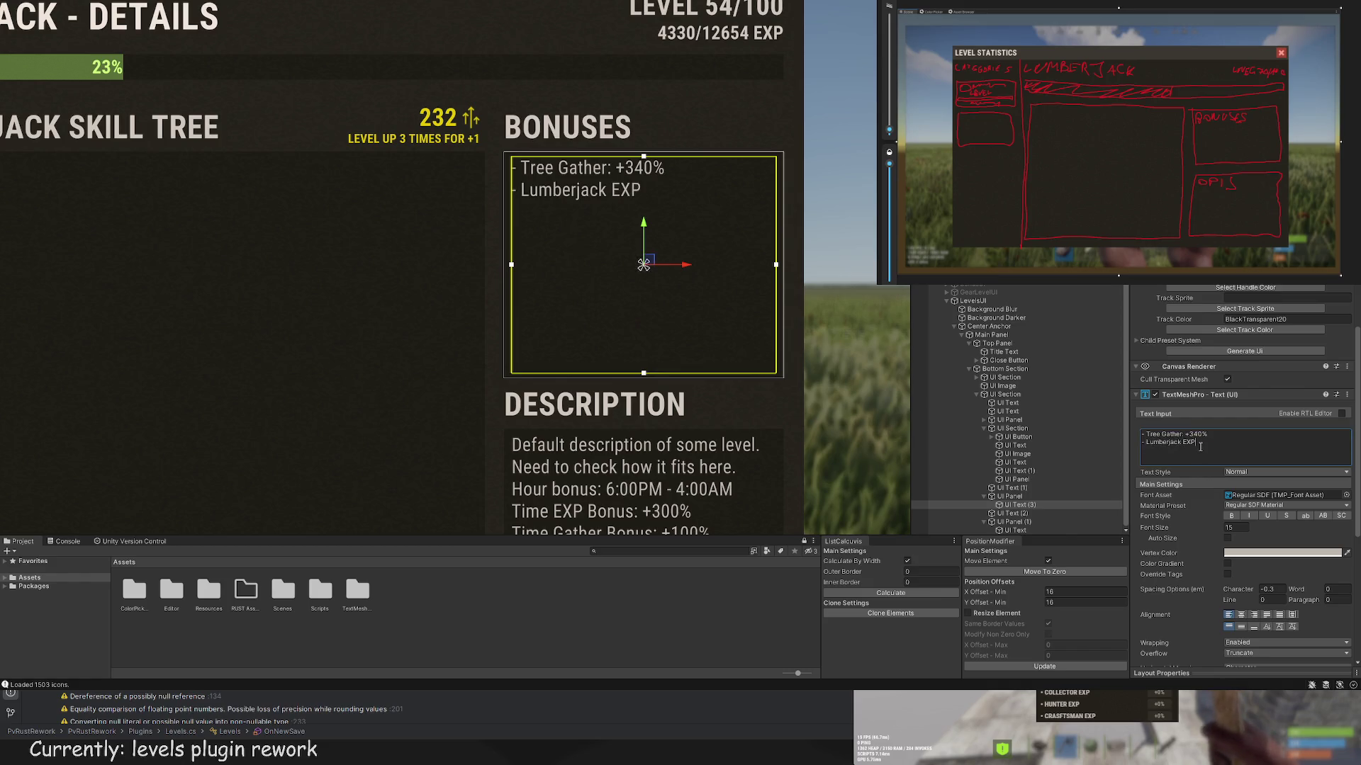
text(: +24)
key(BackSpace)
text(5%)
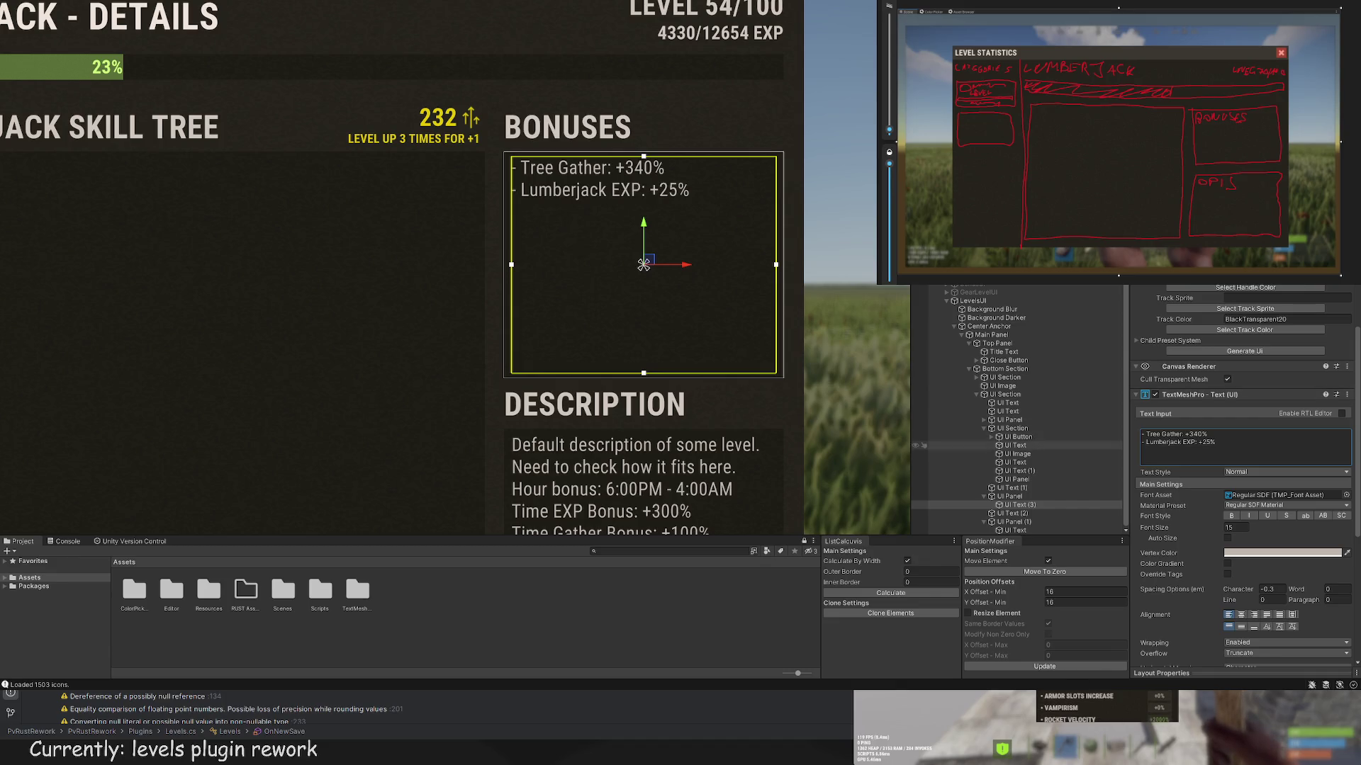
Step: Add the lines Tree Hot Spot Hit: +50% and Tree Explosion Chance: +10%
click(1237, 448)
click(1251, 463)
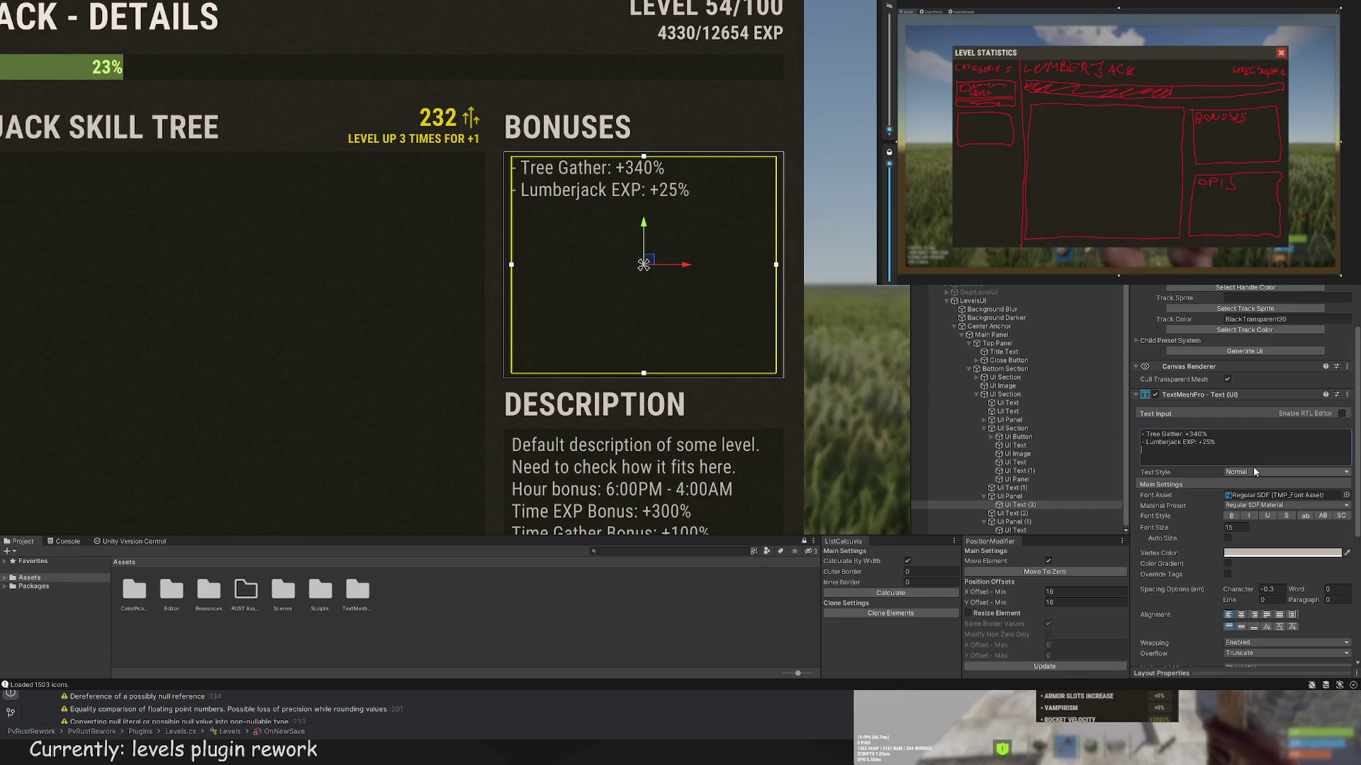
key(Return)
text(- Tree Hot Spot Hit)
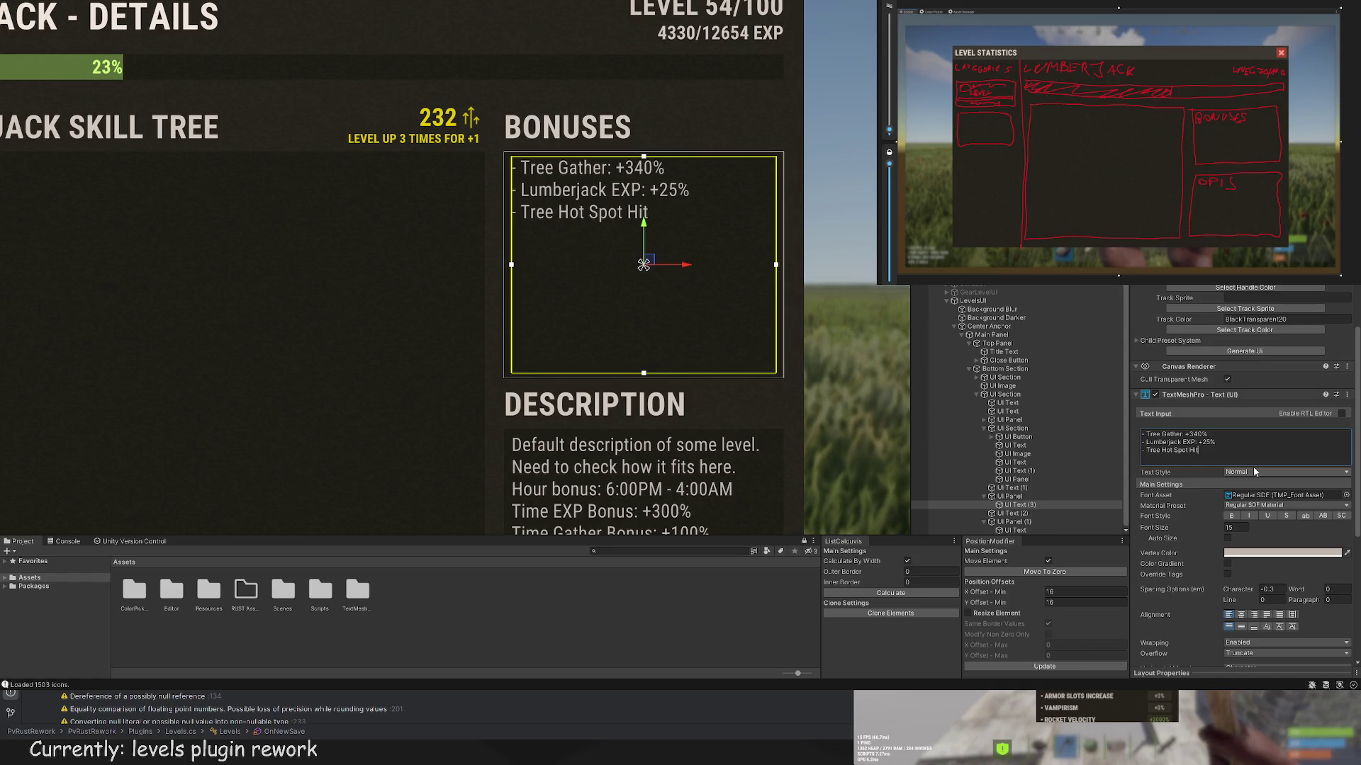
text(: +)
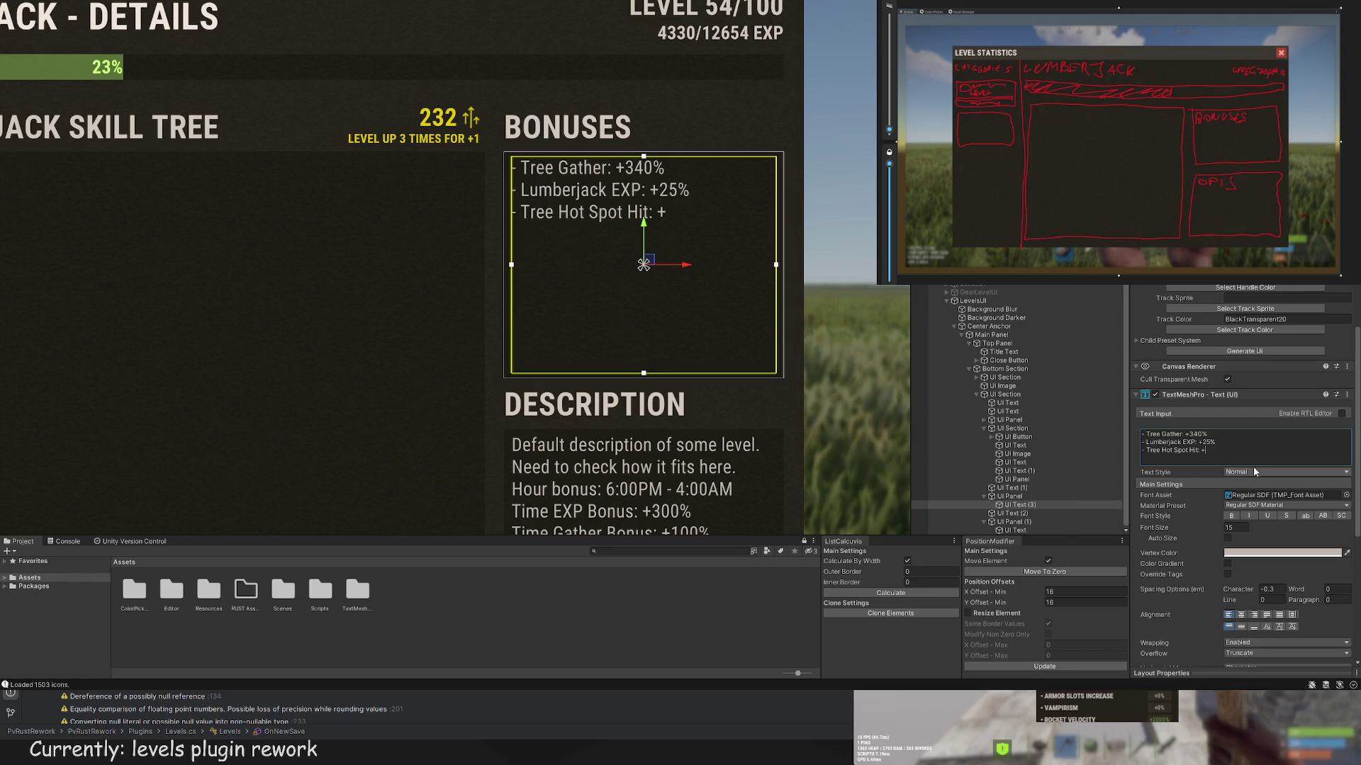
text(50%)
text(- Tree Exp)
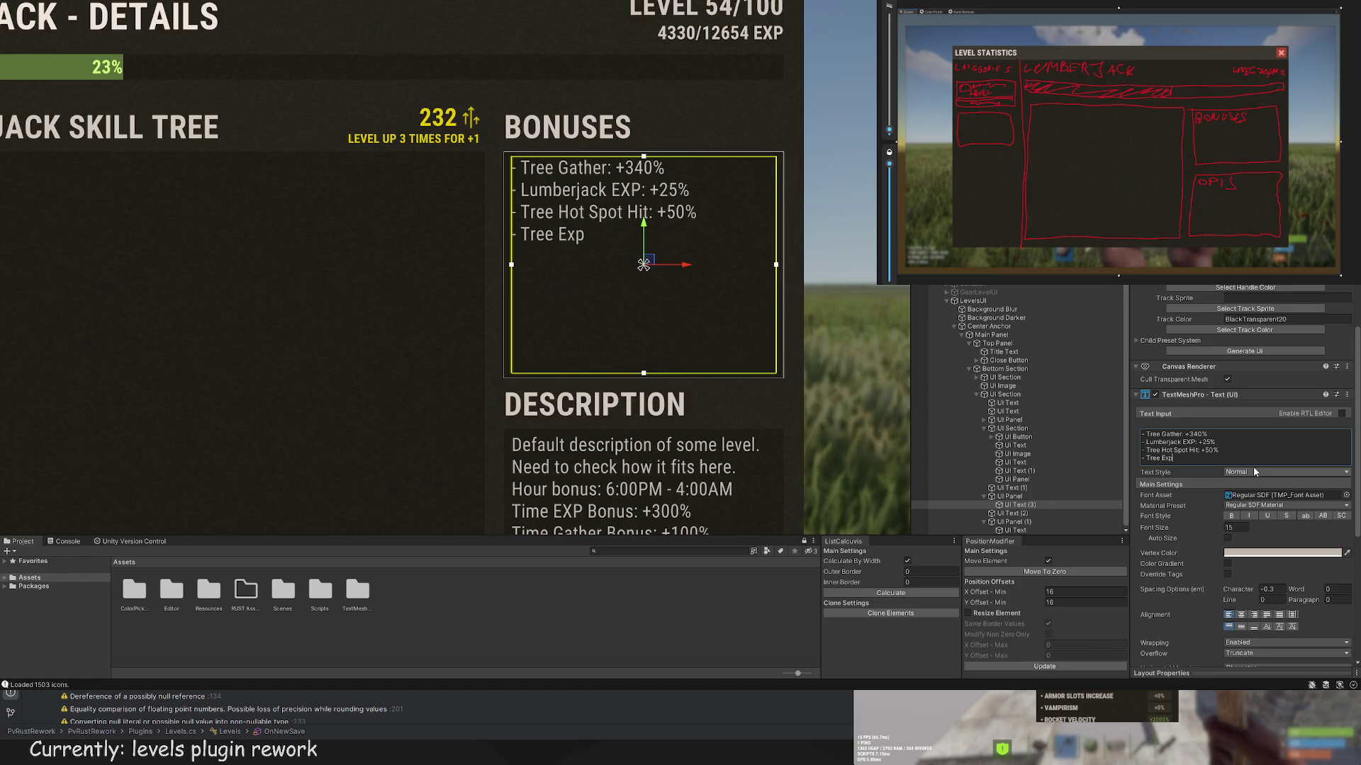
text(losions)
key(BackSpace)
text(Chec)
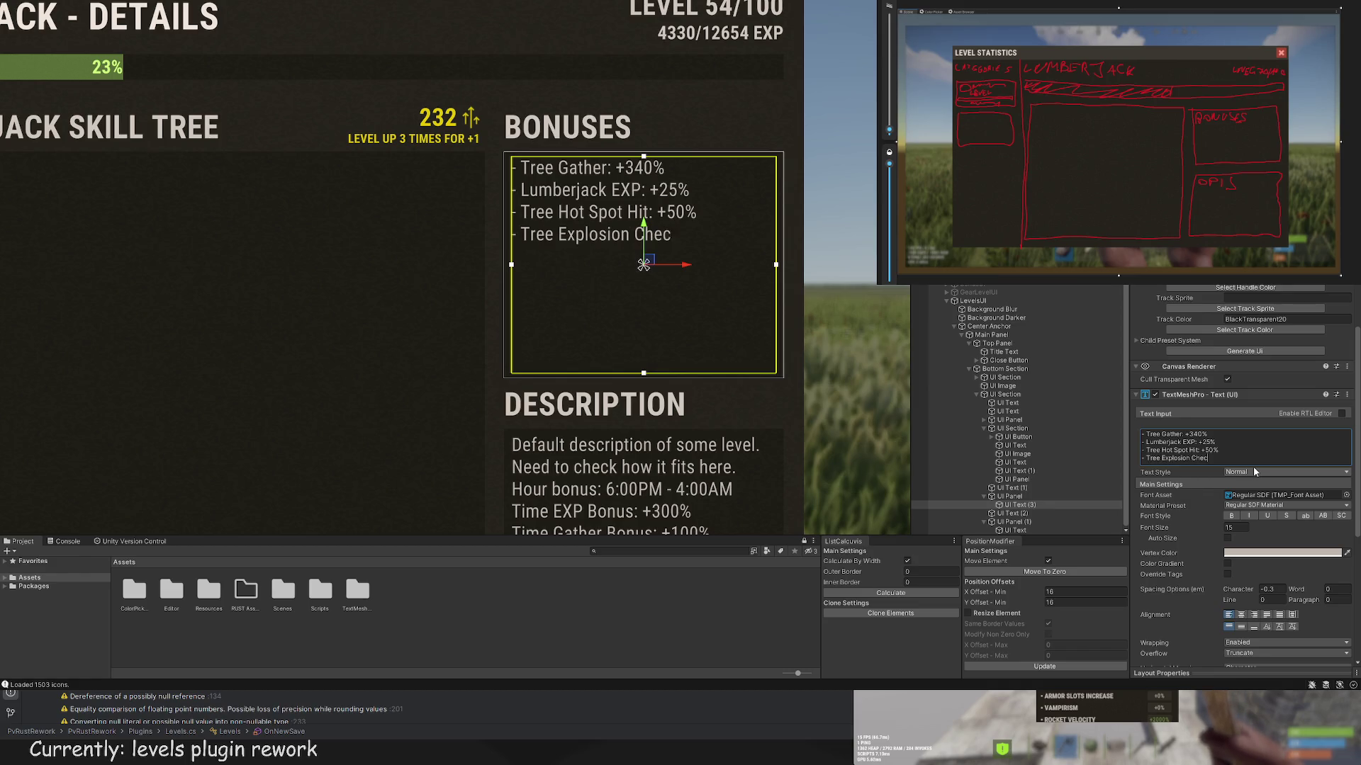
key(BackSpace)
key(BackSpace)
text(ance:)
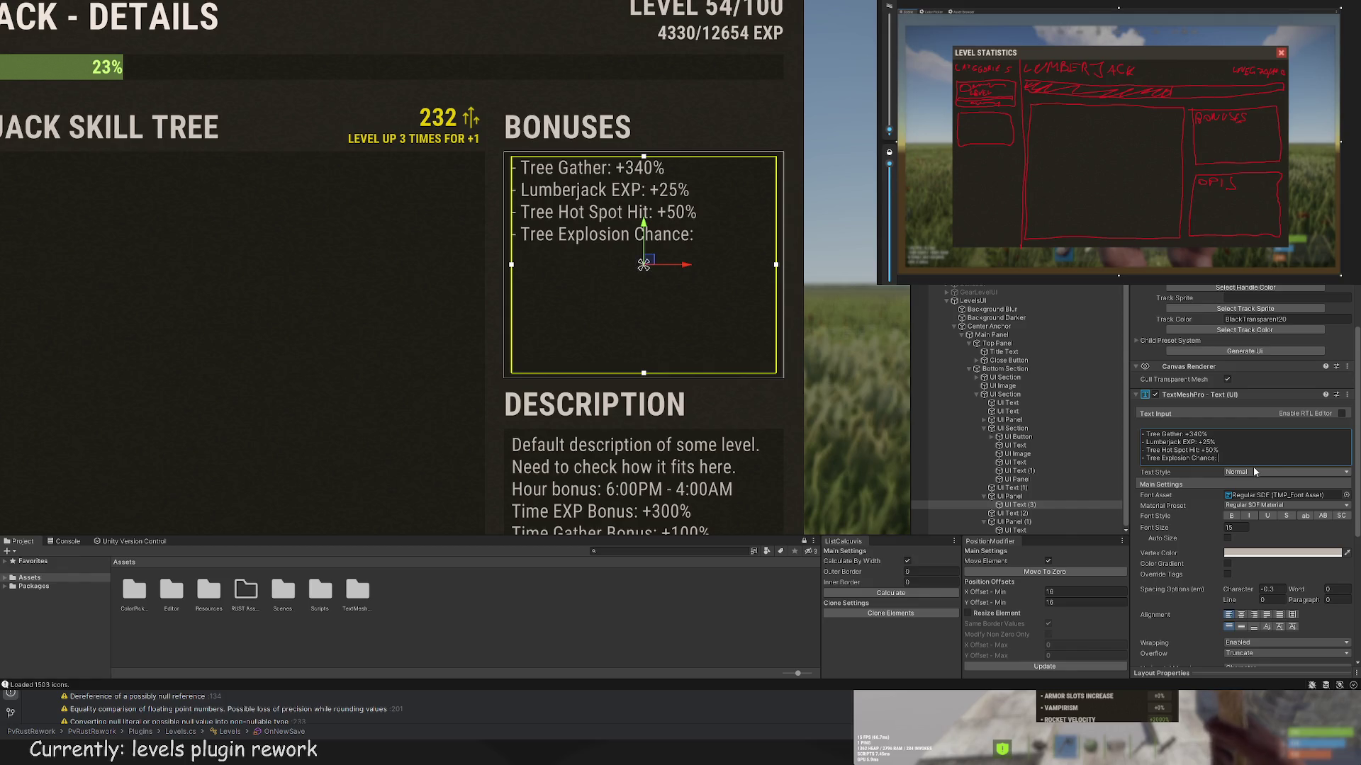
text( +1)
text(0%)
key(Return)
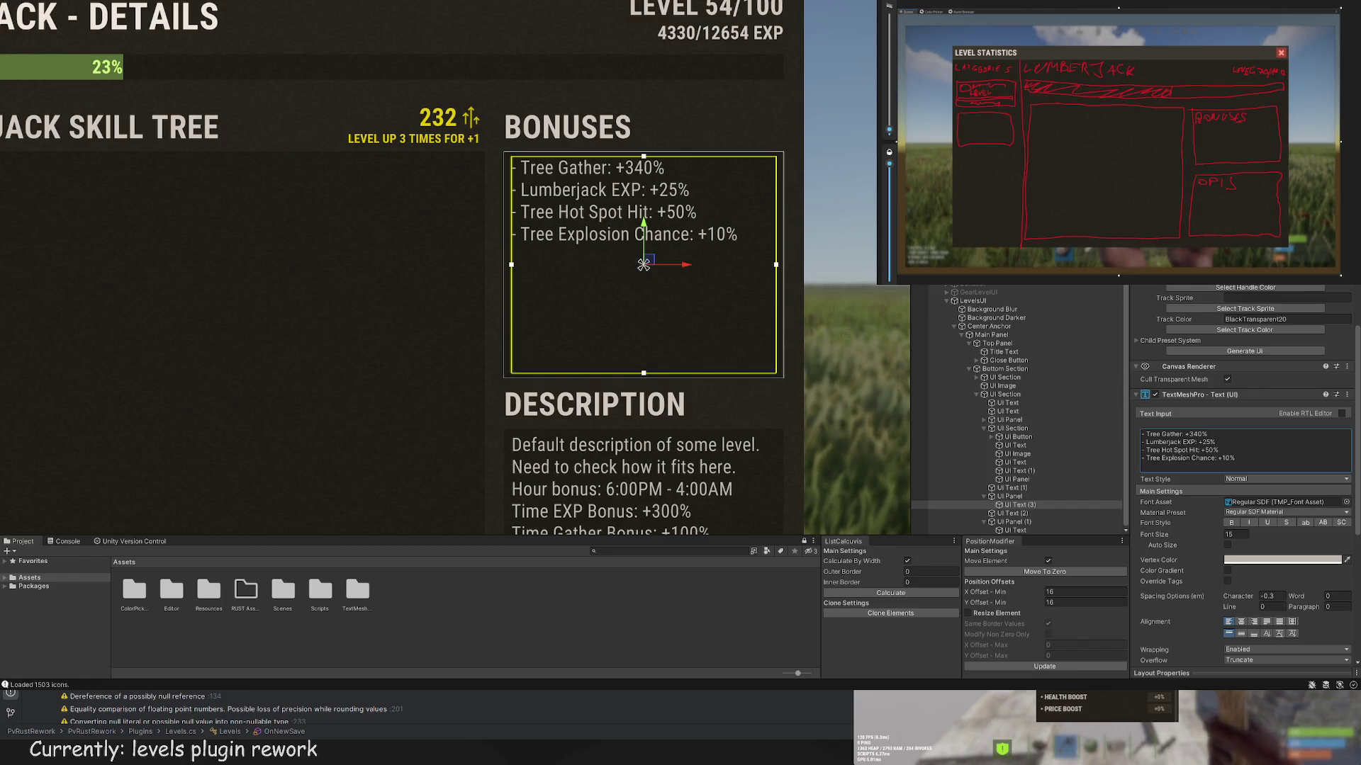
scroll(586, 311, down, 5)
Step: Recentre the Scene view on the Level Statistics window and select the skill tree UI Panel
click(856, 310)
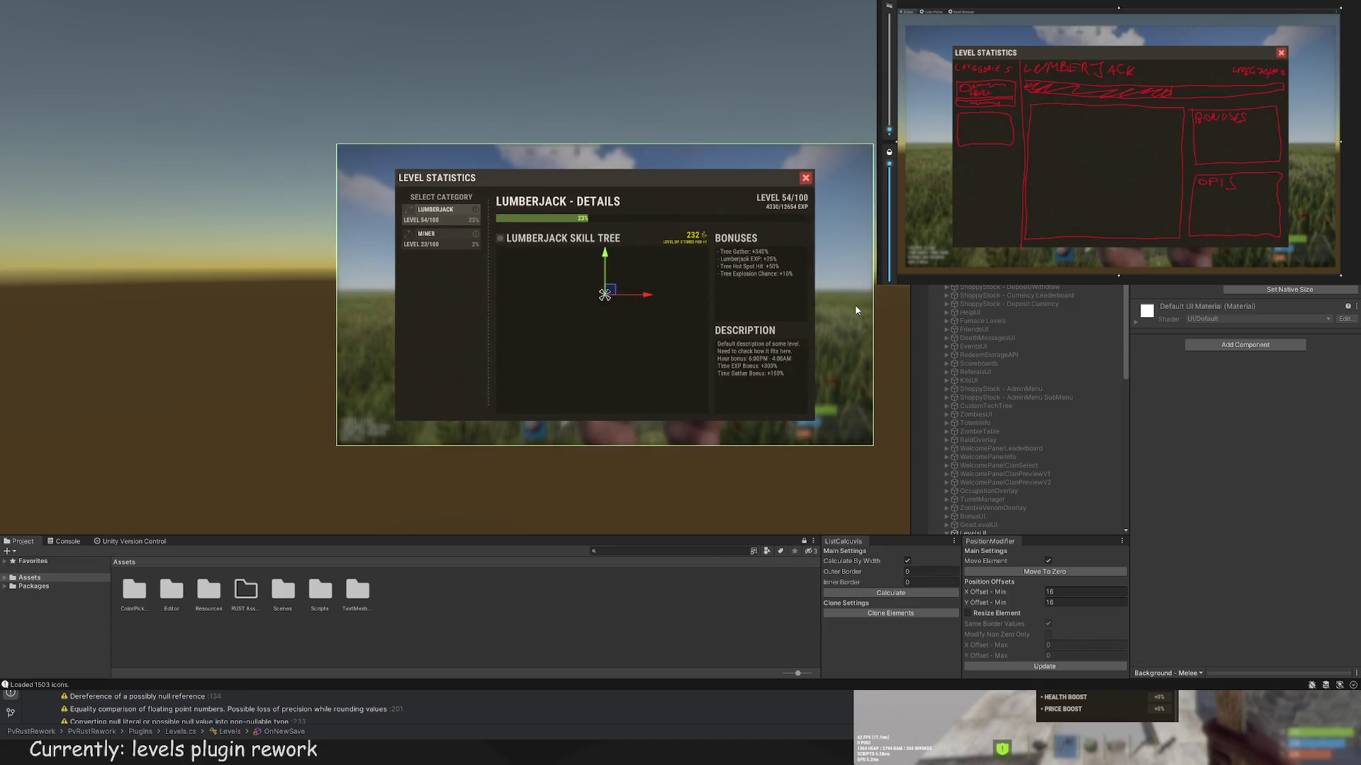
drag(857, 310, 870, 282)
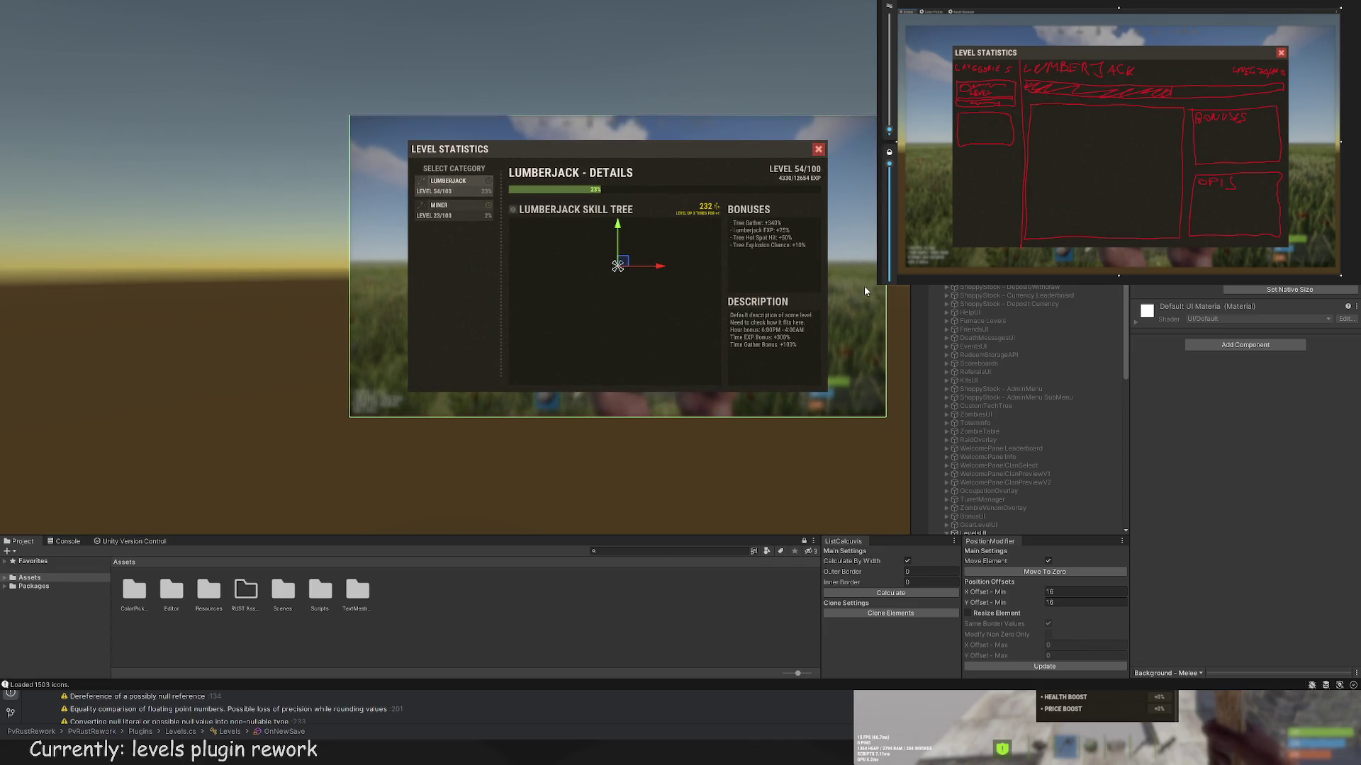
scroll(810, 233, up, 2)
drag(803, 244, 707, 278)
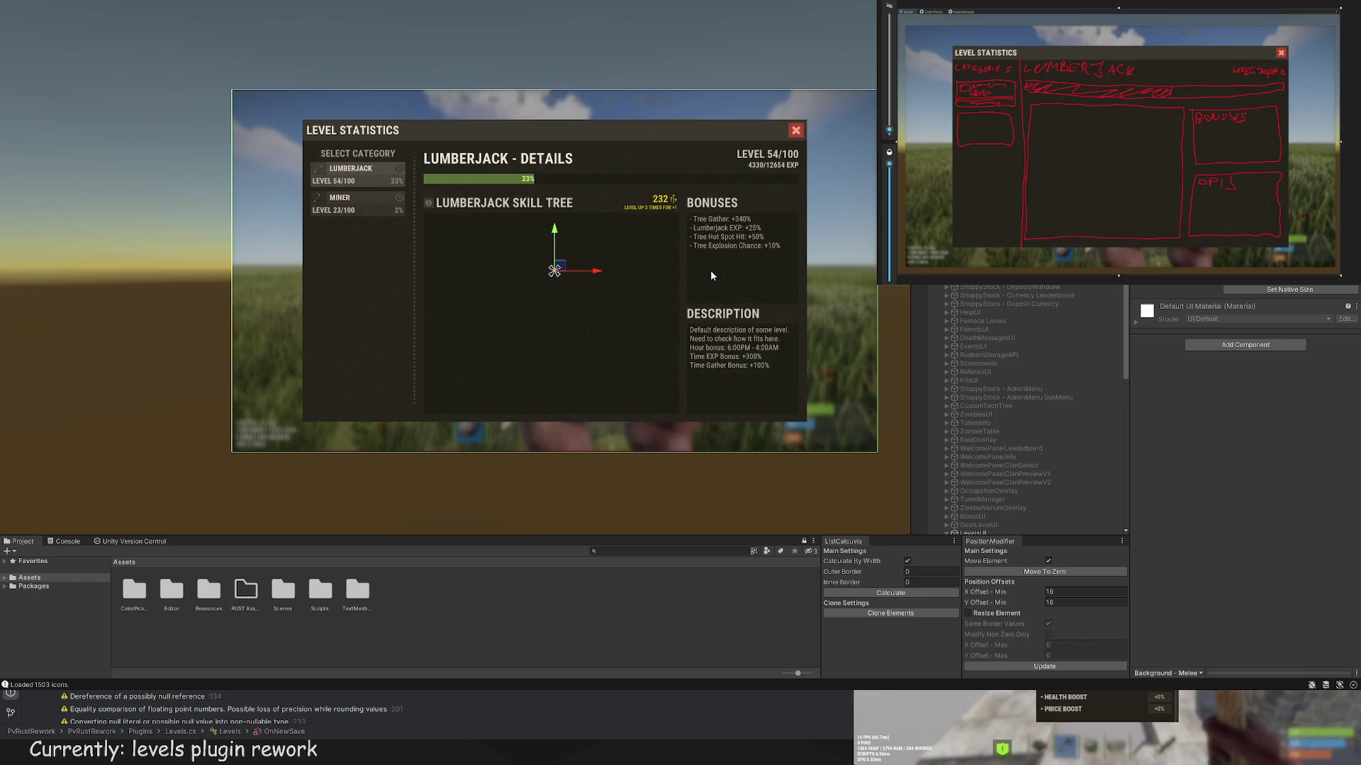
scroll(1041, 355, down, 6)
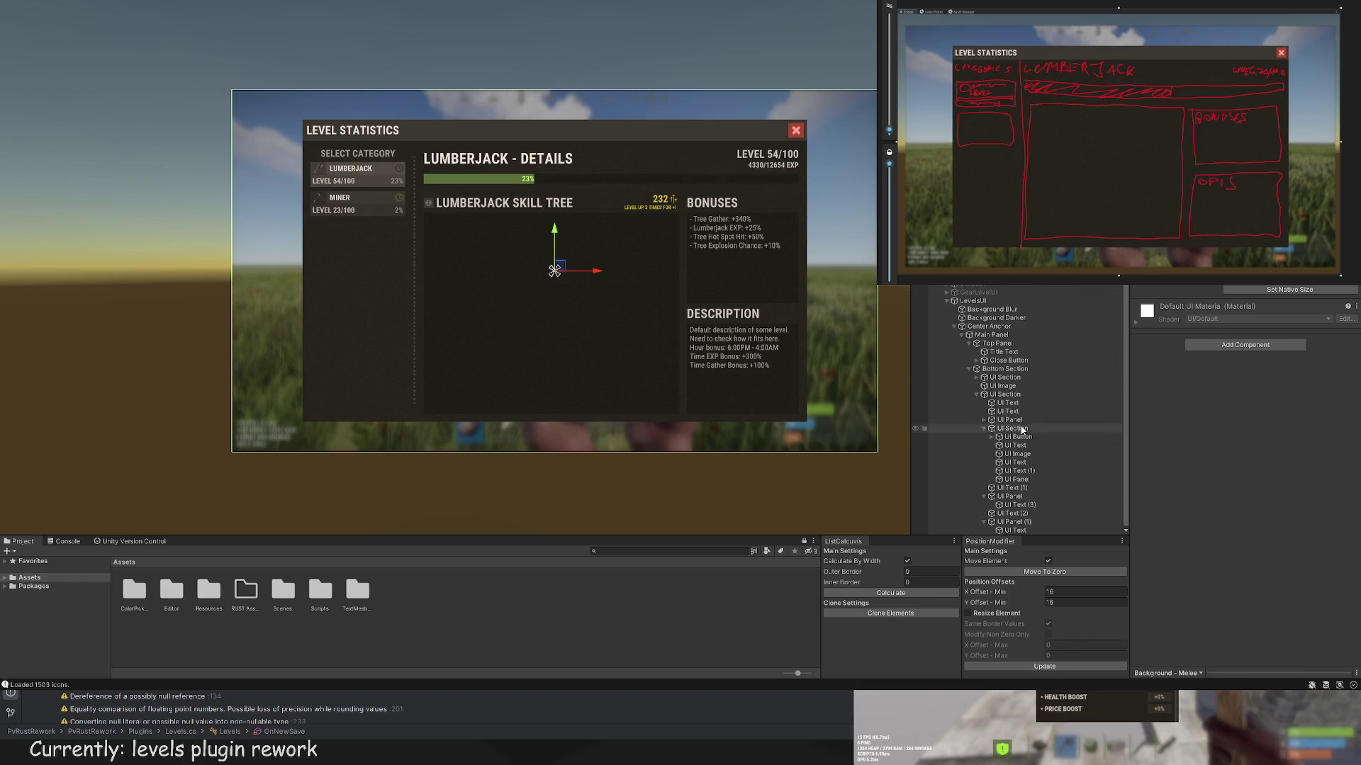
click(1020, 522)
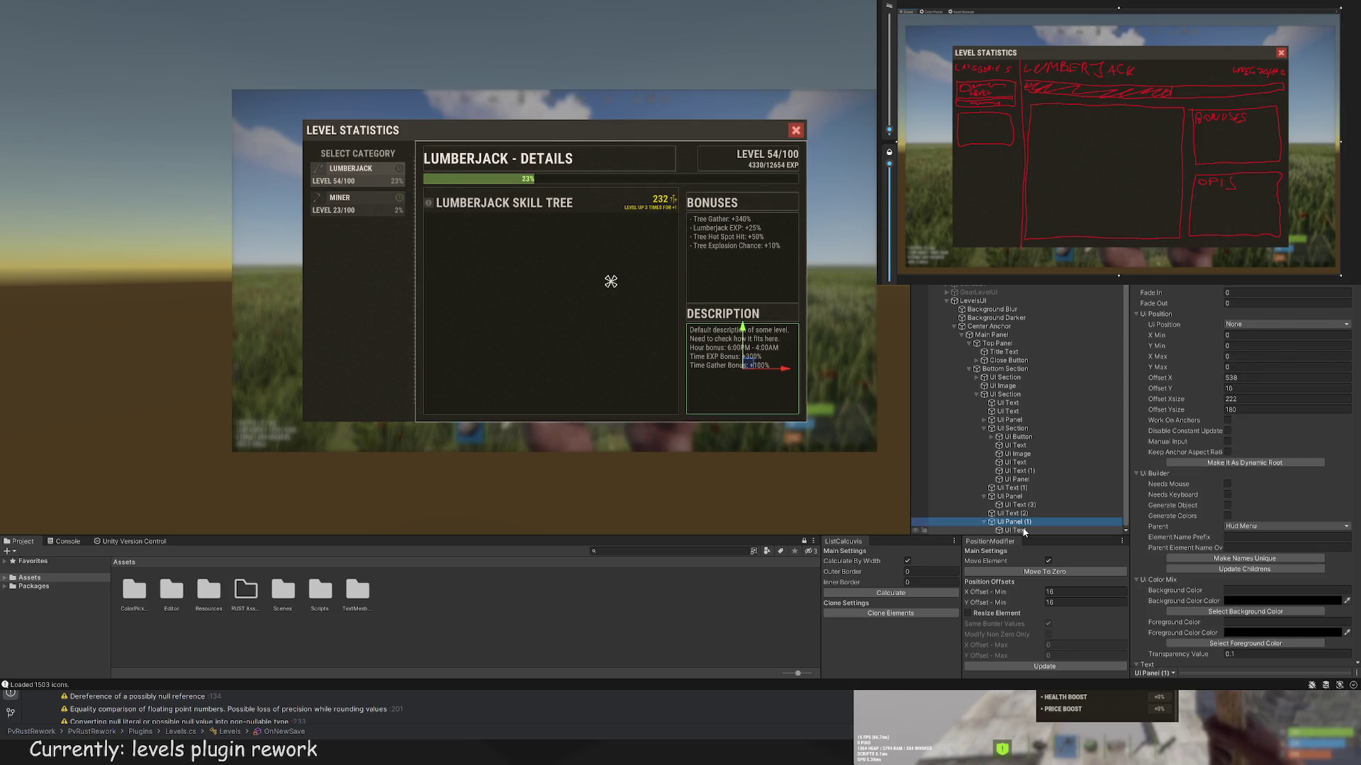
click(1019, 471)
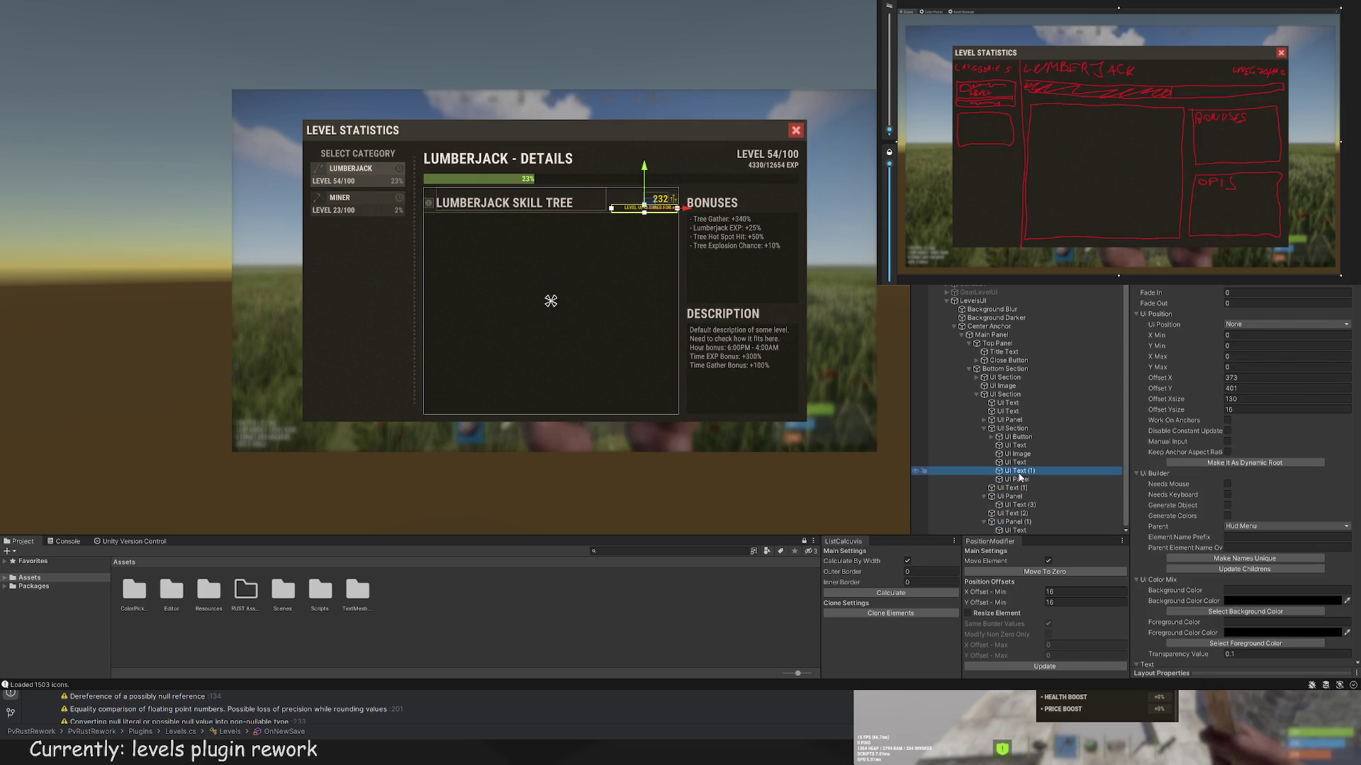
click(1019, 480)
scroll(561, 170, up, 3)
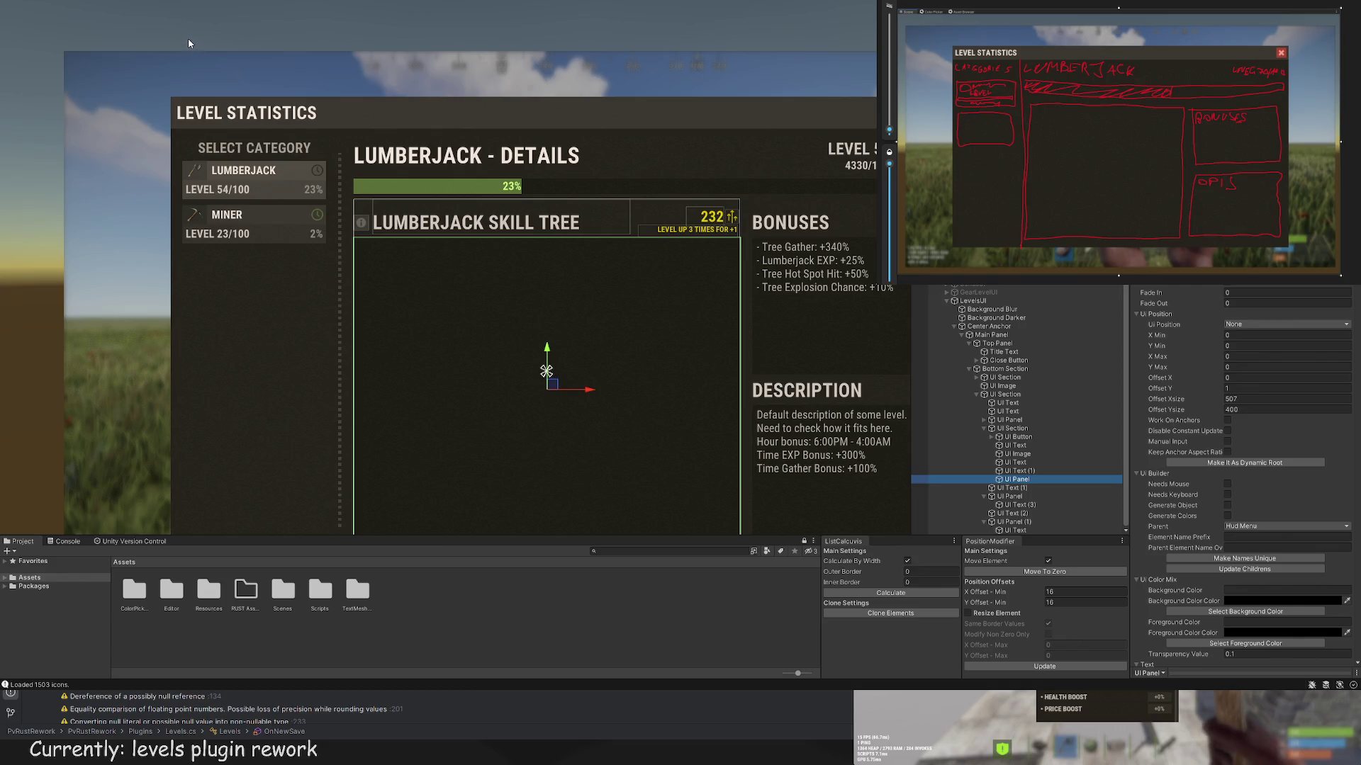
Step: Add a UI Scroll view inside the skill tree panel and stretch its edges to fill it
key(f)
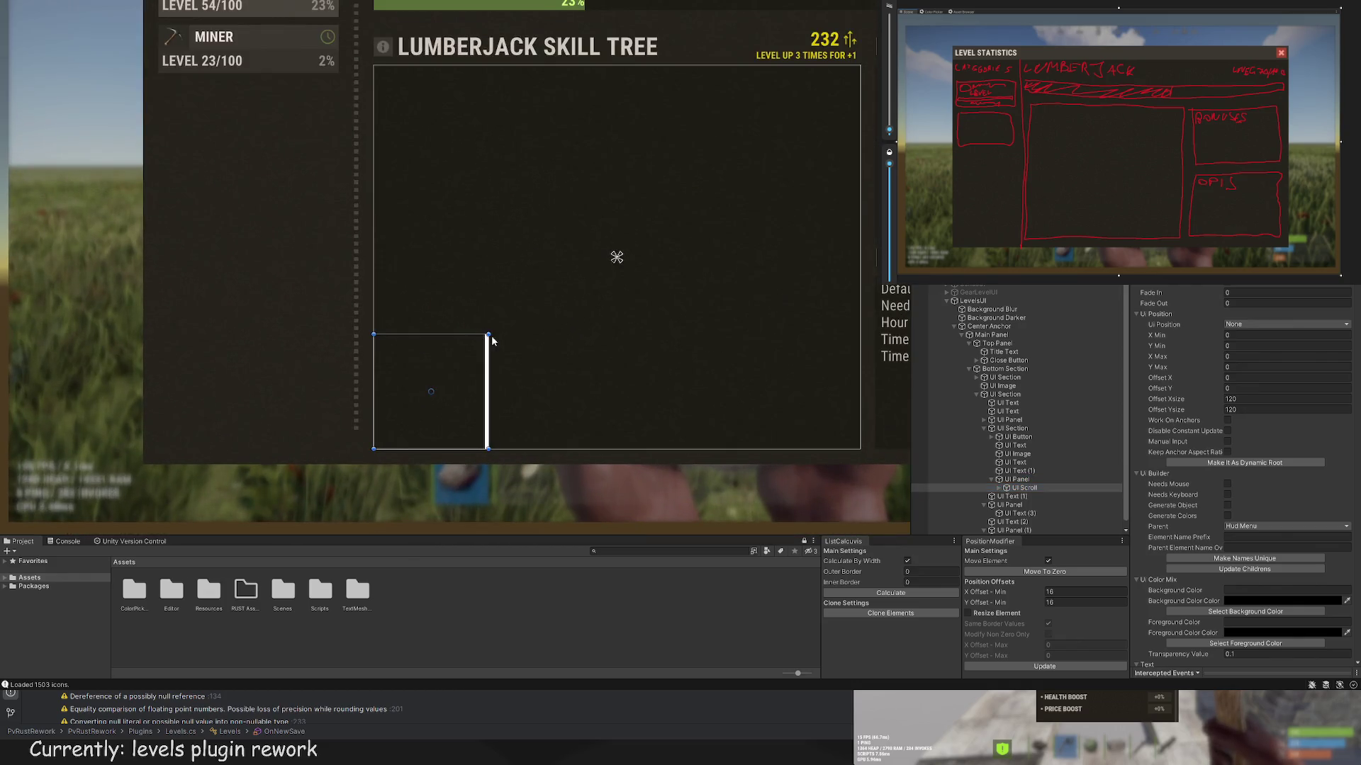
drag(862, 69, 862, 64)
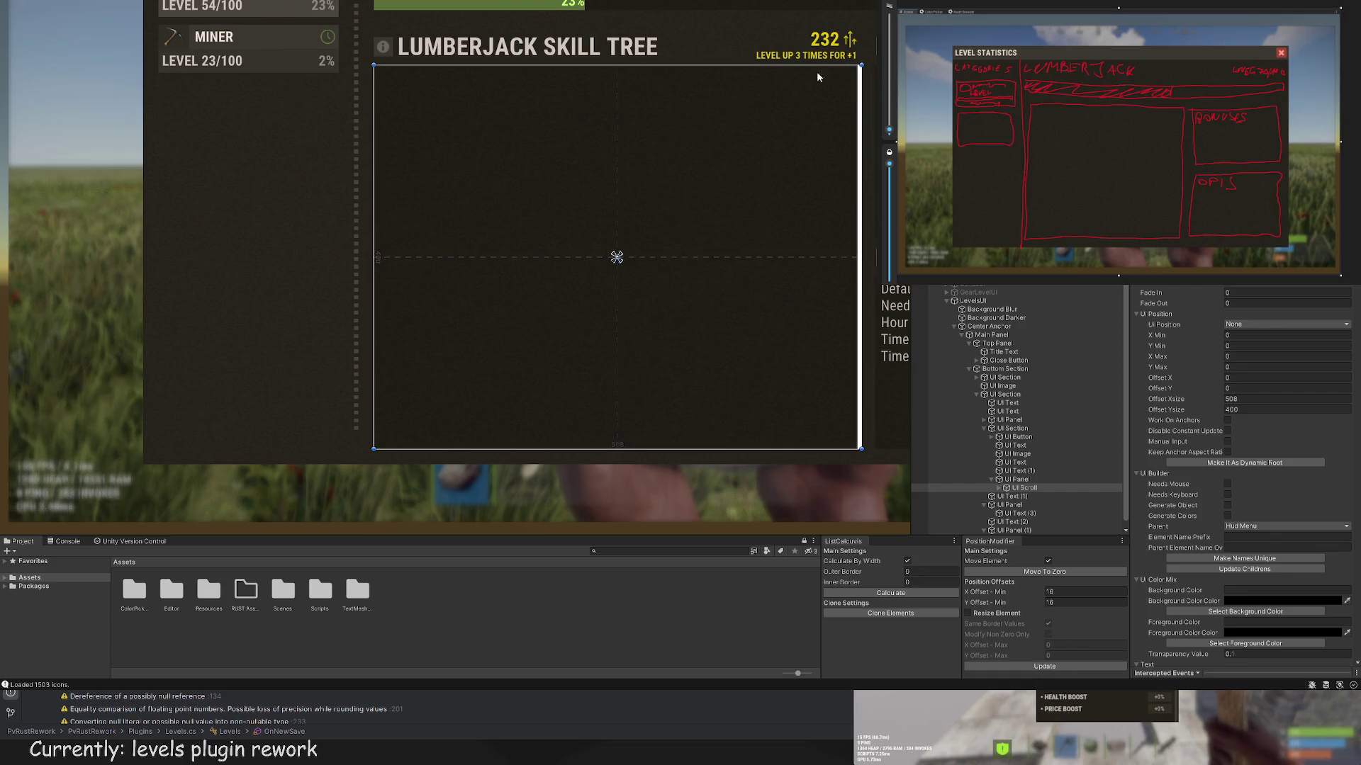
scroll(862, 65, up, 3)
drag(625, 161, 627, 159)
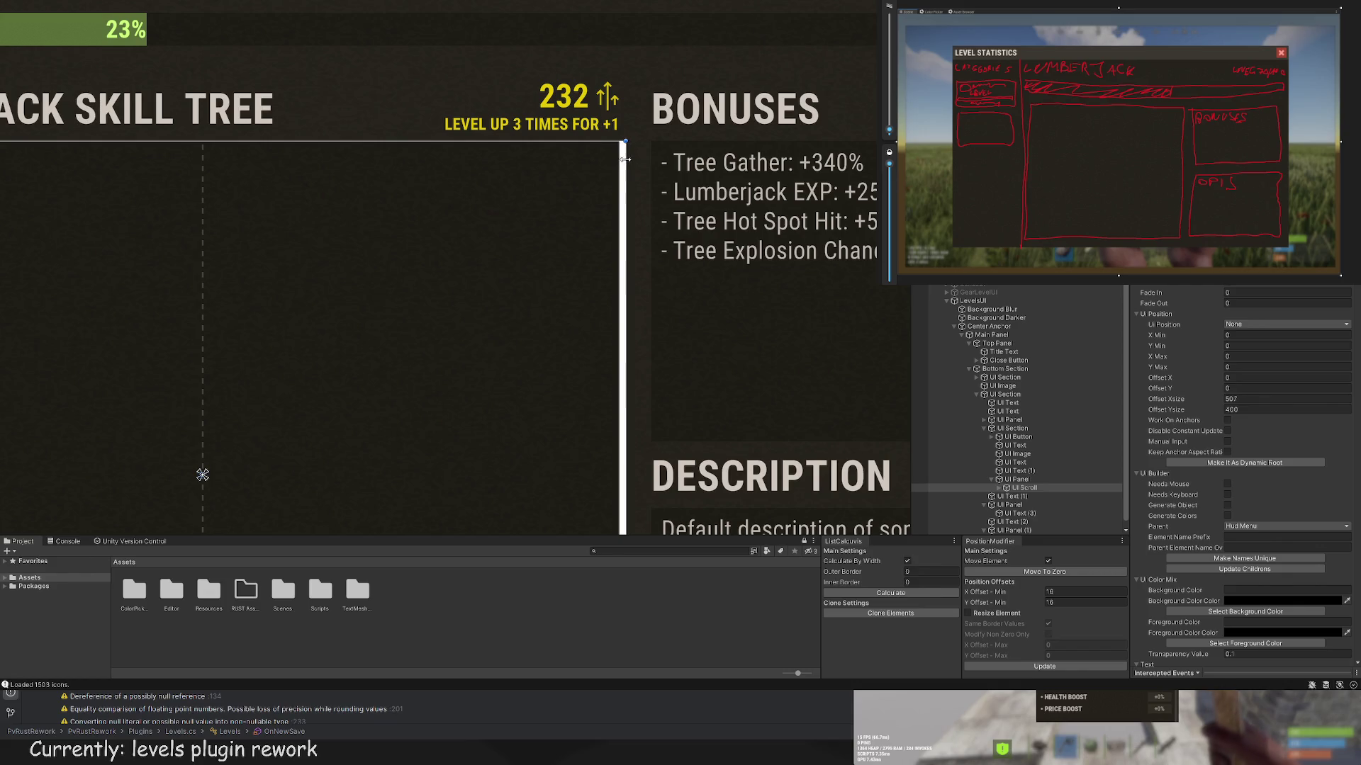
scroll(1317, 471, down, 10)
scroll(1317, 471, down, 10)
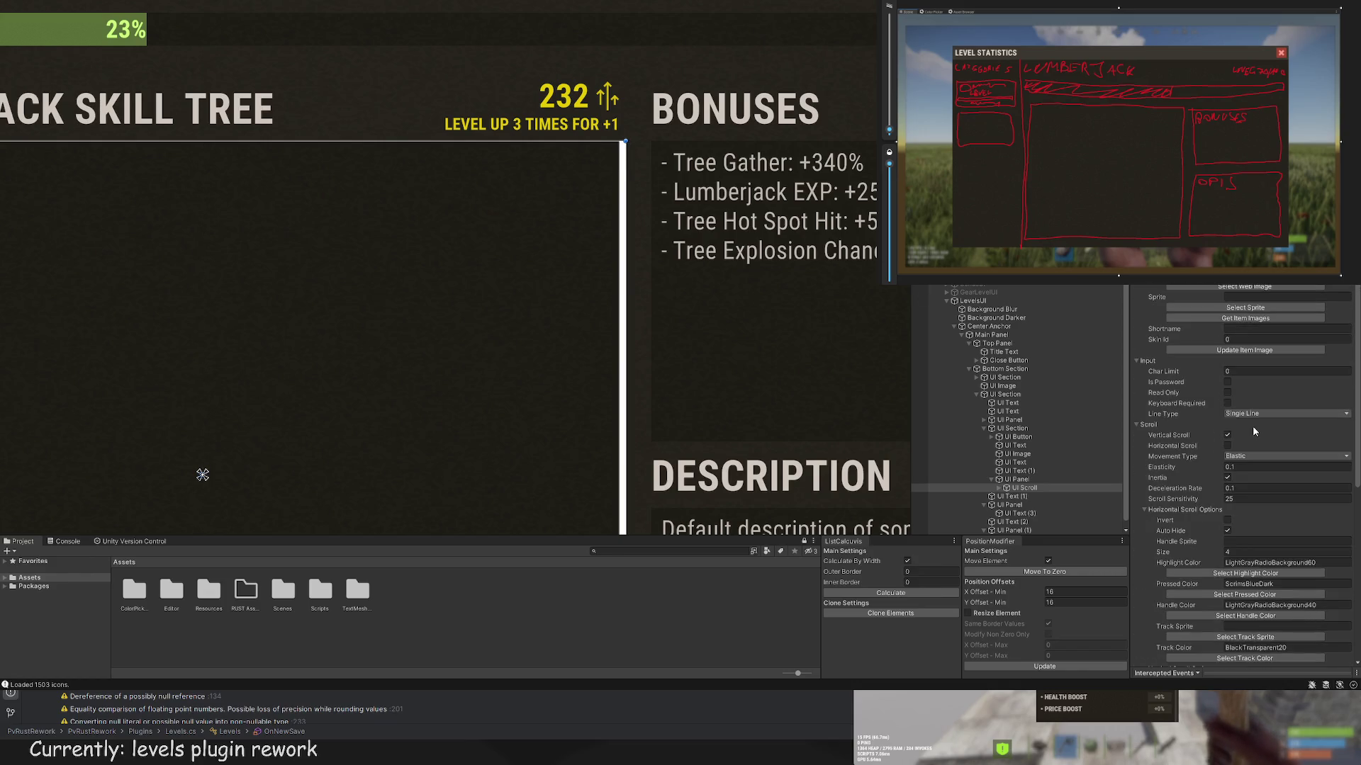
scroll(803, 319, down, 5)
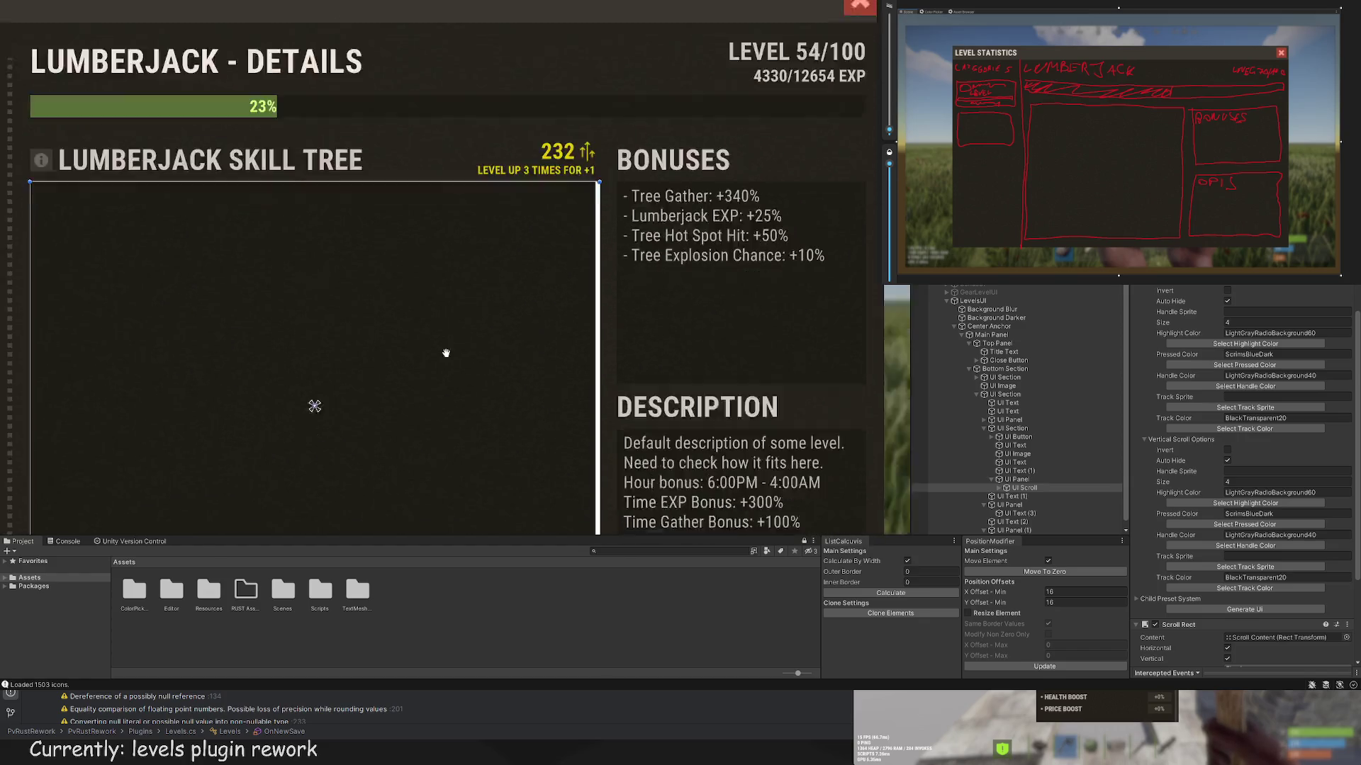
scroll(803, 318, up, 5)
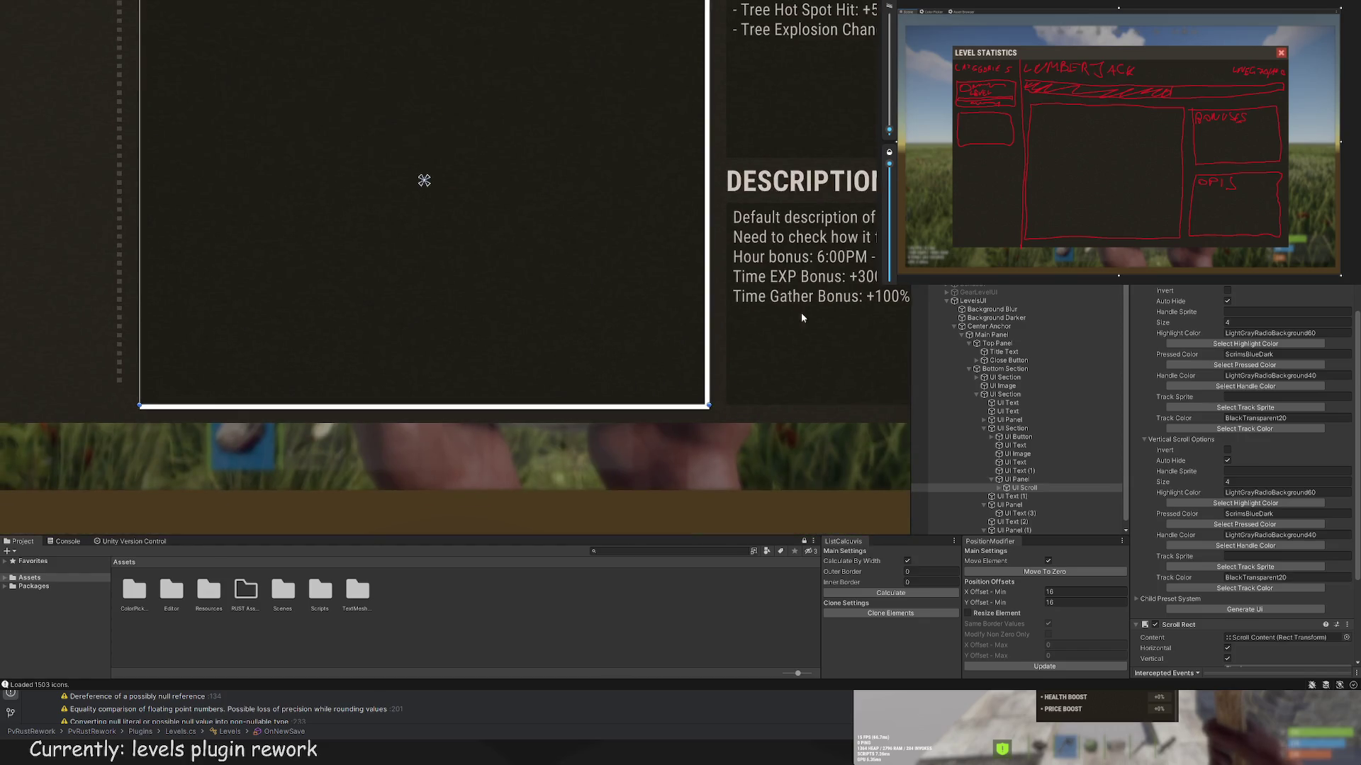
Step: Make the horizontal scrollbar's highlight, pressed, handle and track colours Transparent, with Size 1
click(1249, 343)
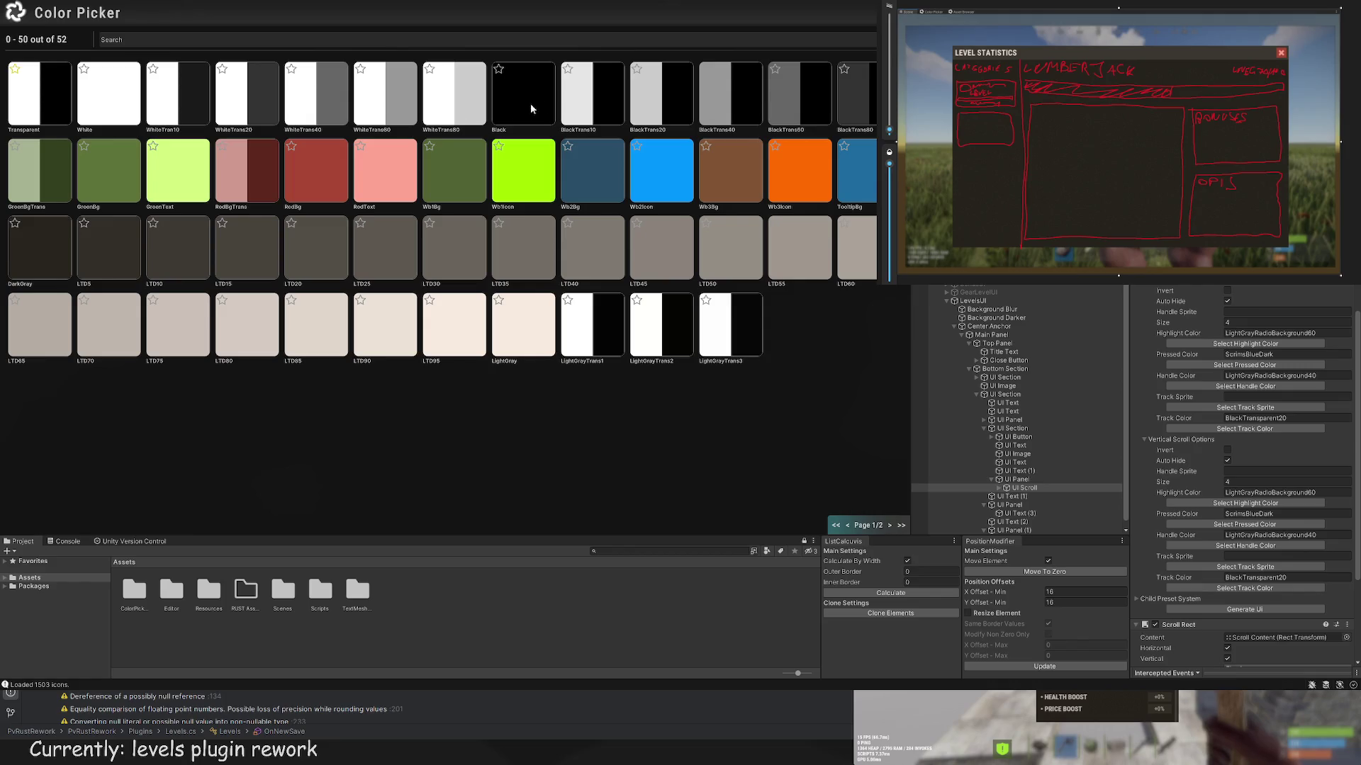
click(47, 88)
click(1261, 323)
text(1)
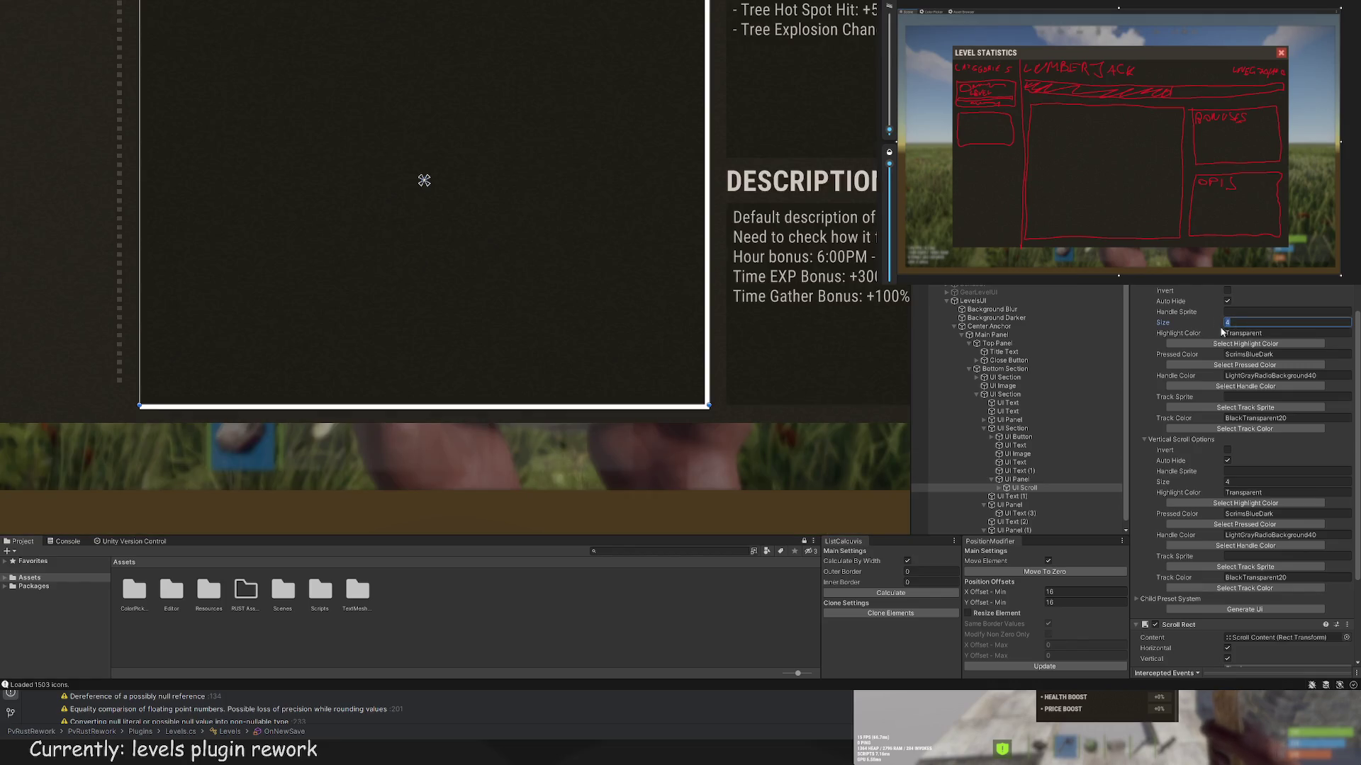
click(1245, 365)
click(39, 92)
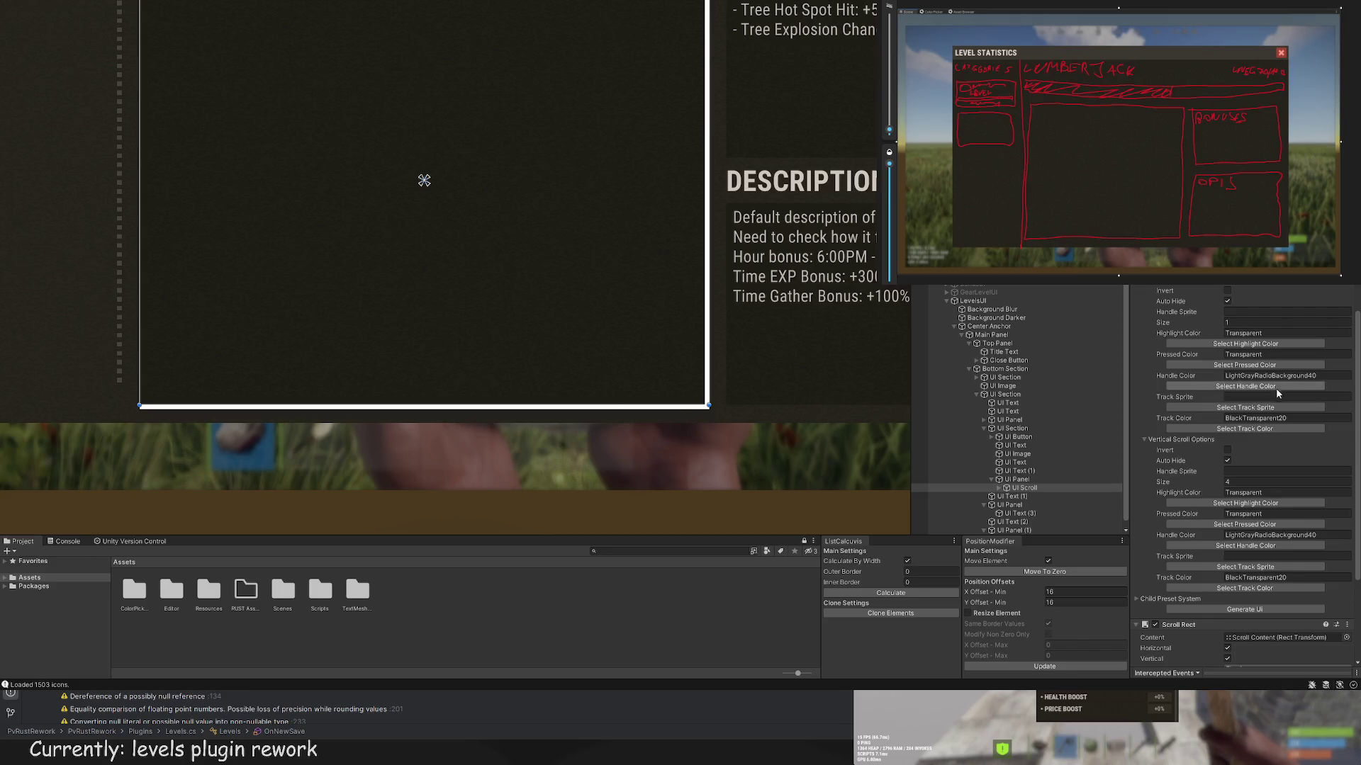
click(1245, 386)
click(54, 92)
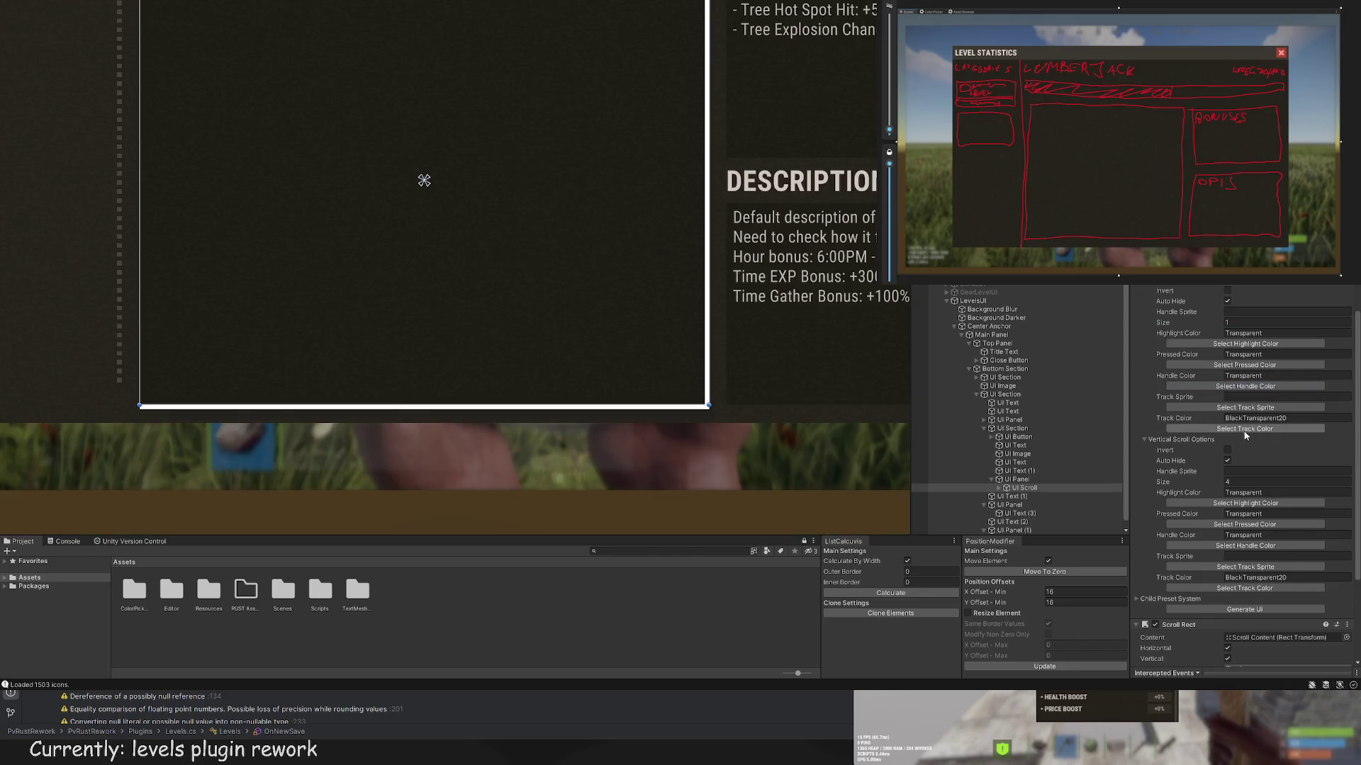
click(1245, 429)
click(42, 92)
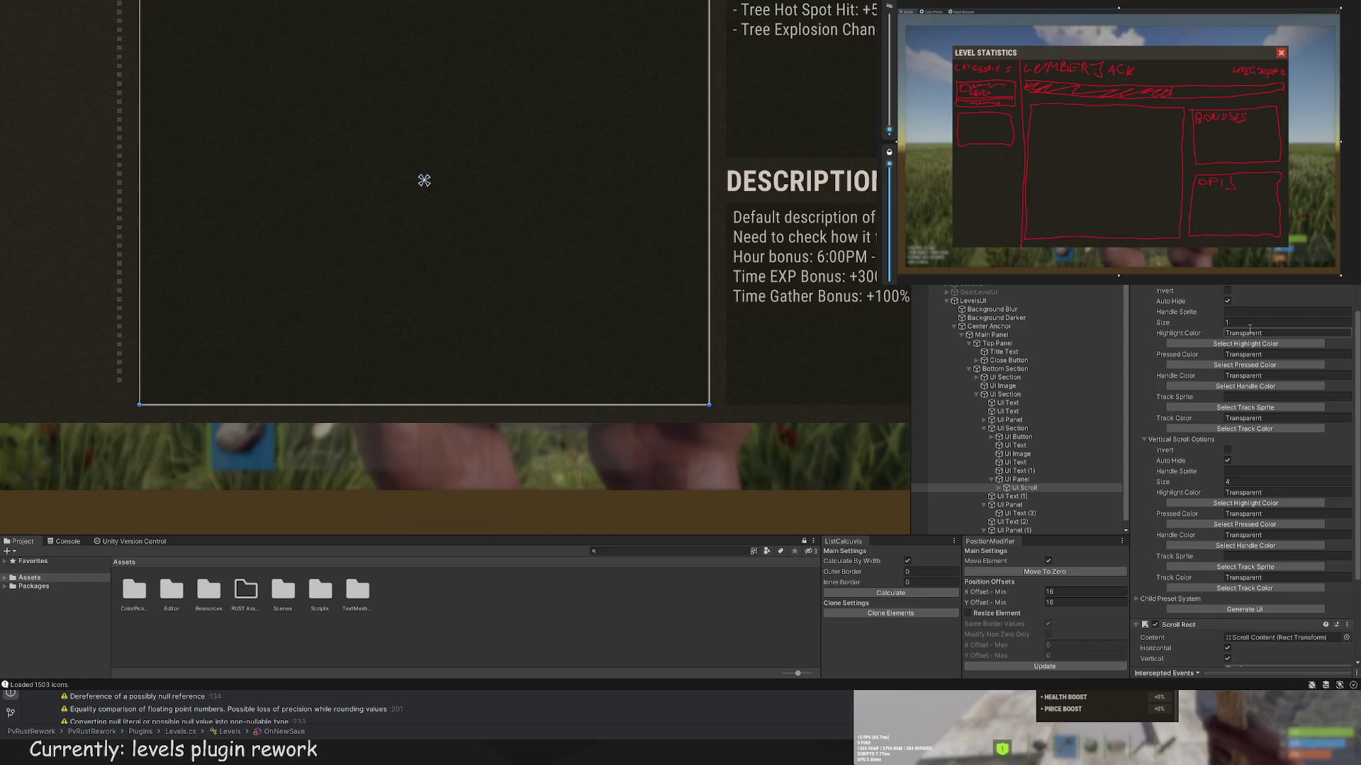
click(1233, 481)
text(1)
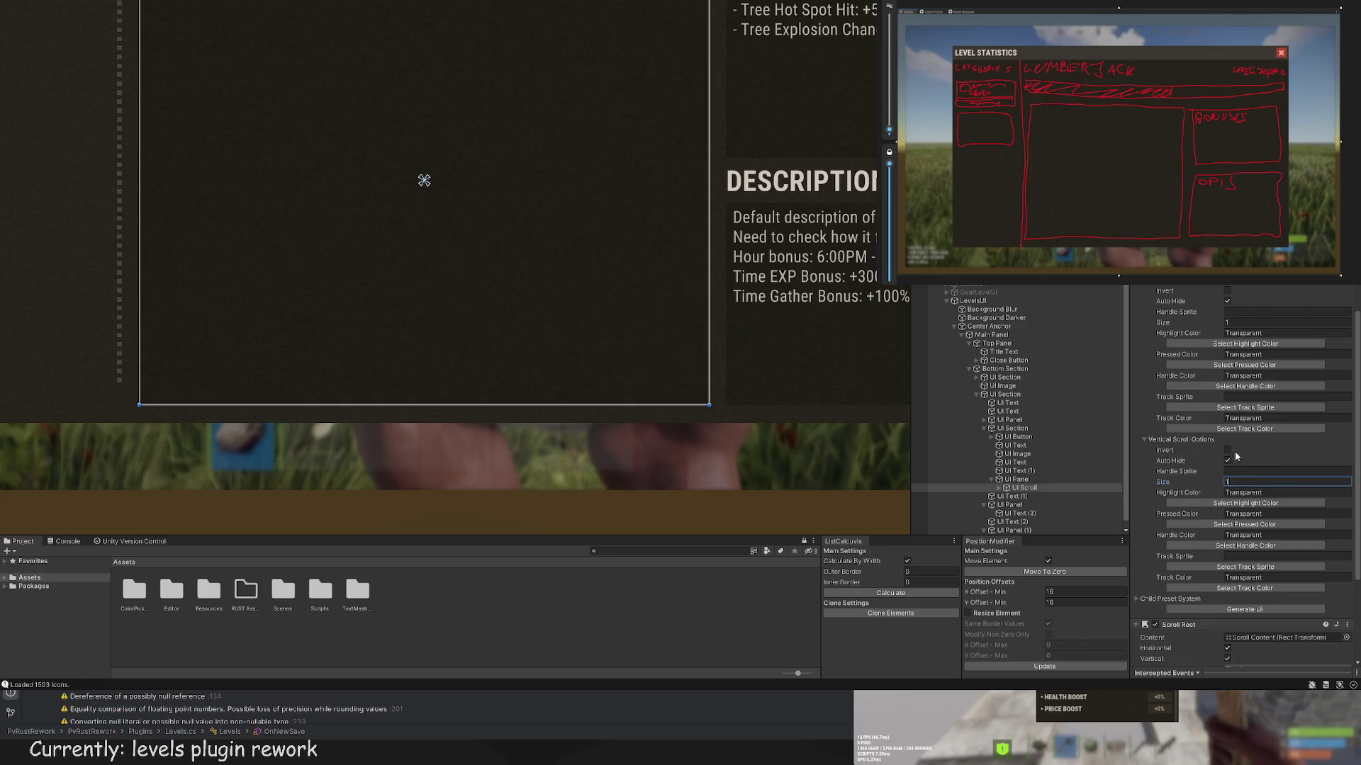
click(1177, 439)
Step: Collapse the horizontal scrollbar settings and check the vertical scrollbar's transparent colours
scroll(680, 297, down, 3)
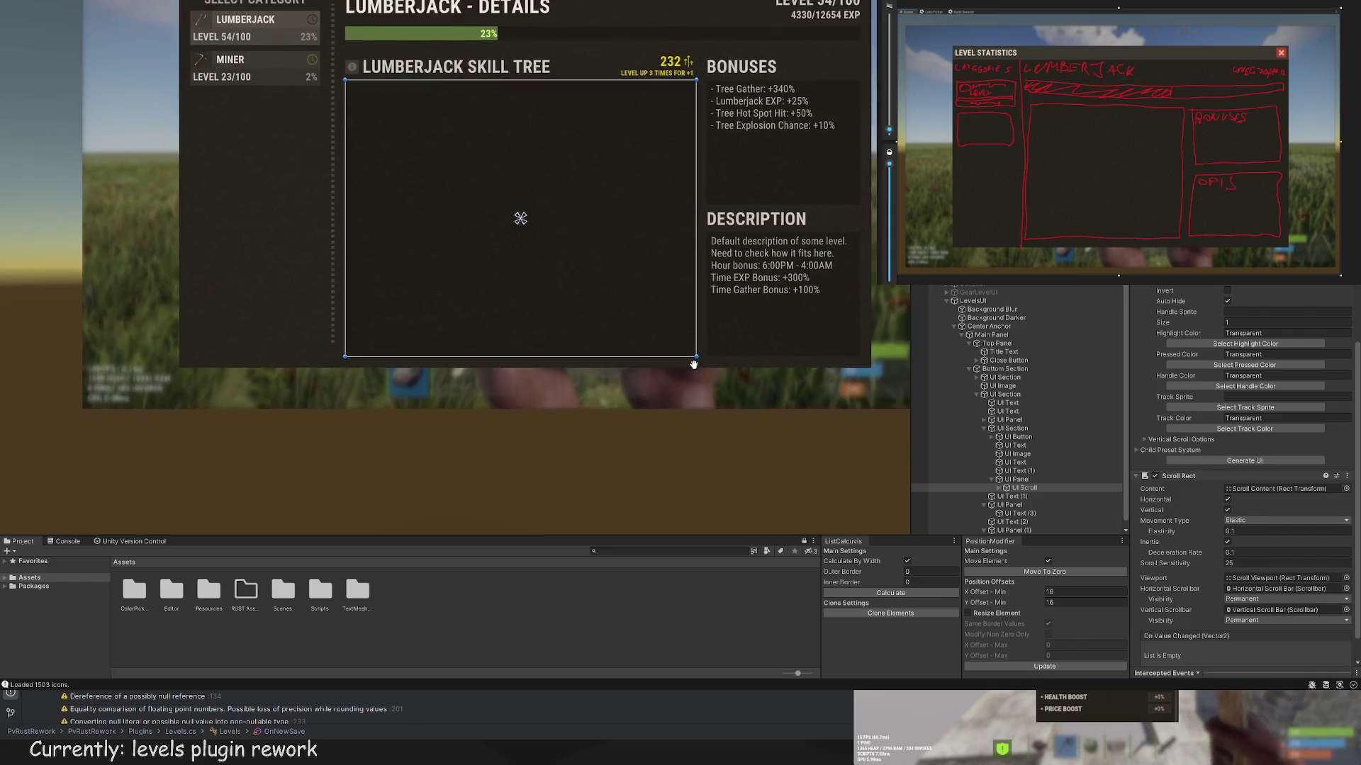
drag(693, 365, 708, 404)
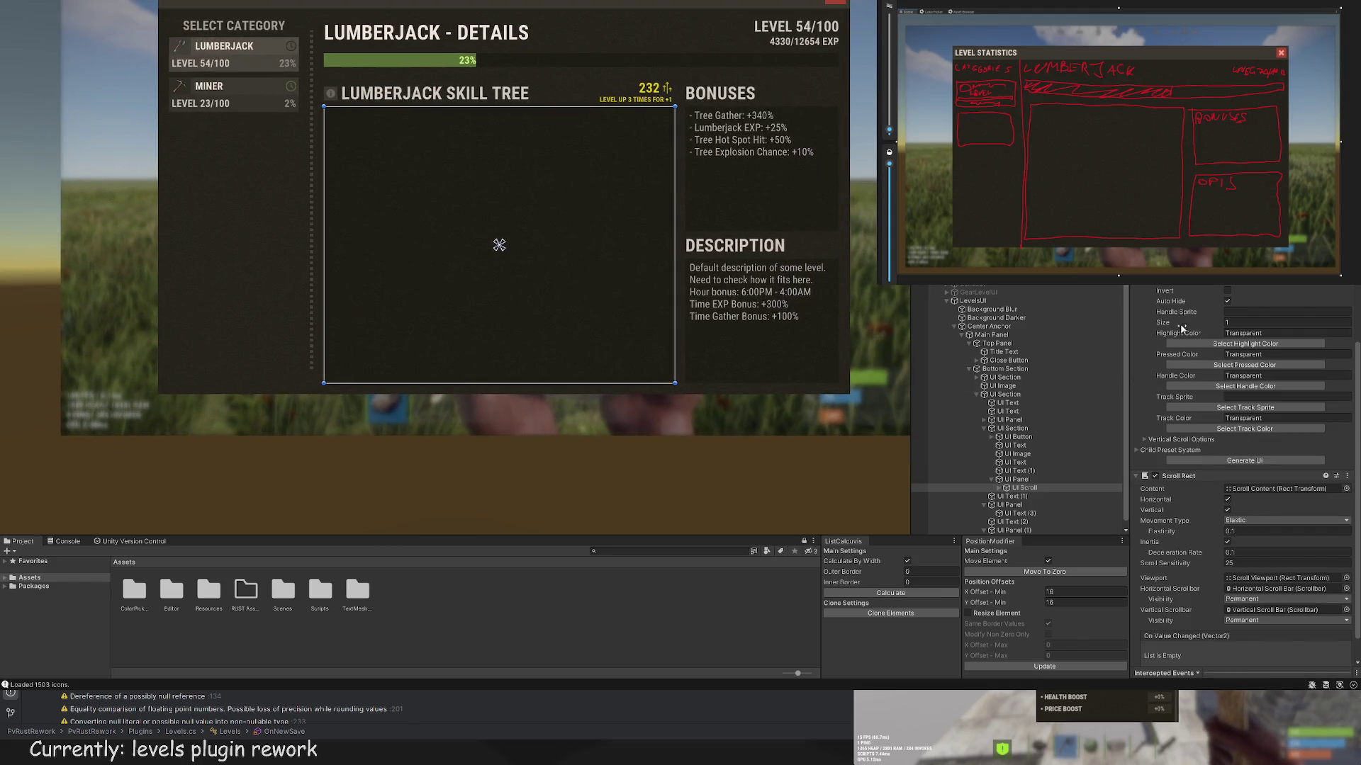
click(1147, 307)
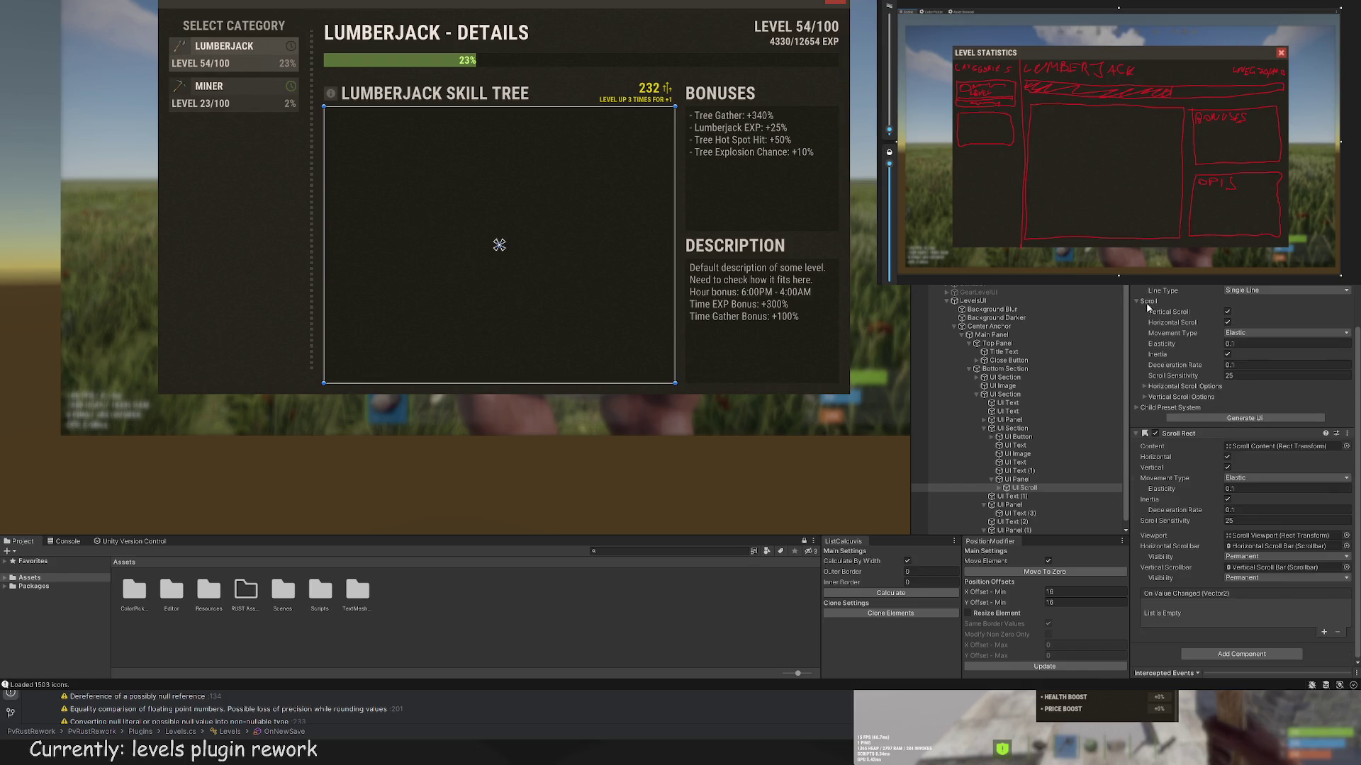
click(1144, 398)
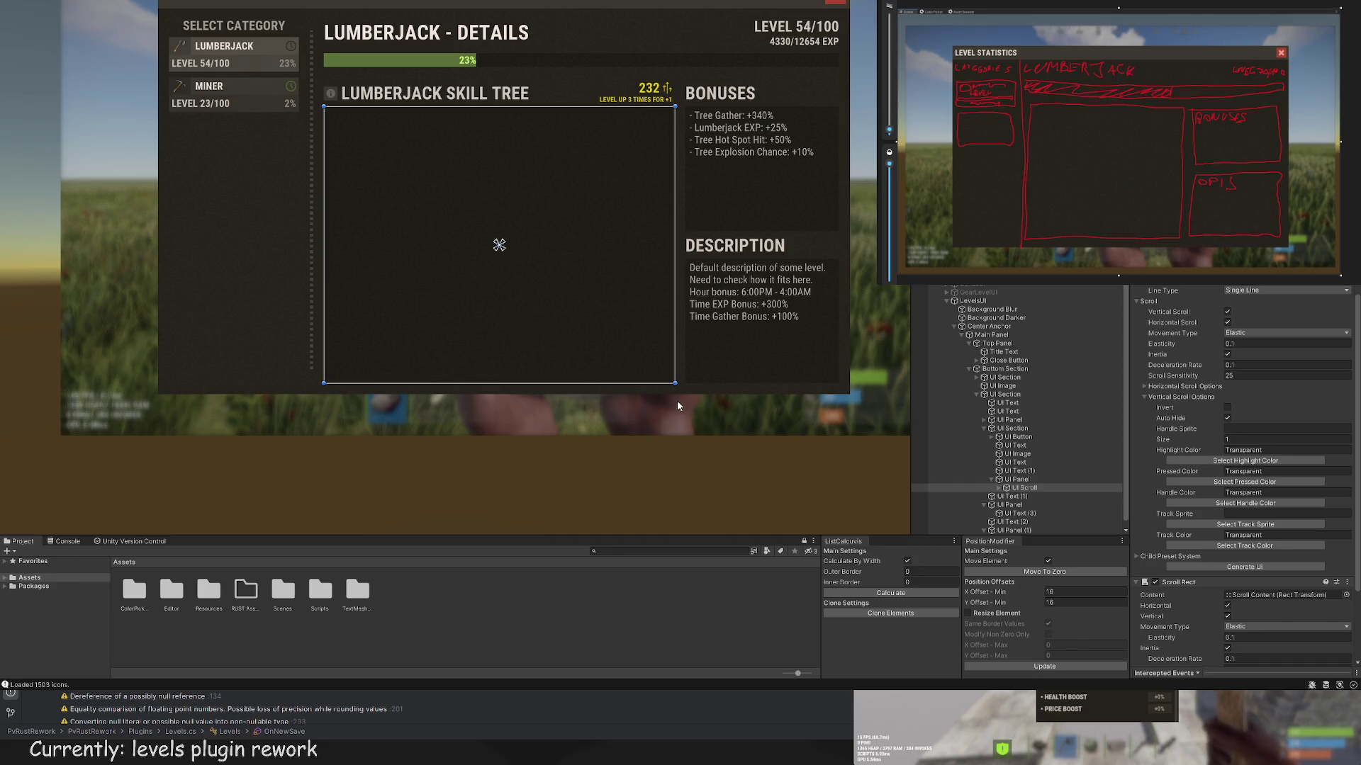
scroll(1034, 477, down, 1)
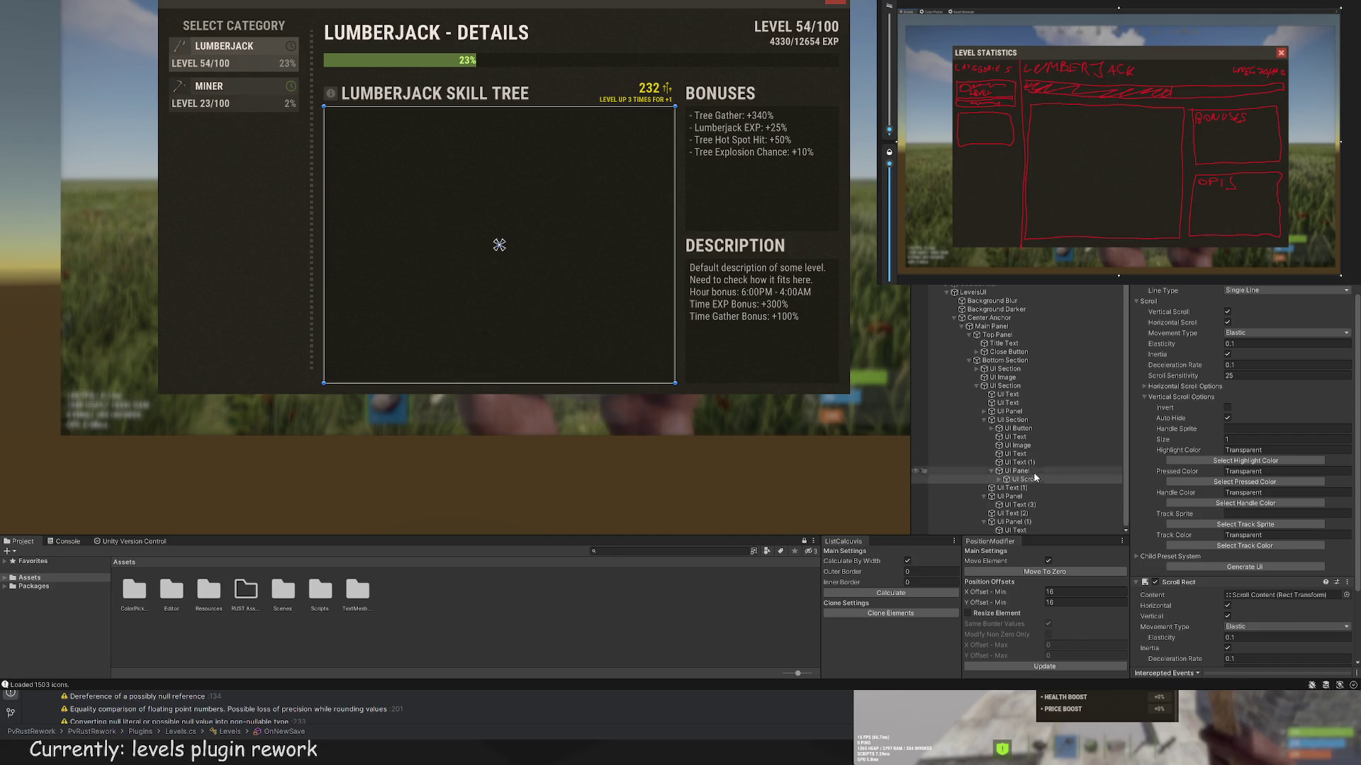
Step: Select Scroll Content under UI Scroll > Scroll Viewport and stretch it across the skill tree panel
click(998, 479)
click(1007, 487)
click(1031, 496)
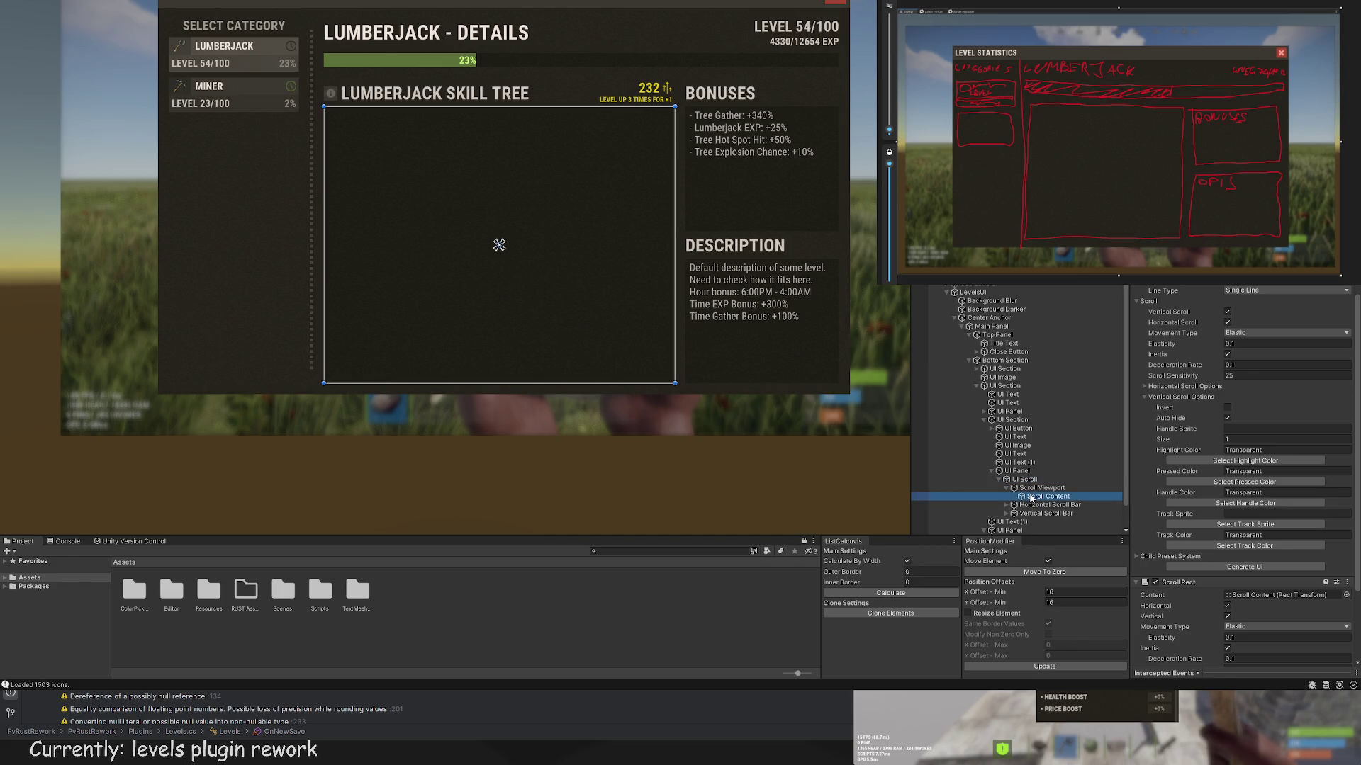
scroll(456, 275, up, 3)
drag(393, 198, 764, 44)
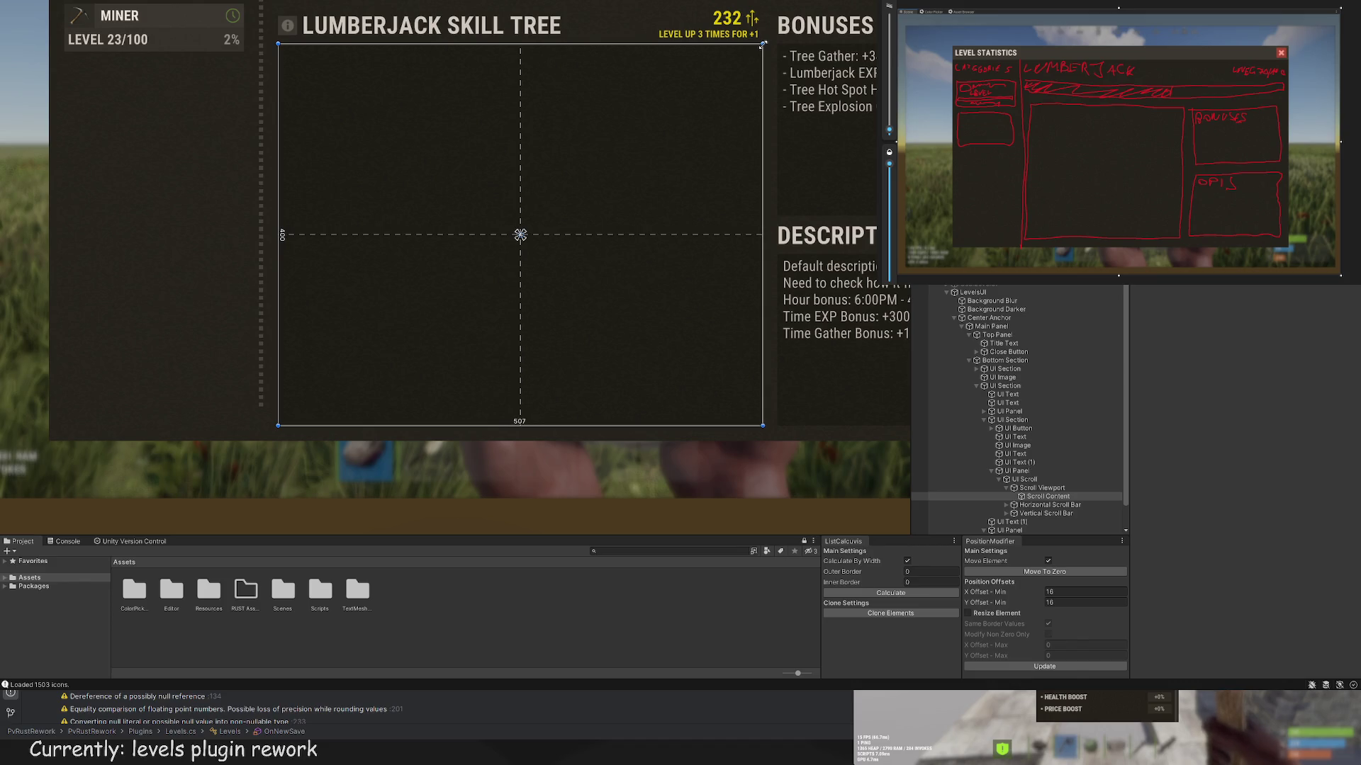
scroll(516, 164, down, 2)
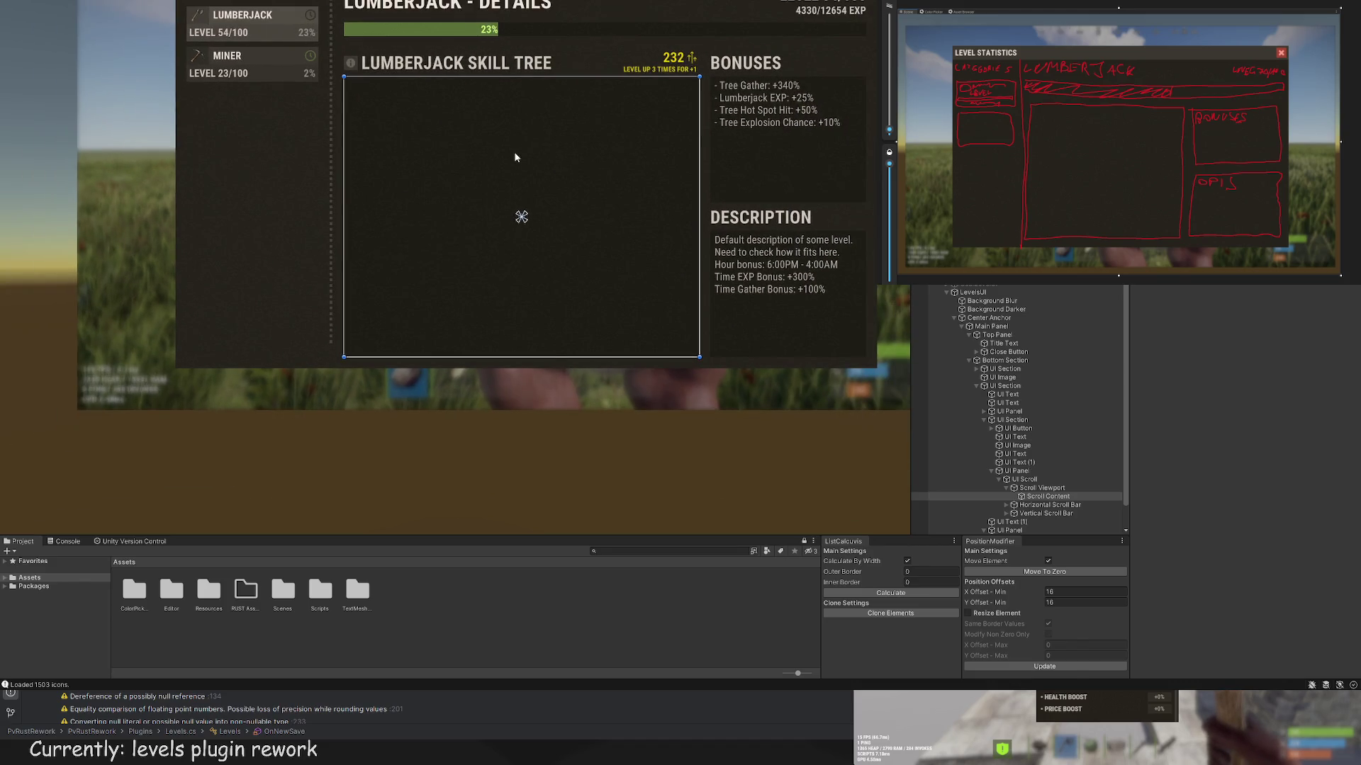
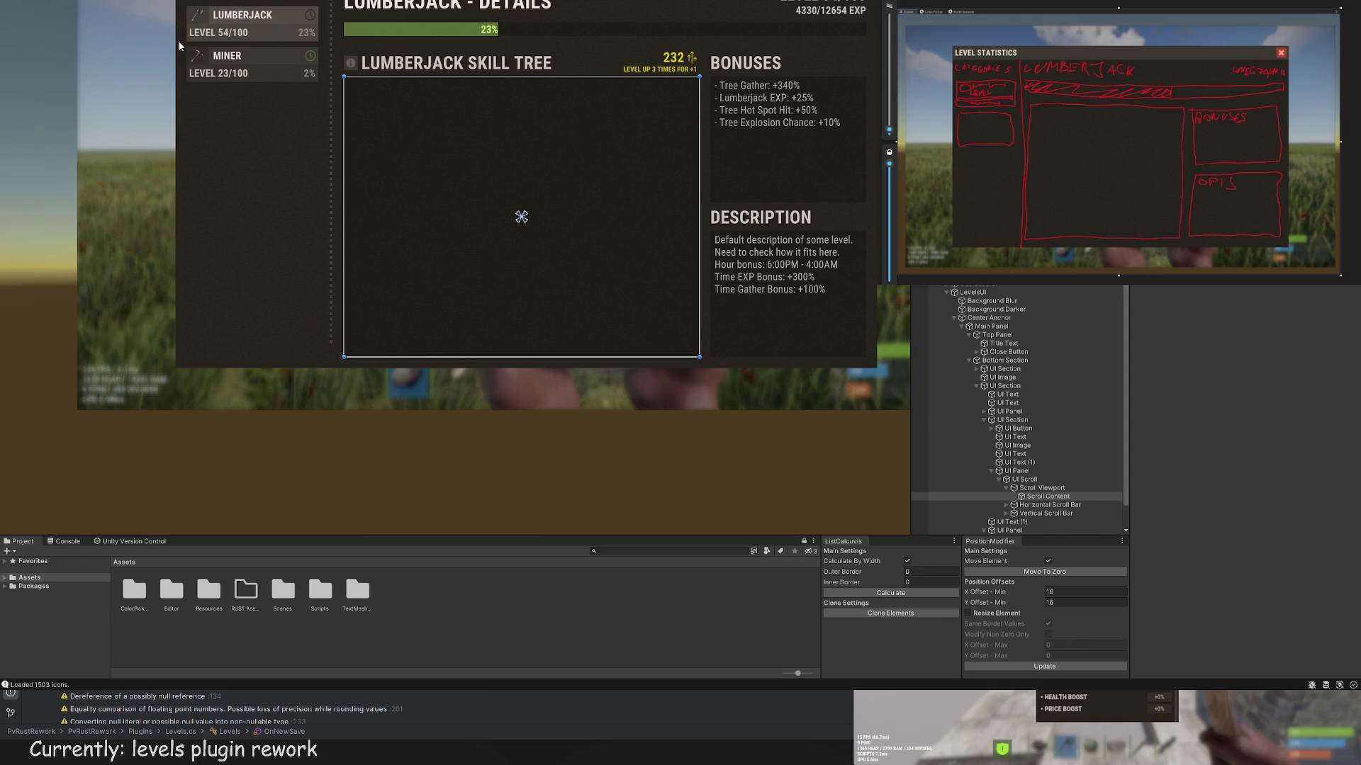
Step: Create a new UI Button under Scroll Content and move it up into the tree area
key(ctrl+shift+v)
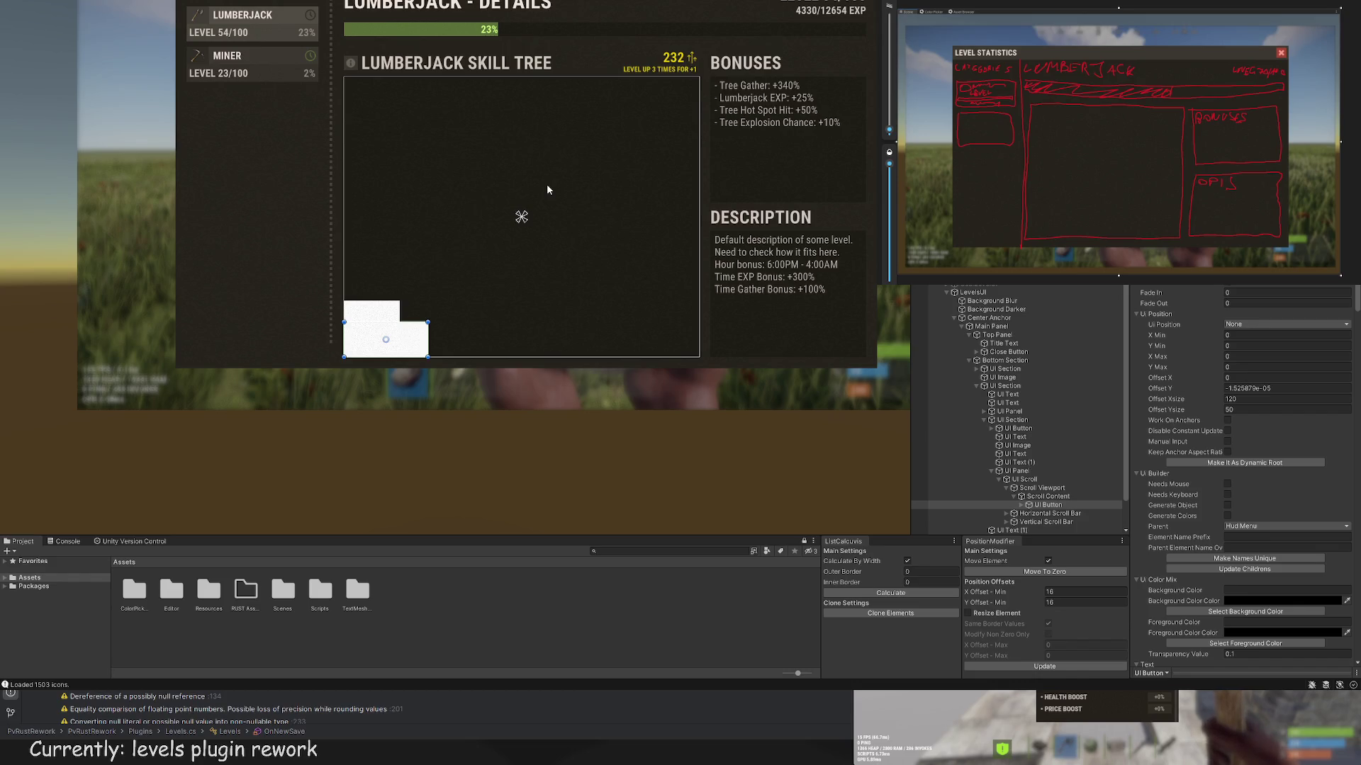
key(w)
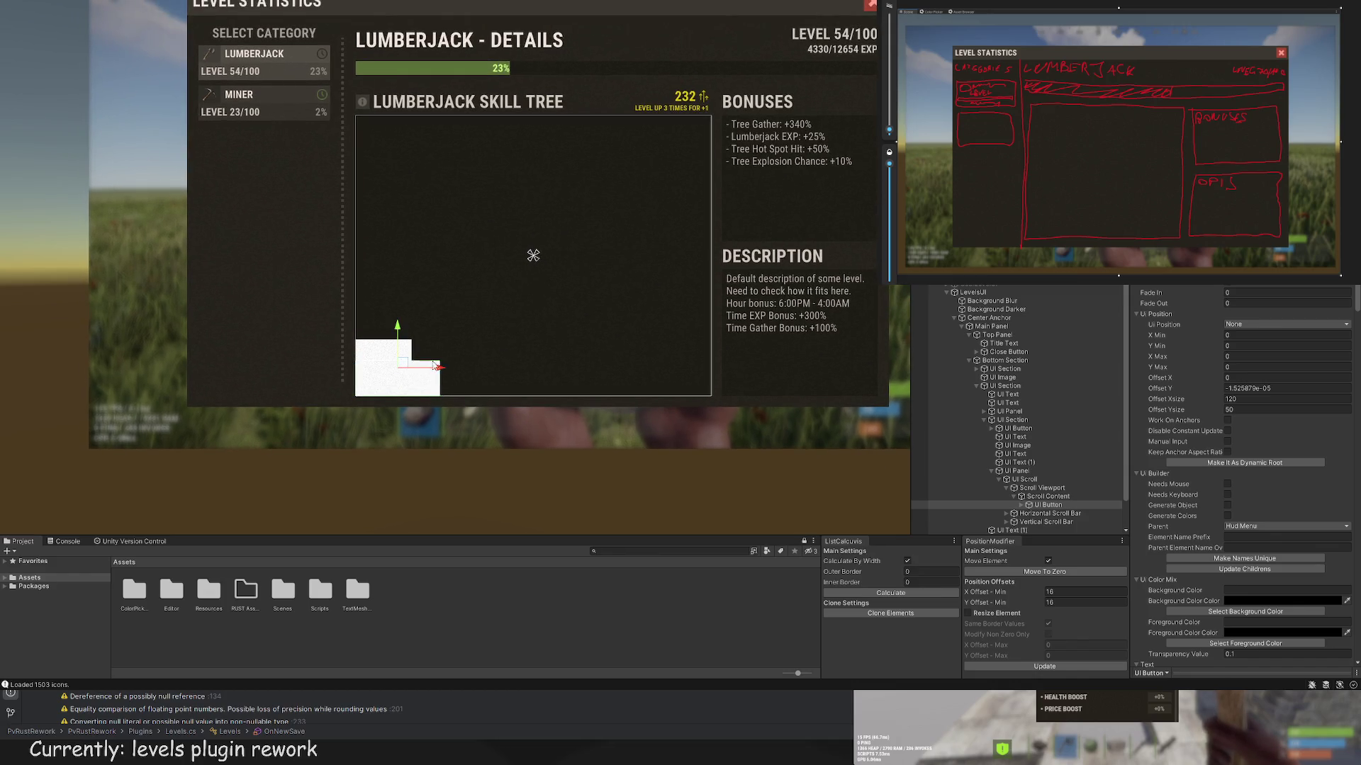
mouse_move(441, 365)
mouse_down()
mouse_move(441, 205)
mouse_move(589, 204)
mouse_up()
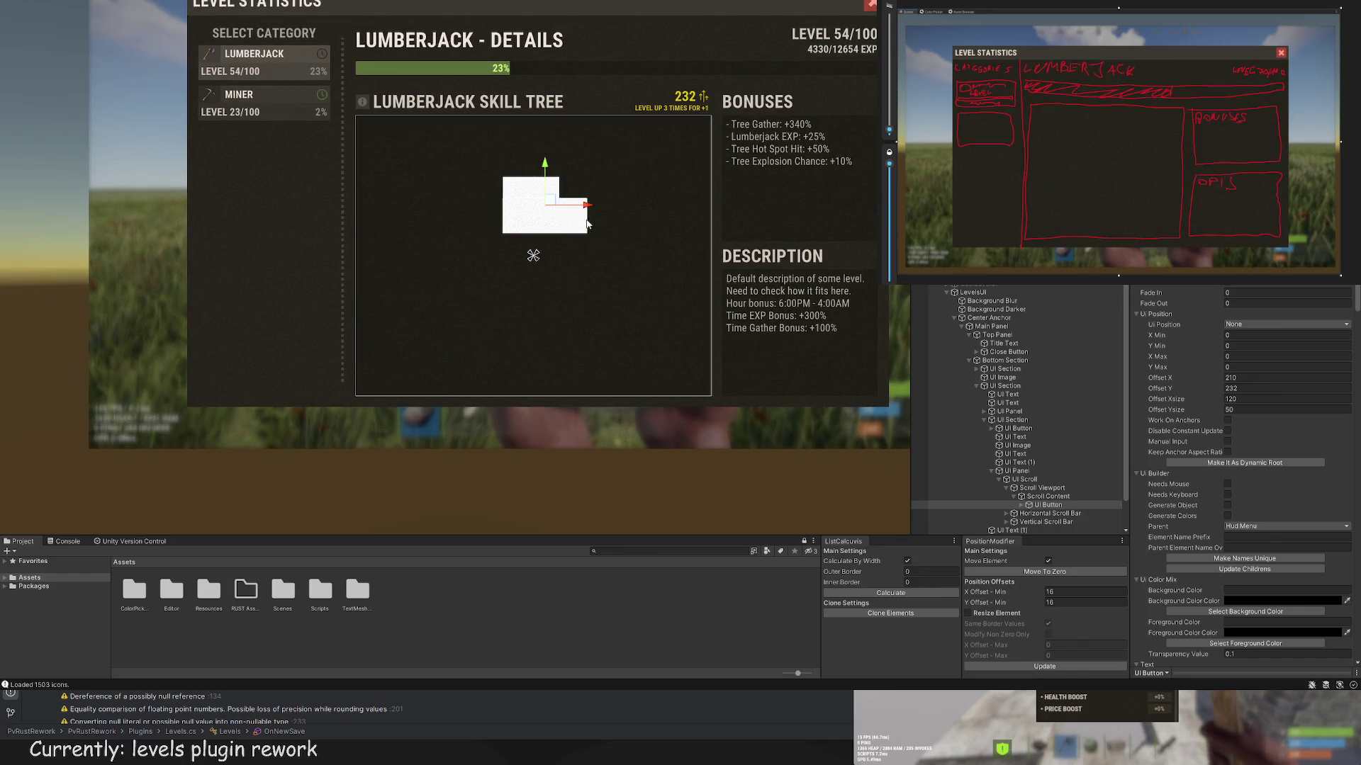
scroll(525, 158, up, 4)
drag(526, 158, 521, 53)
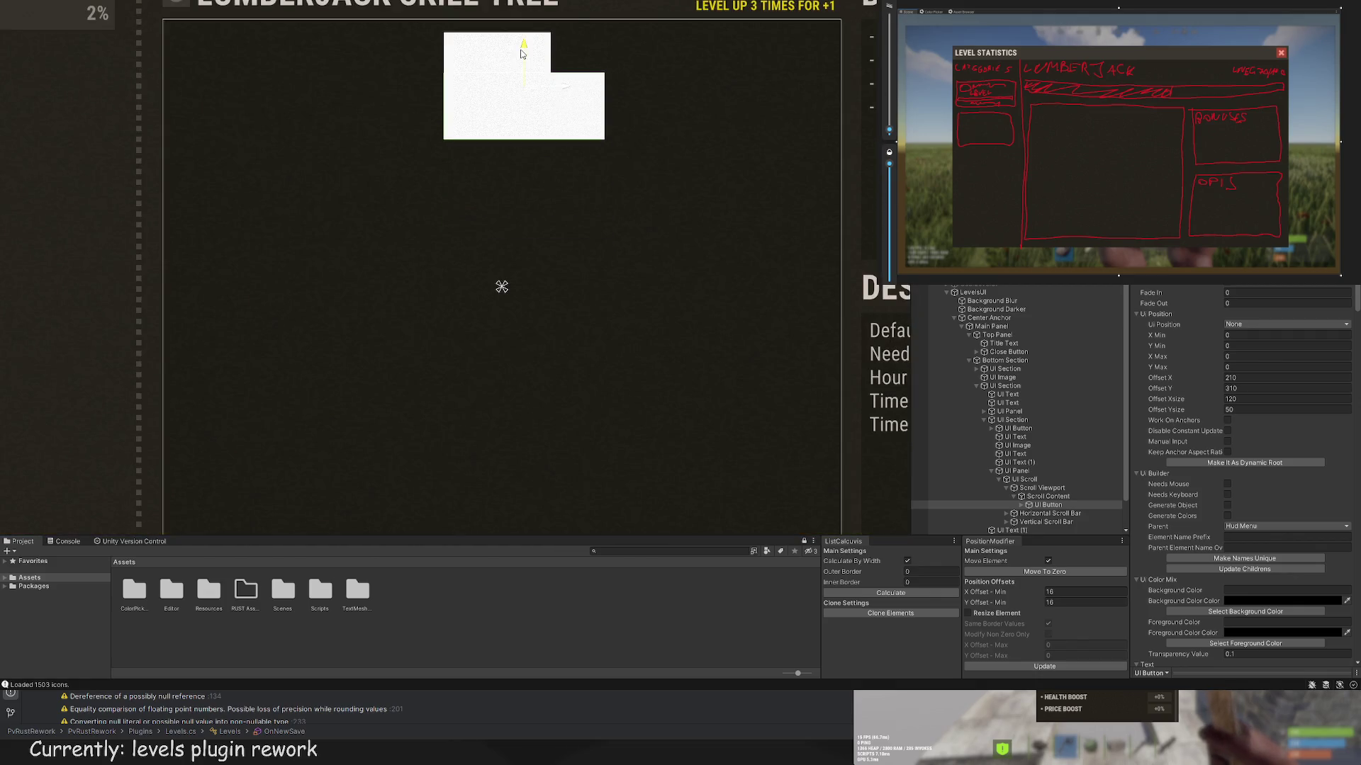
mouse_move(574, 97)
mouse_down()
mouse_move(488, 66)
mouse_move(538, 99)
mouse_move(507, 252)
mouse_up()
Step: Size the button to 80×80 at offset X 223, Y 158 and expand its children
key(t)
key(w)
scroll(507, 255, up, 5)
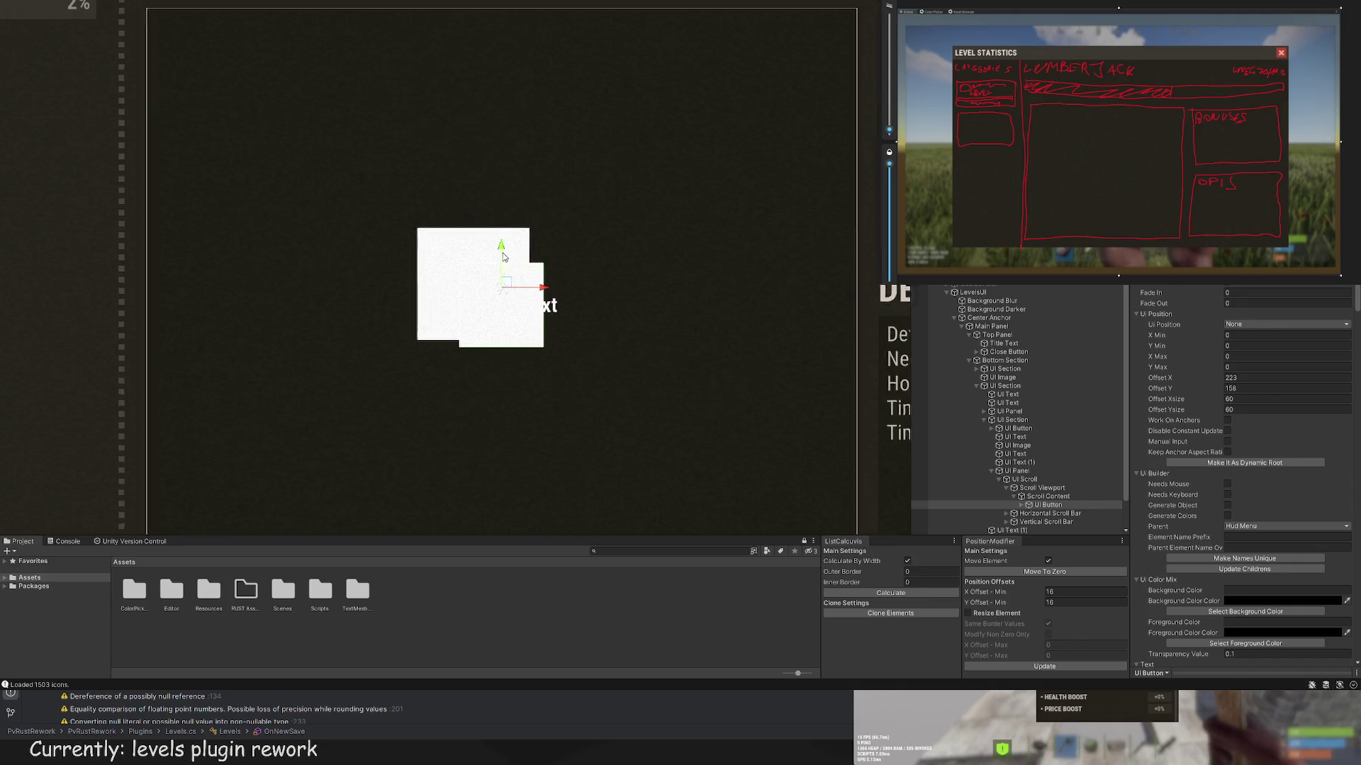
scroll(1090, 386, down, 3)
click(1021, 462)
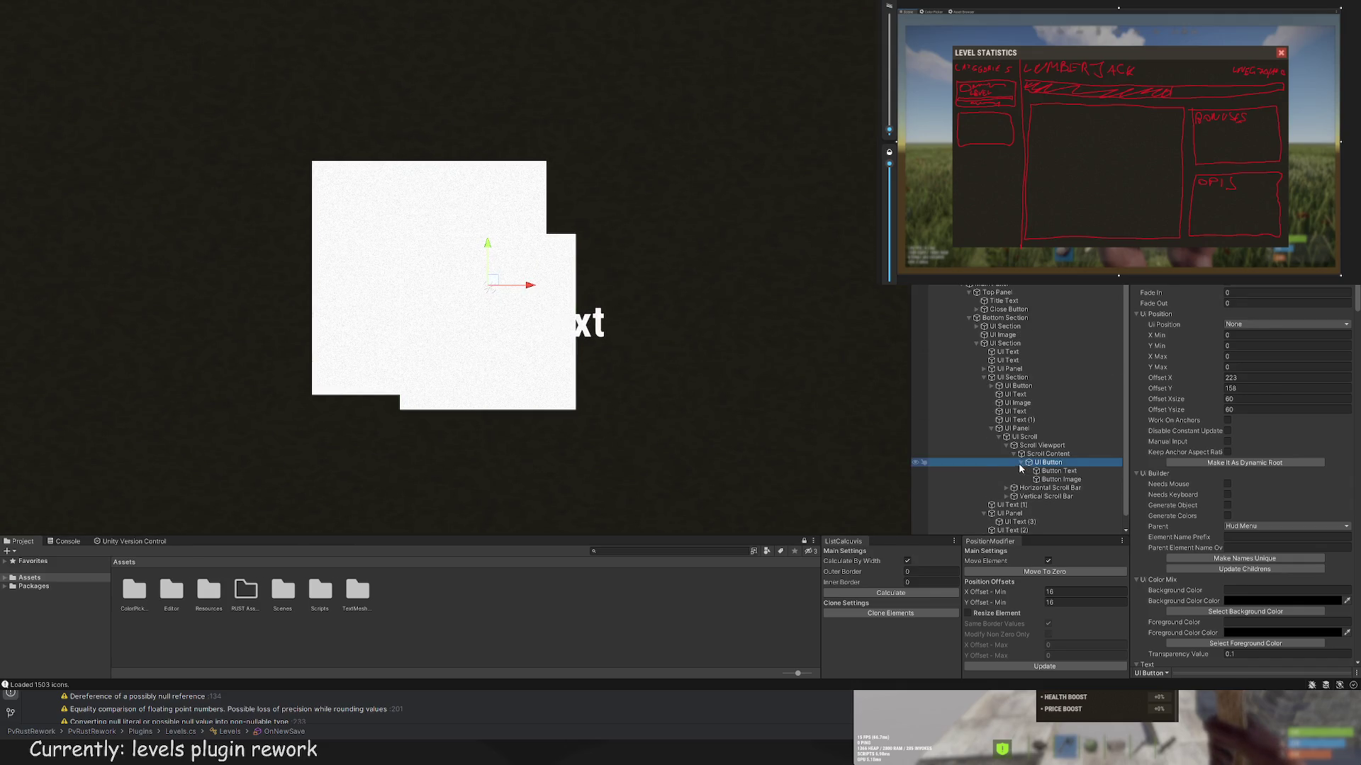
Step: Delete the button's text label and frame the button in the Scene view
click(1048, 471)
key(Delete)
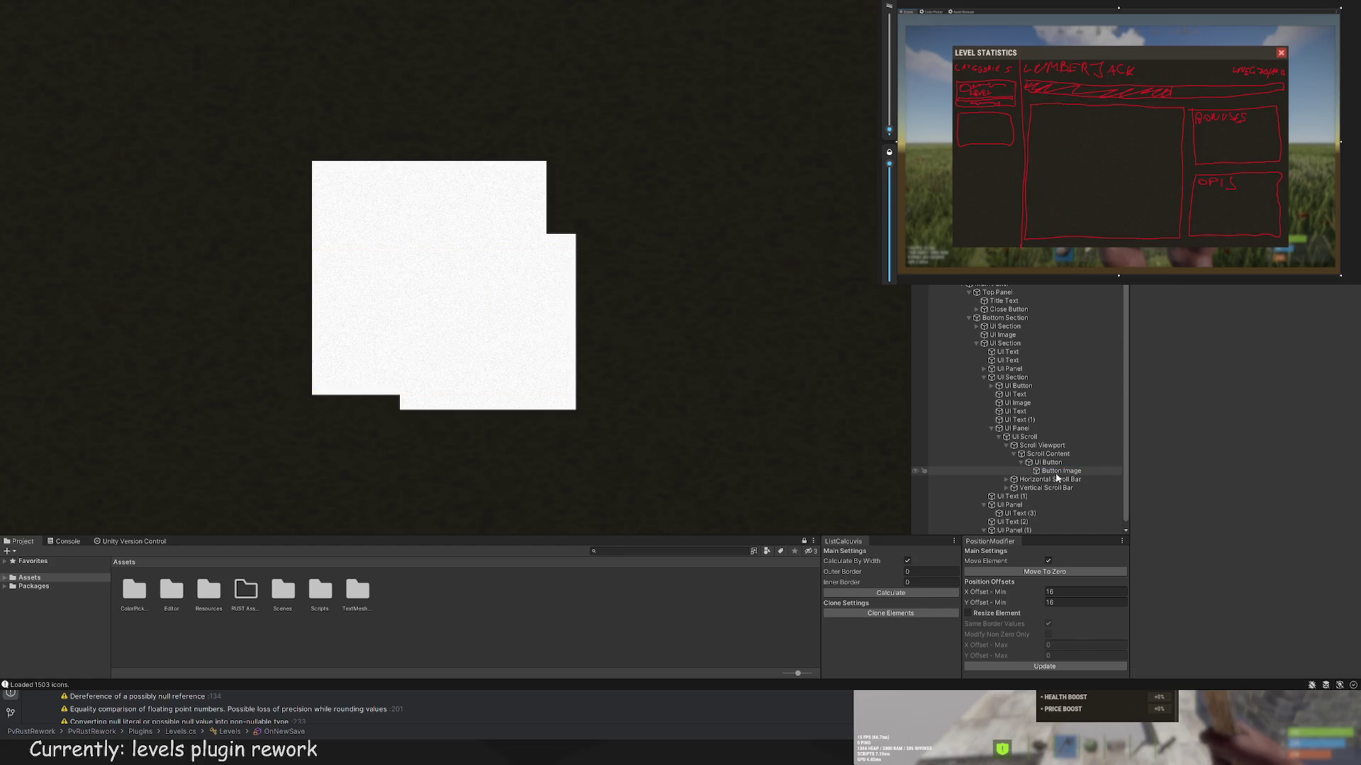
double_click(1067, 462)
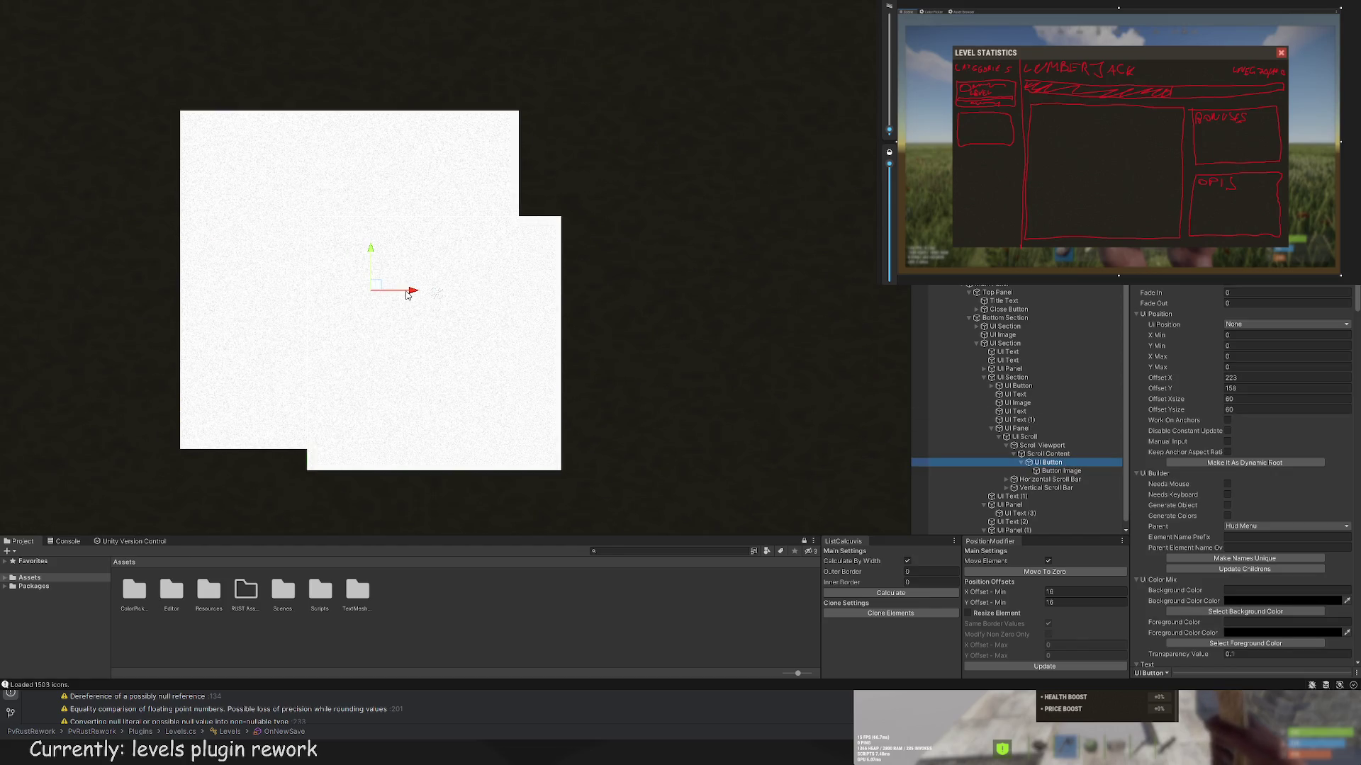
click(1067, 471)
click(1055, 462)
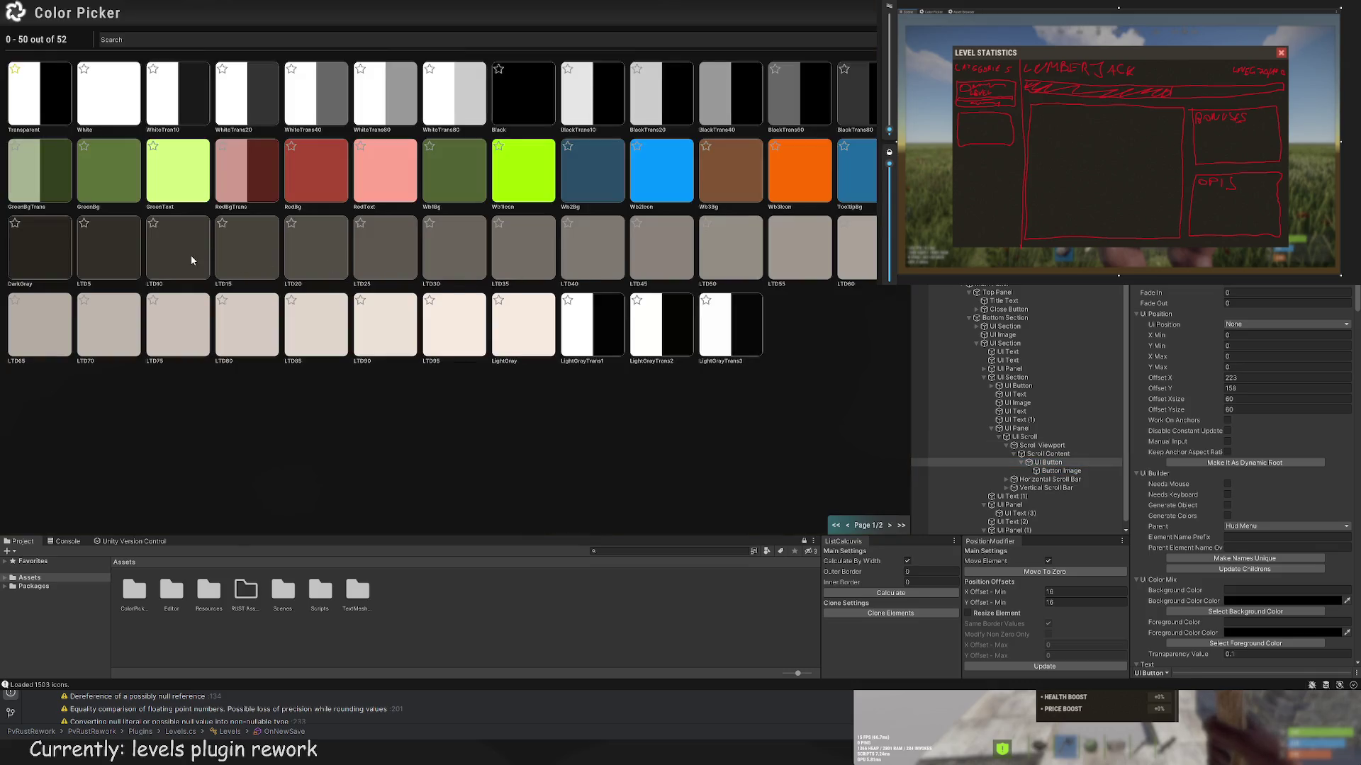
click(191, 260)
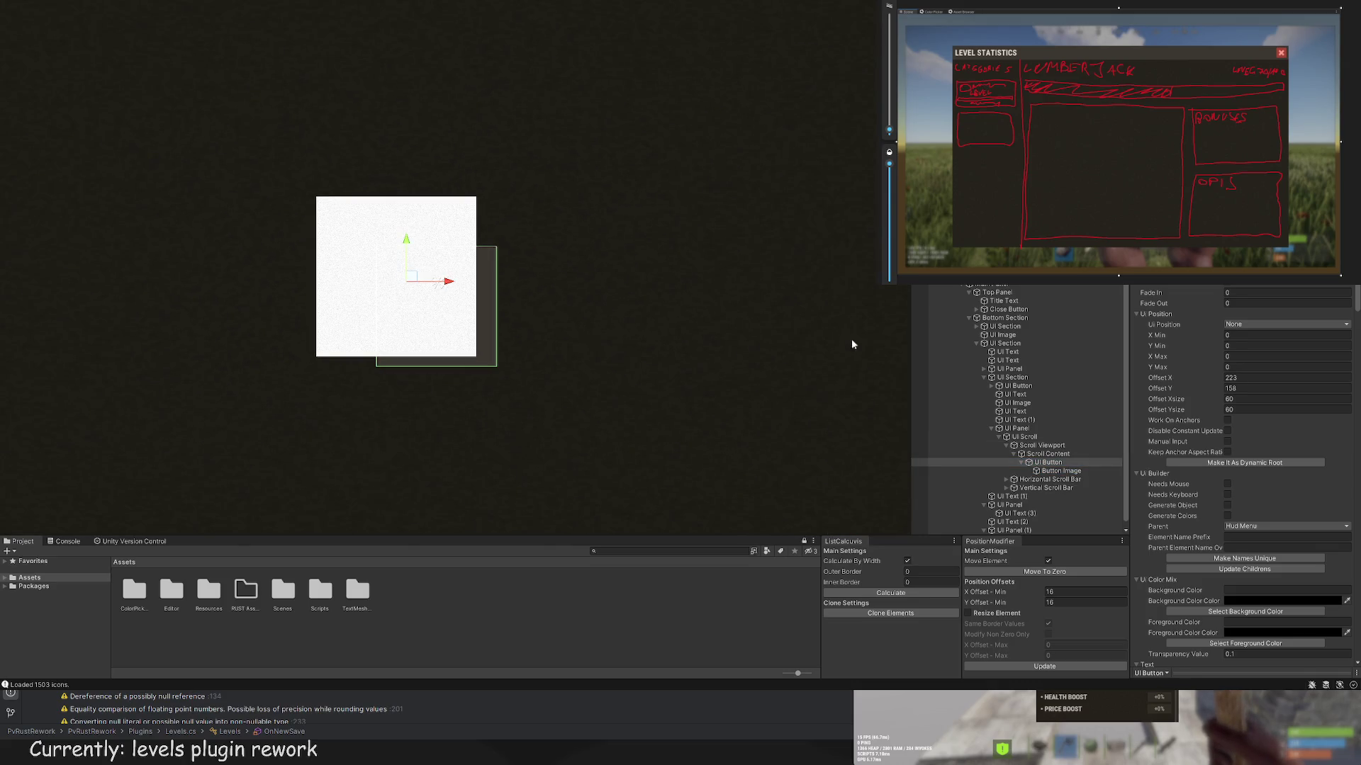
Step: Move the Button Image and shrink it to roughly 60×60 with the Rect tool
click(1061, 470)
drag(423, 278, 471, 278)
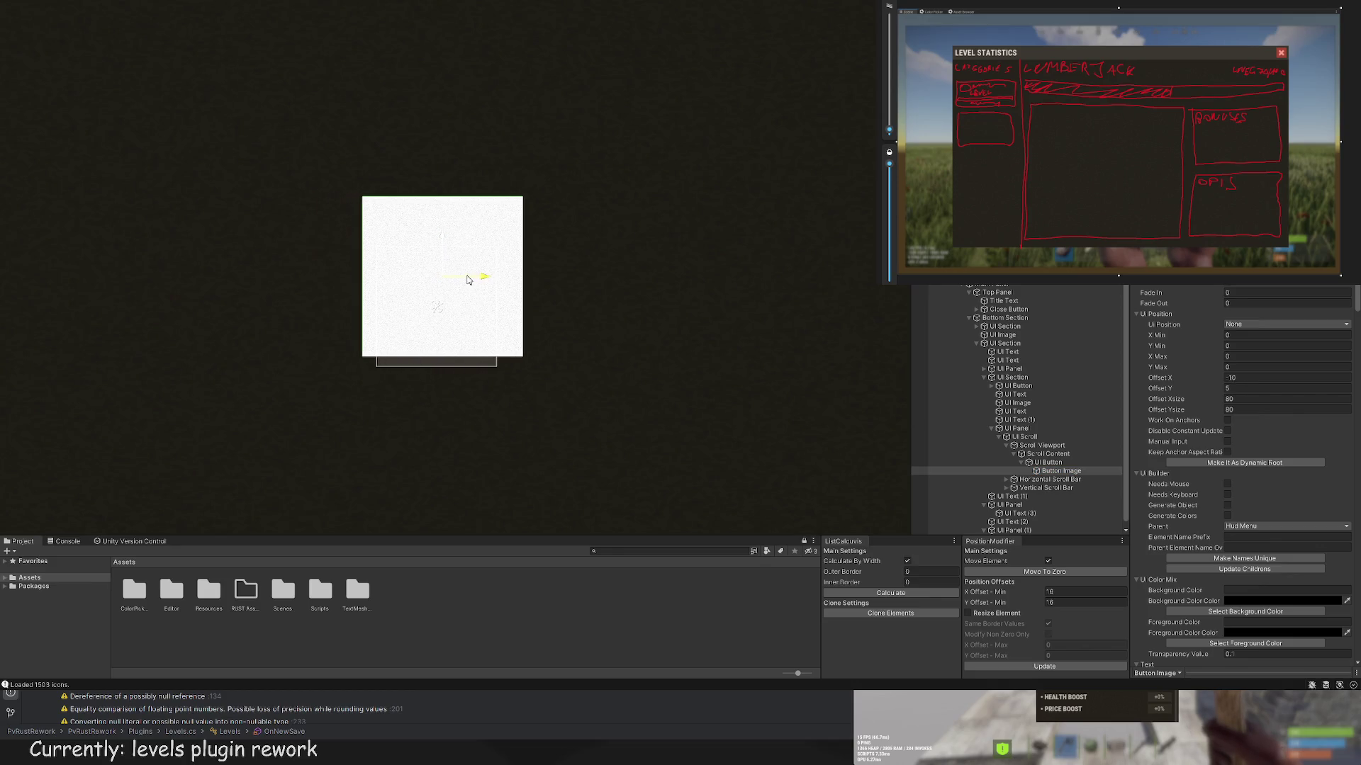
key(t)
mouse_move(364, 196)
mouse_down()
mouse_move(451, 279)
mouse_move(377, 244)
mouse_up()
drag(526, 360, 498, 368)
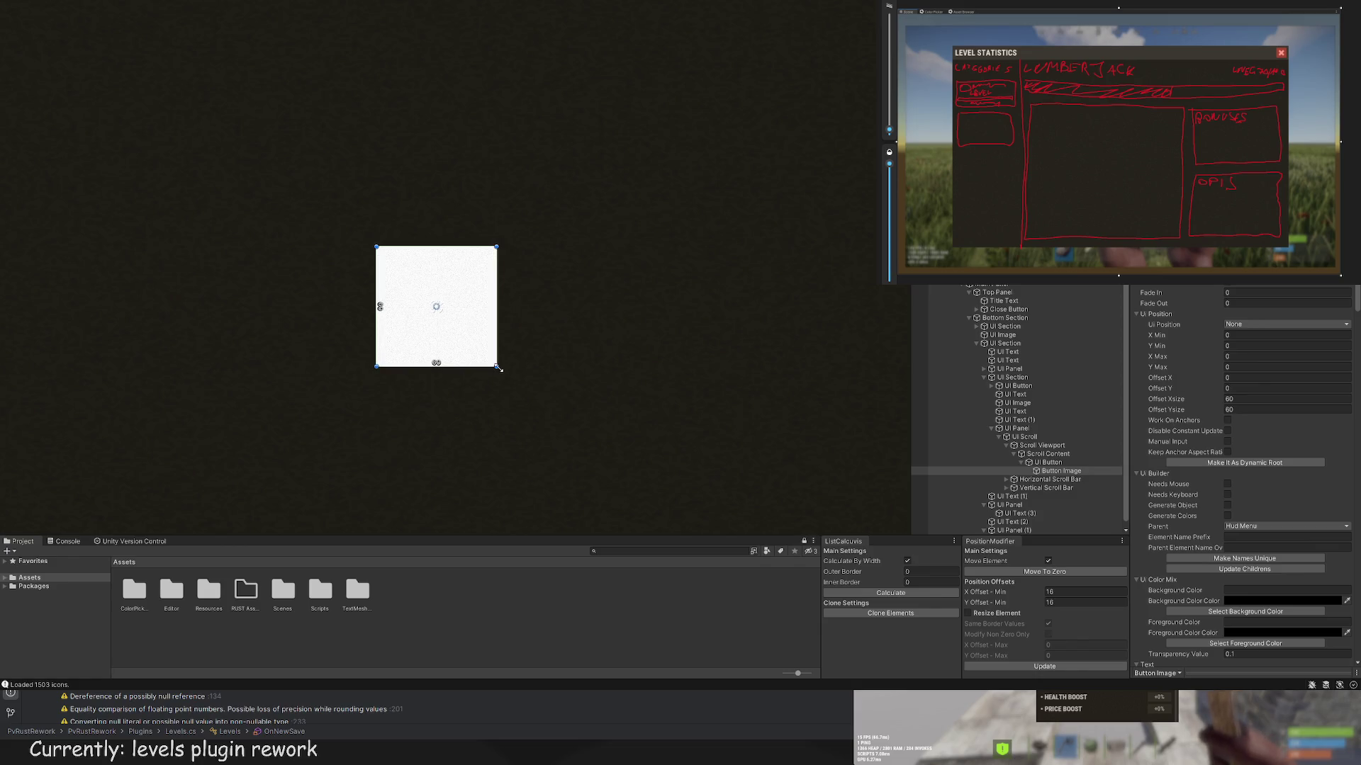
Step: Fine-tune the image corners into a 52×52 square inset at offset 4,4
scroll(496, 348, up, 4)
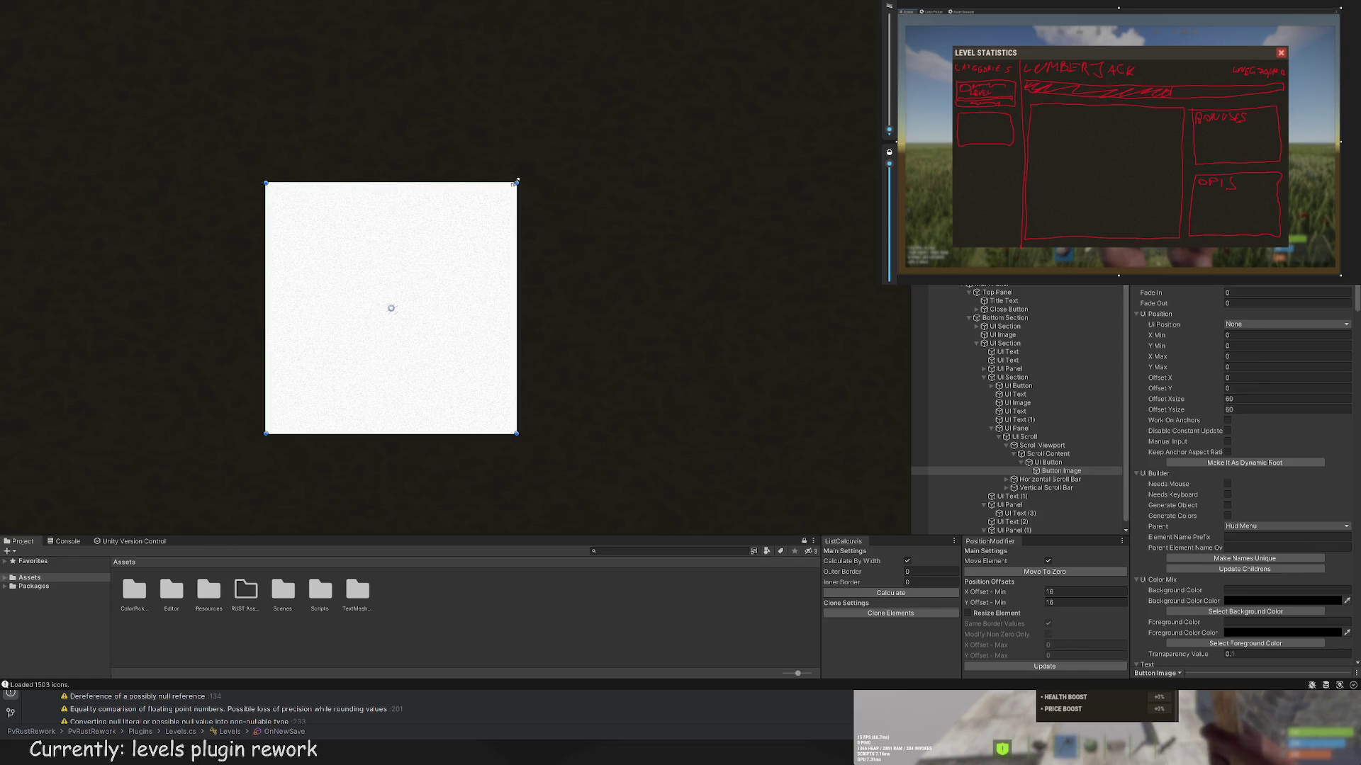
drag(515, 182, 508, 192)
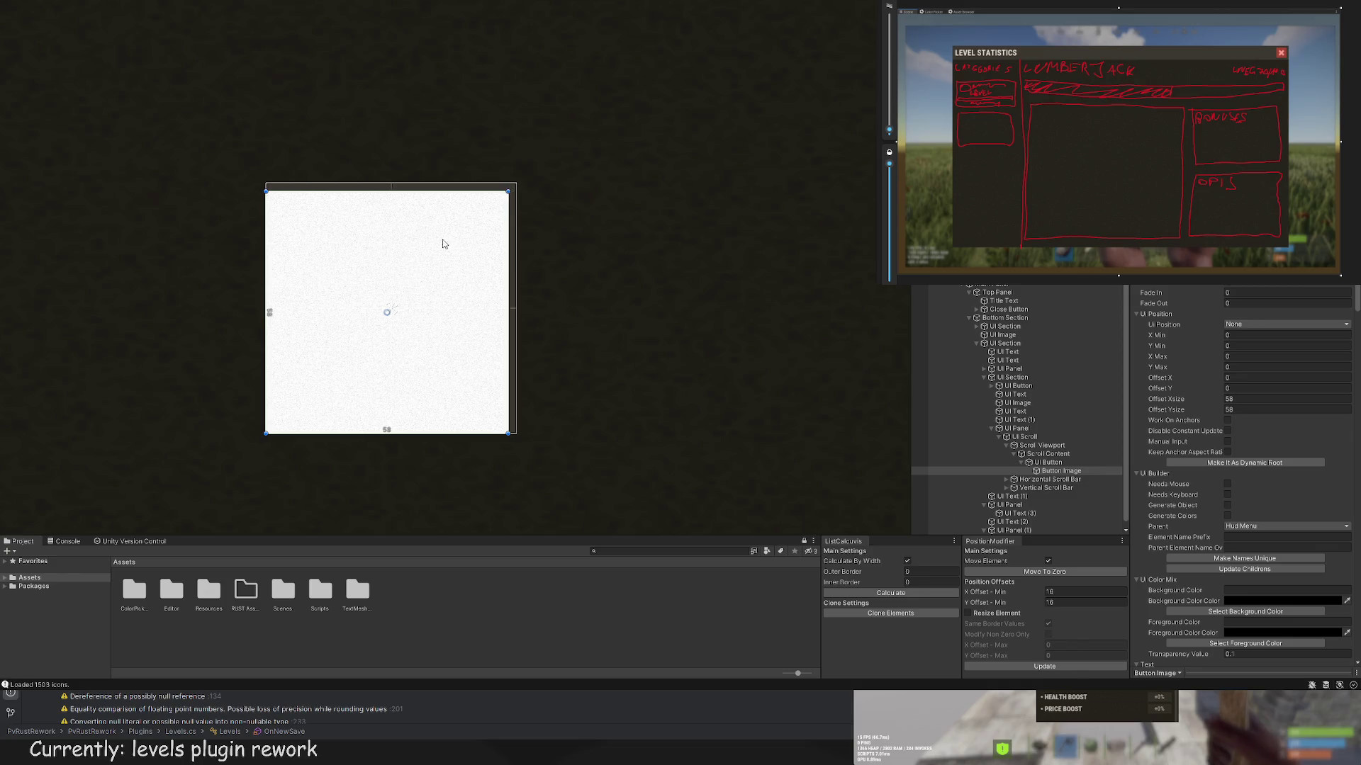
drag(267, 432, 283, 416)
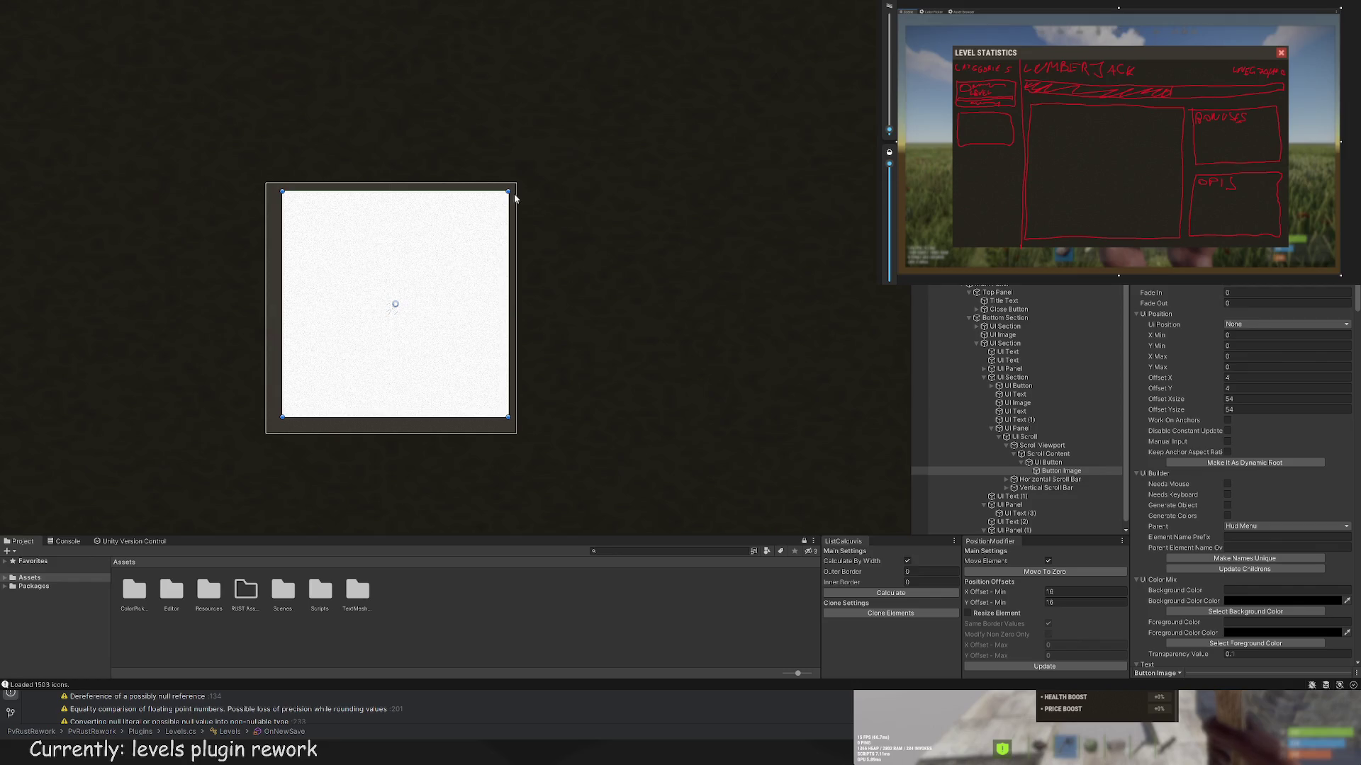
mouse_move(509, 192)
mouse_down()
mouse_move(496, 192)
mouse_move(517, 183)
mouse_move(502, 201)
mouse_up()
scroll(651, 223, down, 3)
scroll(506, 229, up, 3)
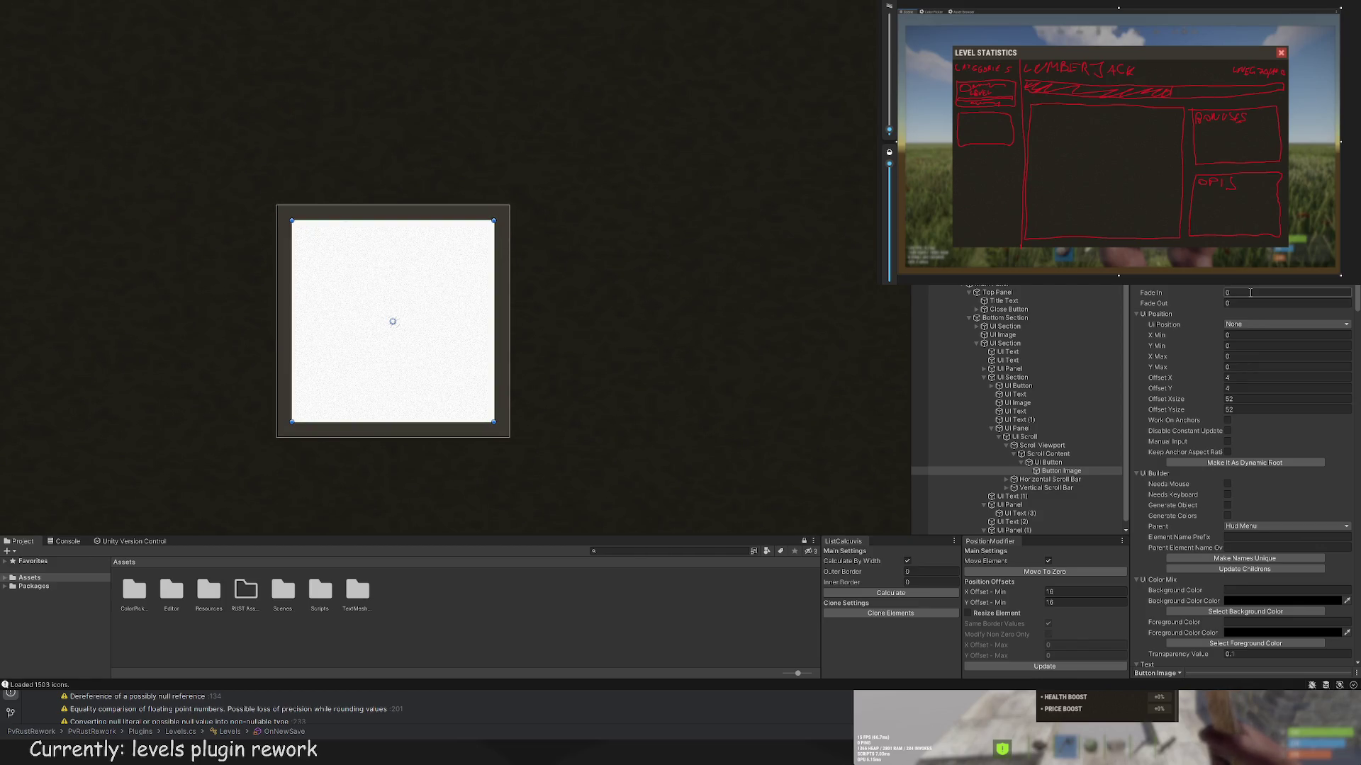
scroll(566, 246, up, 2)
scroll(595, 222, down, 4)
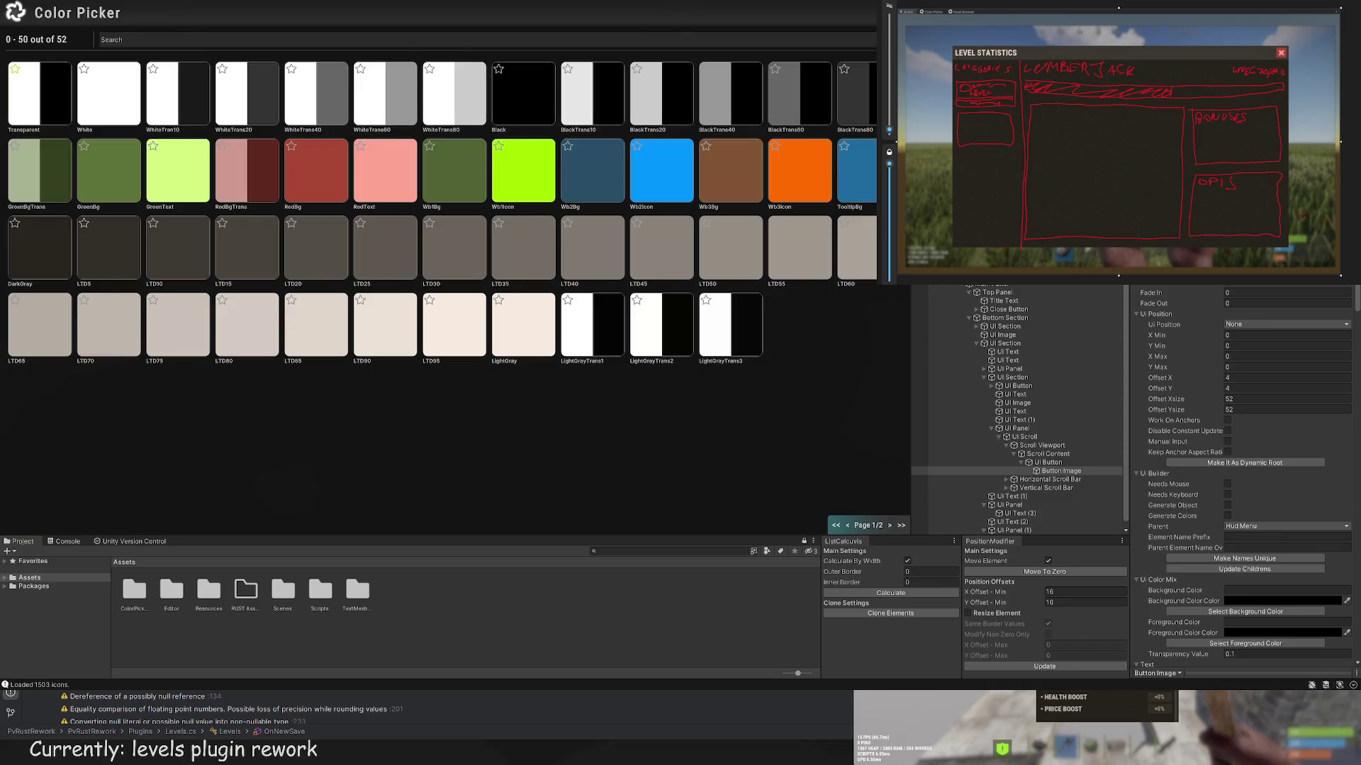
Step: Fill the Button Image with the blob-seal photo from the image browser
scroll(1262, 435, down, 10)
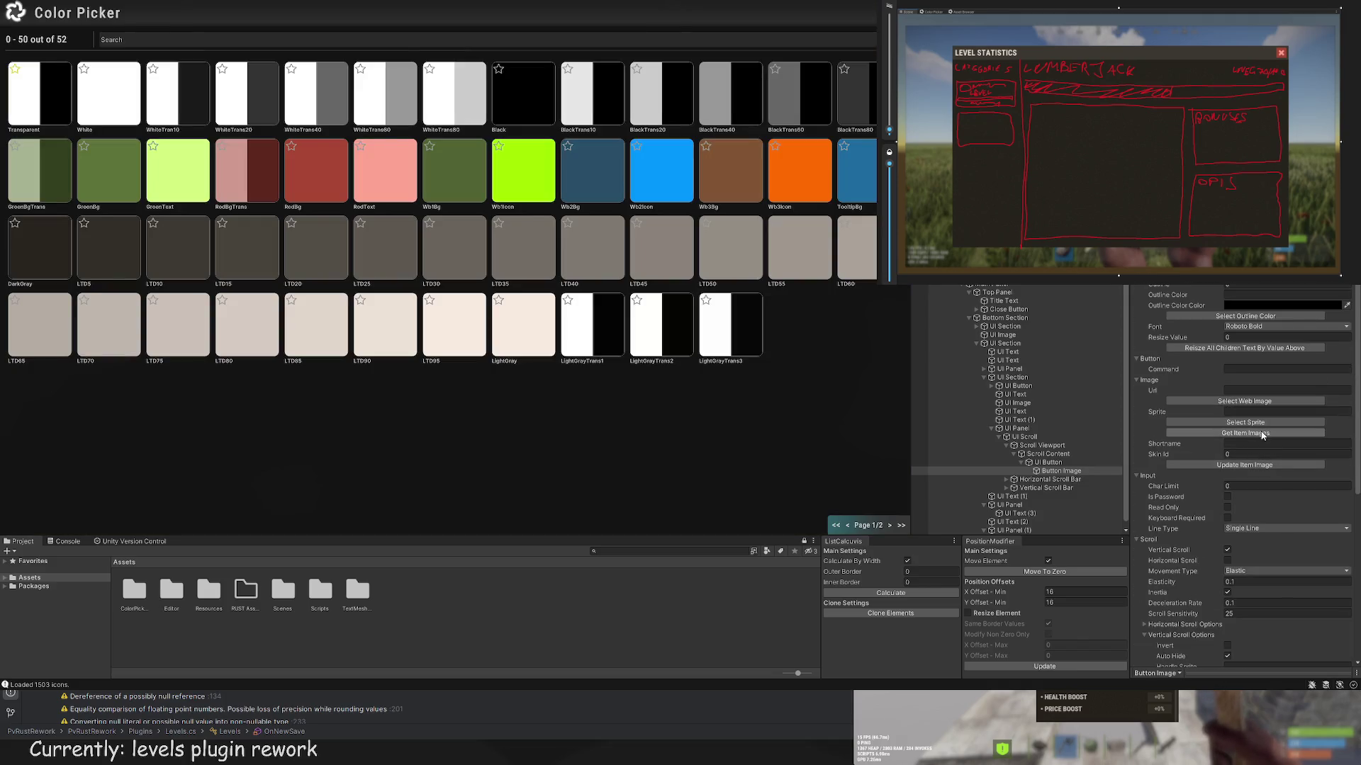
click(1262, 433)
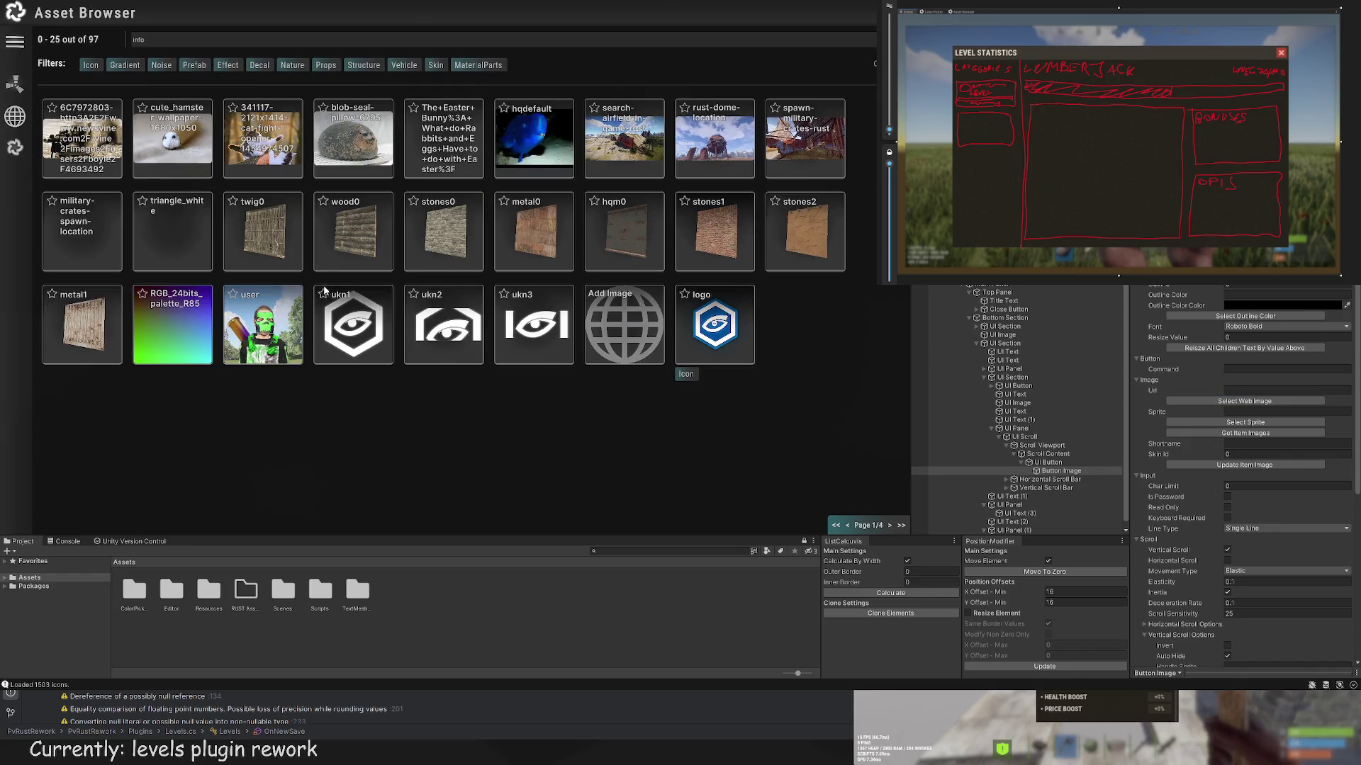
click(357, 154)
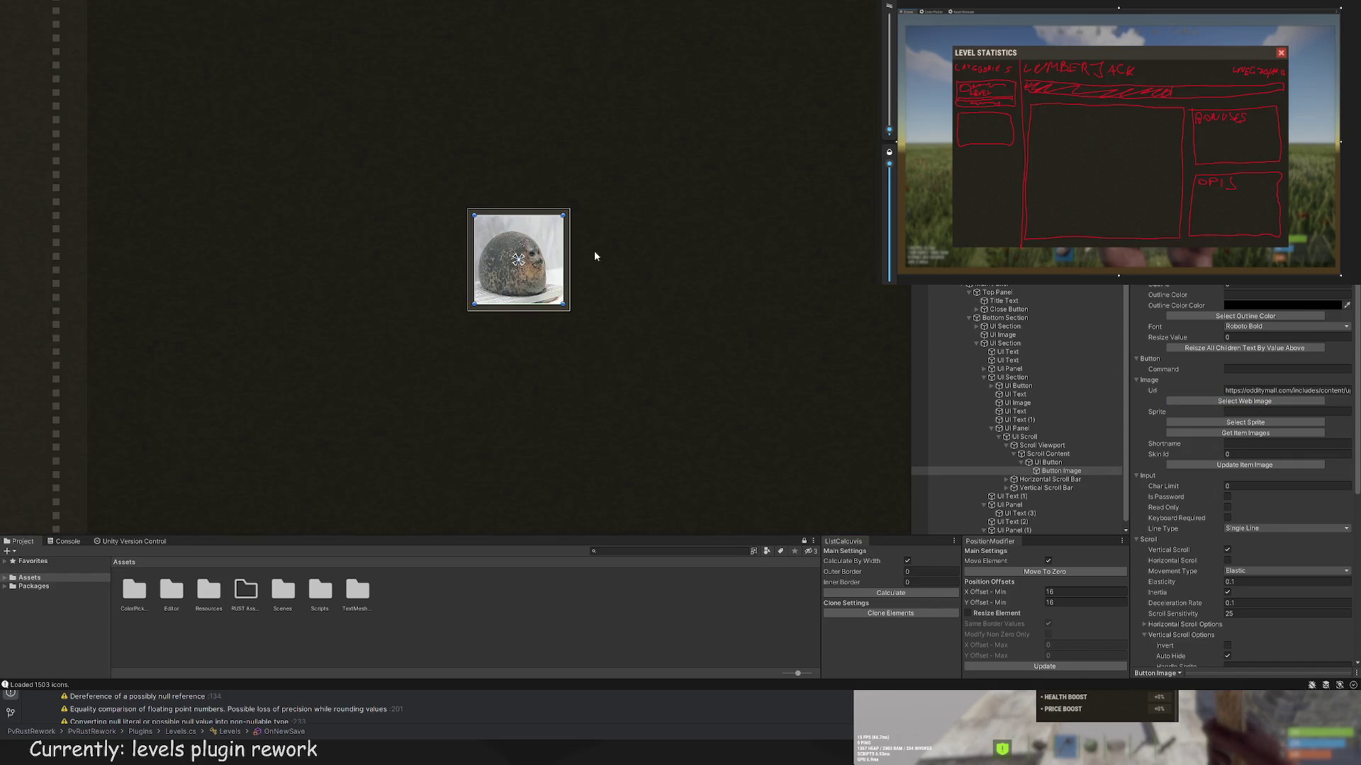
scroll(1244, 475, up, 5)
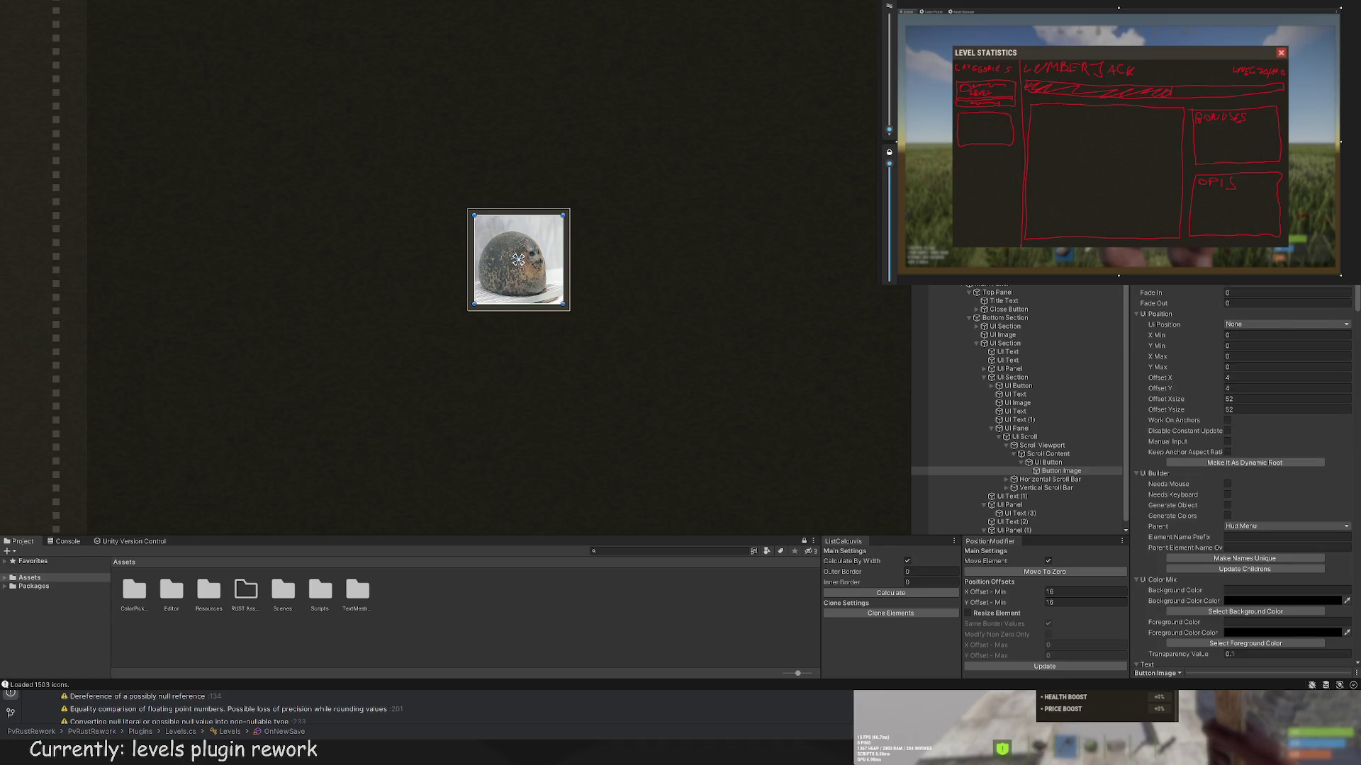
click(931, 11)
click(542, 93)
click(693, 359)
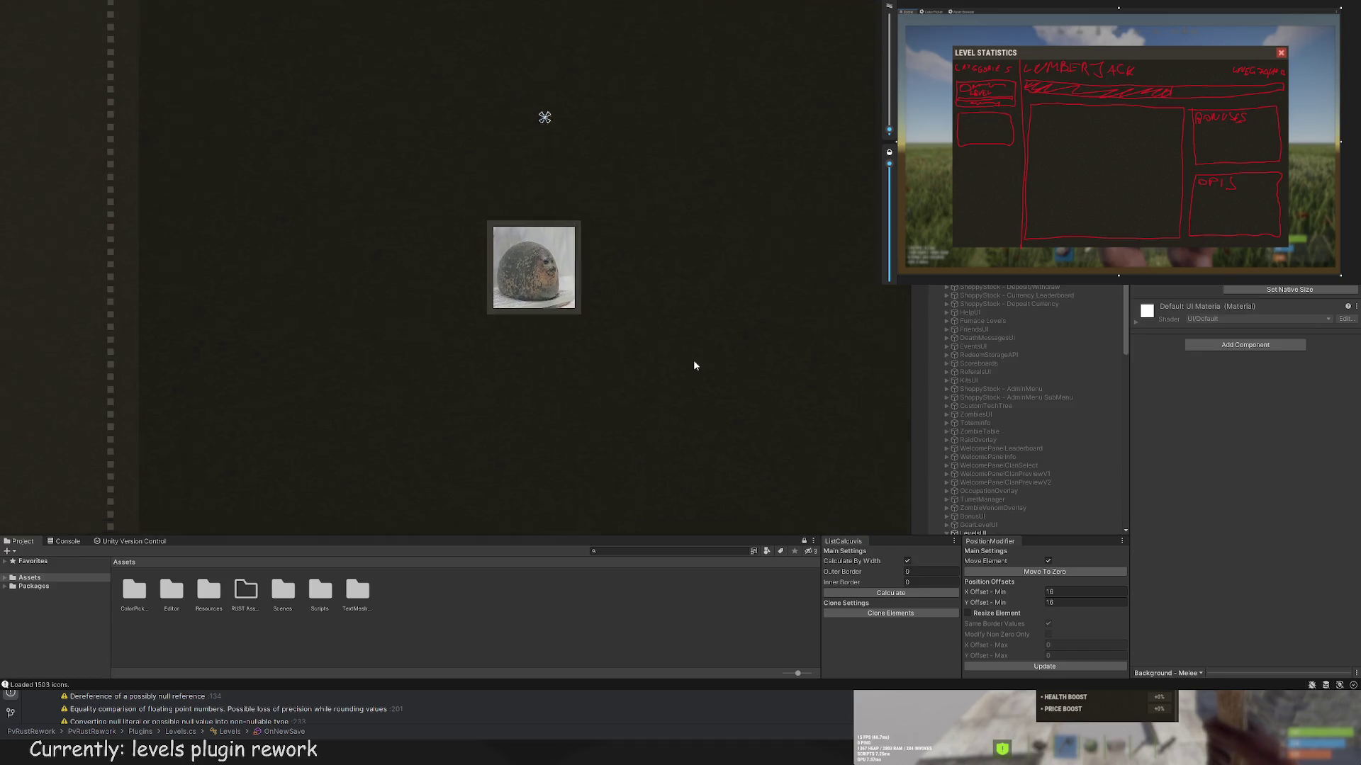
Step: Select the UI Button and add a new blank UI Image child inside it
scroll(695, 367, down, 5)
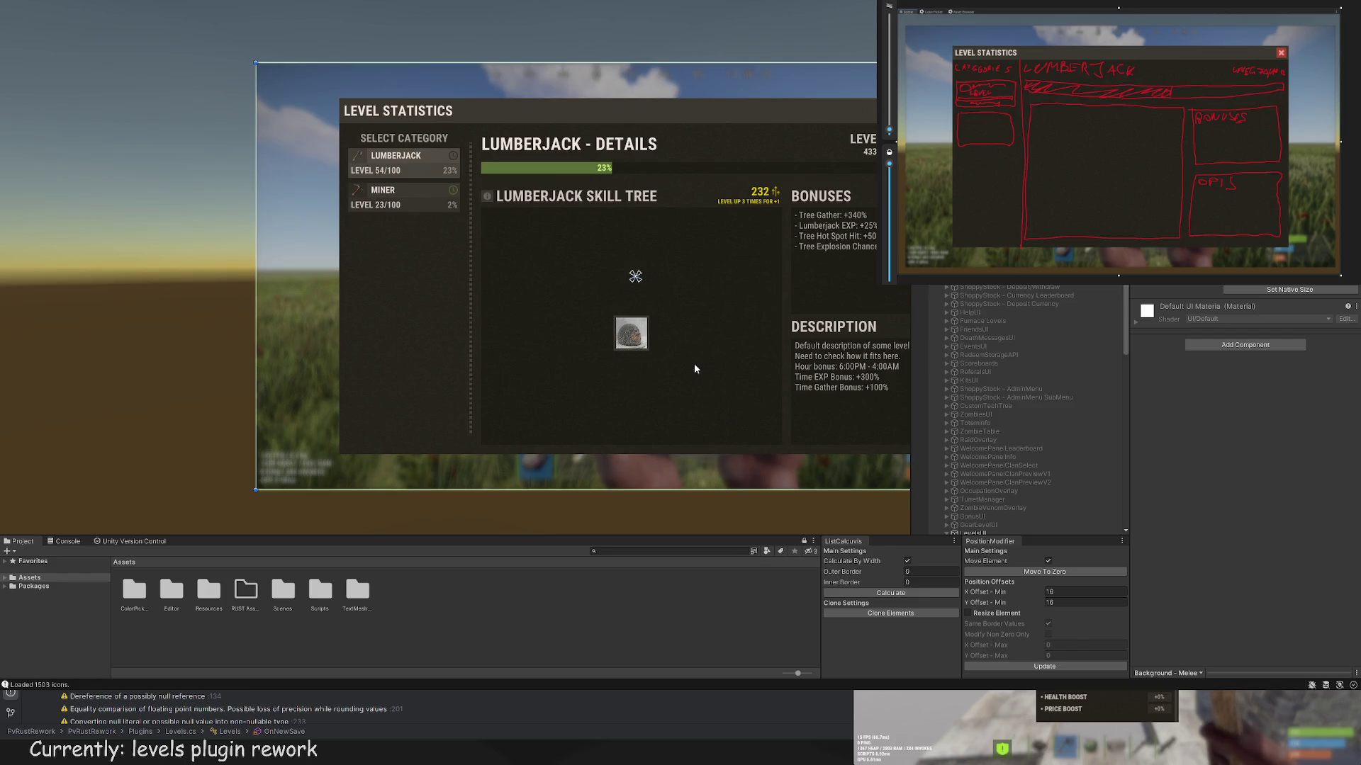
scroll(692, 360, up, 2)
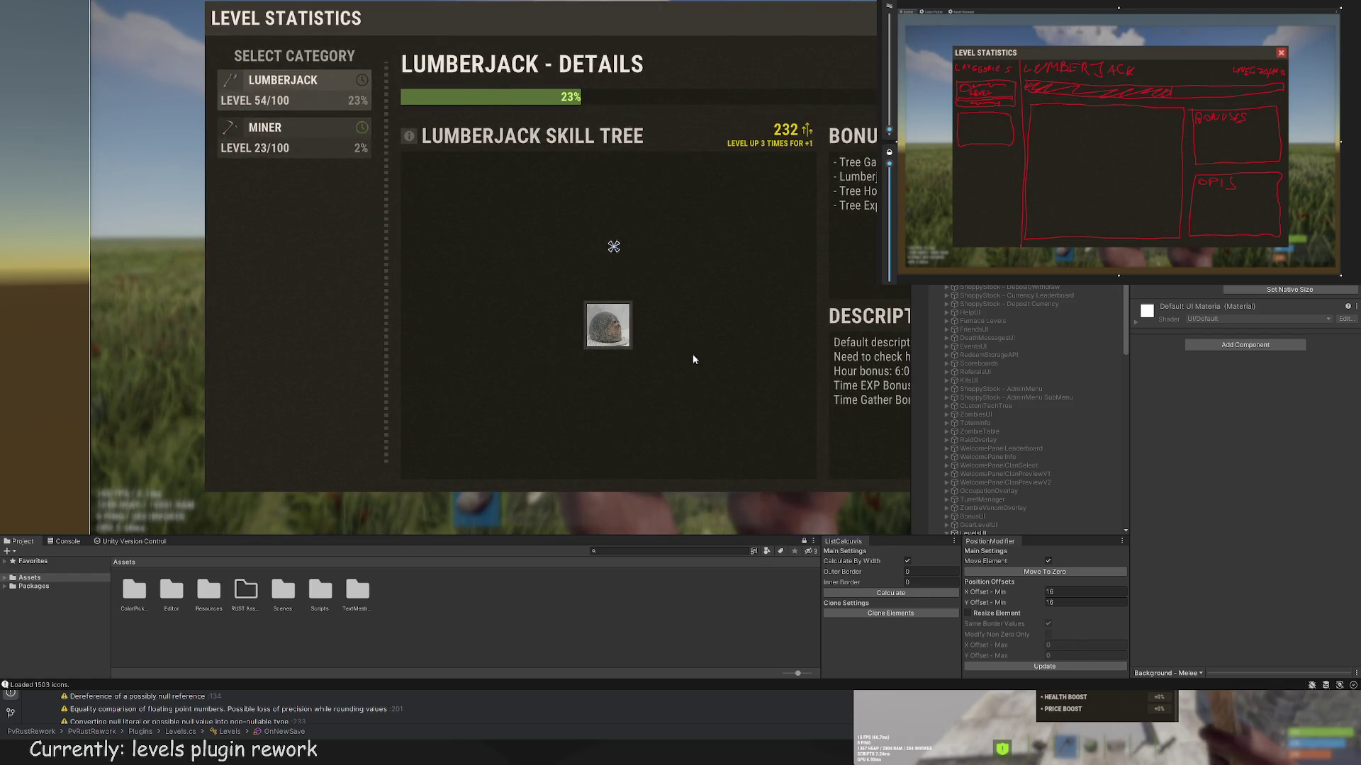
scroll(693, 359, up, 2)
scroll(1019, 496, down, 5)
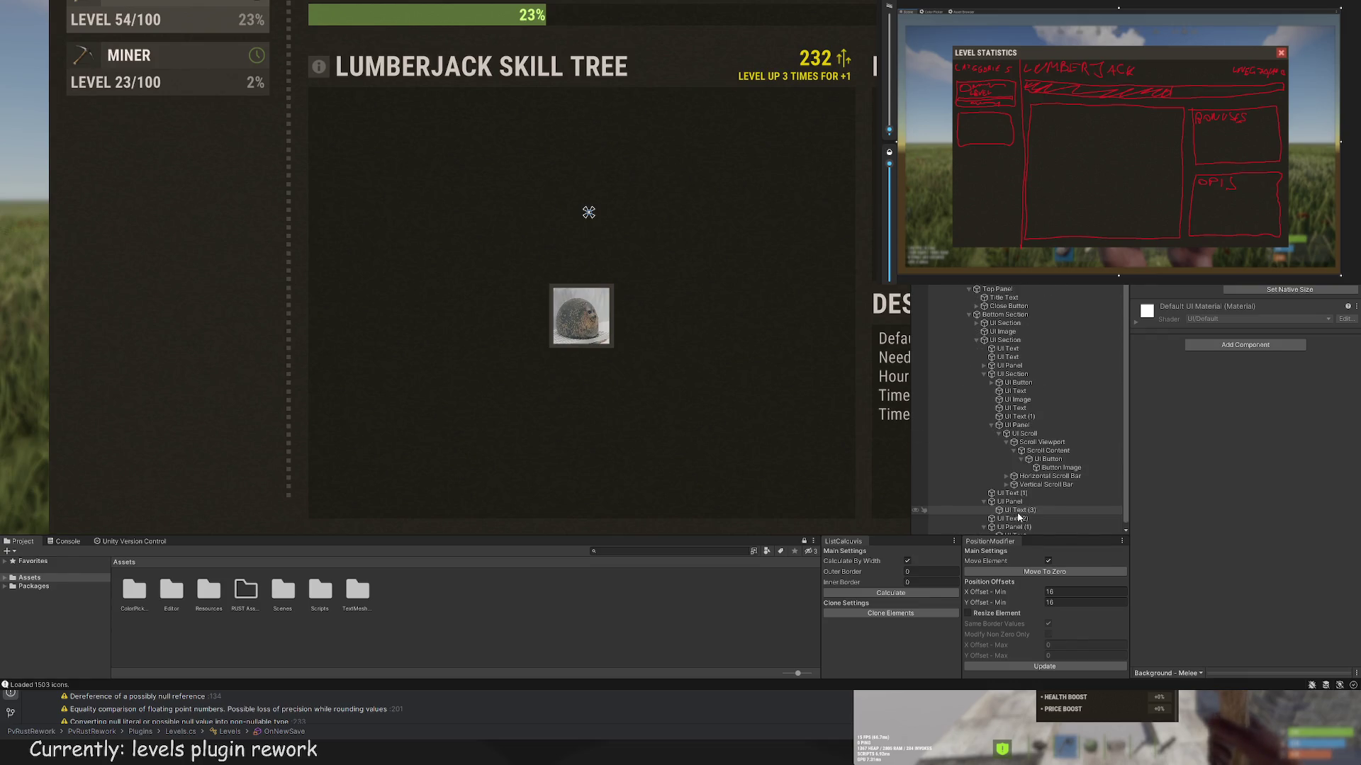
click(1018, 518)
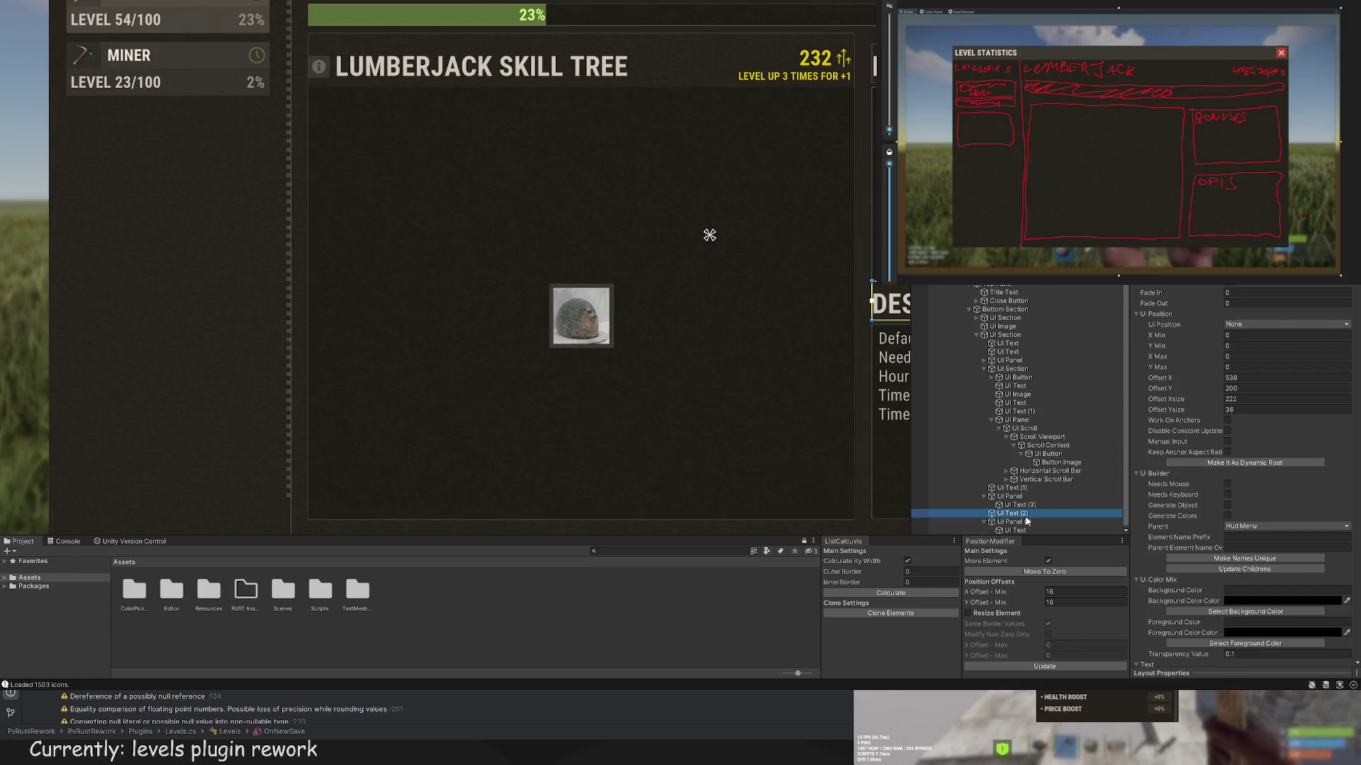
click(1029, 455)
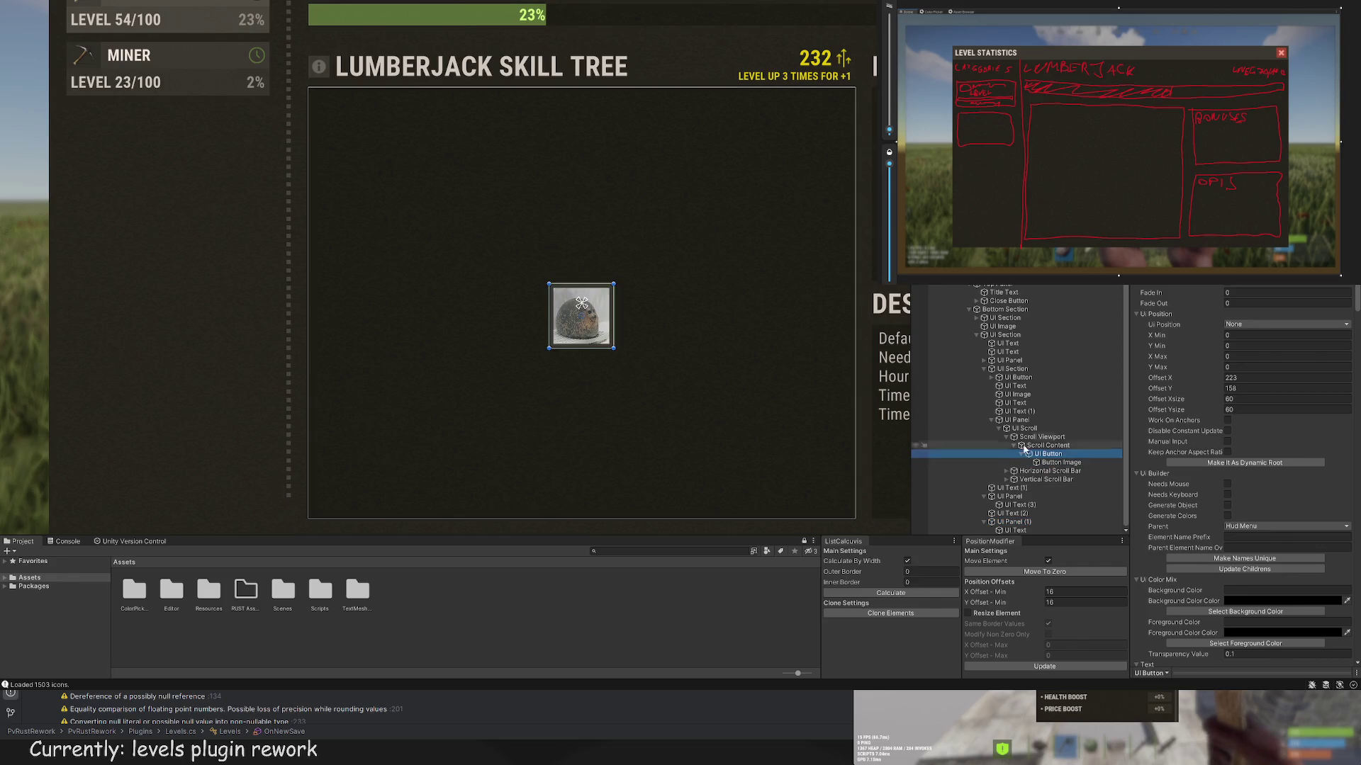
key(ctrl+shift+n)
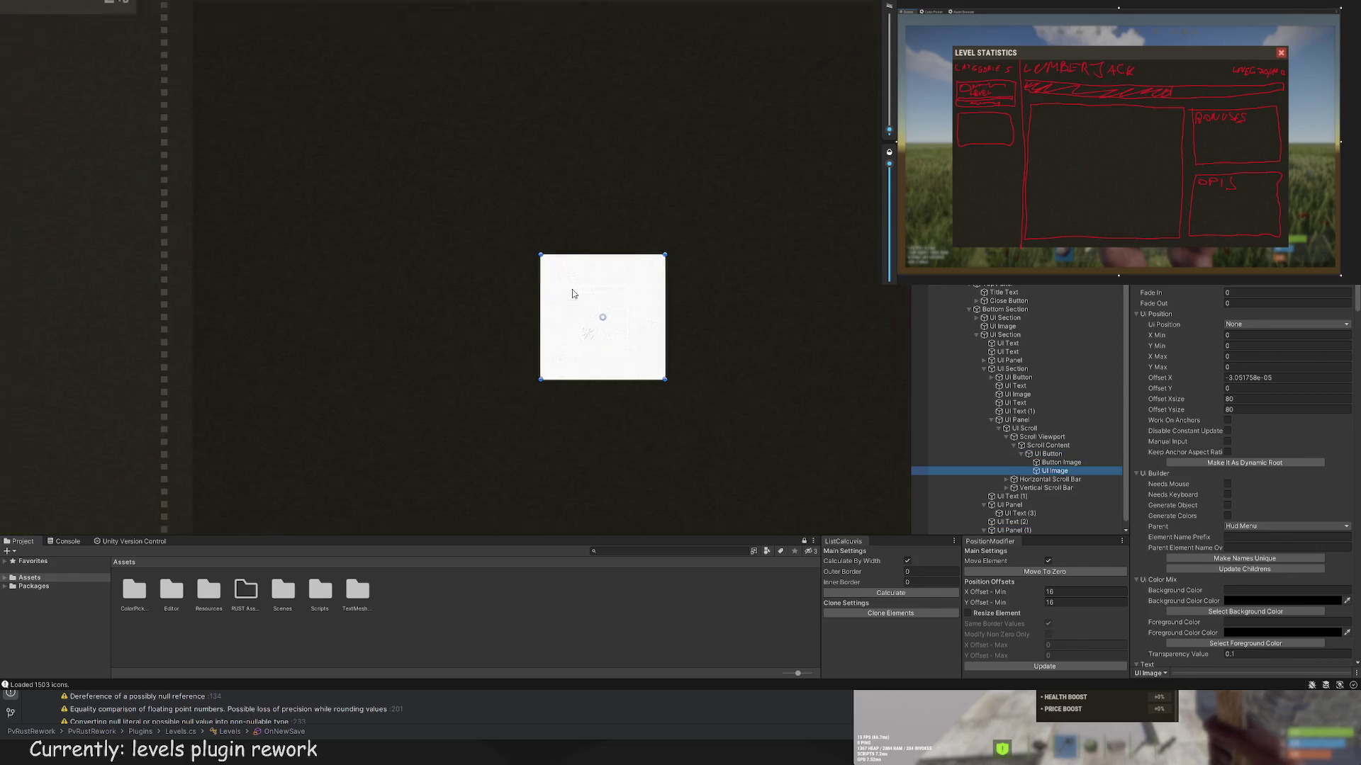
Step: Give the new UI Image the ui.box sprite, searching 'ui' in the image browser
scroll(1272, 489, down, 10)
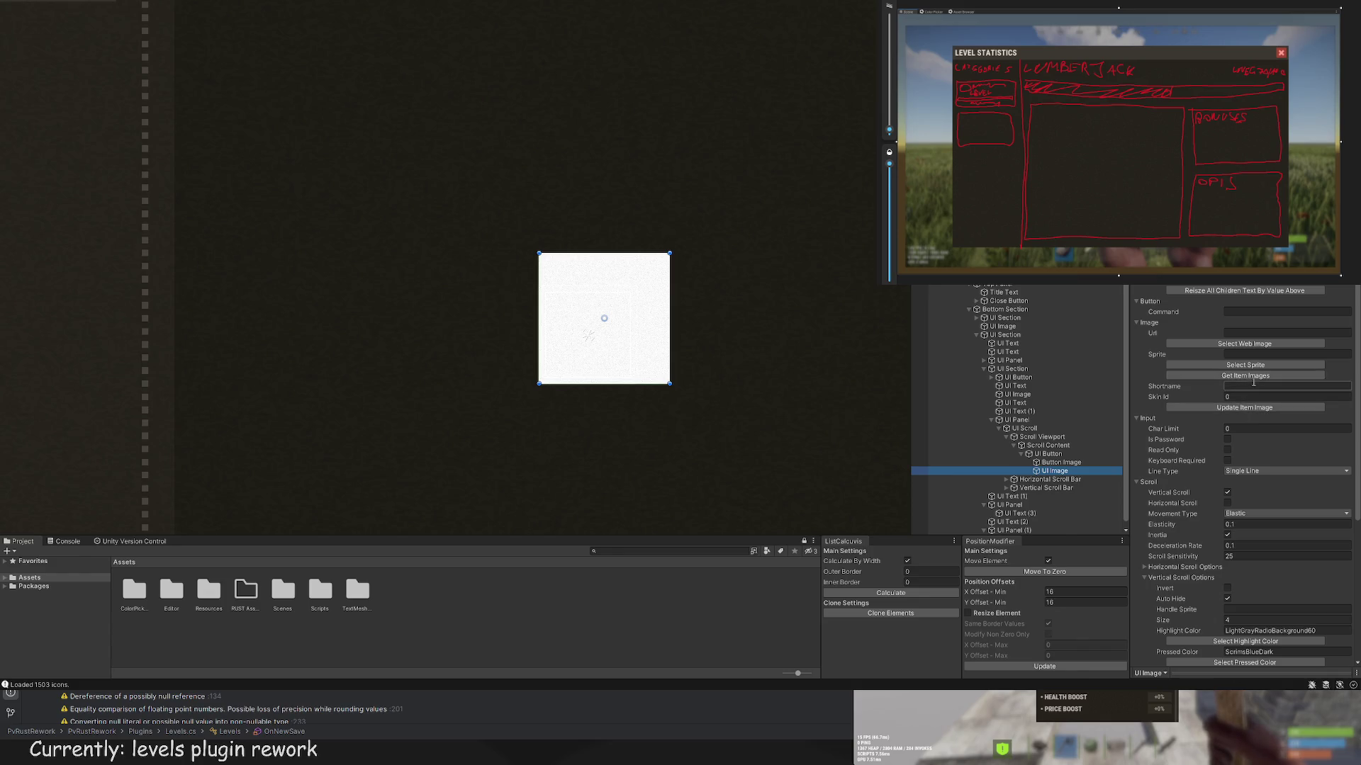
click(1245, 375)
text(ui.)
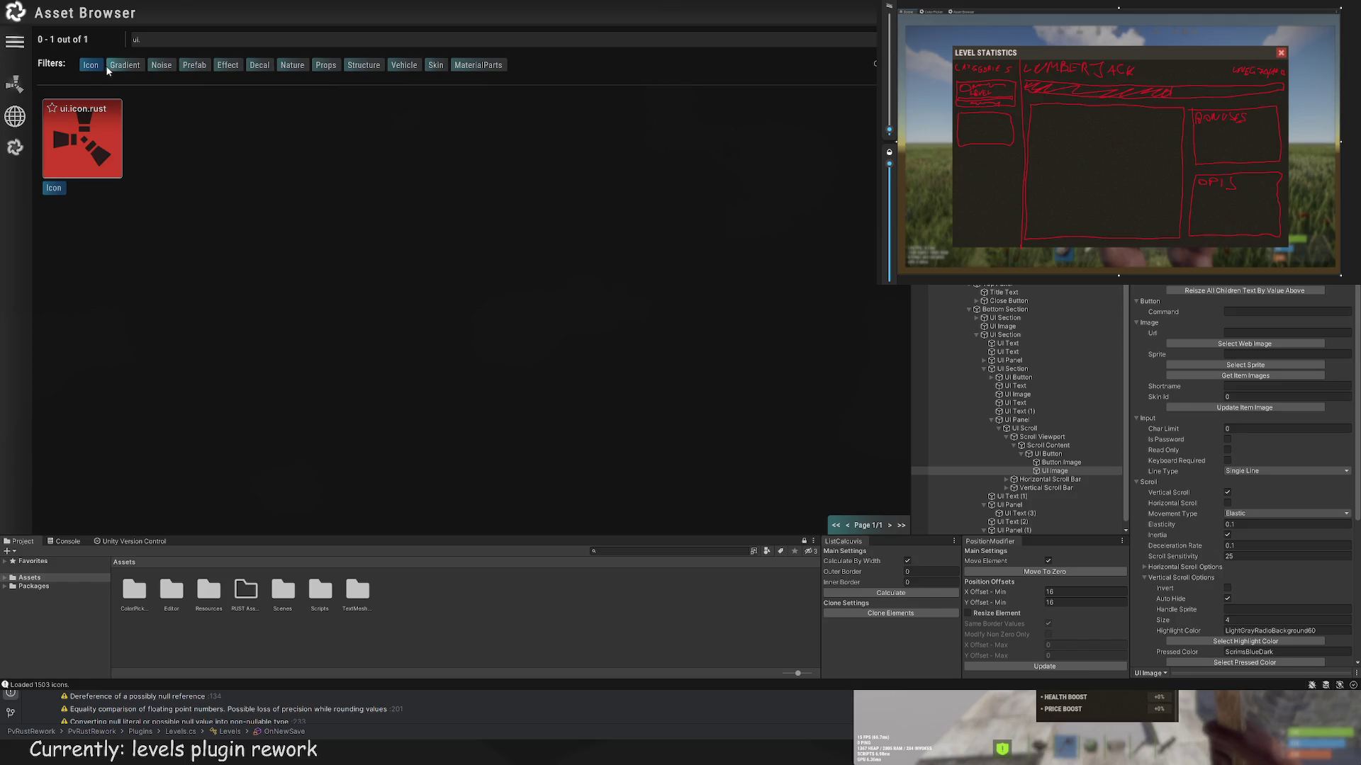
click(97, 66)
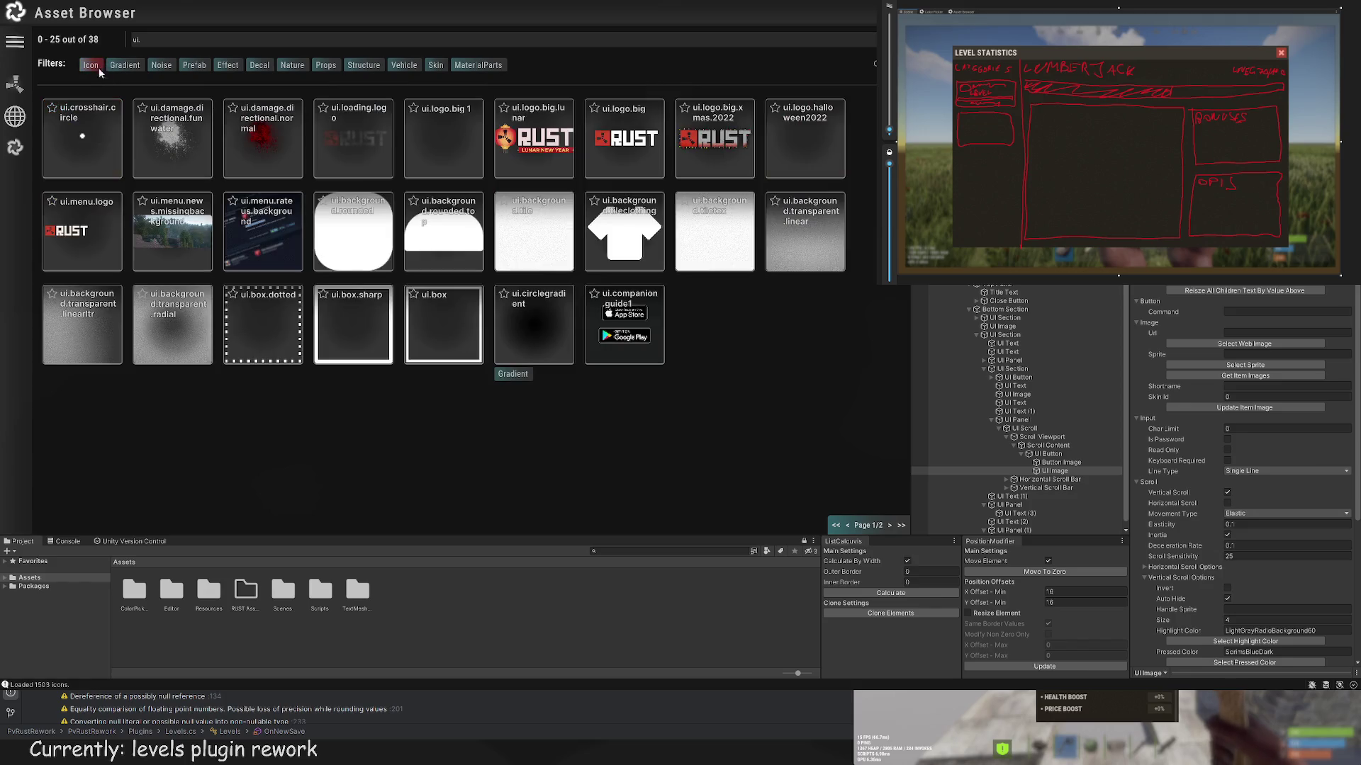
click(484, 316)
scroll(1137, 414, up, 10)
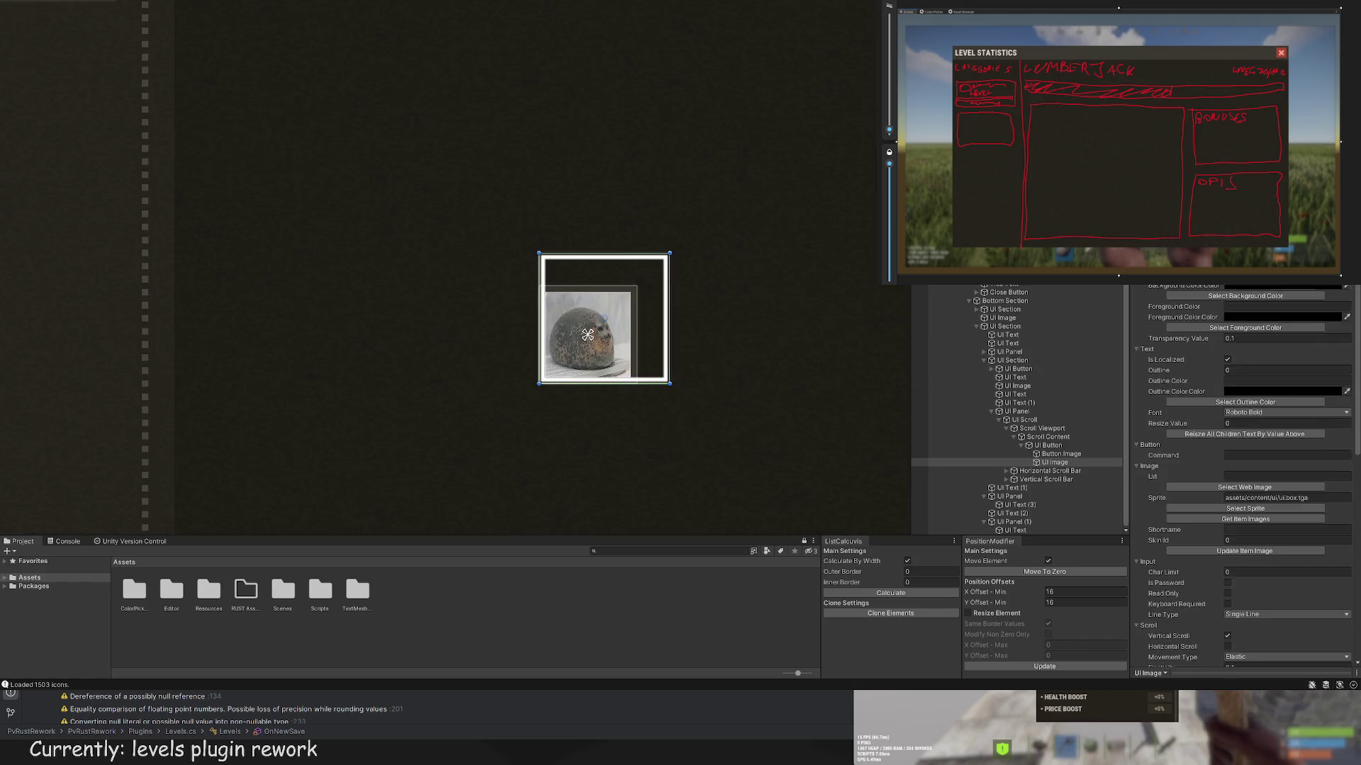
Step: Shrink the framed image to about 58×58 so the seal photo fits its frame
click(1246, 554)
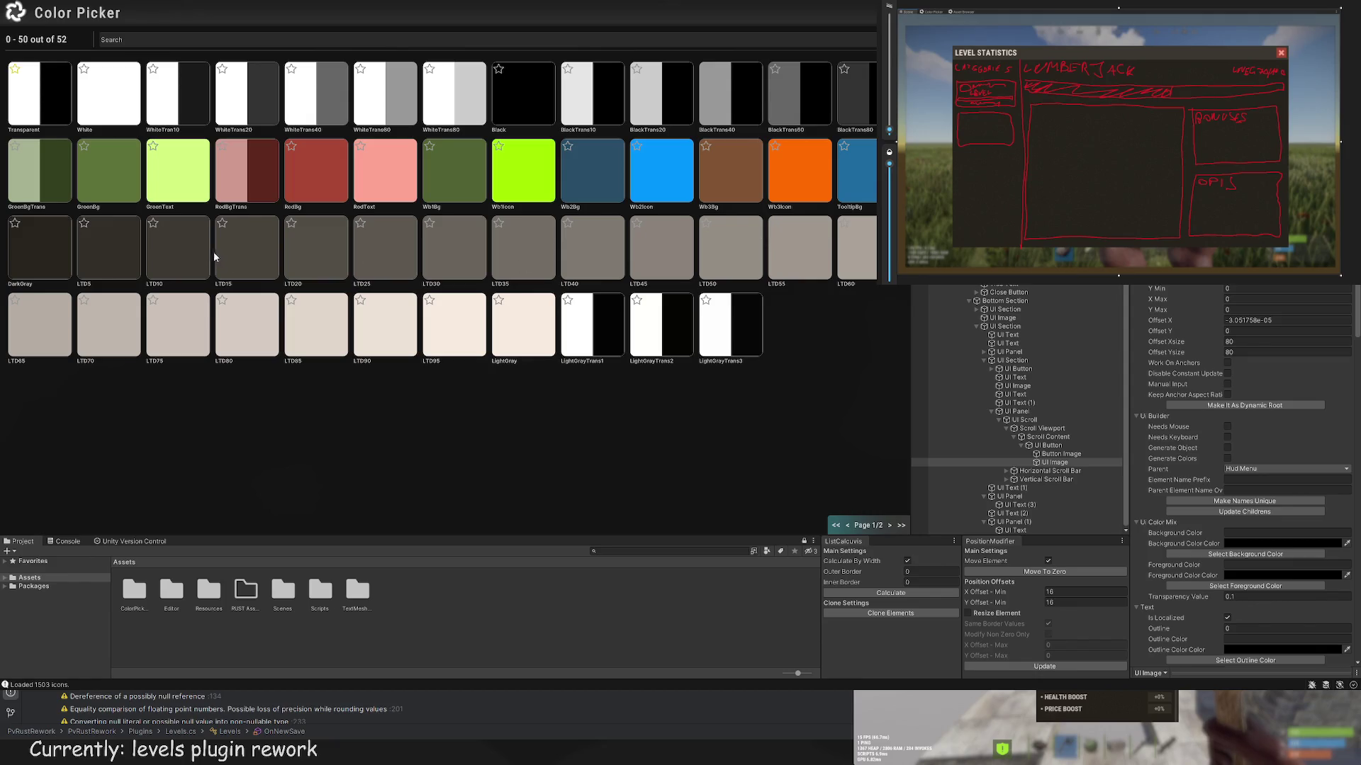
click(271, 254)
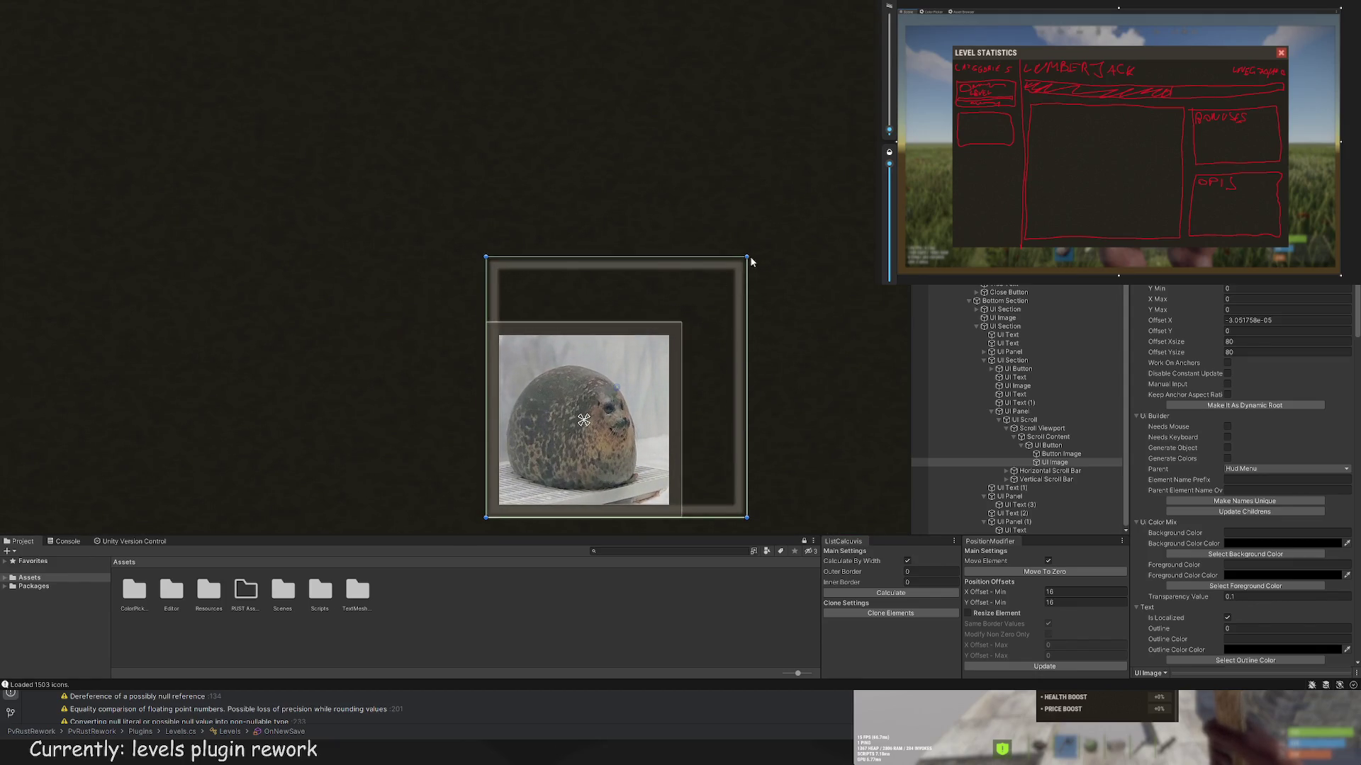
drag(749, 258, 677, 326)
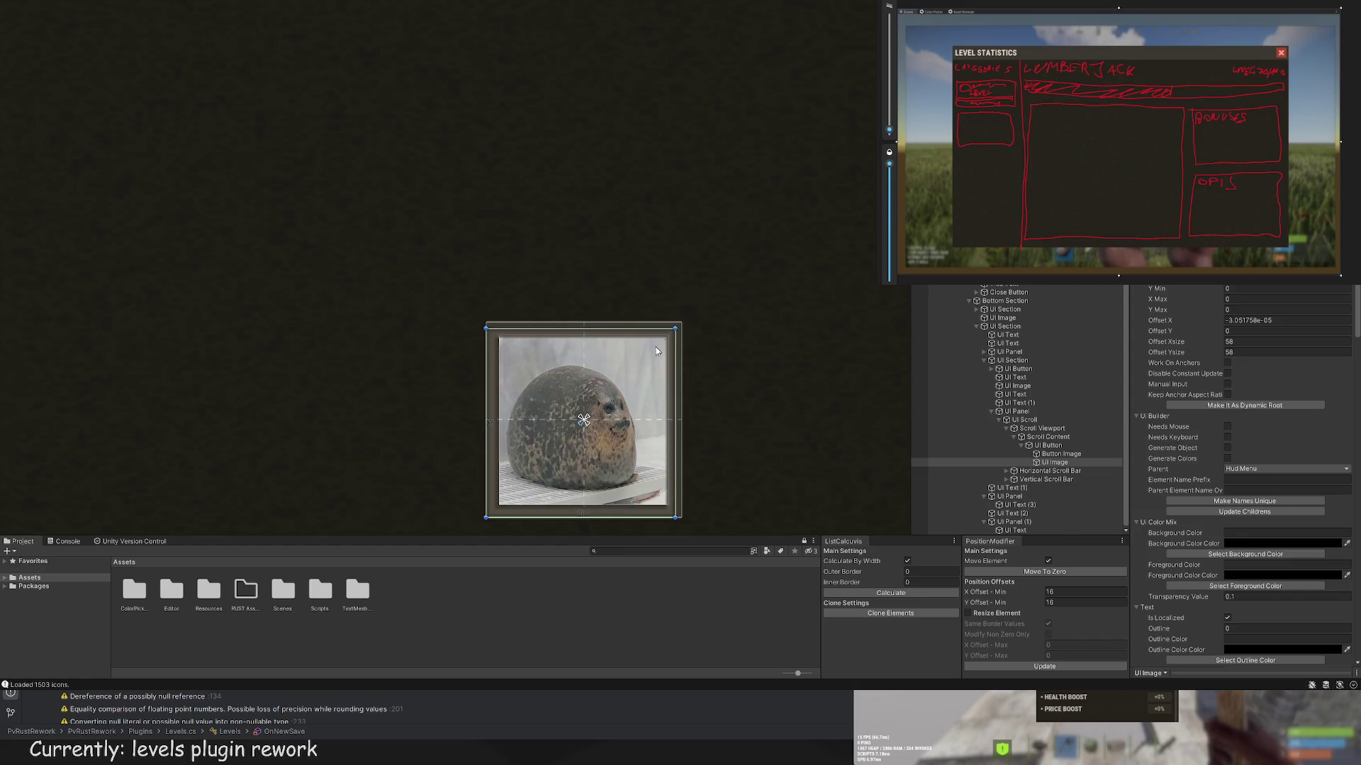
scroll(496, 521, up, 3)
scroll(1229, 428, down, 5)
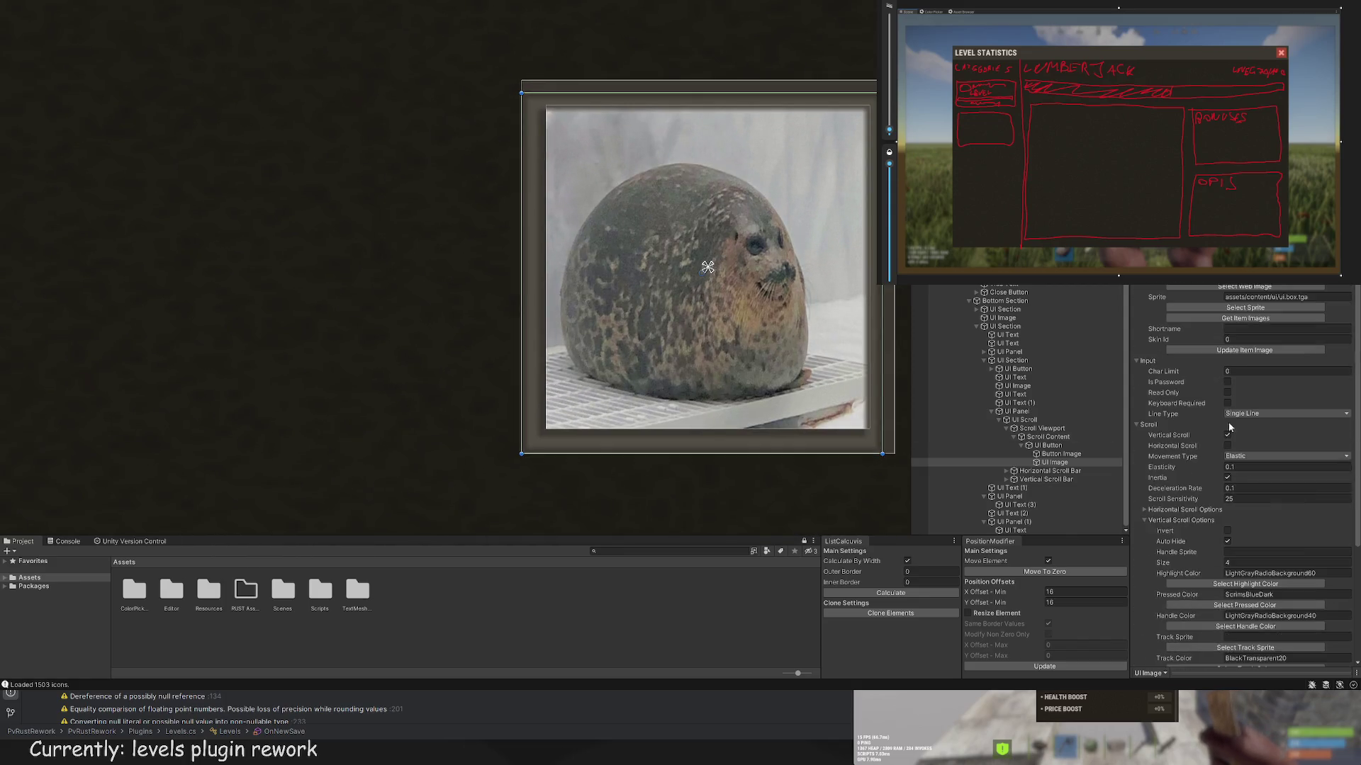
scroll(1230, 427, down, 6)
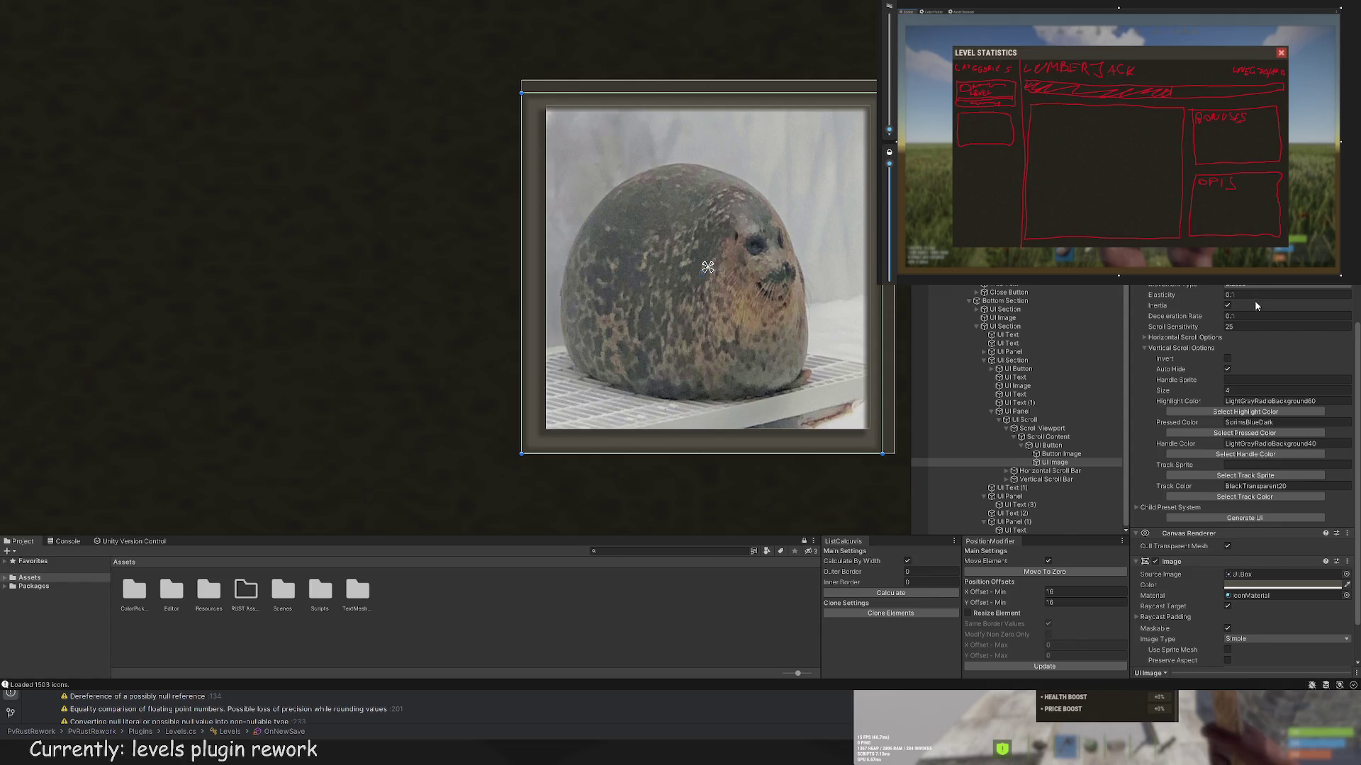
Step: Set the box frame's Image Type to Tiled and inset its corners to 56
click(1256, 629)
key(f)
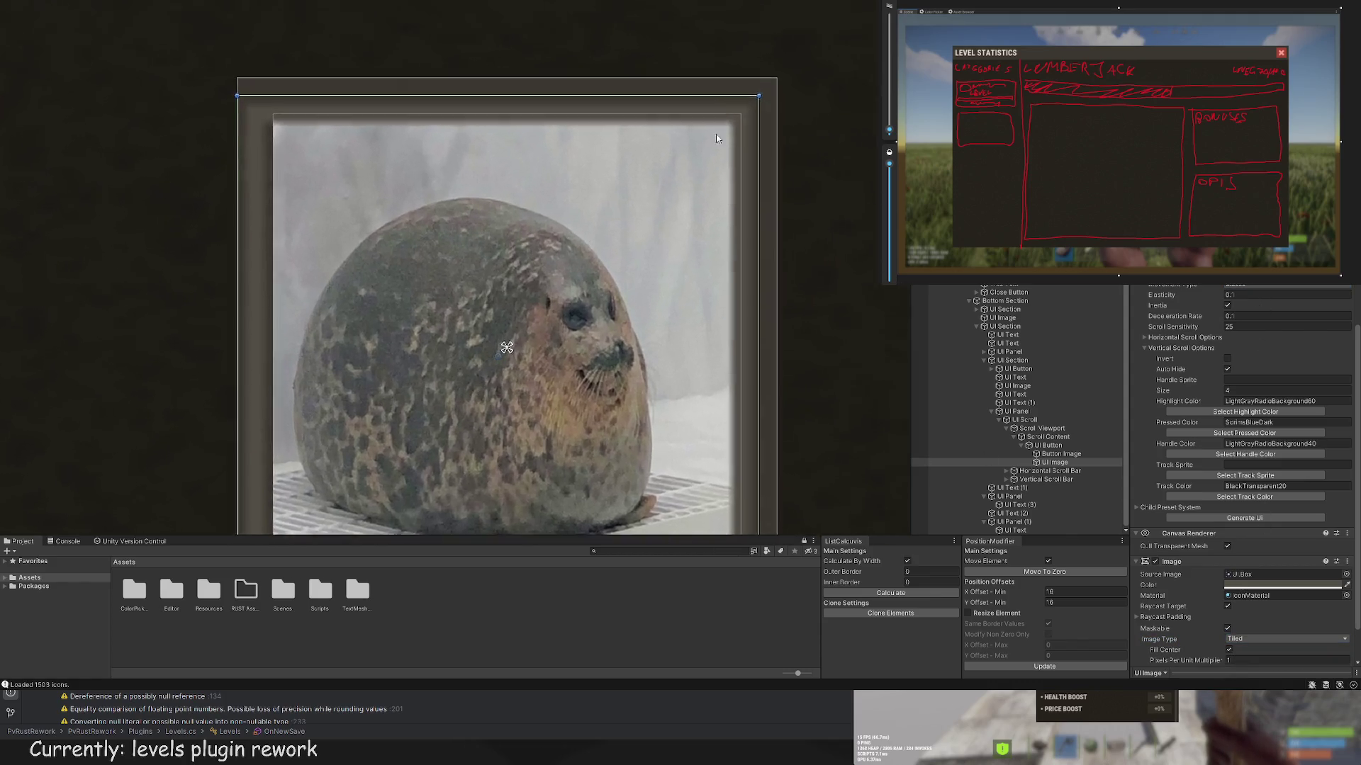
drag(755, 100, 754, 102)
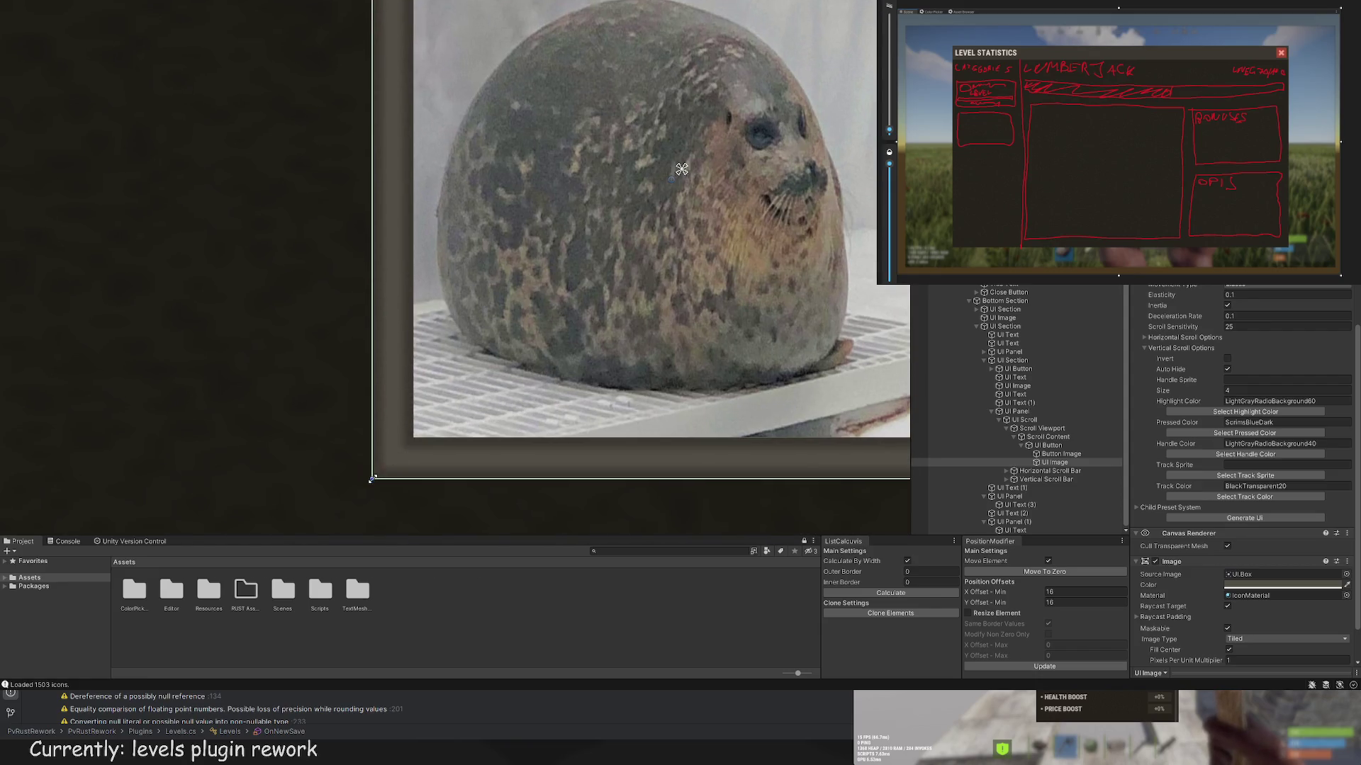
drag(371, 479, 391, 460)
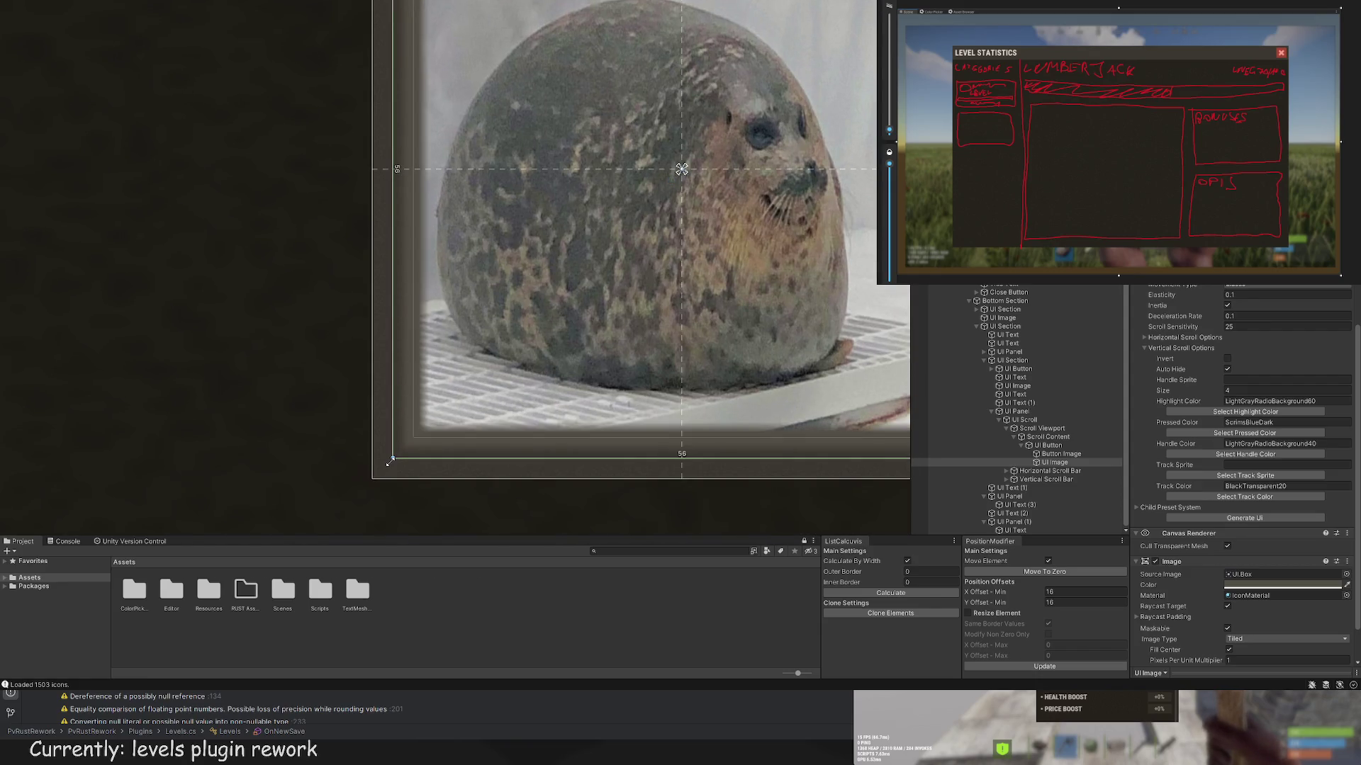
Step: Select the Background - Melee image and bring the whole Lumberjack skill tree into view
click(334, 375)
scroll(267, 280, down, 8)
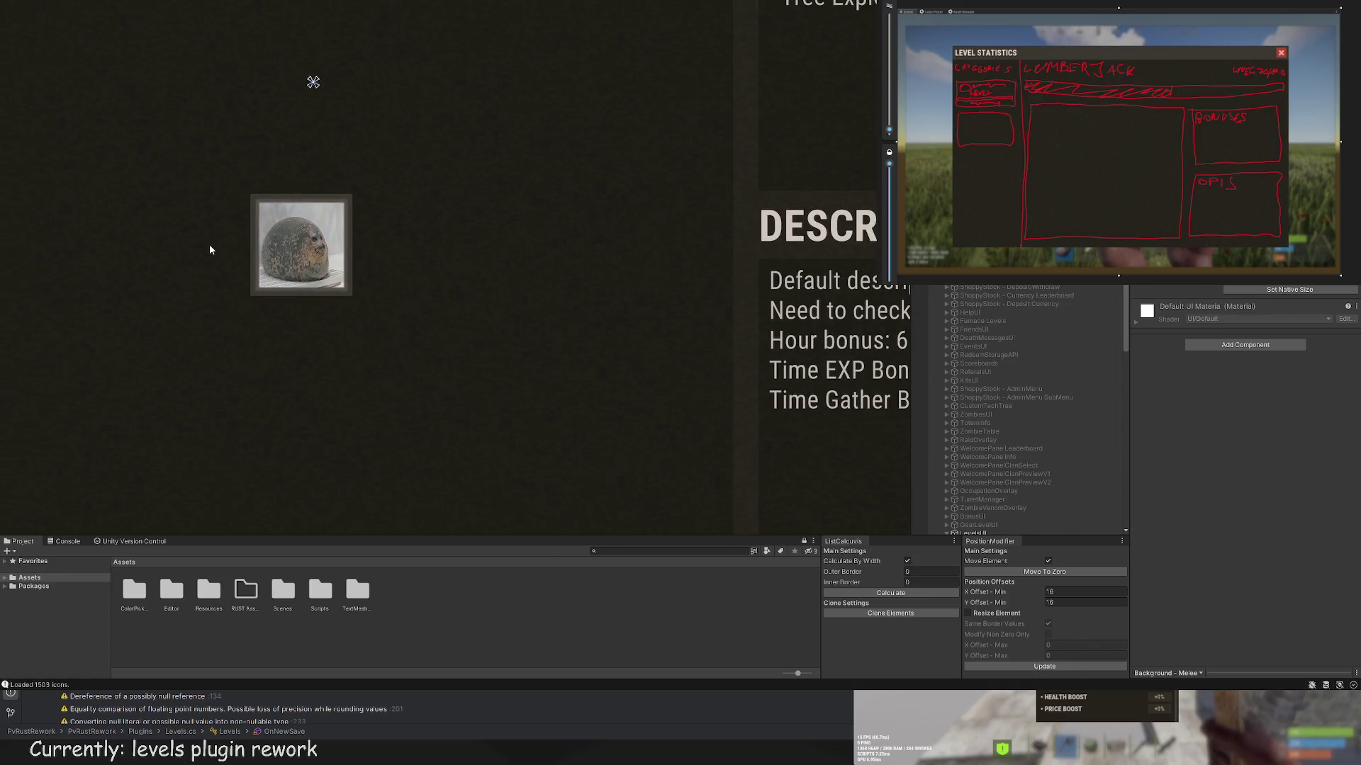
scroll(214, 187, down, 3)
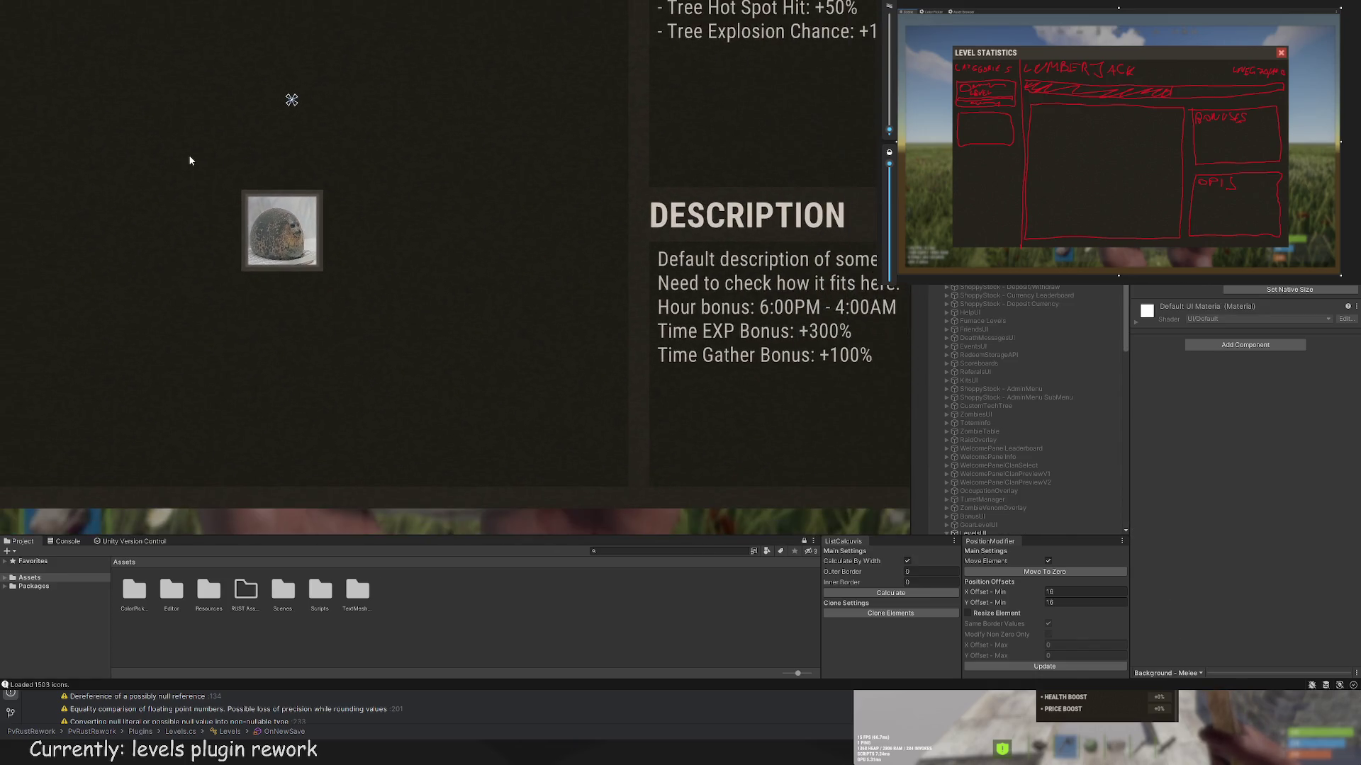
drag(190, 157, 323, 201)
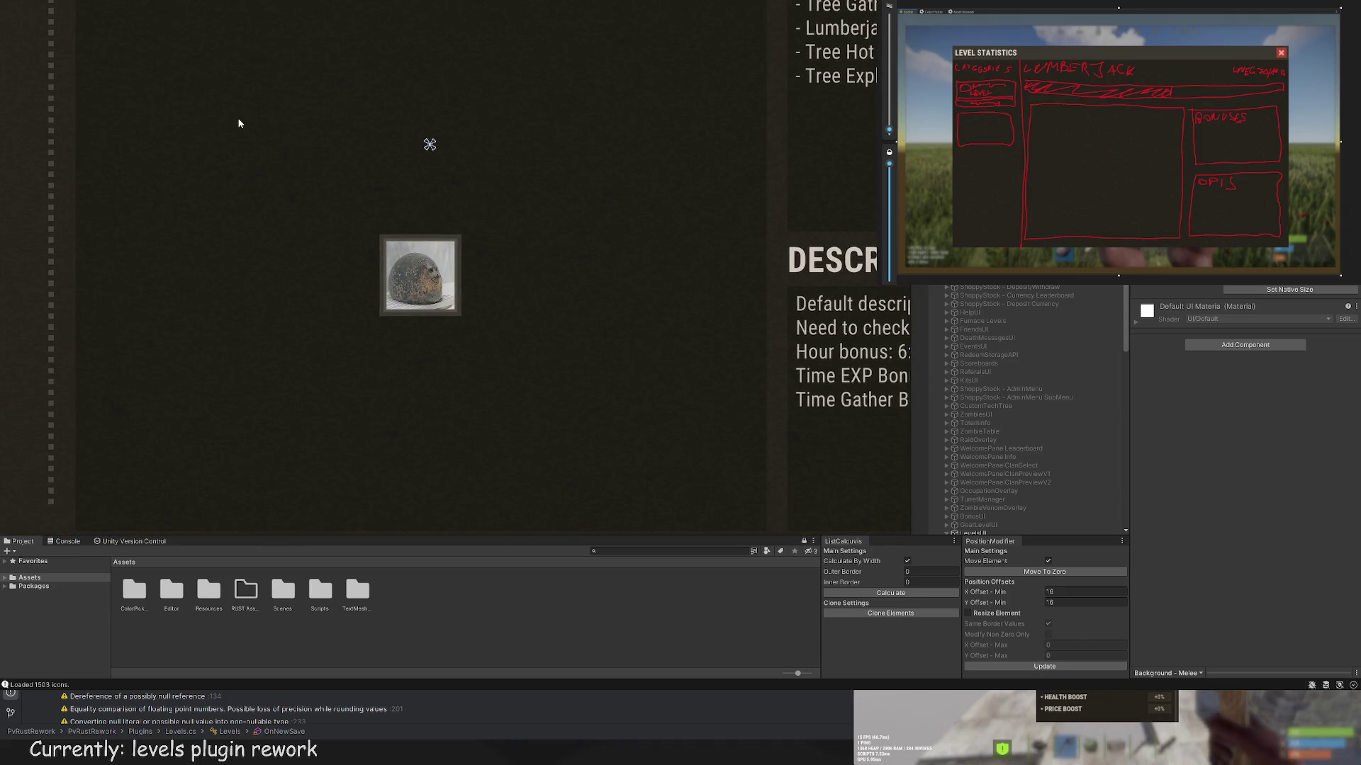
drag(255, 126, 365, 152)
scroll(380, 188, up, 1)
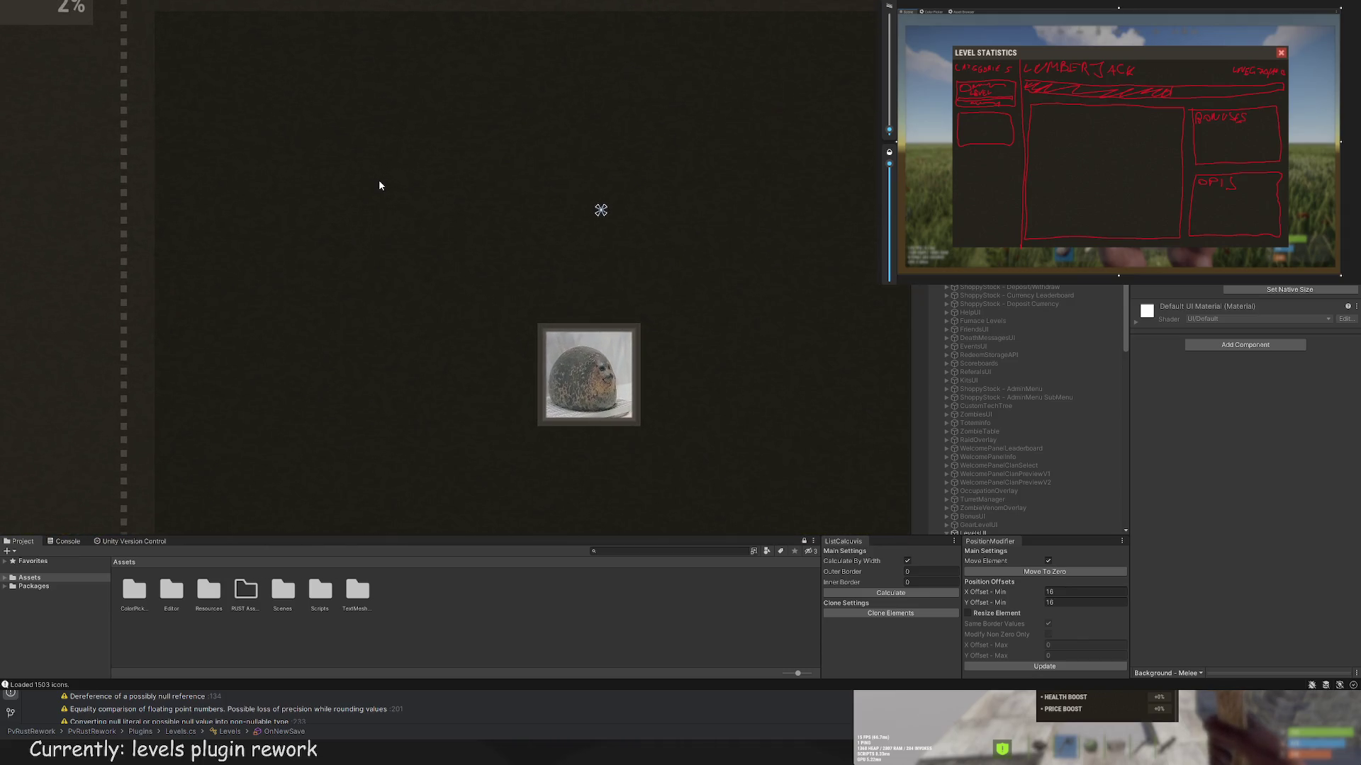
scroll(401, 156, down, 3)
scroll(401, 152, down, 1)
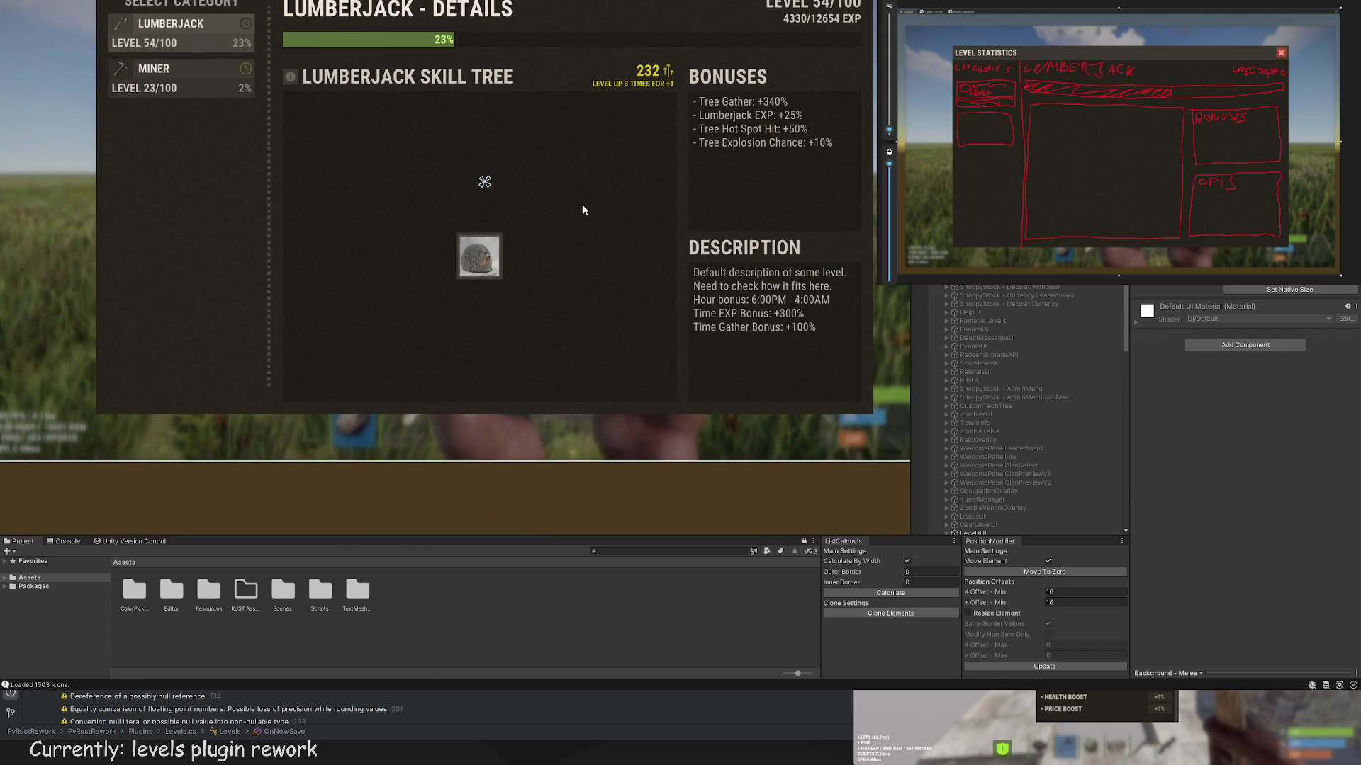
Step: Select the seal node's button and raise it slightly in the tree
click(479, 256)
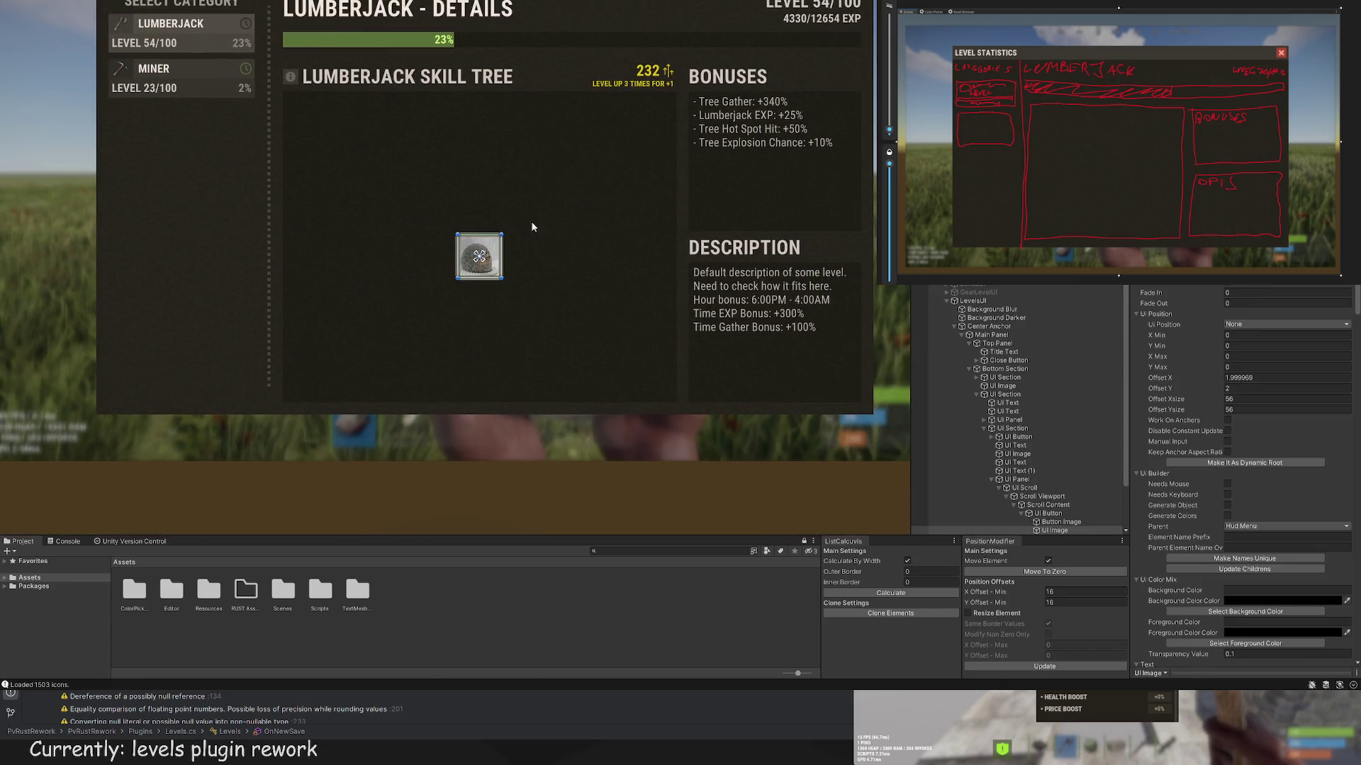
mouse_move(553, 224)
mouse_down()
mouse_move(563, 206)
mouse_move(639, 192)
mouse_move(643, 230)
mouse_up()
click(543, 251)
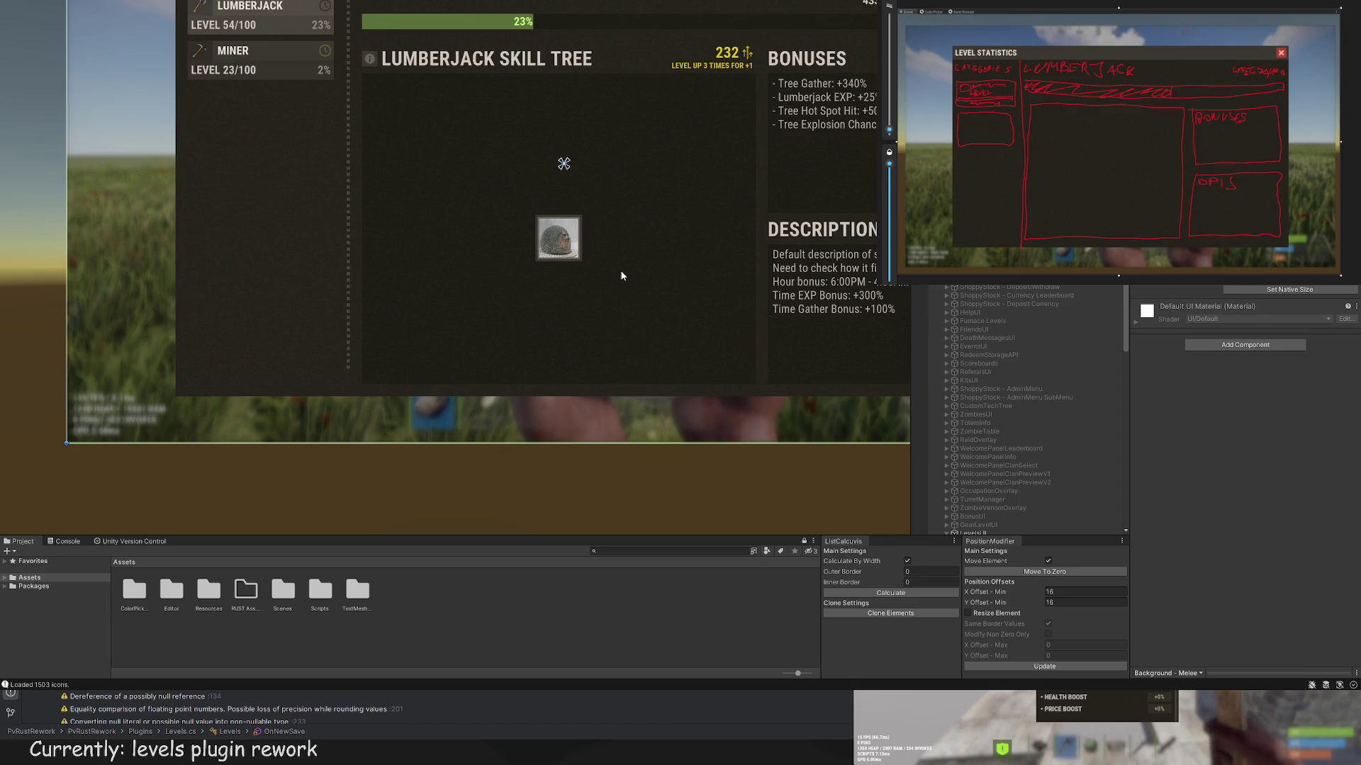
click(558, 238)
click(558, 231)
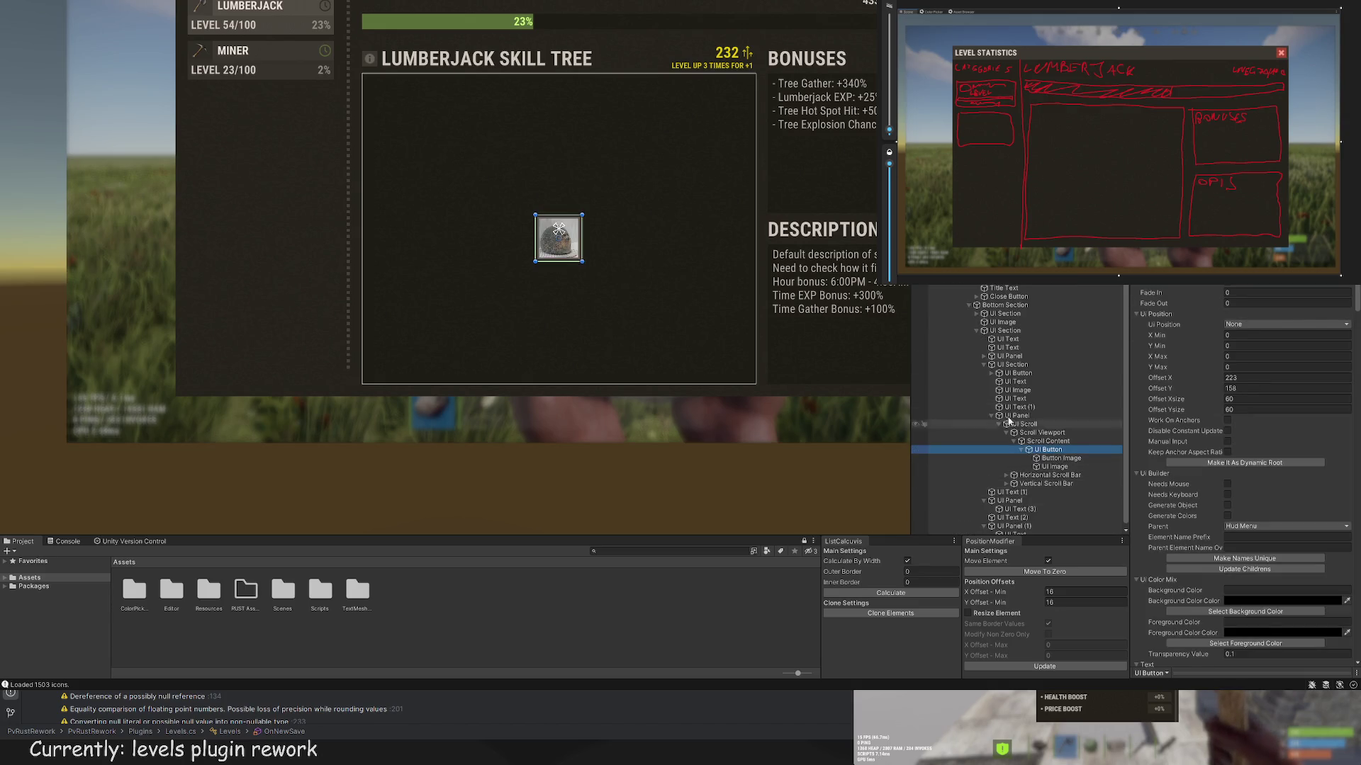
scroll(557, 210, up, 1)
mouse_move(557, 211)
mouse_down()
mouse_move(557, 71)
mouse_move(558, 198)
mouse_up()
scroll(571, 210, up, 5)
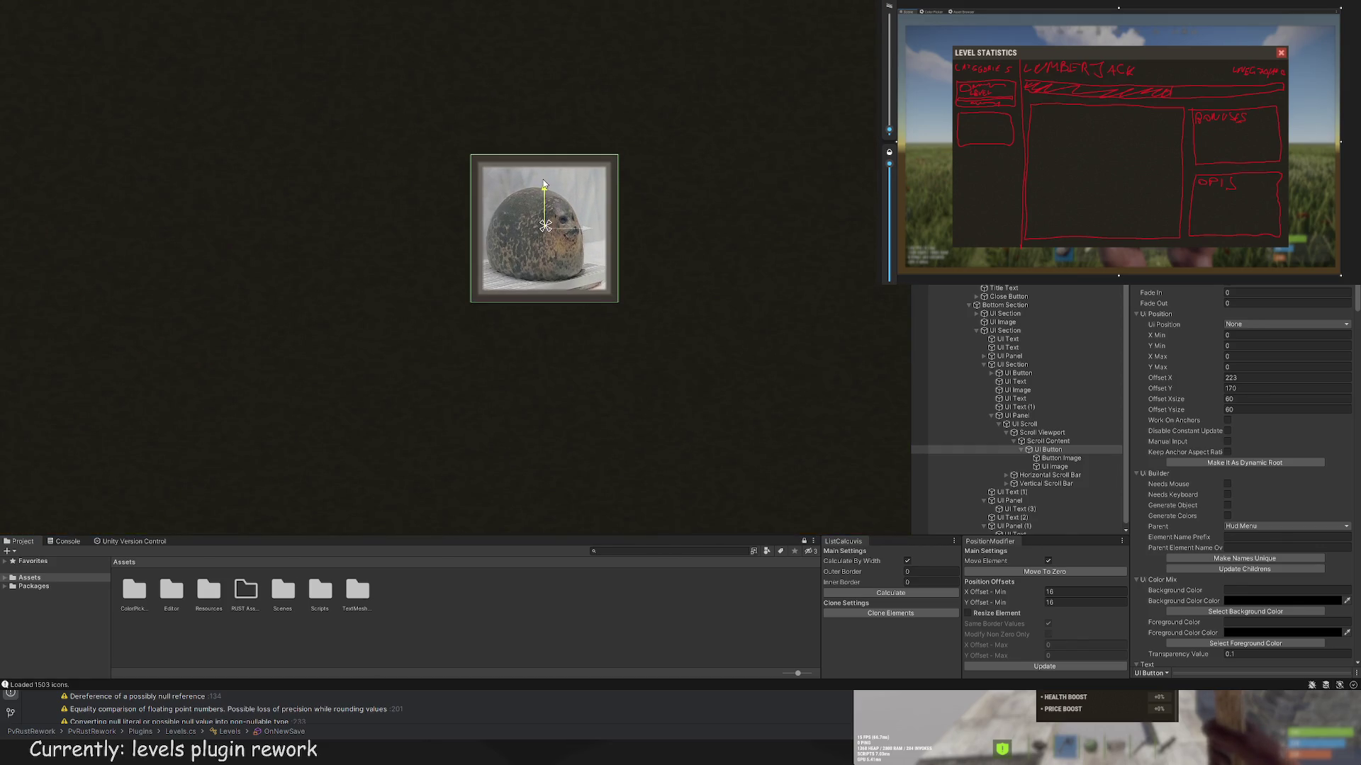
scroll(563, 213, up, 1)
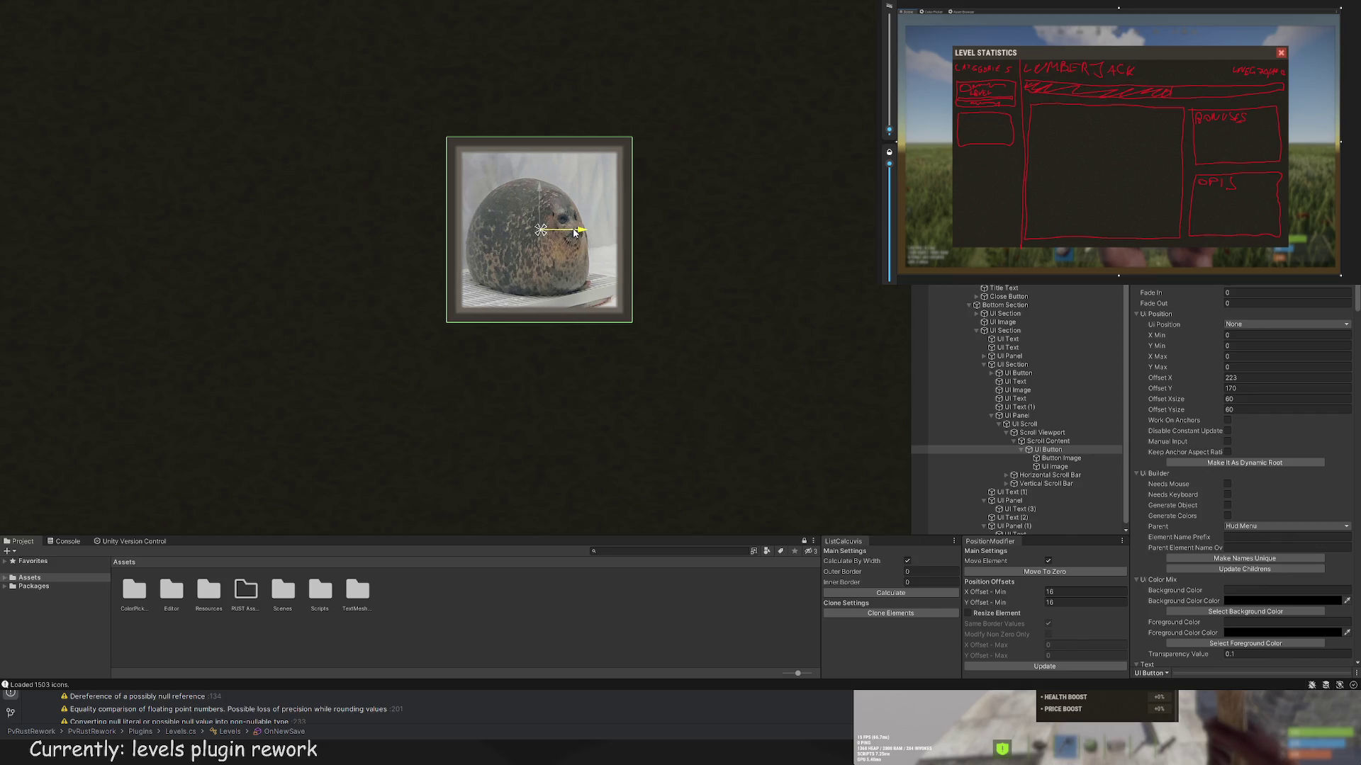
scroll(574, 233, up, 2)
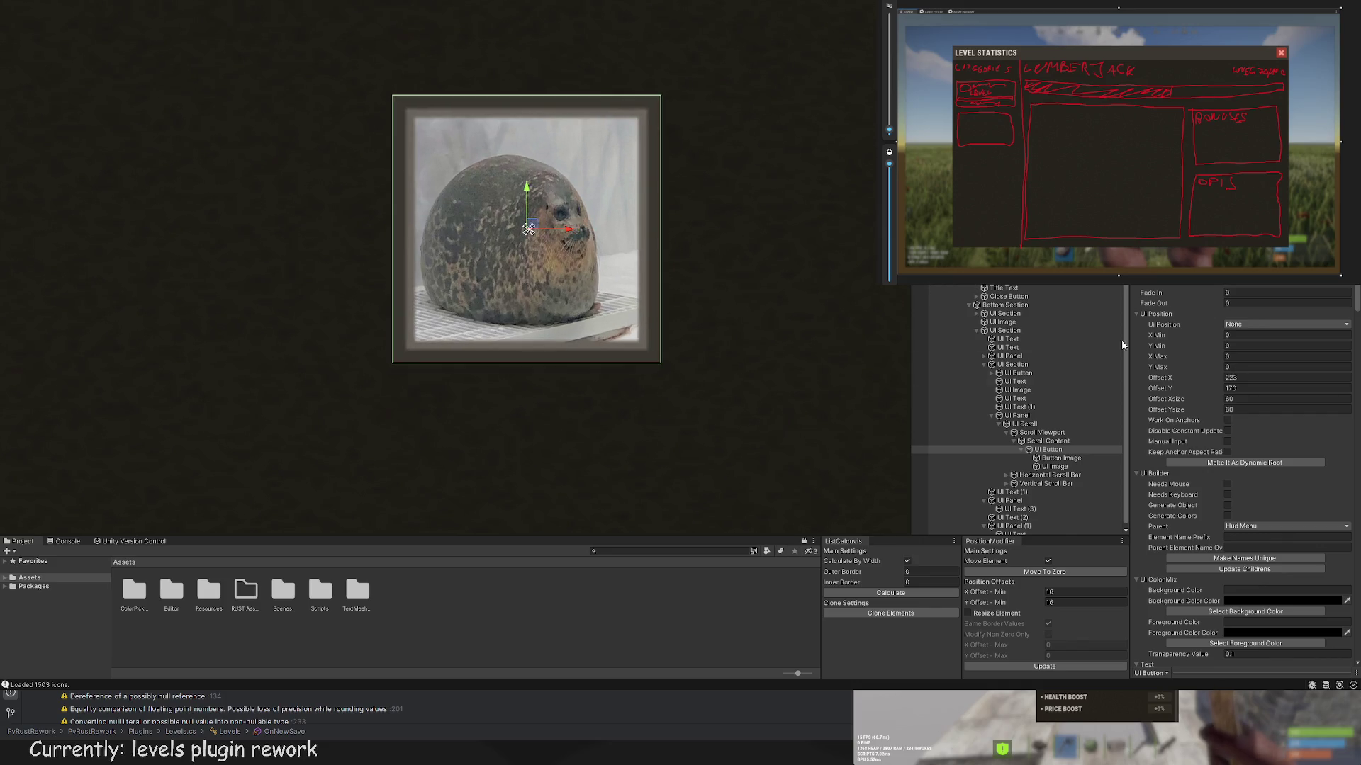
Step: Select the Scroll Content and UI Scroll objects and bring the skill-tree text back into view
click(1051, 441)
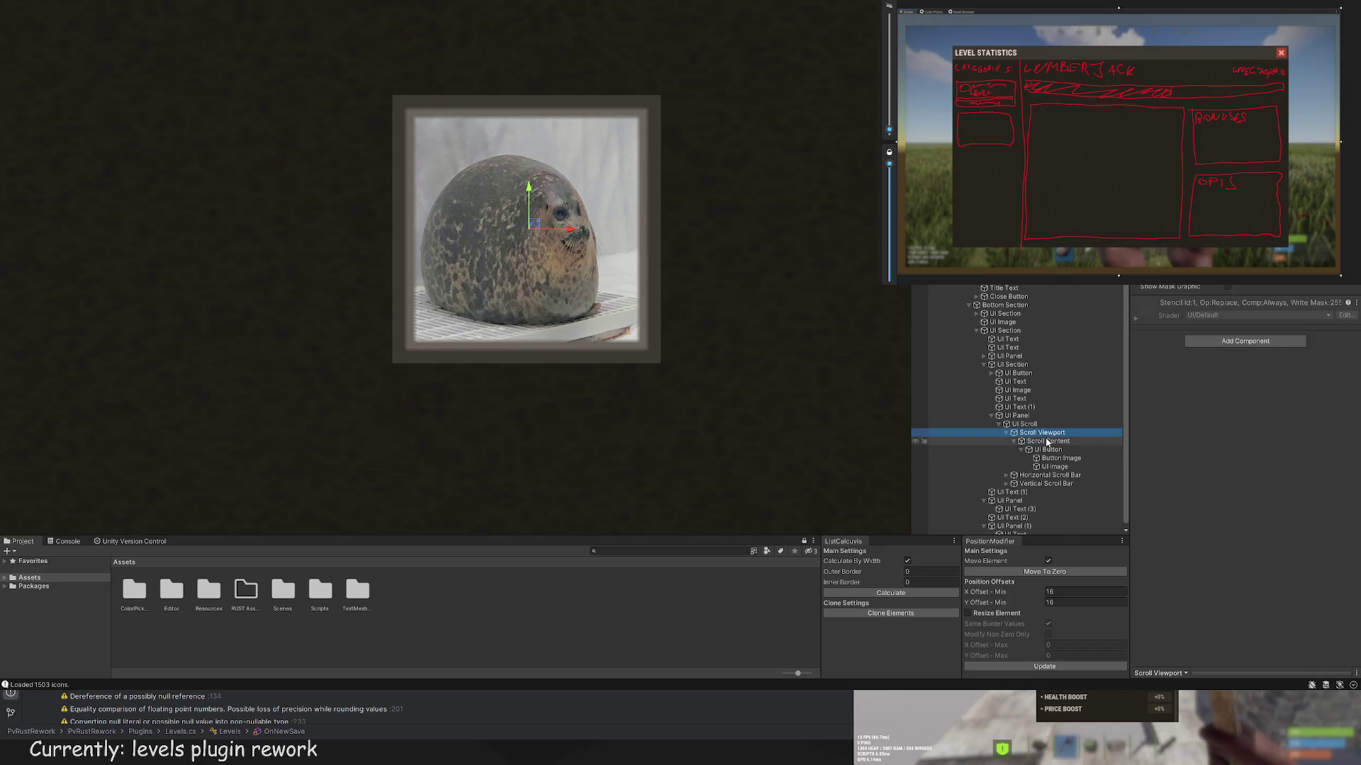
click(1024, 424)
scroll(638, 225, down, 5)
drag(636, 232, 533, 259)
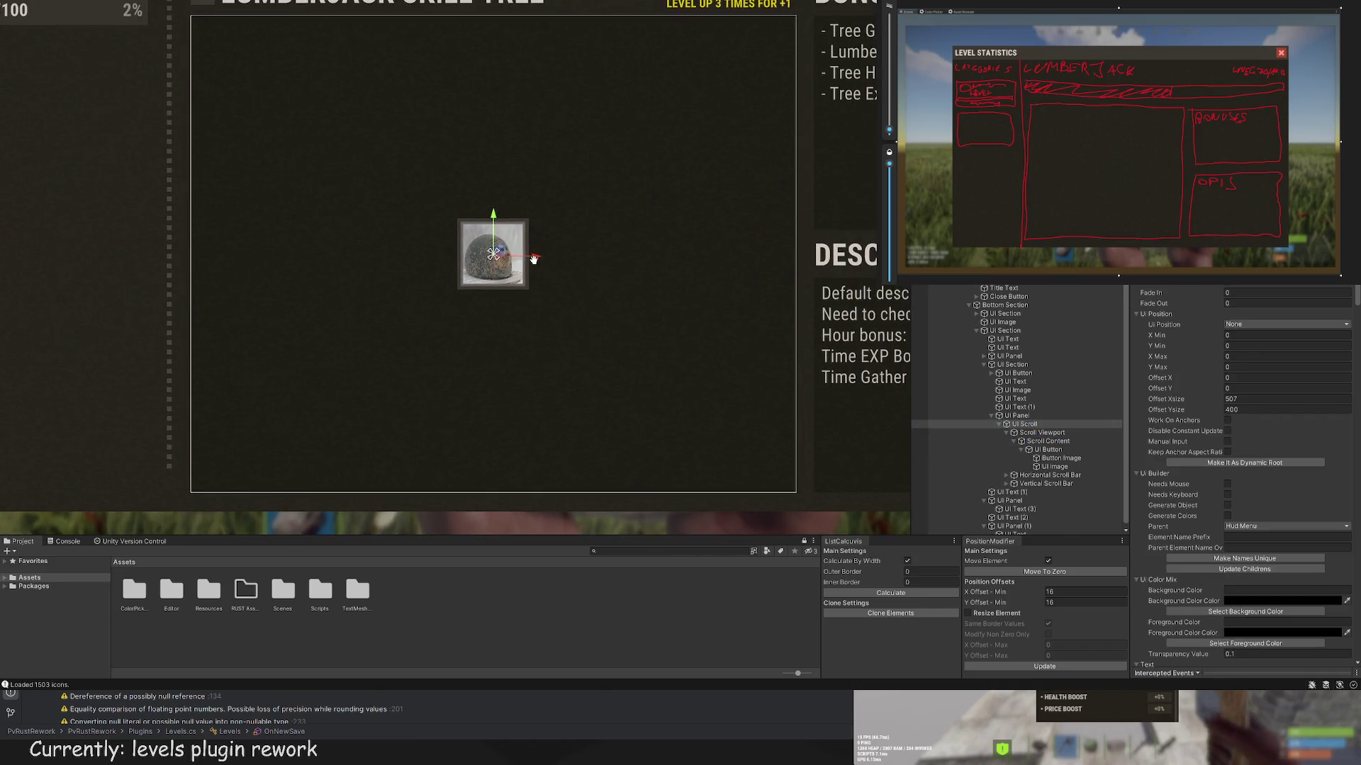
scroll(597, 257, down, 2)
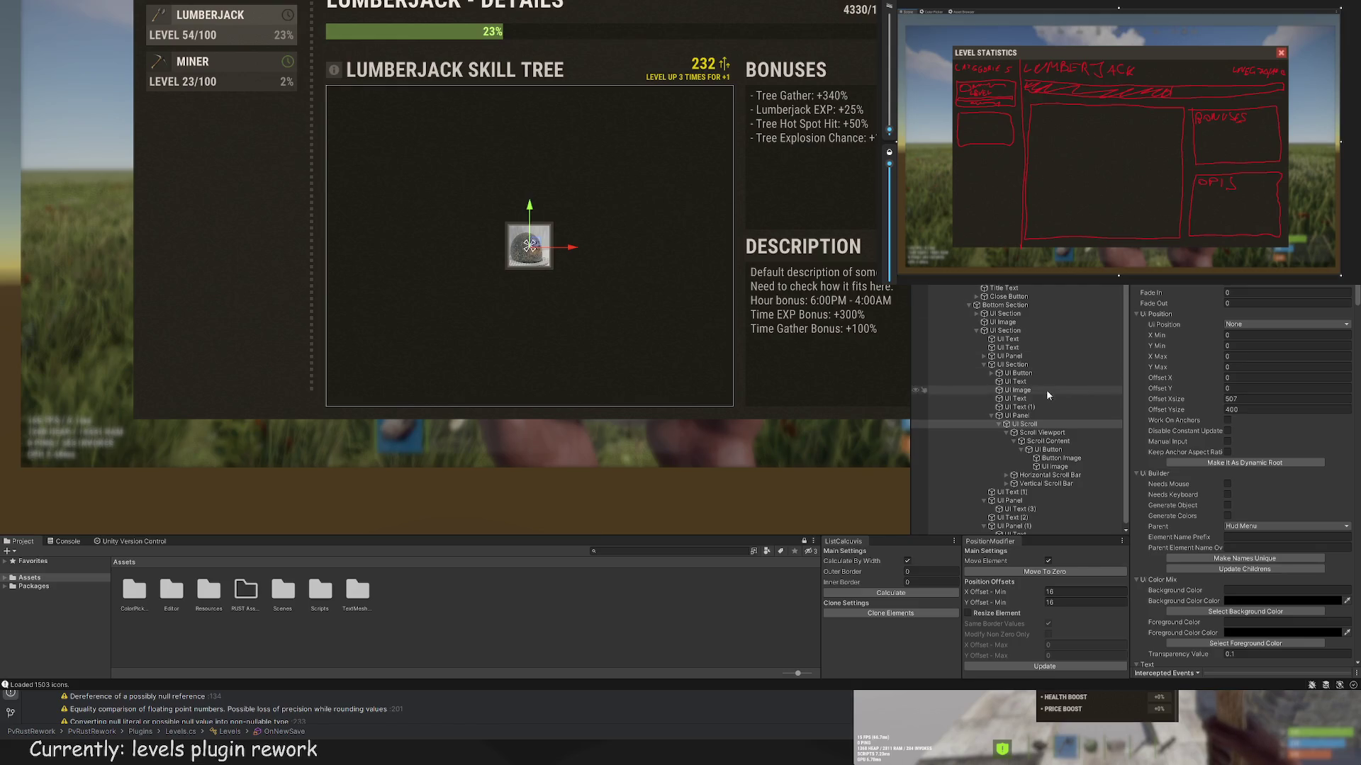
Step: Pull the skill-tree panel's right edge in slightly, then select the Bonuses panel
click(1023, 417)
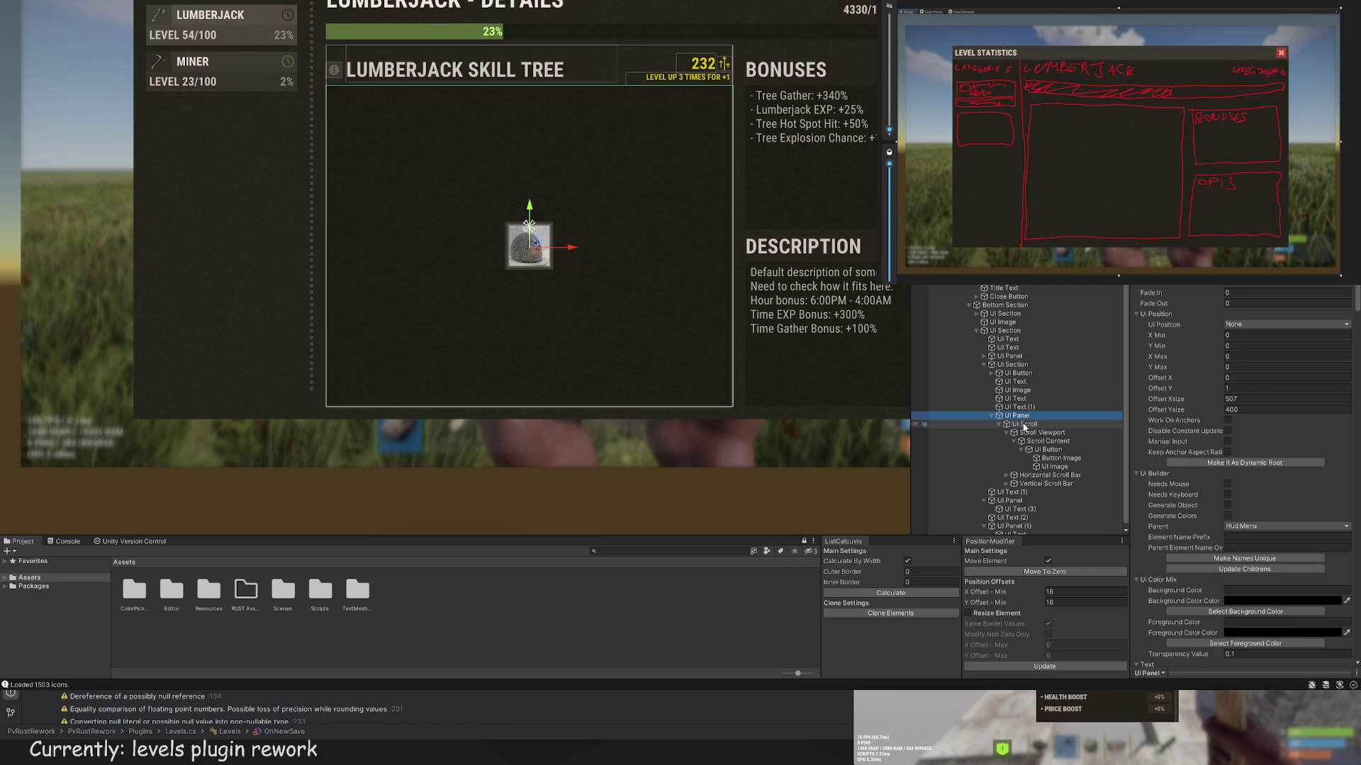
scroll(733, 130, up, 5)
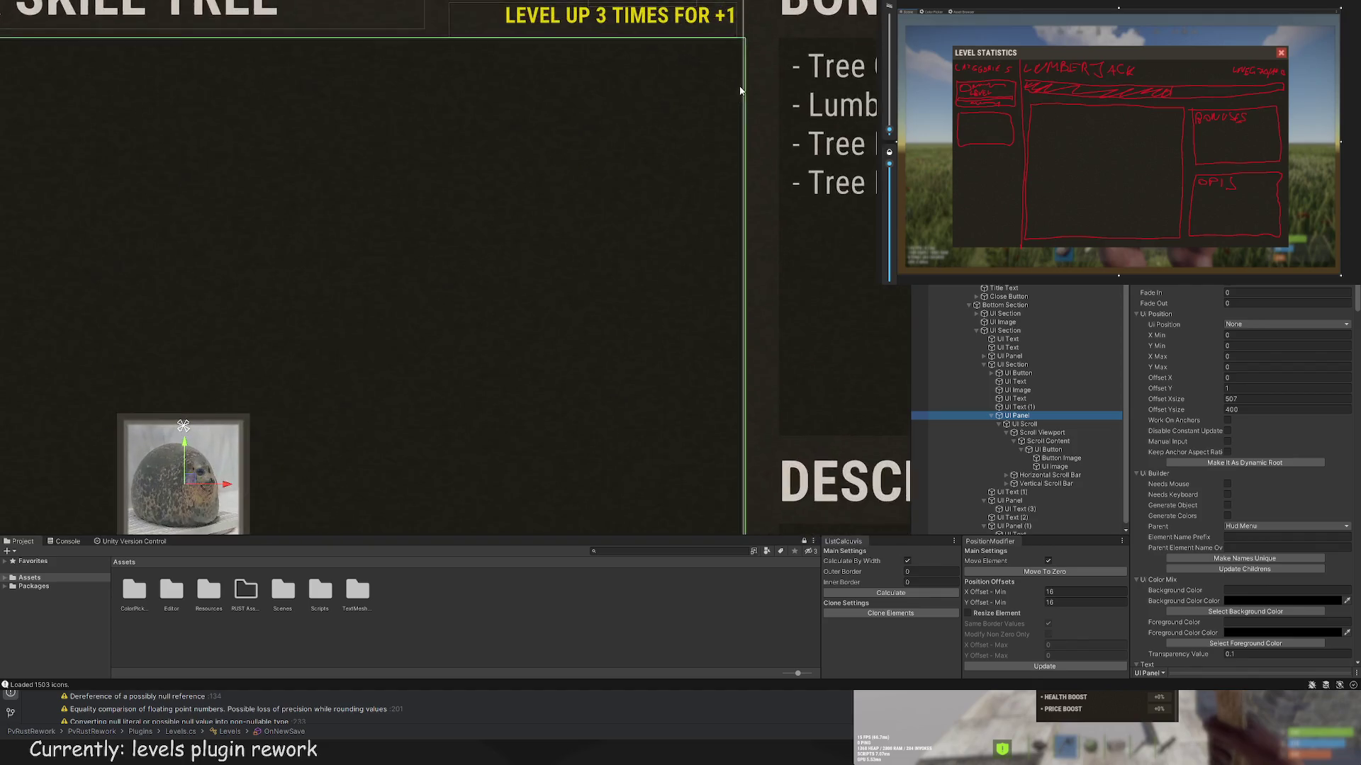
drag(746, 58, 743, 58)
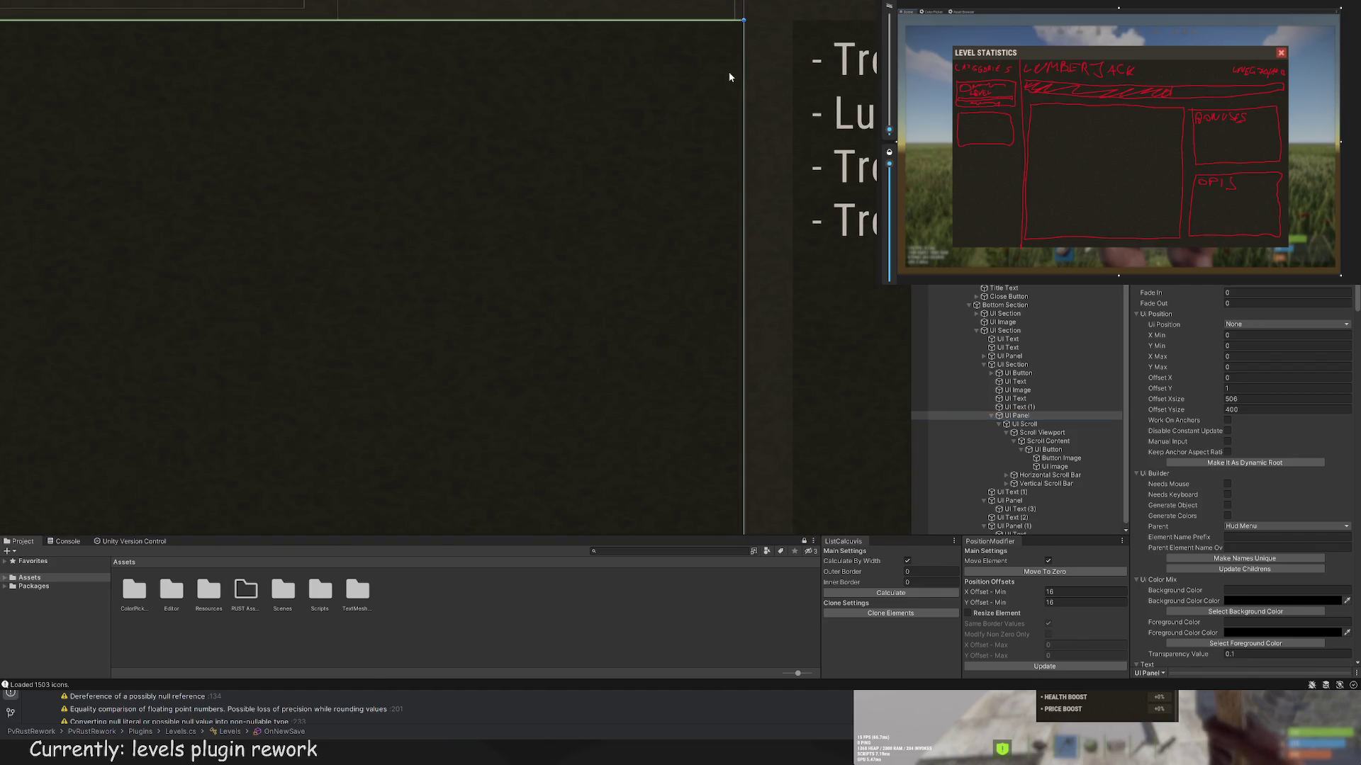
scroll(669, 206, down, 5)
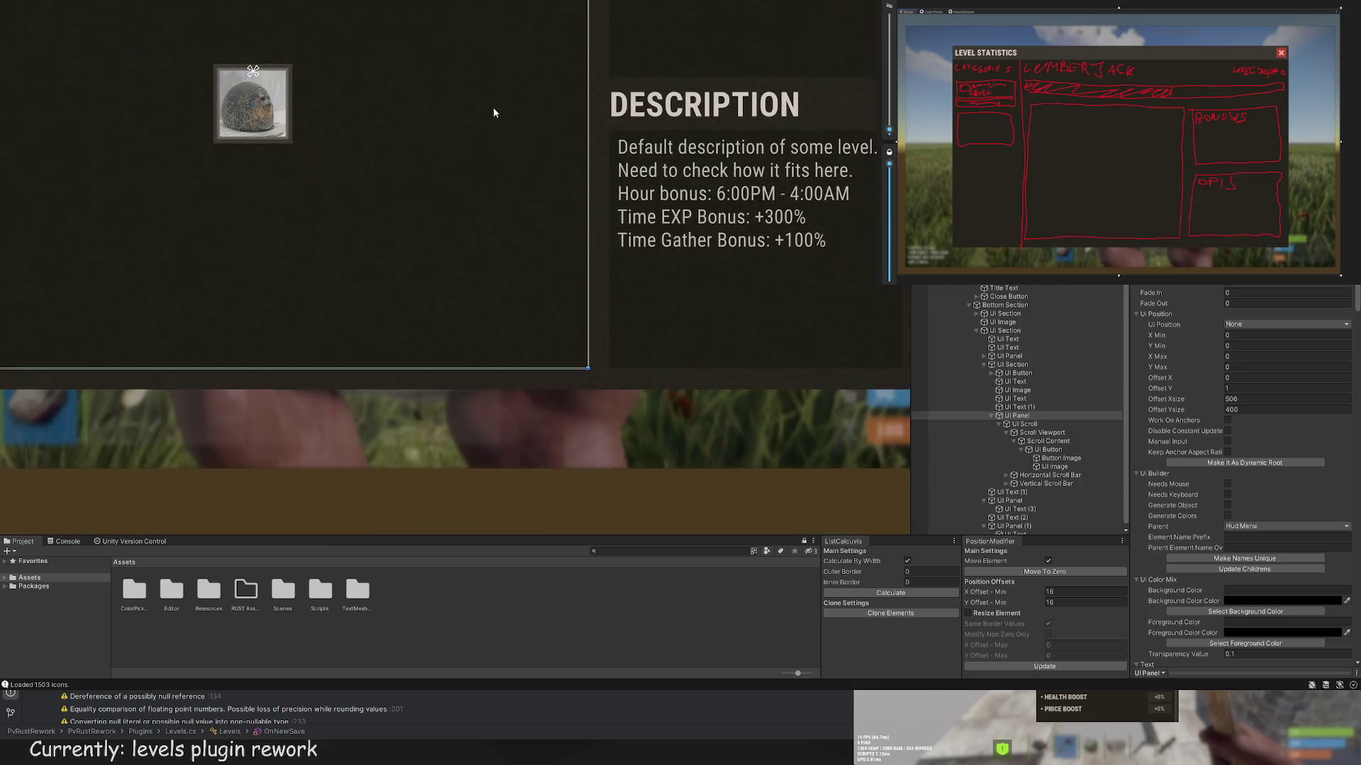
scroll(574, 367, up, 5)
scroll(534, 316, down, 7)
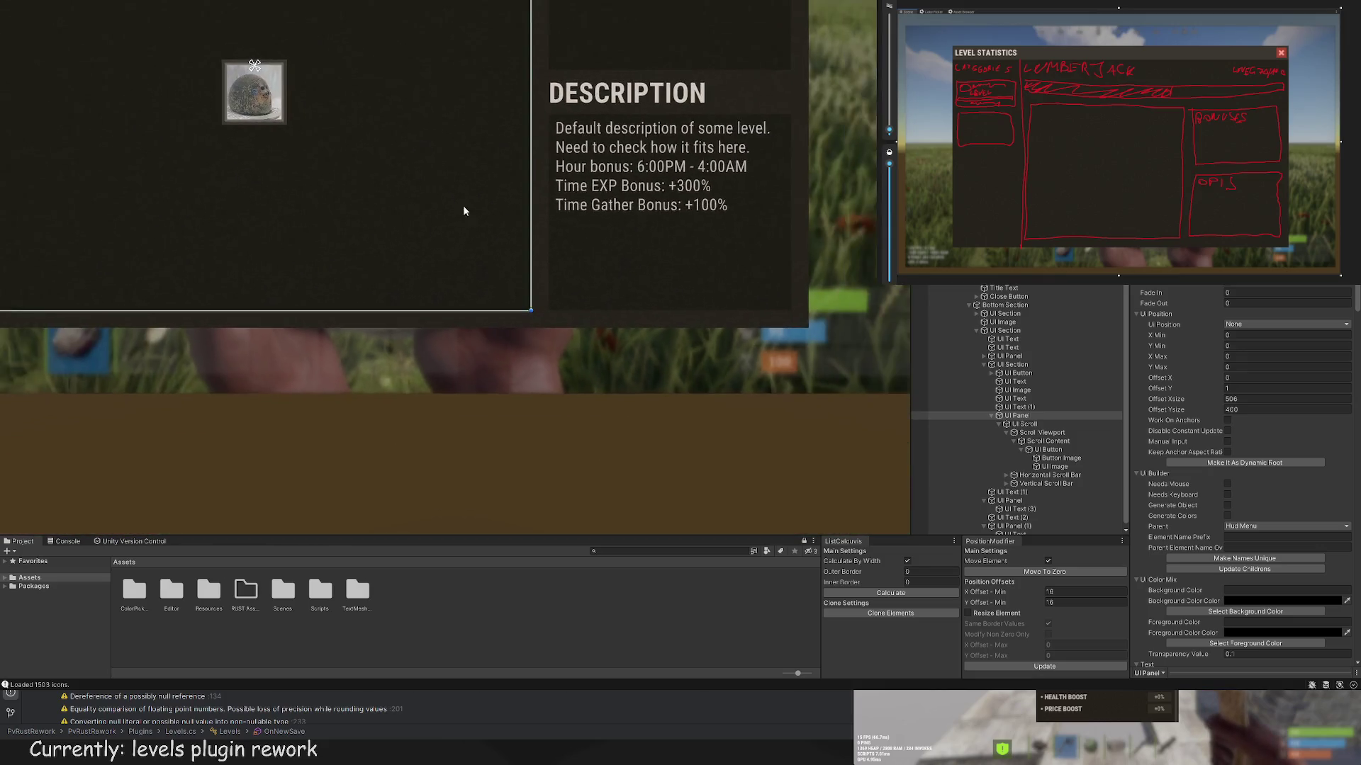
scroll(468, 212, down, 4)
scroll(650, 195, up, 2)
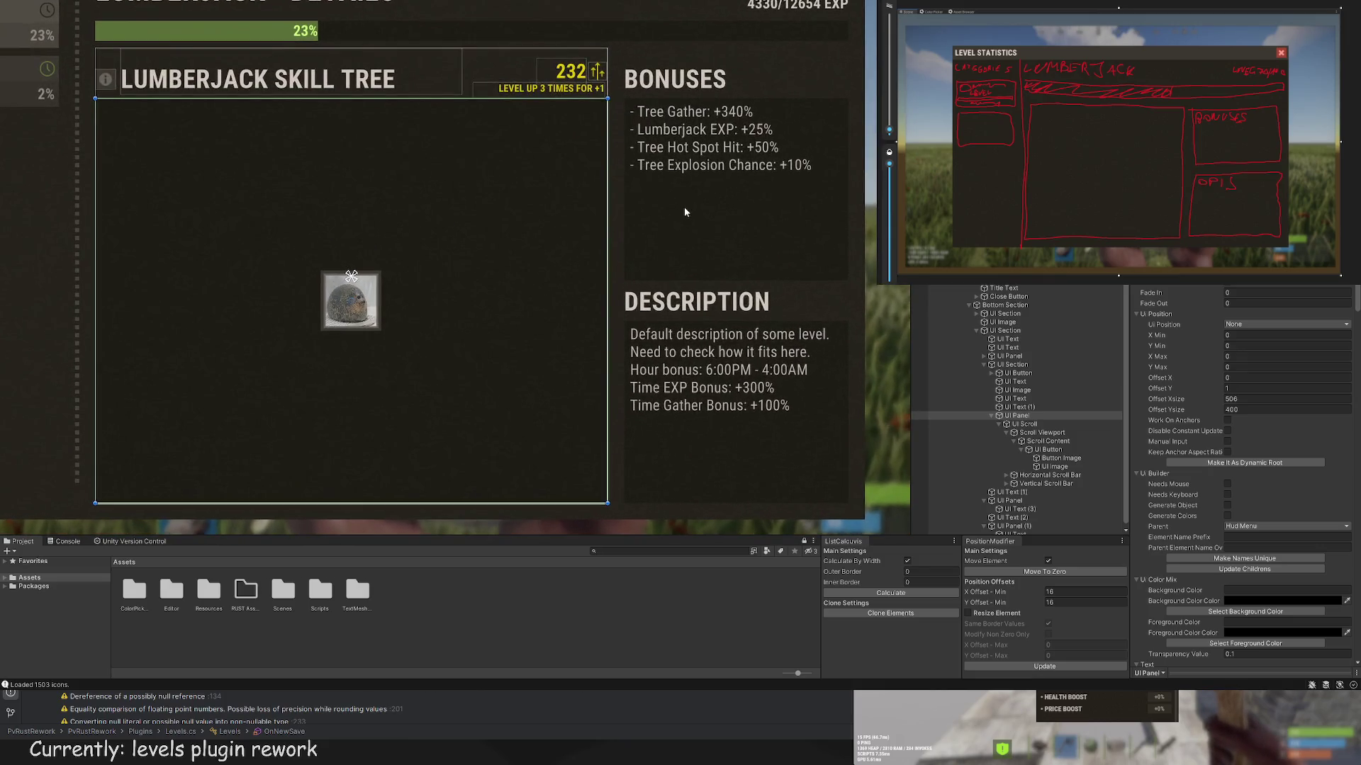
click(1020, 502)
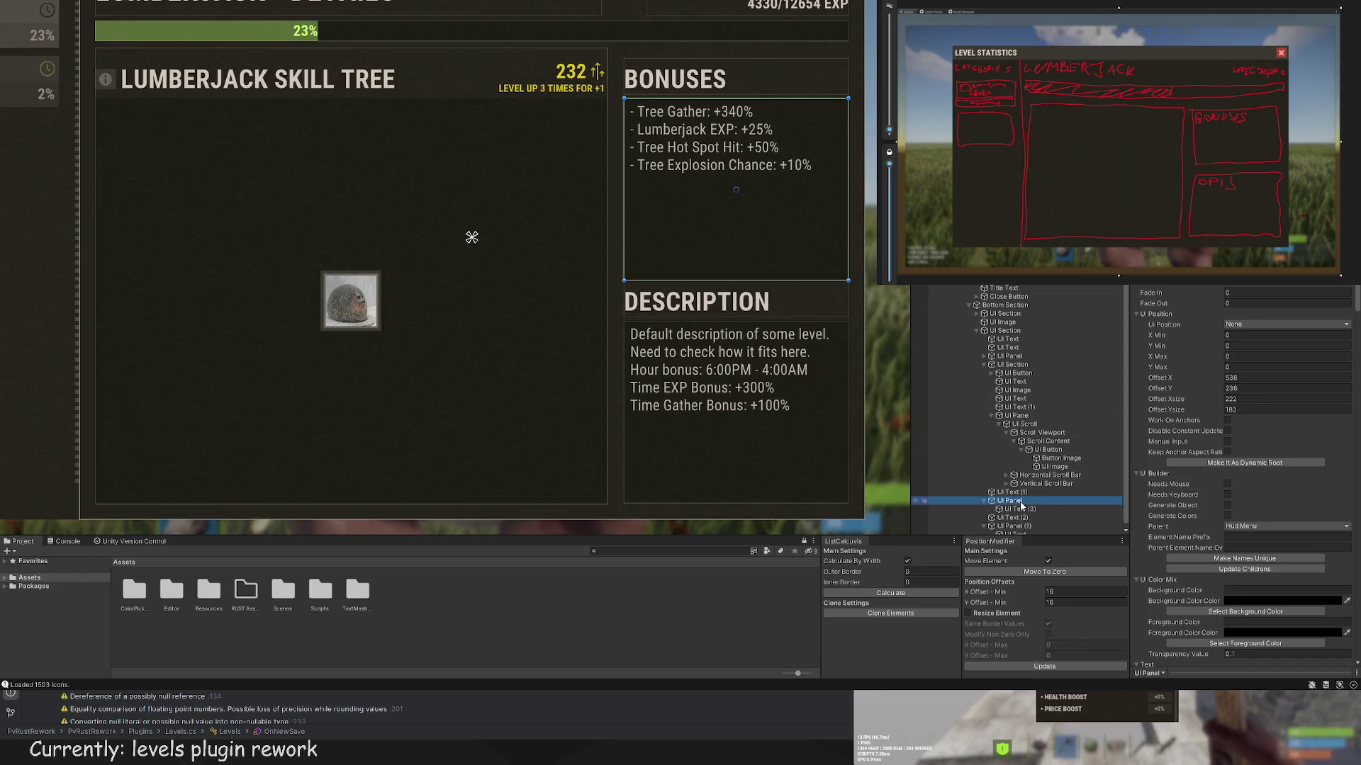
Step: Move the skill-tree panel down, undo it, and nudge the panel up one unit
click(1018, 416)
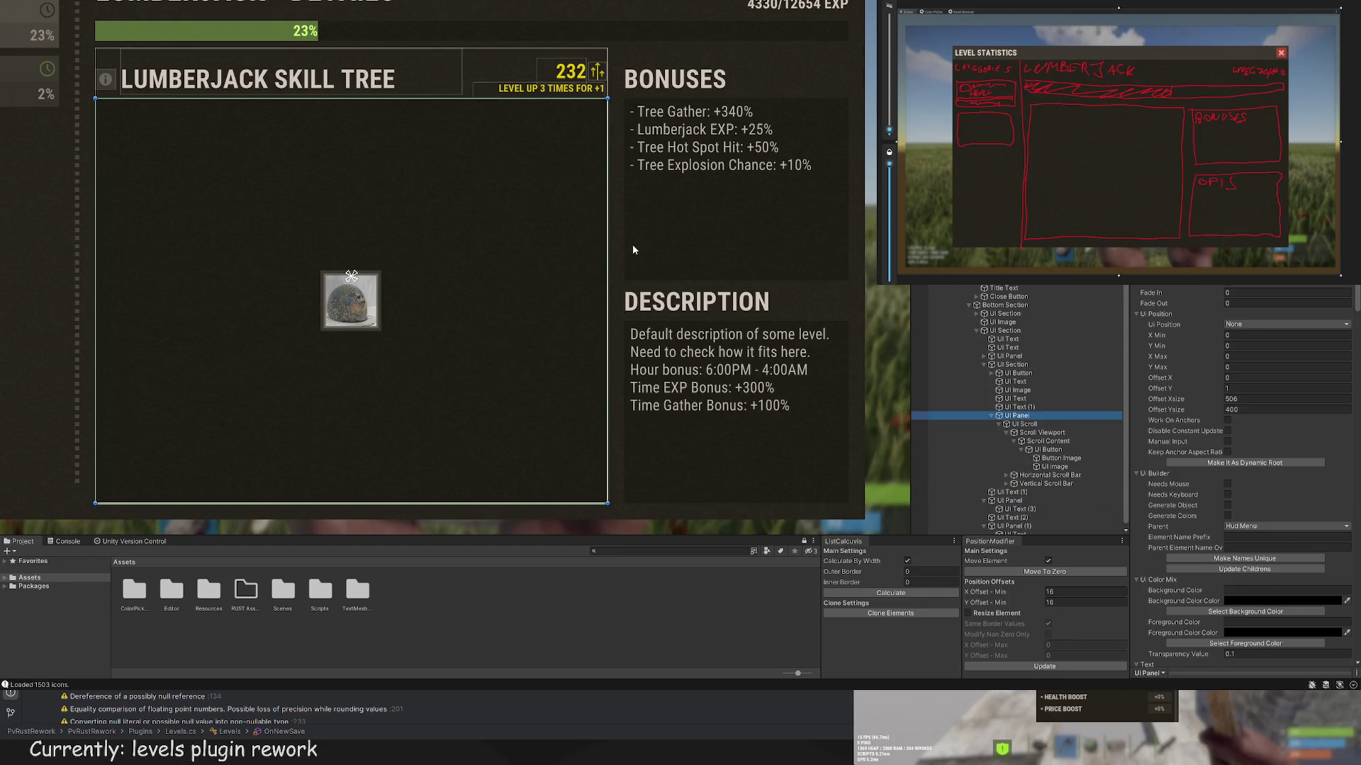
drag(642, 274, 736, 239)
scroll(456, 461, up, 5)
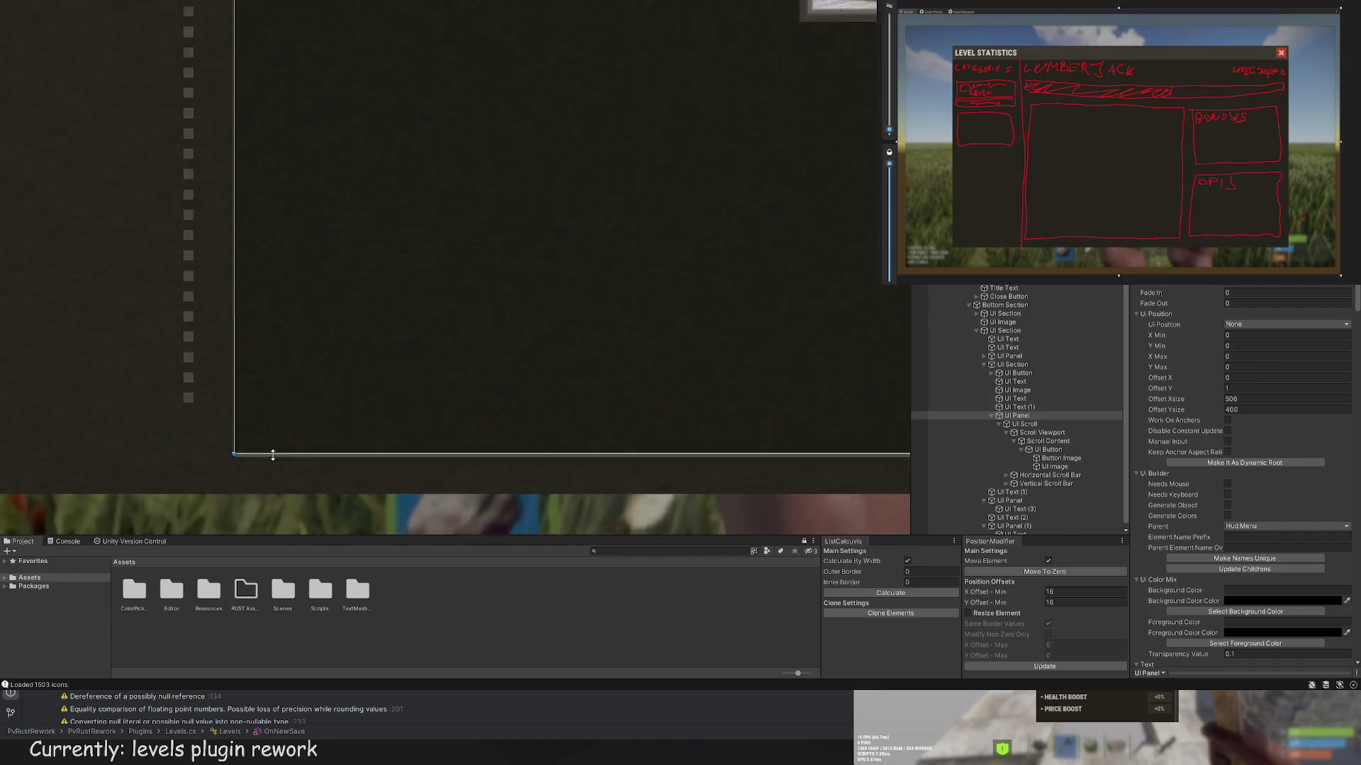
scroll(362, 316, down, 3)
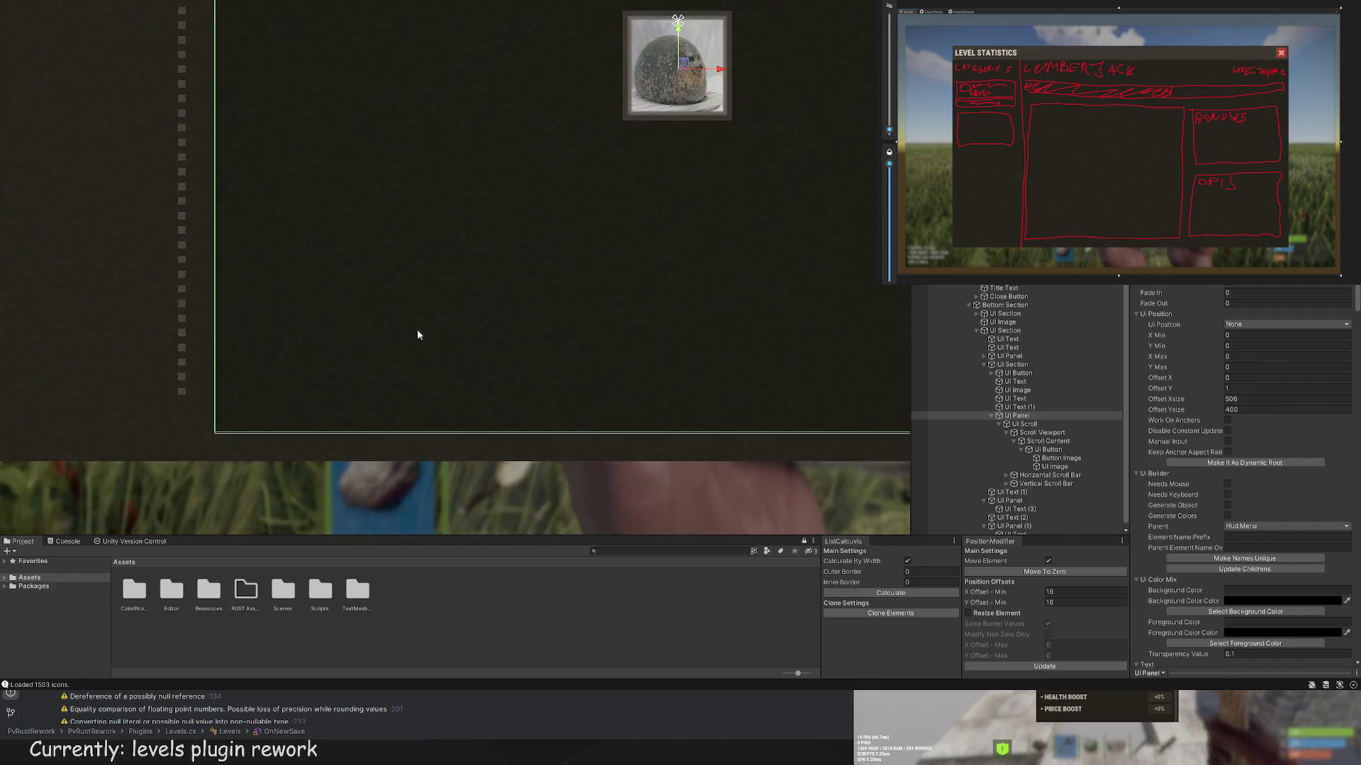
drag(515, 321, 512, 342)
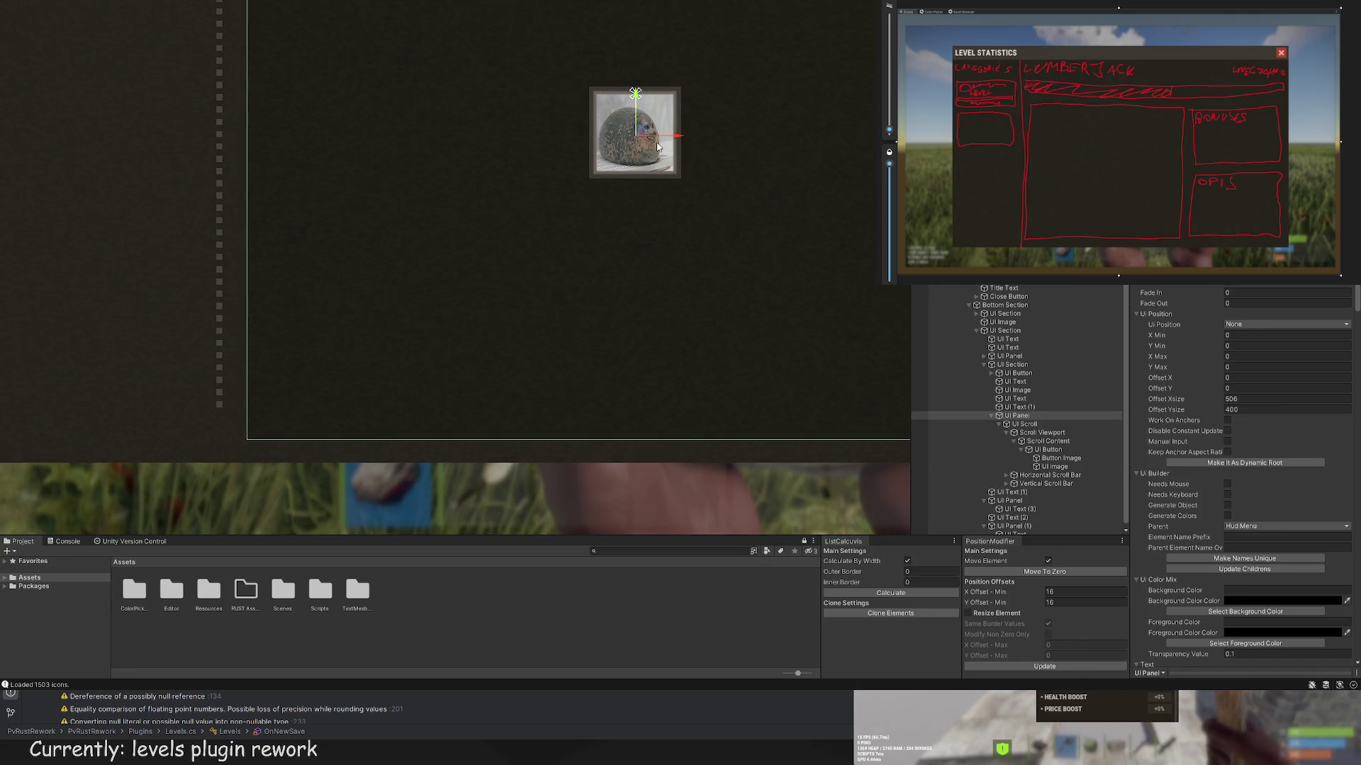
drag(637, 102, 637, 126)
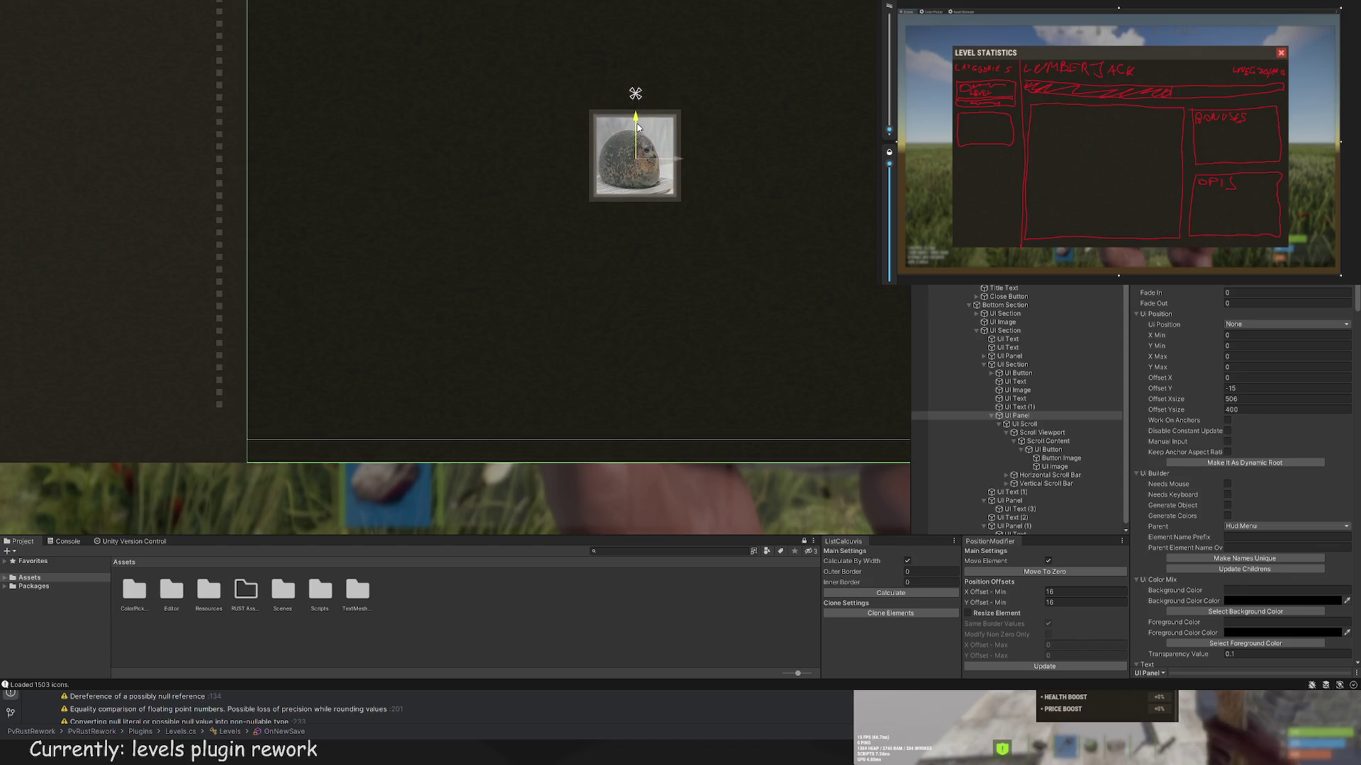
key(ctrl+z)
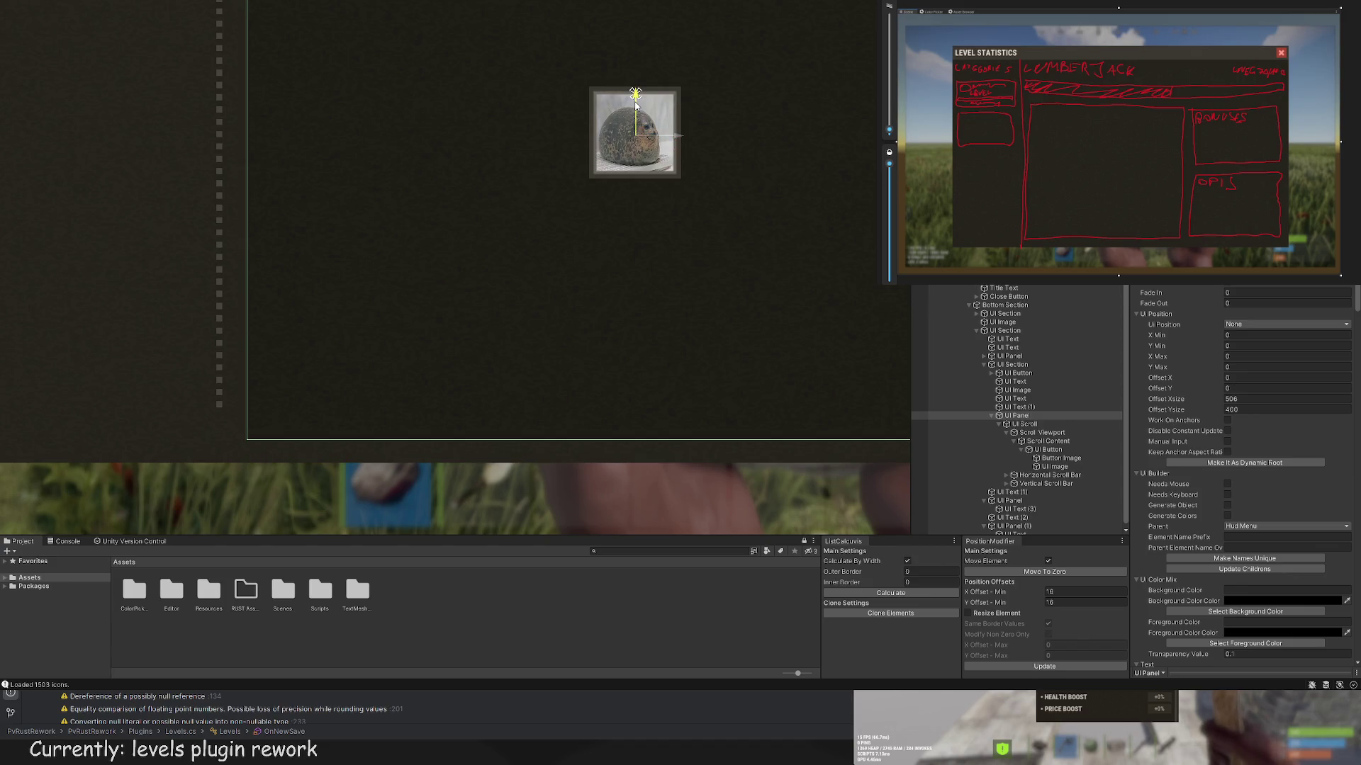
drag(636, 106, 636, 104)
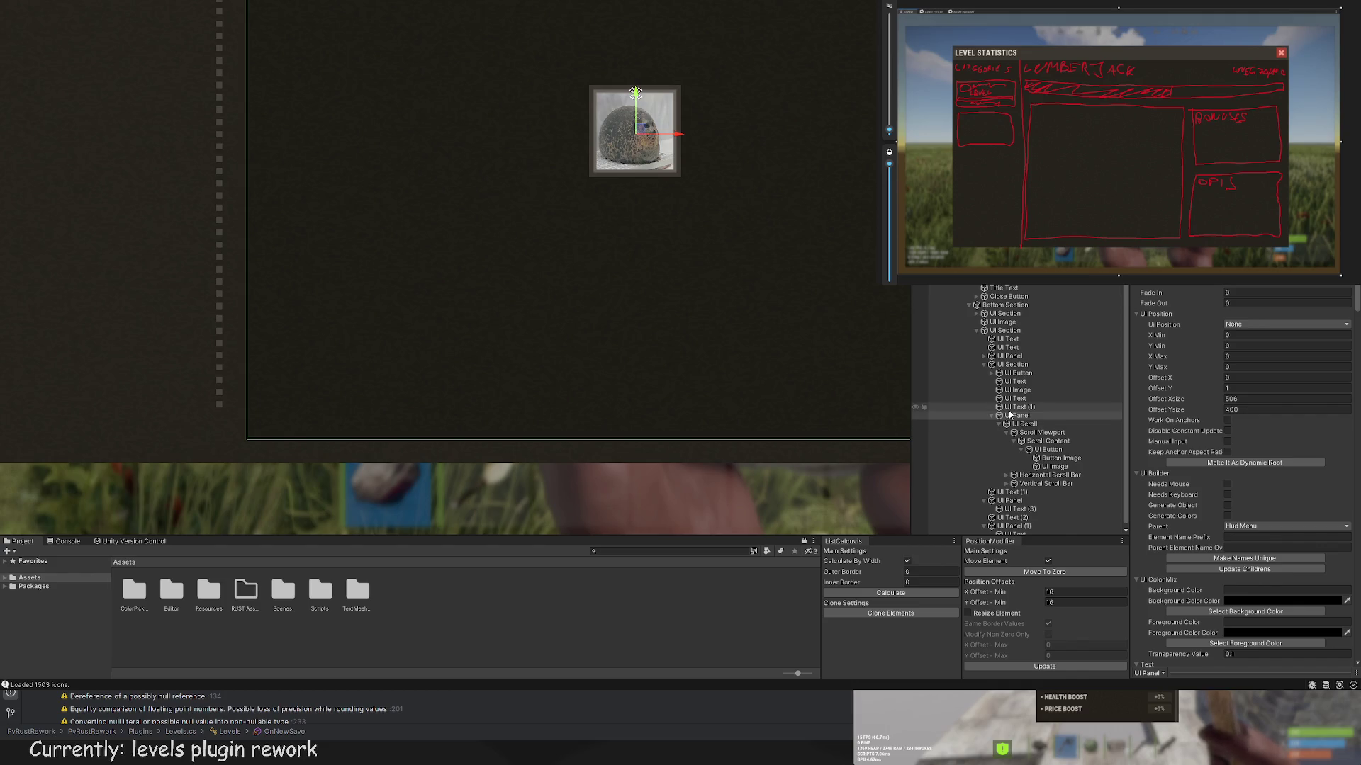
Step: Frame UI Section and UI Text (1) and check the UI Panel's offsets
double_click(1012, 364)
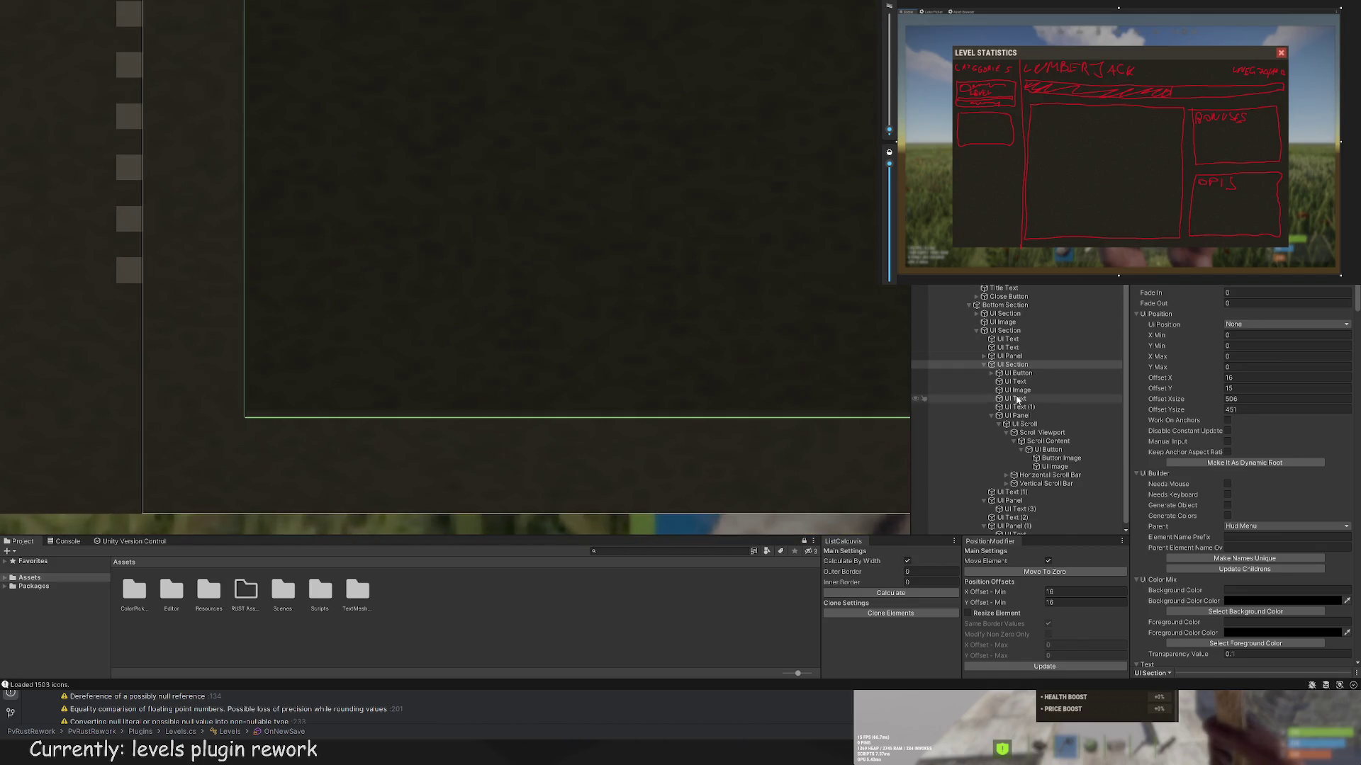
click(1018, 416)
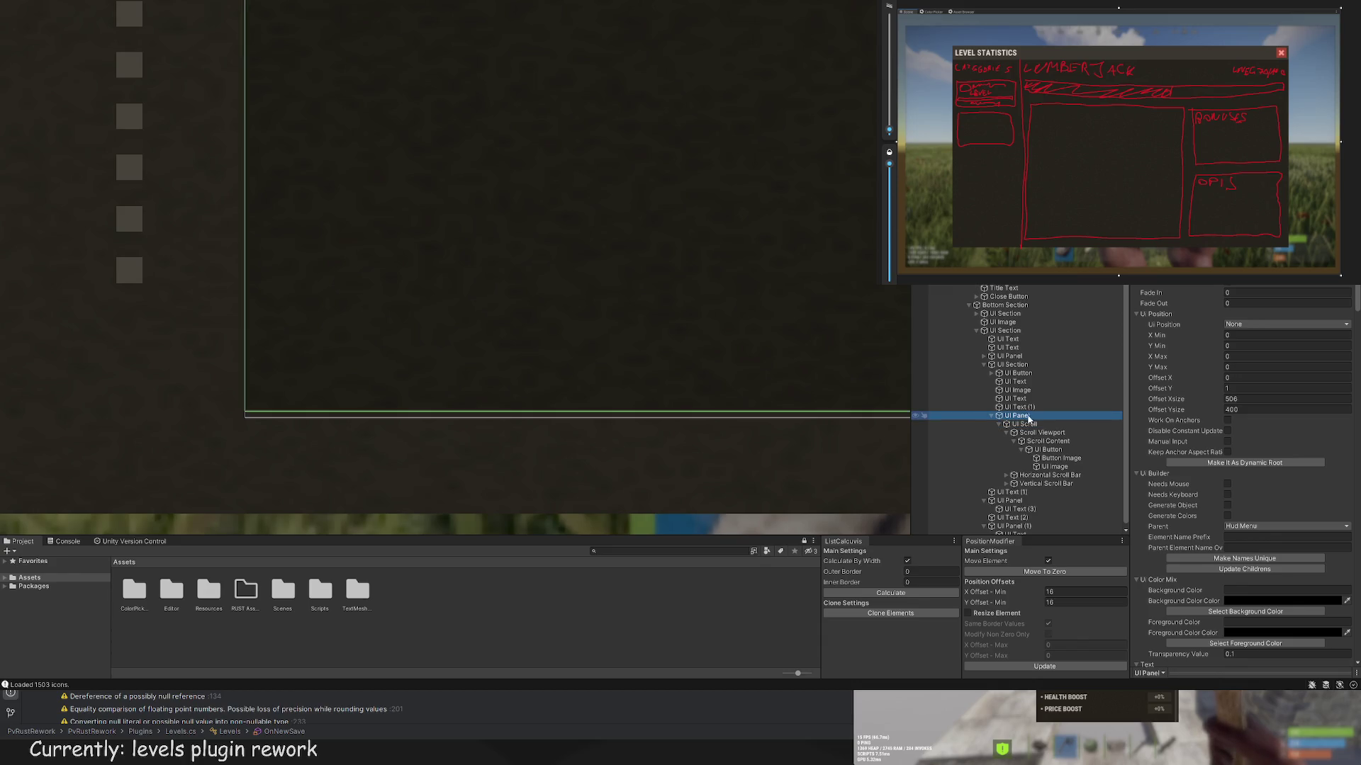
double_click(1019, 408)
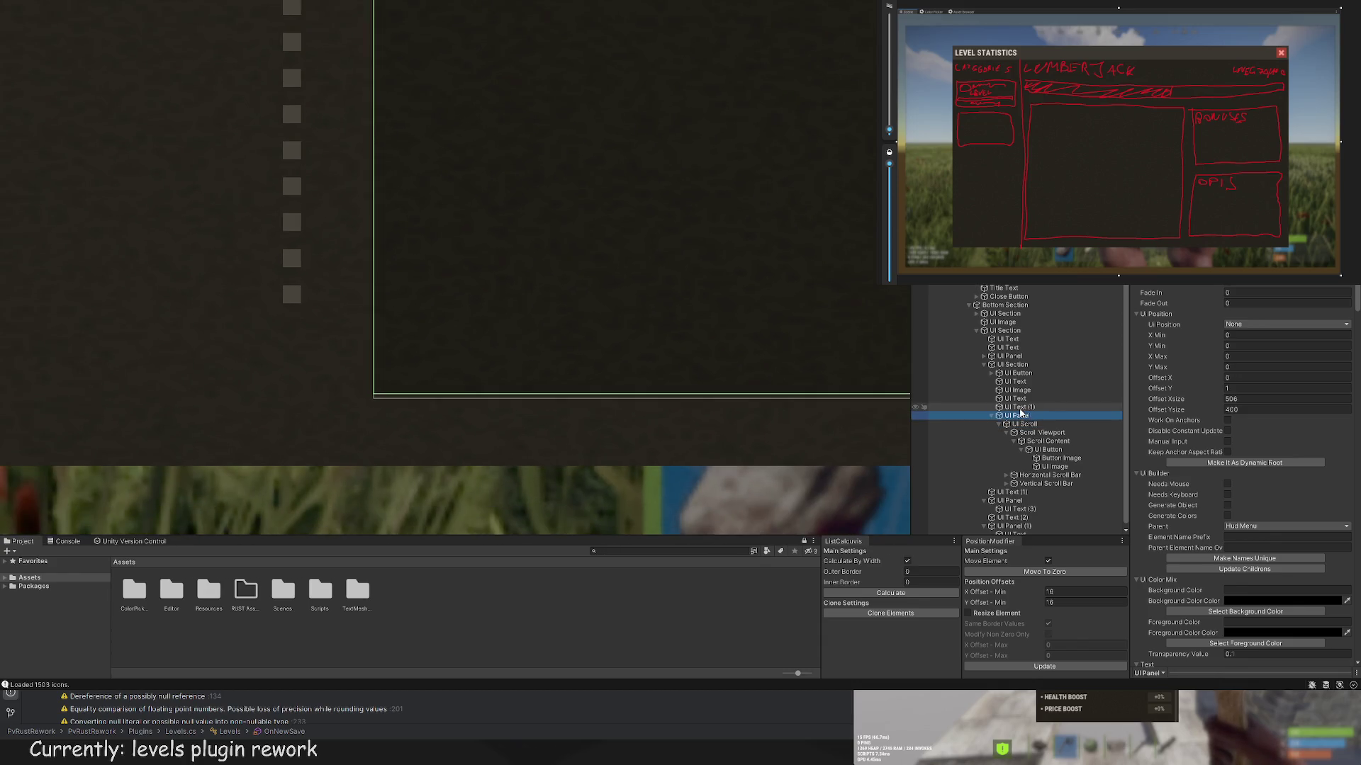
key(Up)
key(Up)
key(Up)
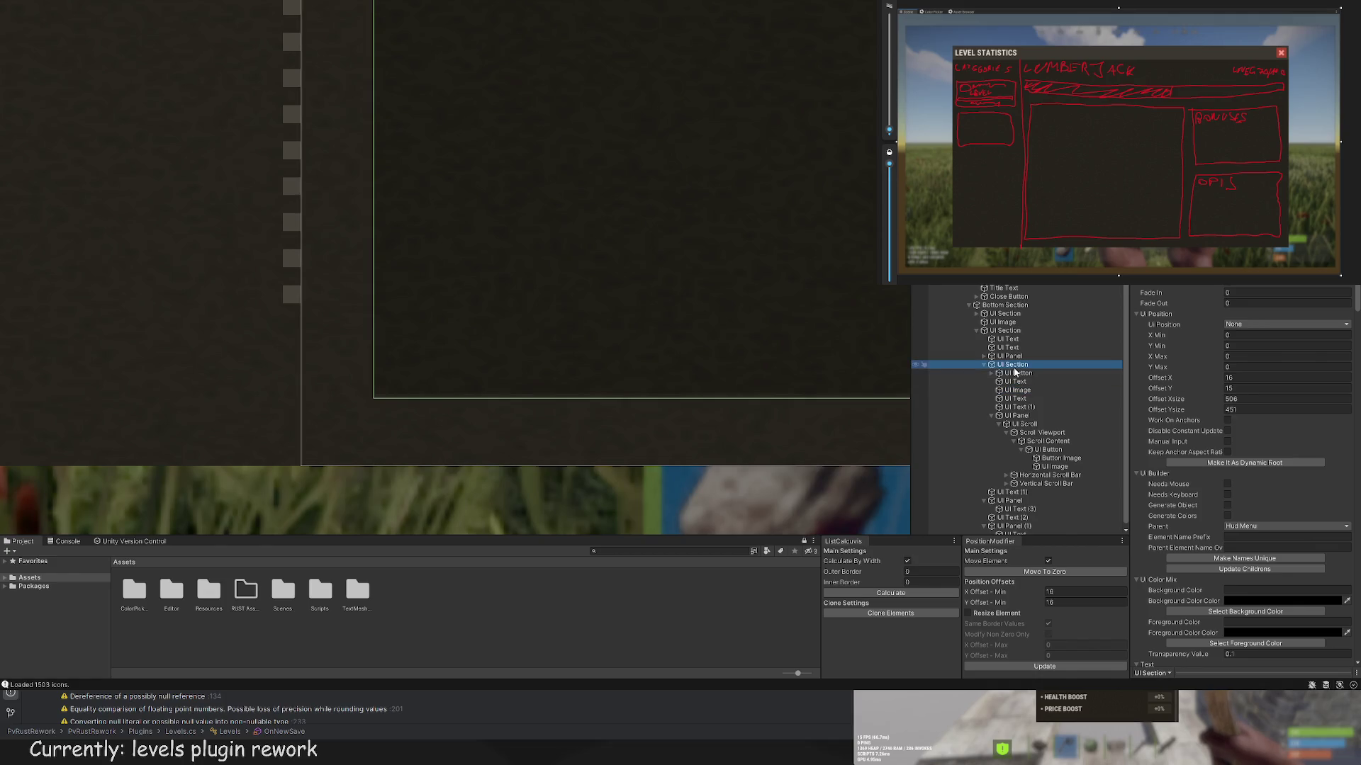
key(f)
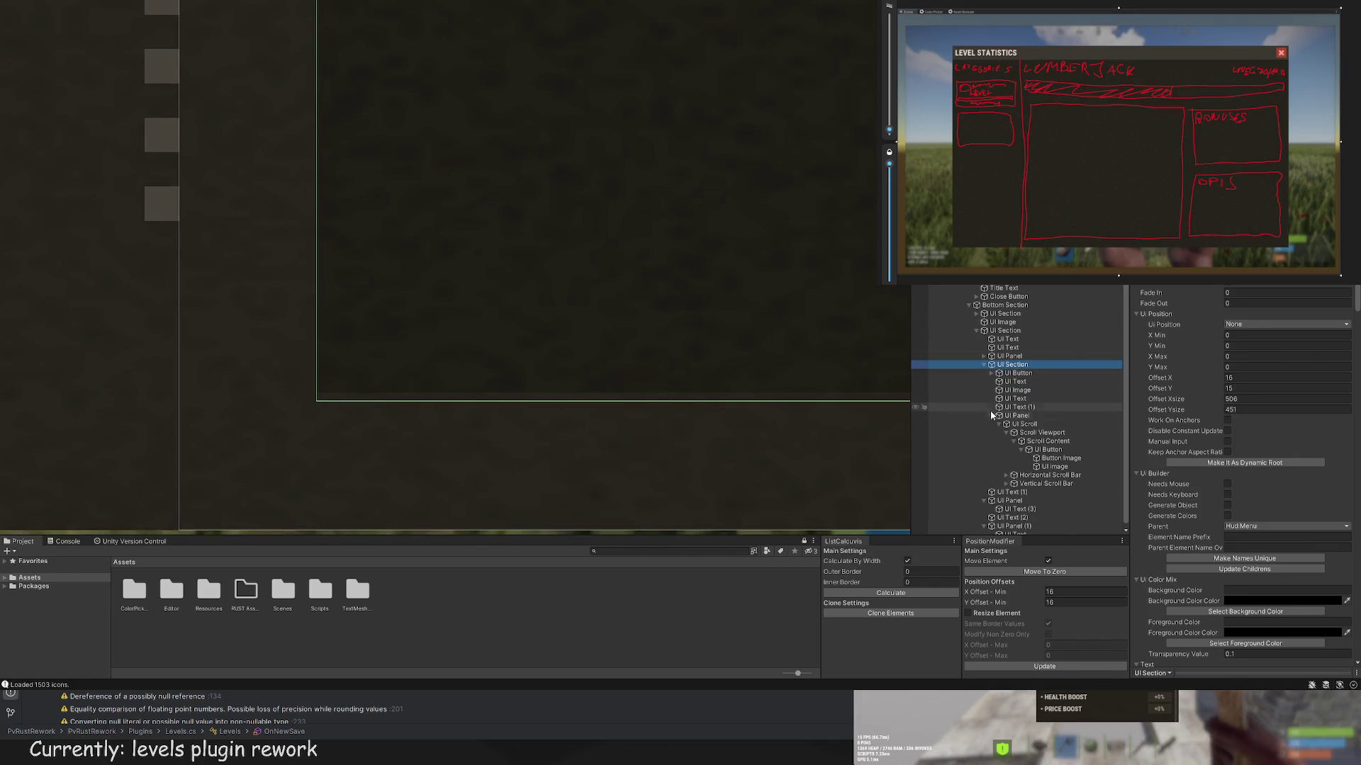
click(992, 416)
Step: Move the section's child elements out one level, then put them back under UI Section
click(1009, 480)
drag(1006, 439, 996, 431)
click(443, 368)
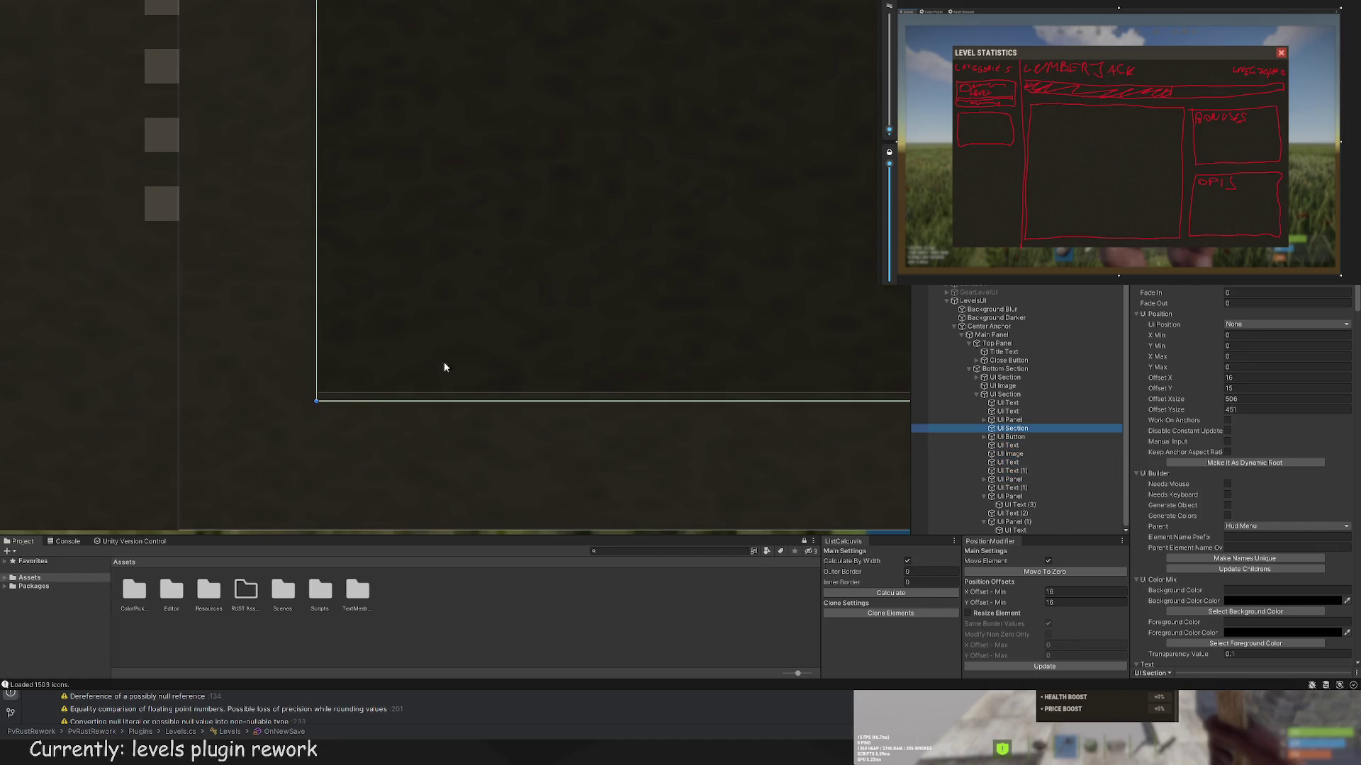
click(1018, 437)
shift+click(1019, 488)
drag(1014, 438, 1014, 429)
Step: Select the UI Panel and frame the whole skill tree in the Scene view
click(1014, 445)
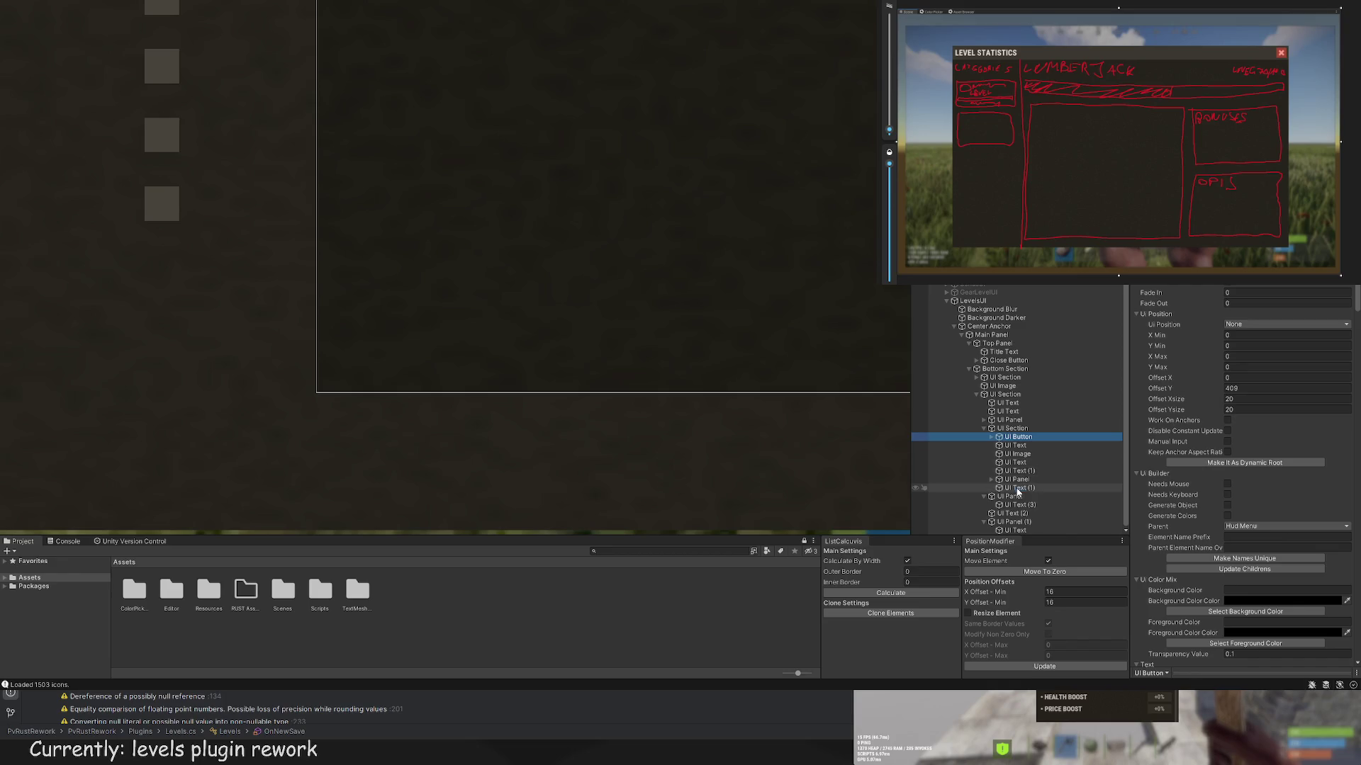
click(1019, 454)
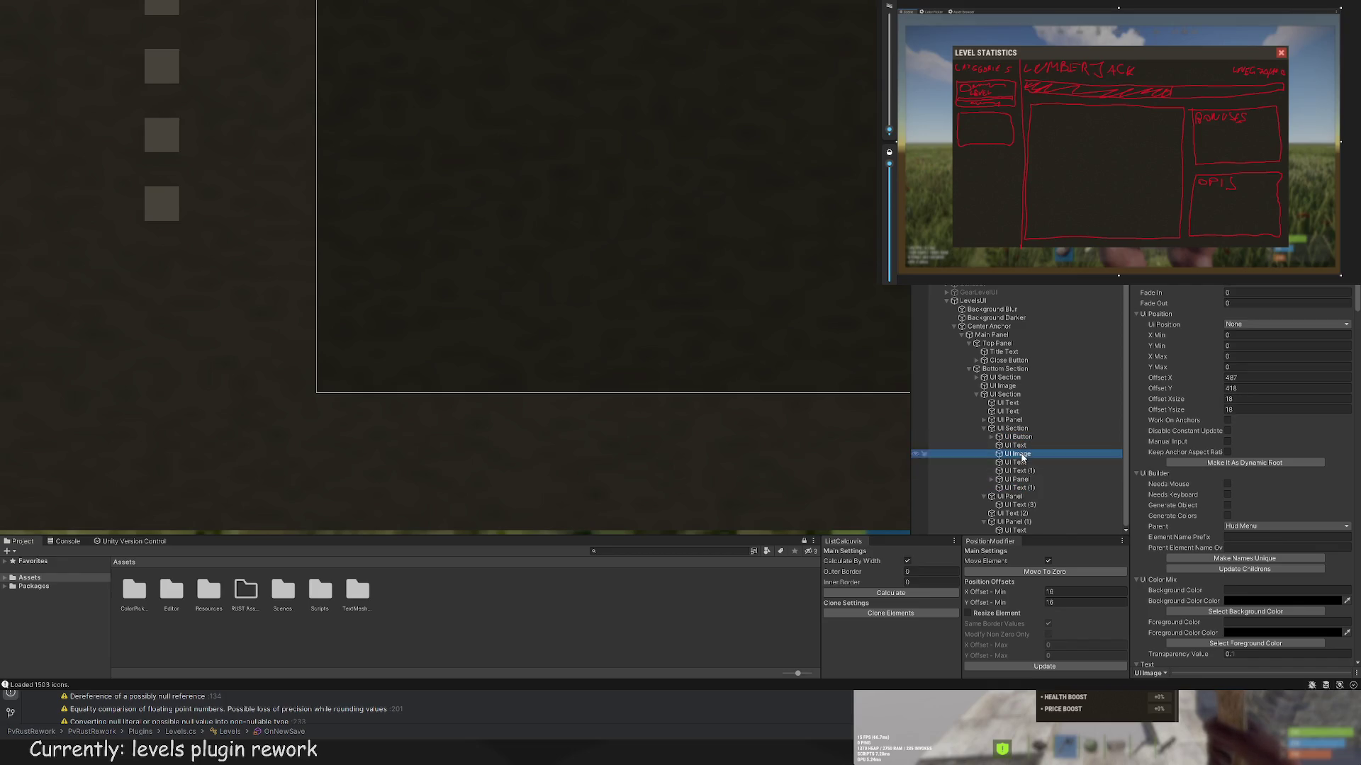
click(1017, 462)
click(1006, 470)
click(985, 479)
double_click(986, 480)
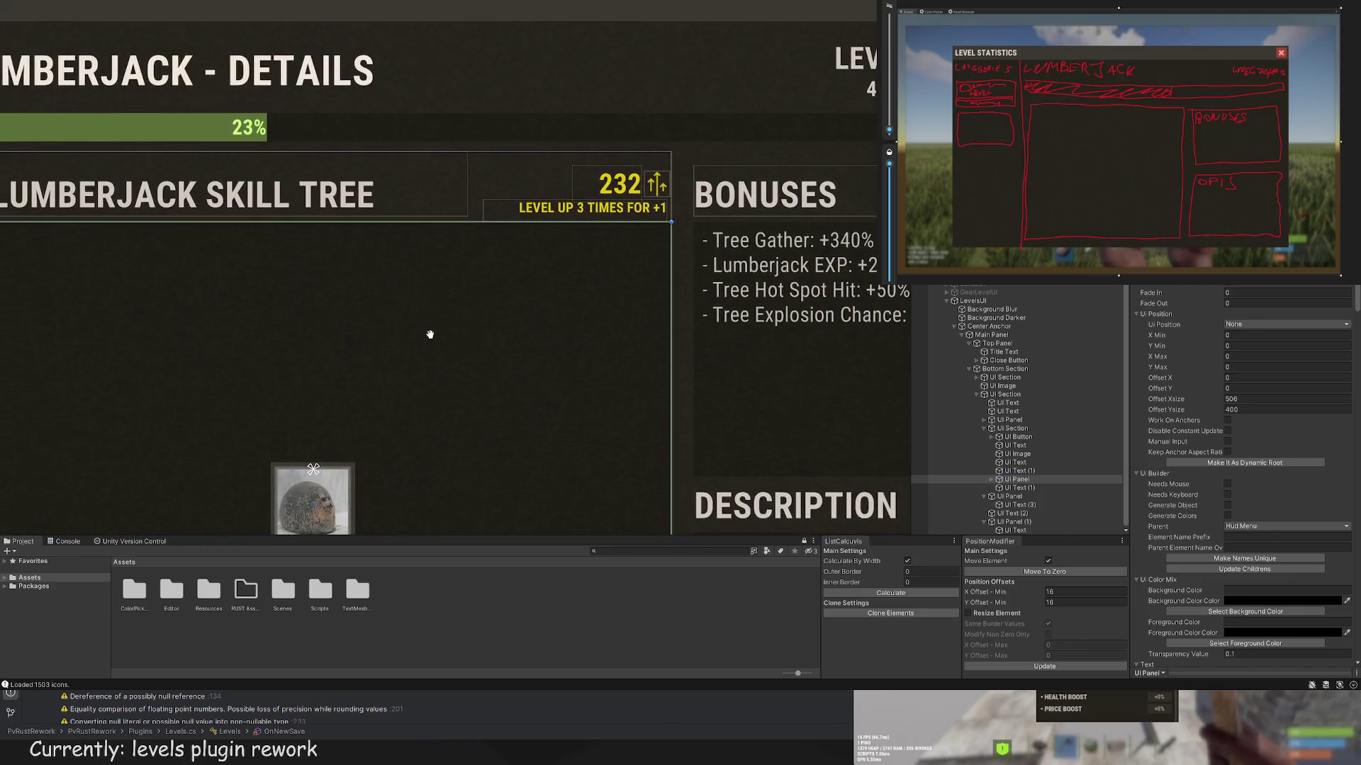
Step: Pull the UI Scroll area's right edge back so its width is 506
scroll(673, 220, up, 5)
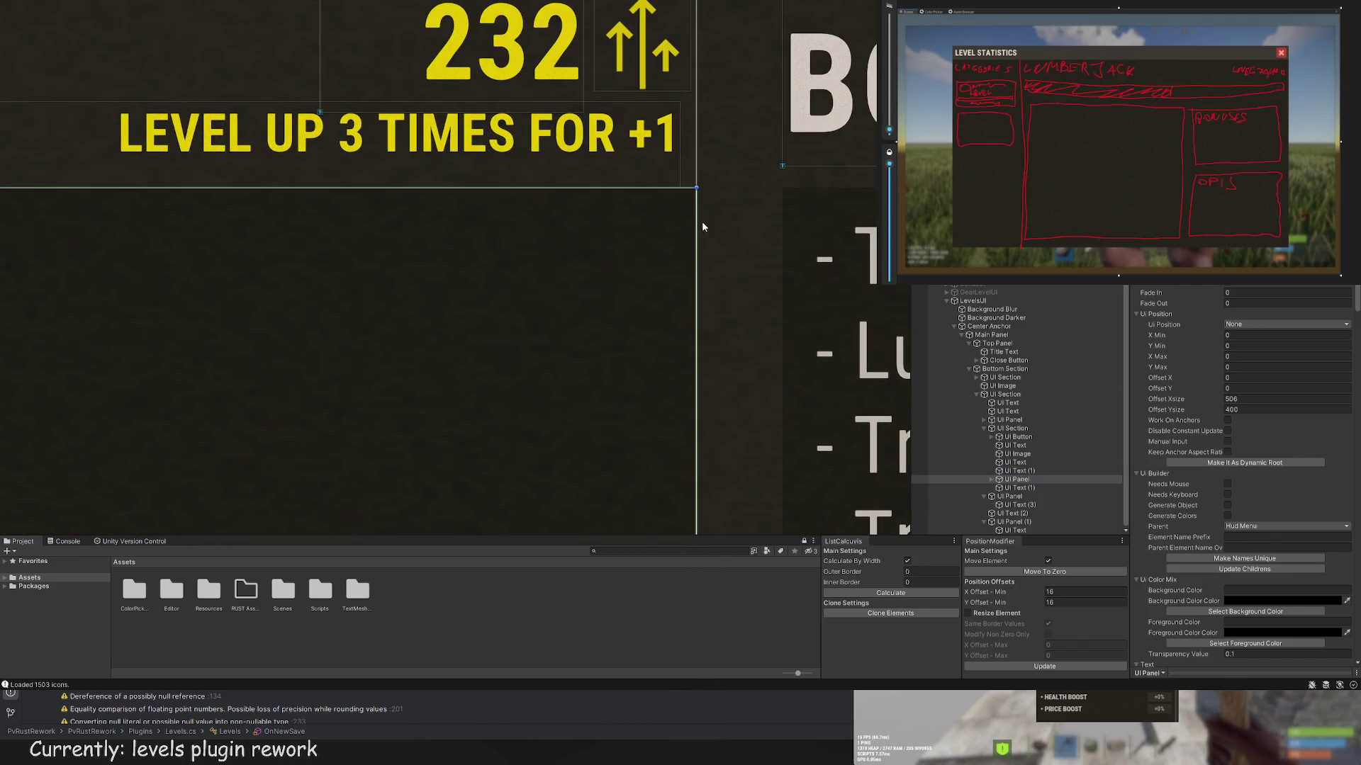
mouse_move(702, 221)
mouse_down()
mouse_move(610, 189)
mouse_move(694, 183)
mouse_move(608, 190)
mouse_up()
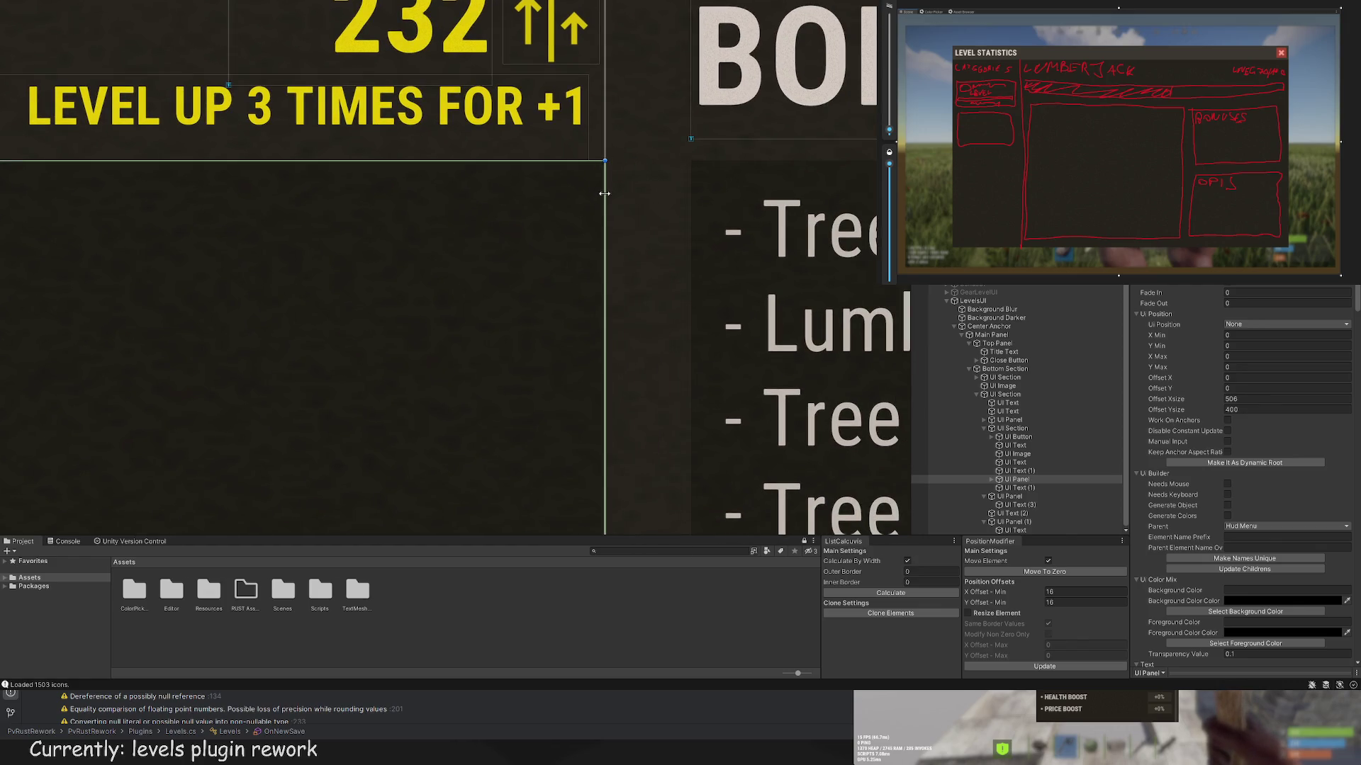
scroll(658, 260, down, 2)
scroll(659, 261, down, 1)
click(633, 319)
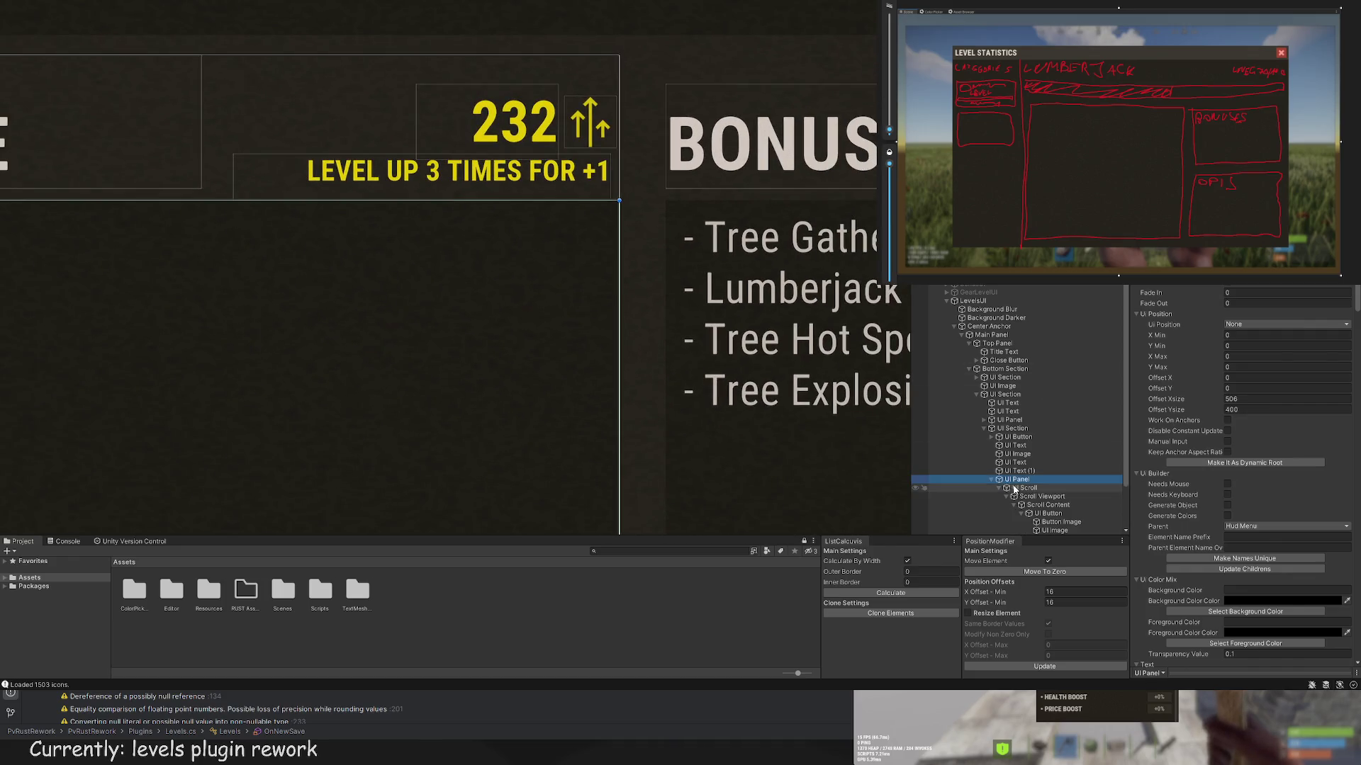
scroll(643, 359, down, 1)
scroll(636, 251, up, 5)
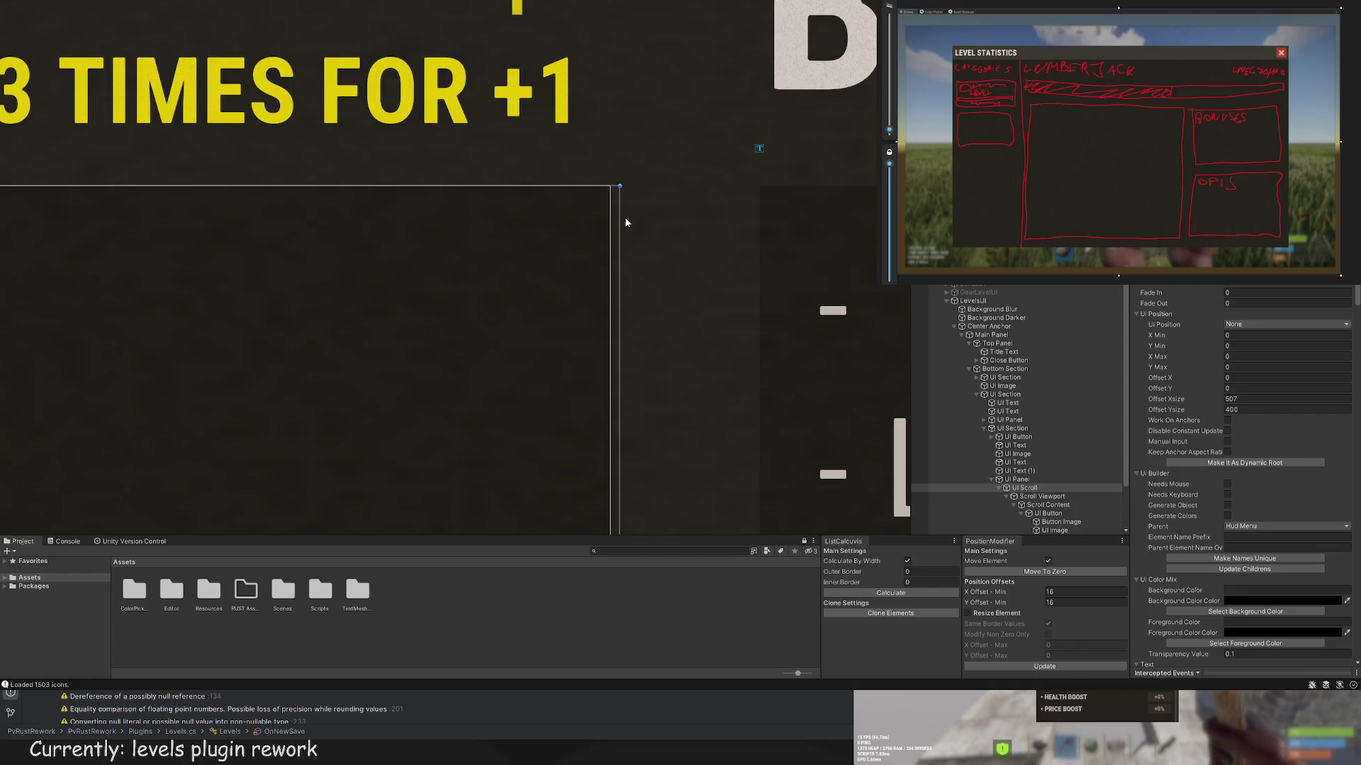
drag(616, 215, 606, 213)
key(f)
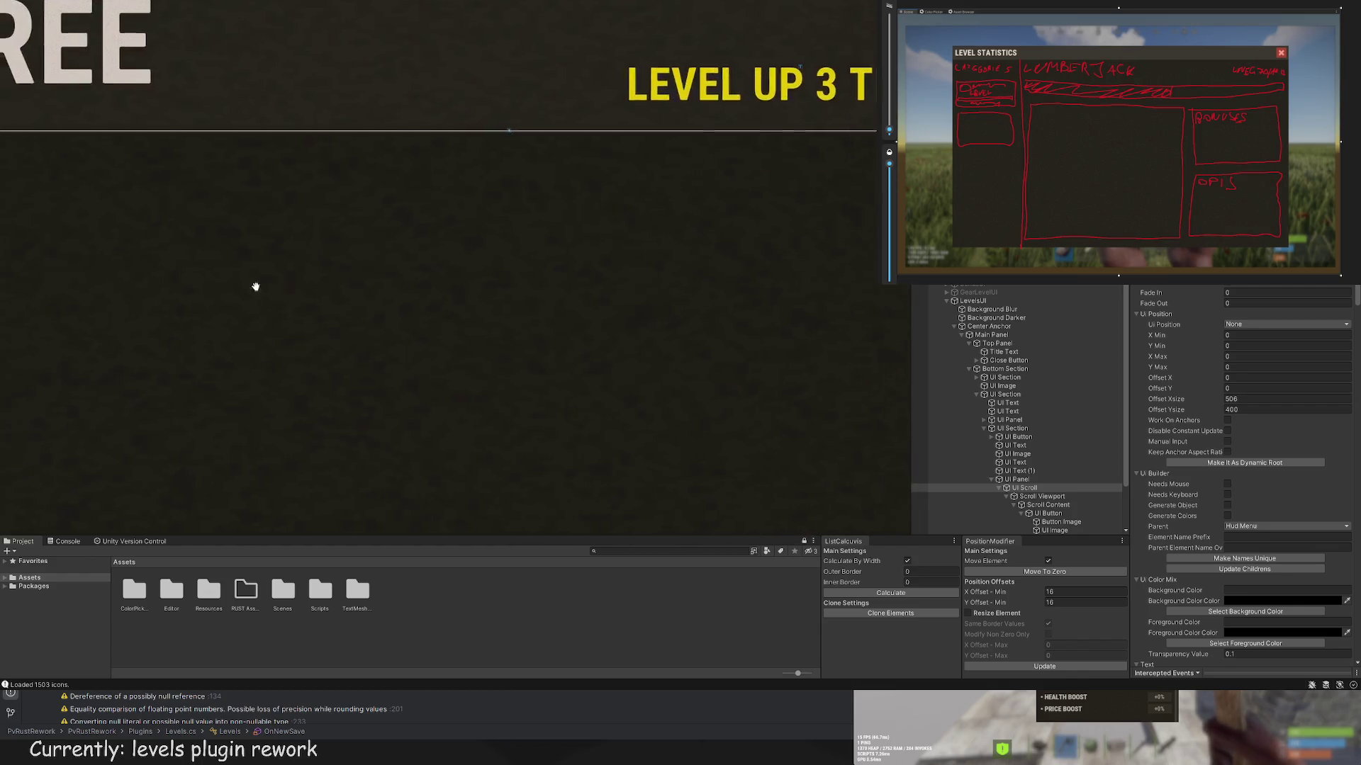
Step: Align the Scroll Content's right edge with the panel under the level-up header
scroll(248, 168, down, 6)
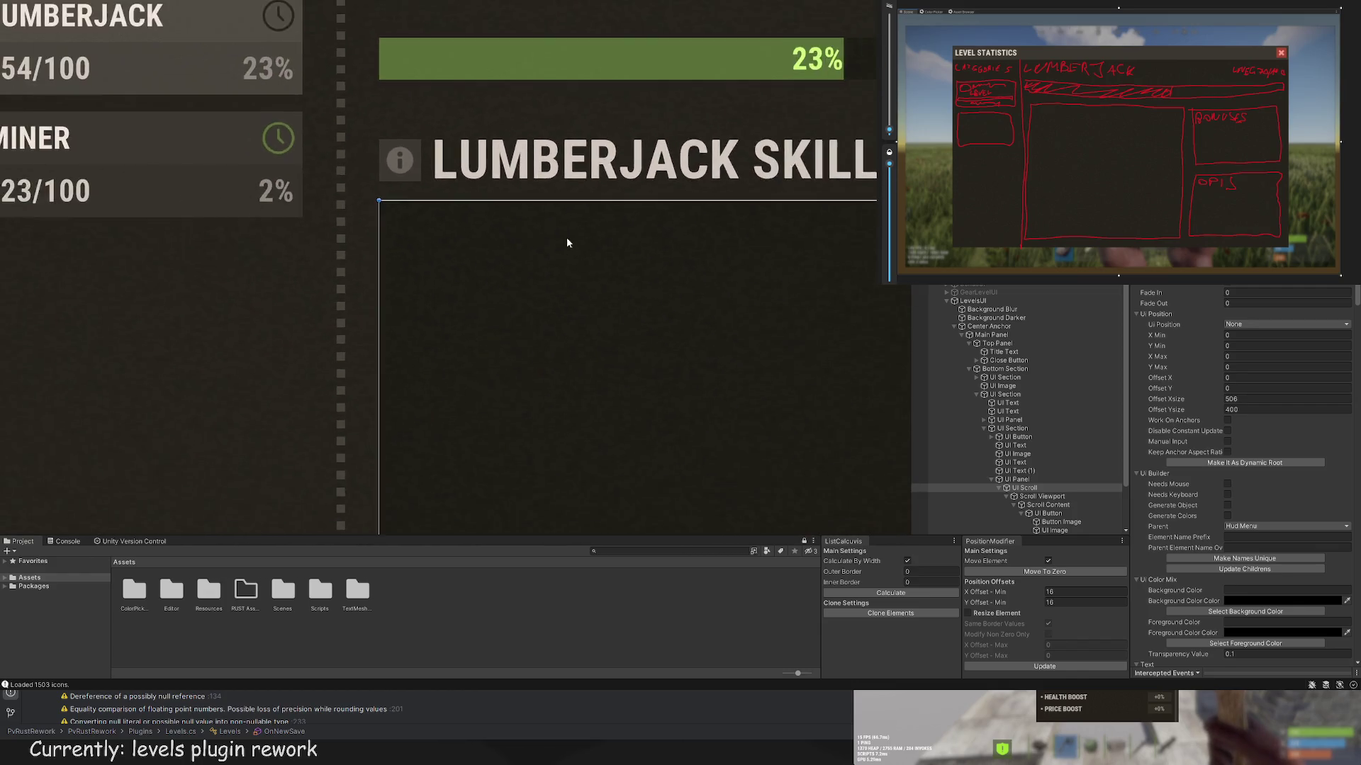
scroll(1049, 472, down, 2)
click(1047, 465)
click(1046, 472)
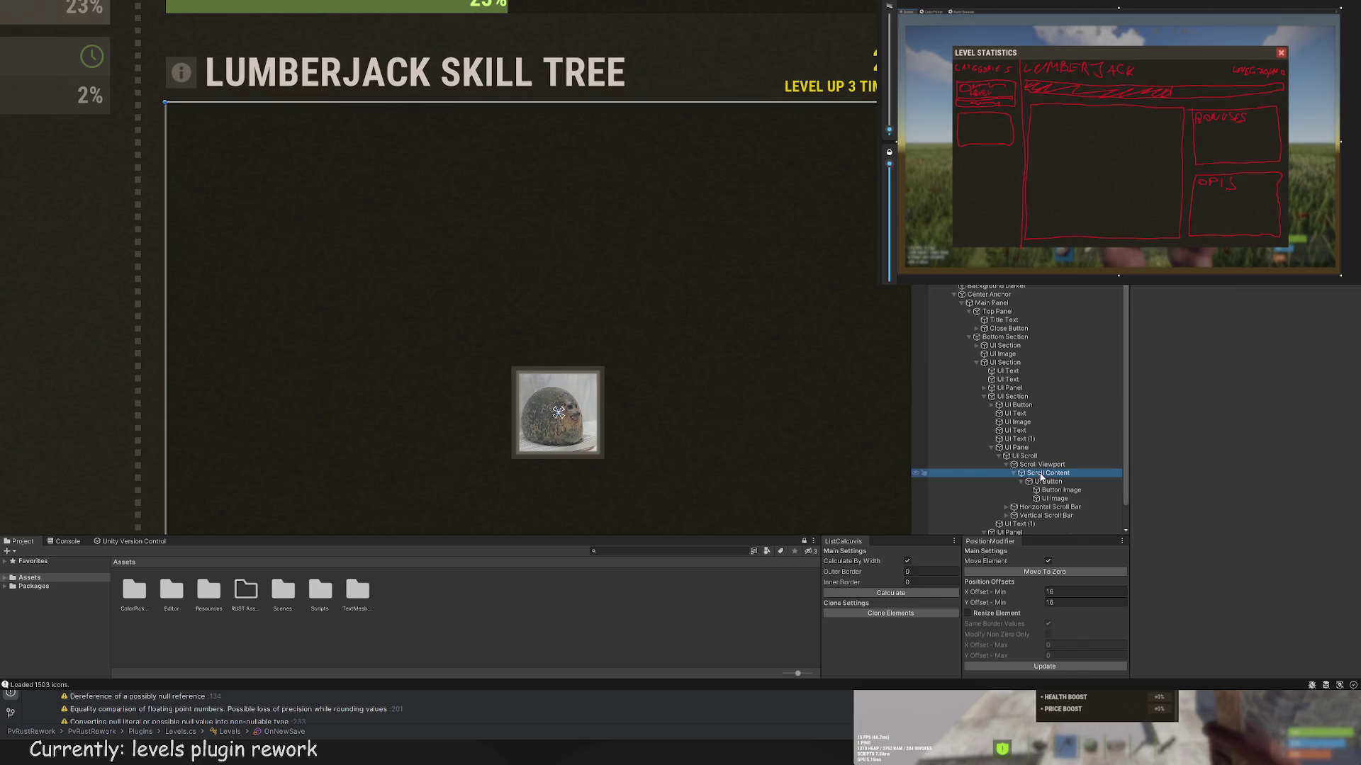
click(1039, 482)
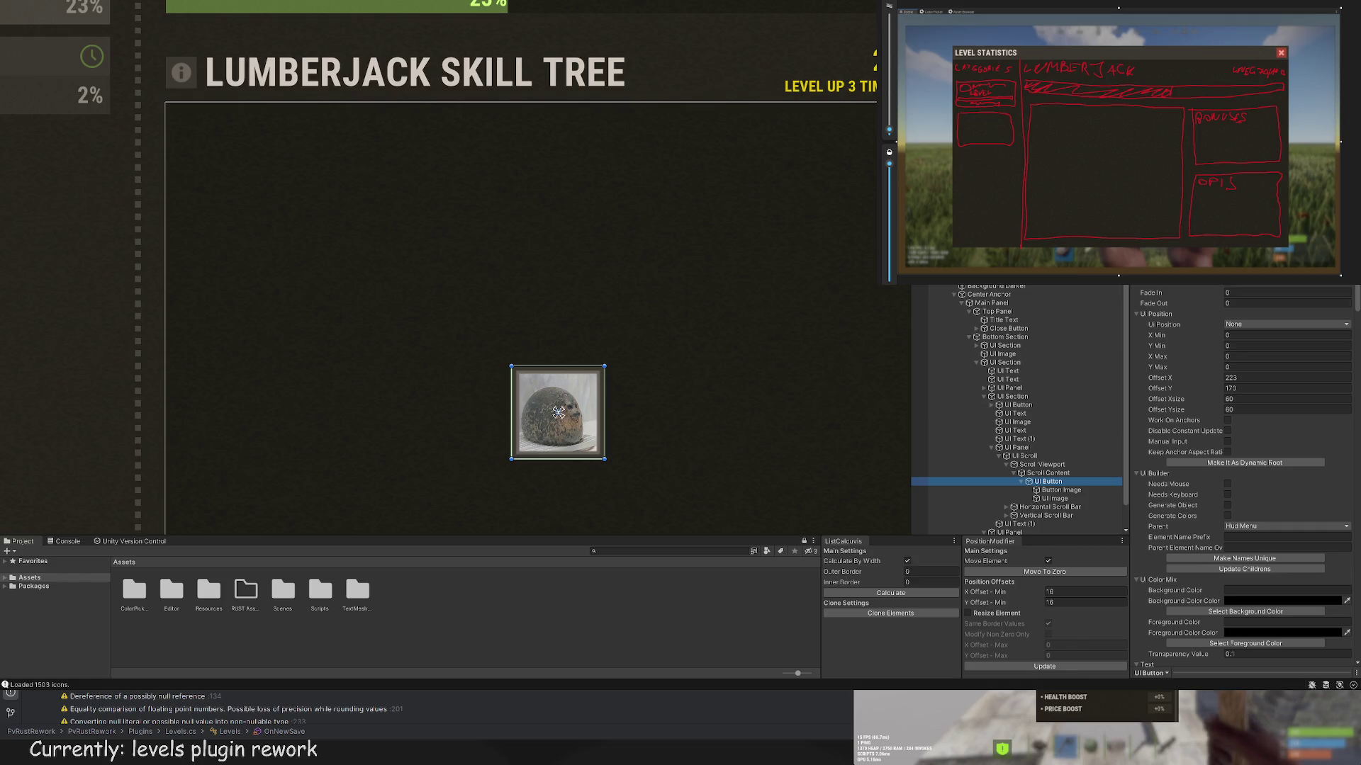
click(1041, 465)
scroll(577, 274, up, 2)
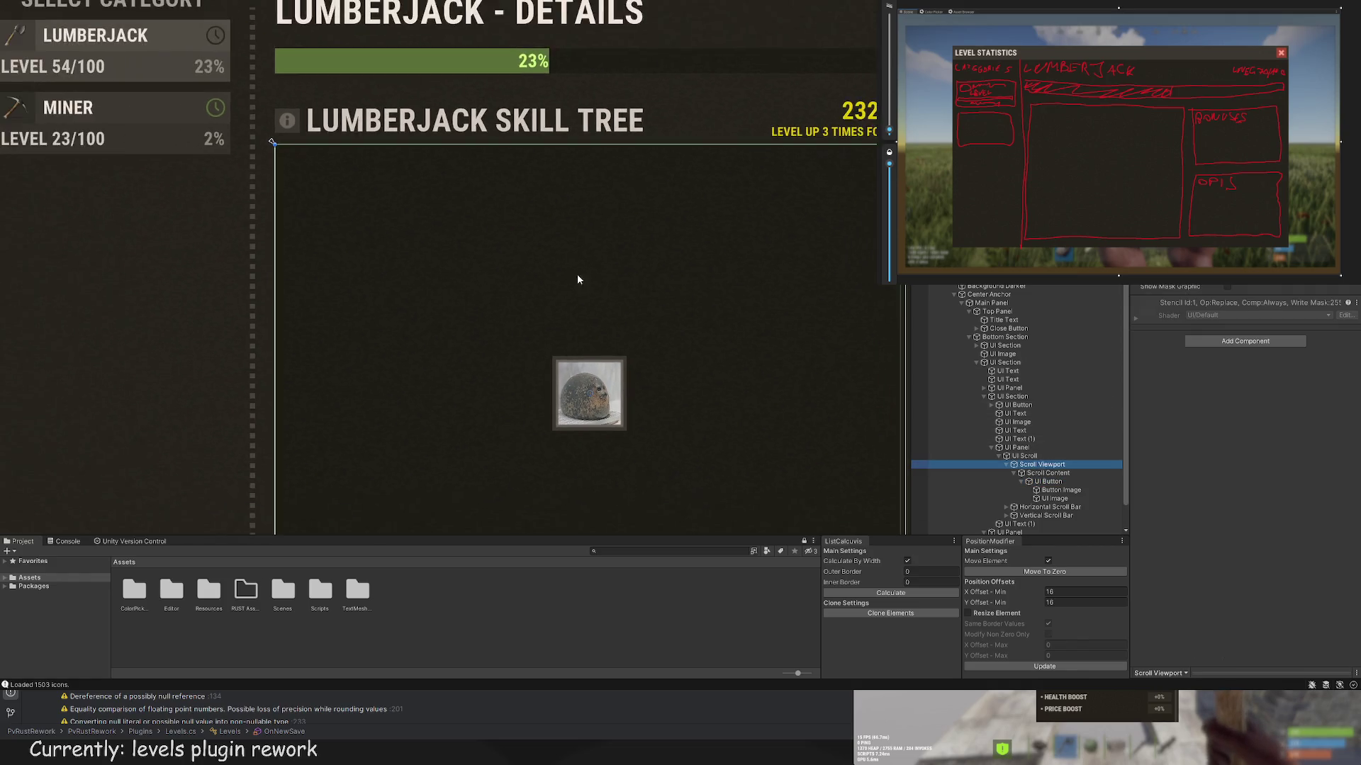
scroll(383, 135, up, 2)
drag(687, 215, 371, 151)
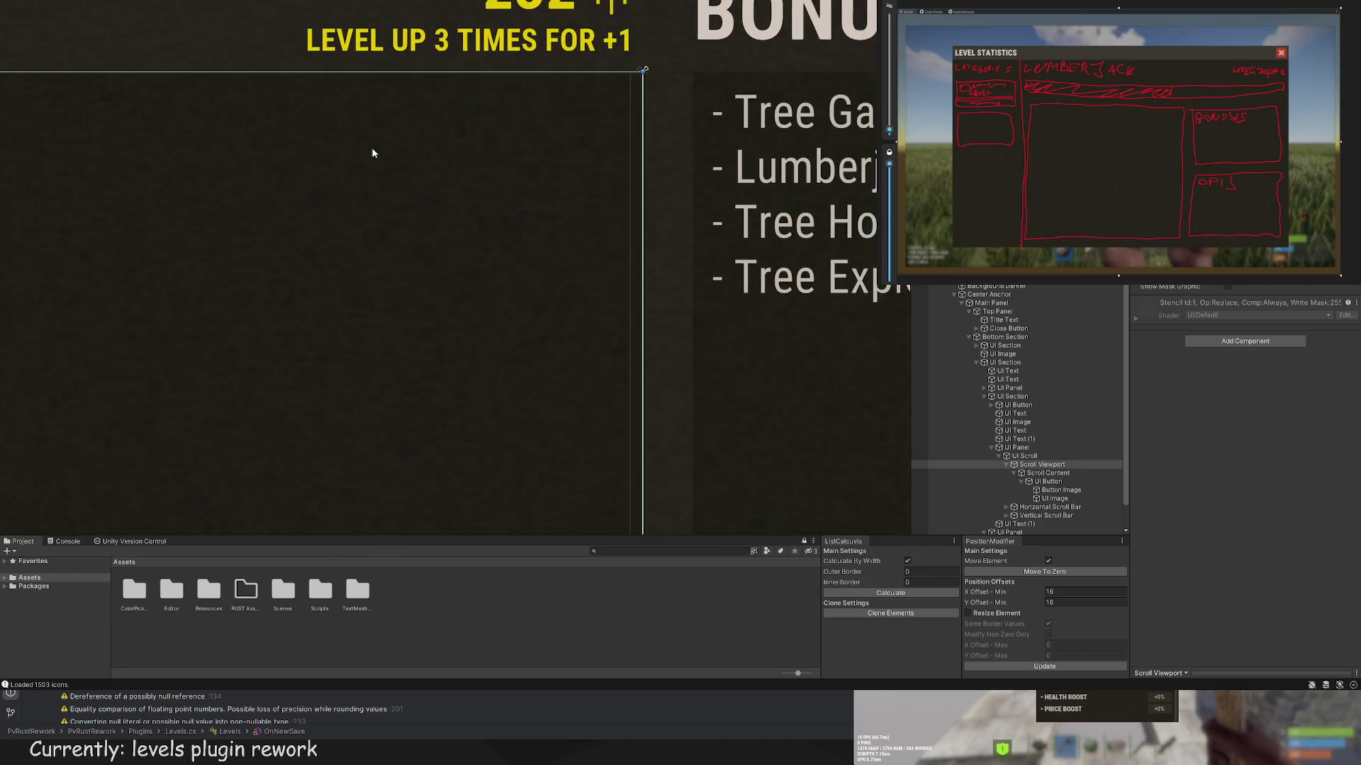
click(779, 186)
scroll(708, 199, up, 2)
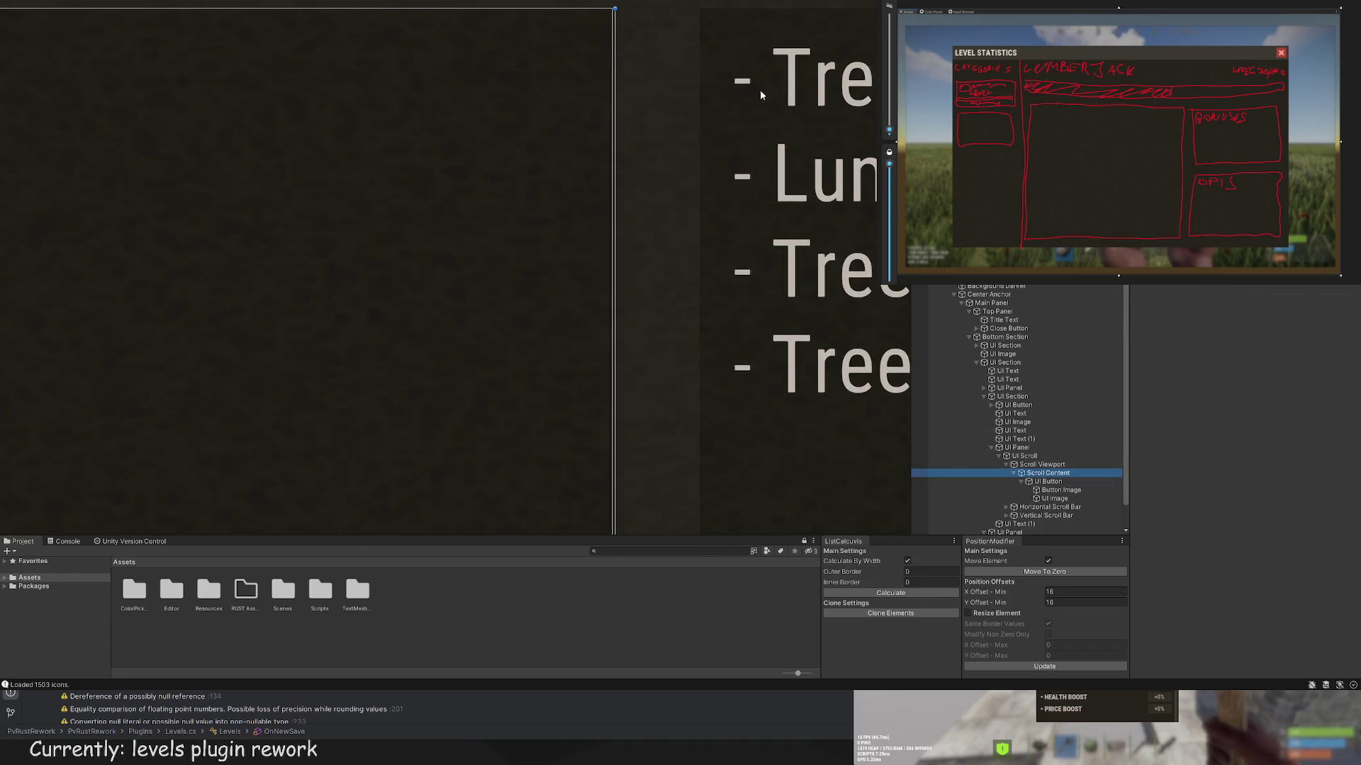
drag(614, 67, 617, 67)
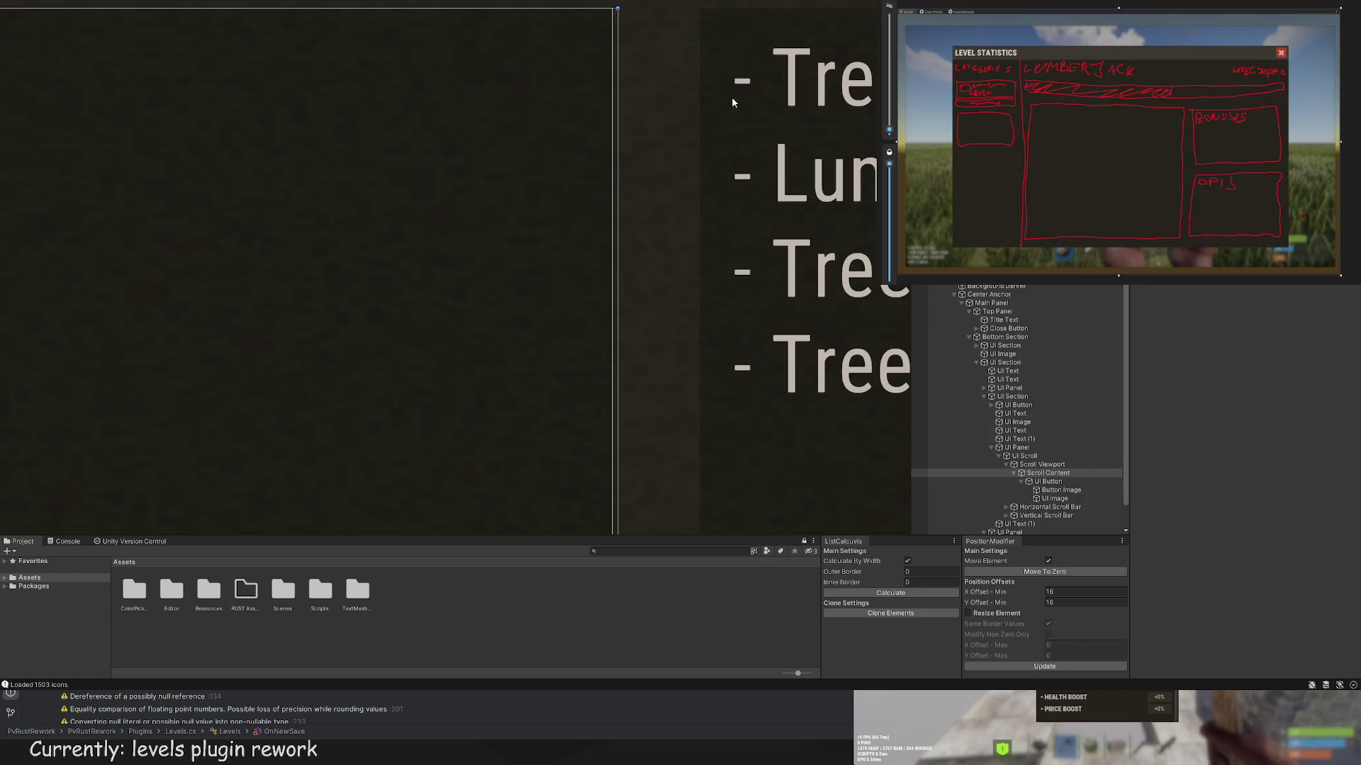
Step: Bring the Miner and Lumberjack headers into view and select the seal photo button
scroll(624, 67, down, 2)
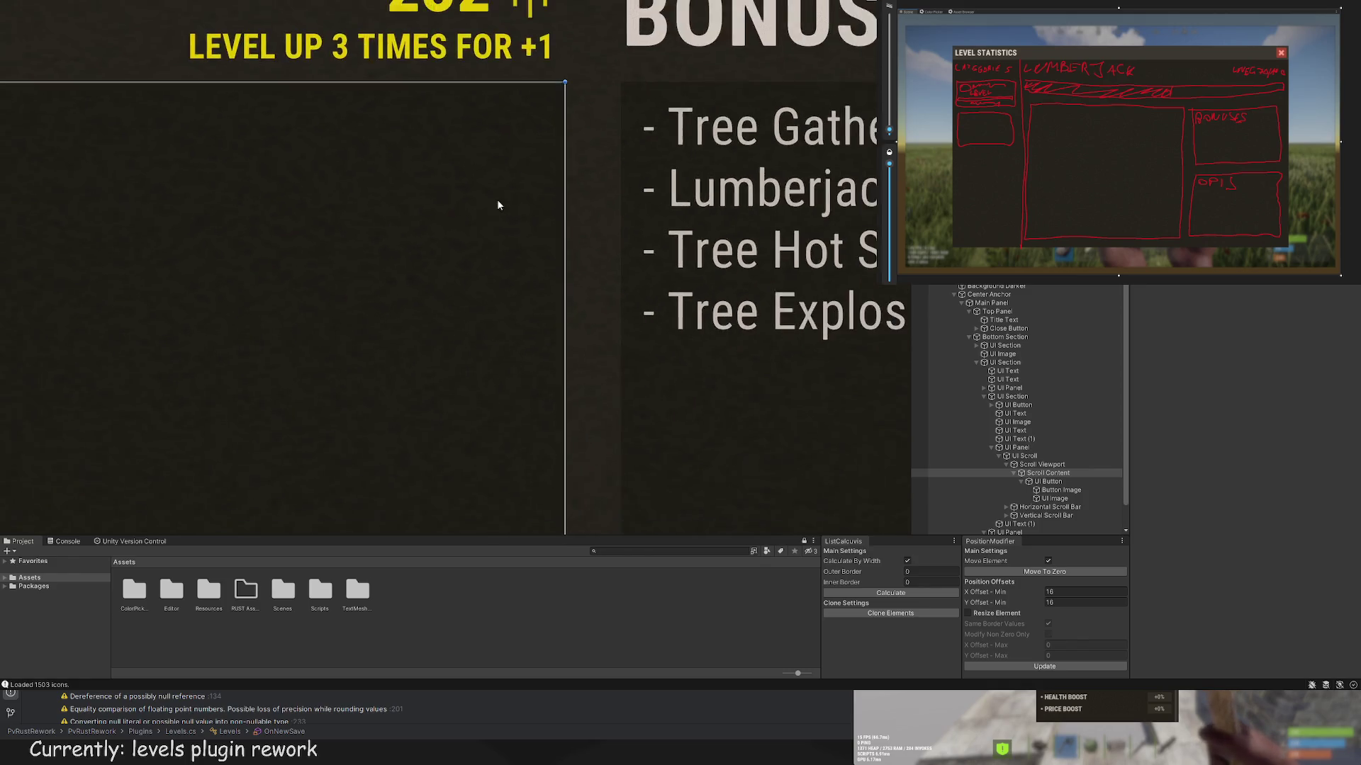
drag(519, 216, 709, 355)
drag(132, 298, 756, 319)
click(755, 319)
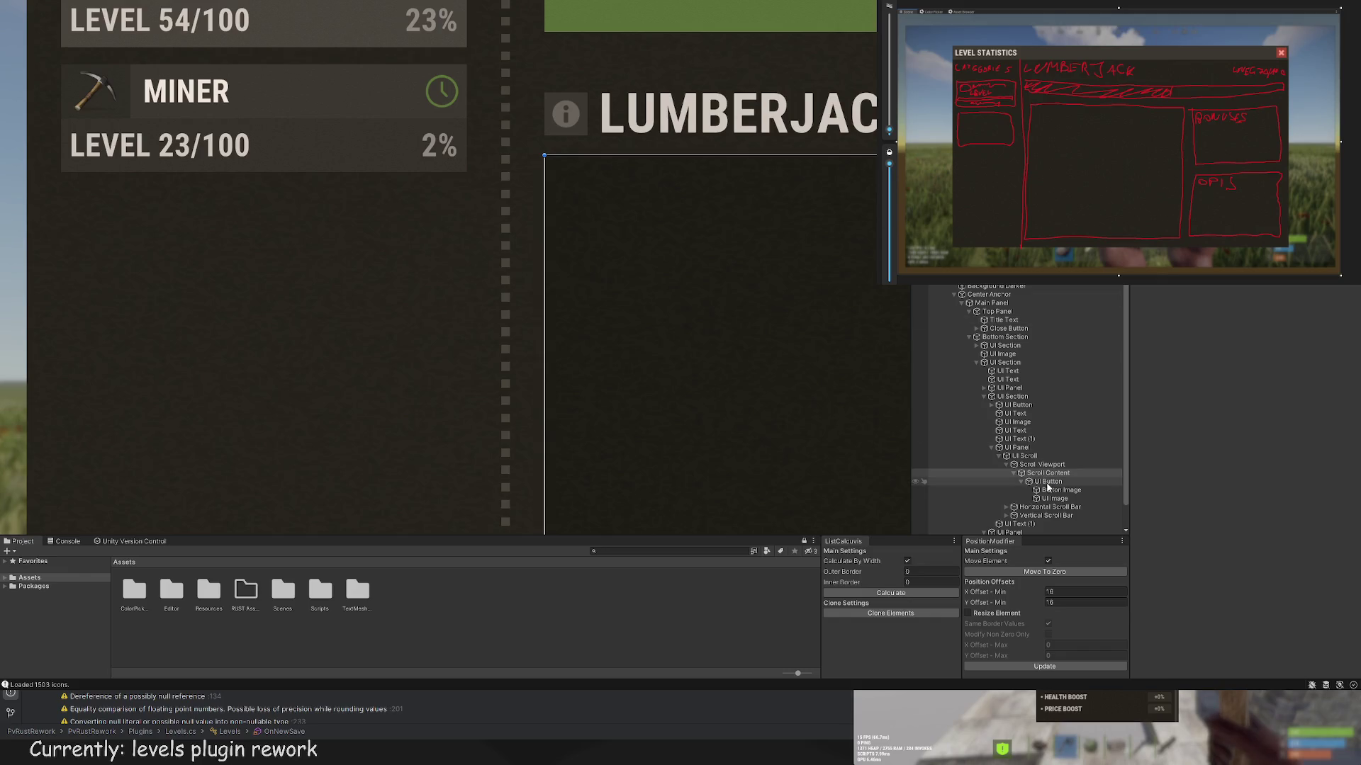
Step: Round the seal button's Offset X to 223 in the Inspector
key(f)
click(1263, 379)
key(BackSpace)
key(BackSpace)
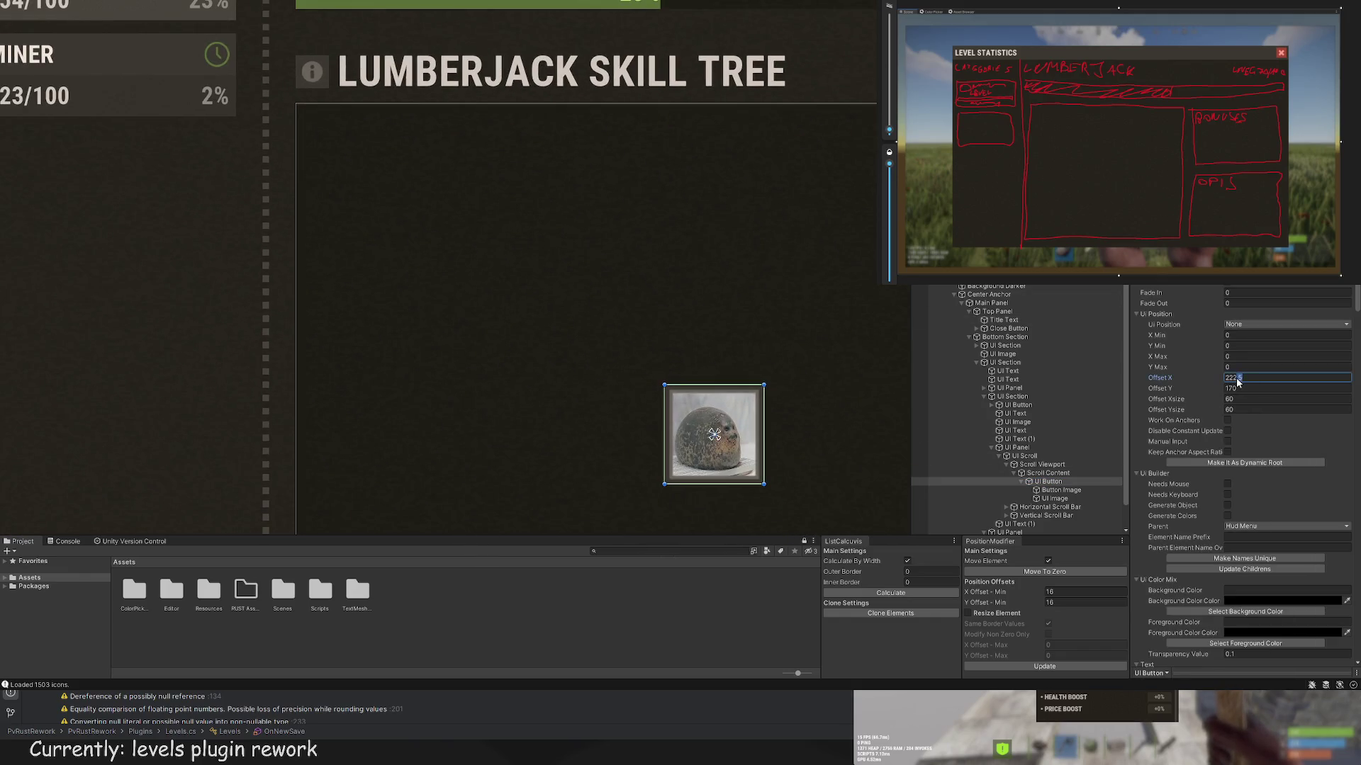
text(.5)
key(Return)
Step: Raise the seal node to Y 225, just below the skill tree title
scroll(666, 297, up, 5)
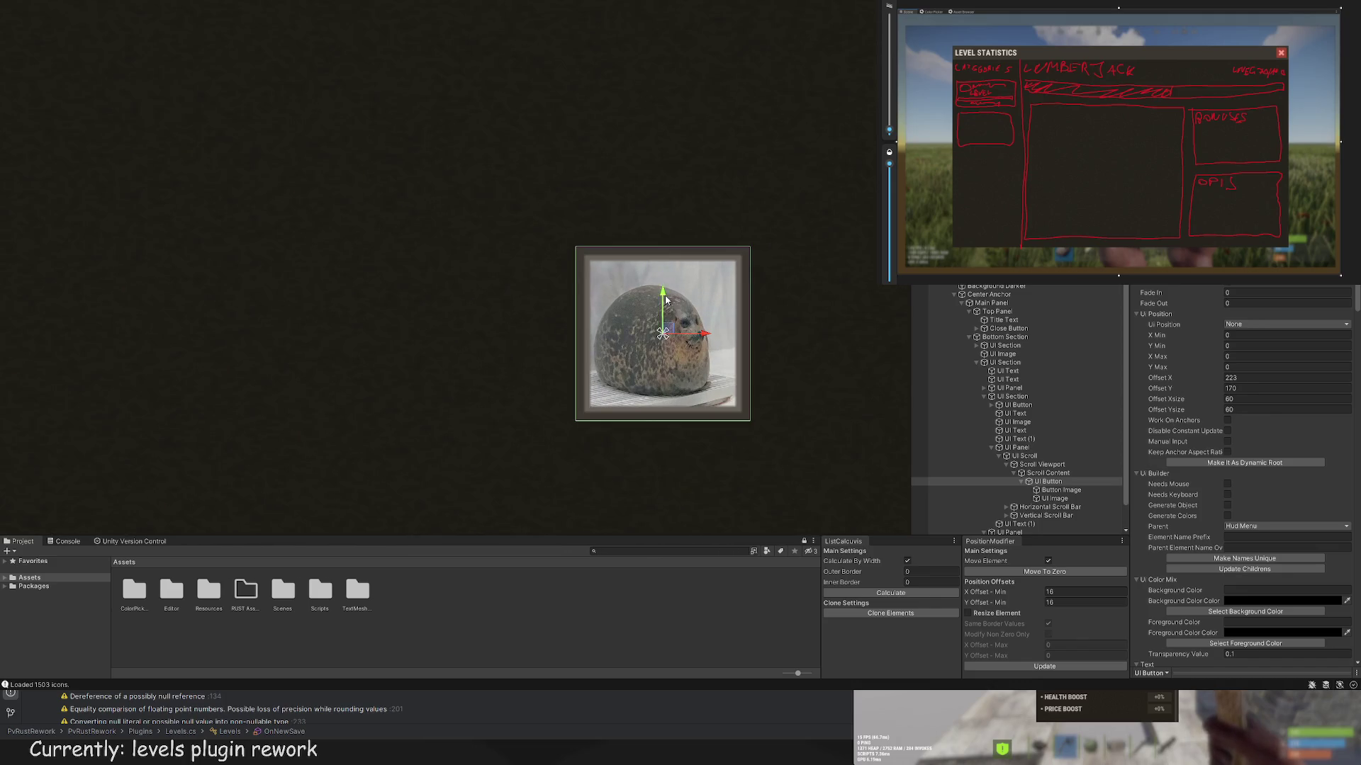
mouse_move(661, 321)
mouse_down()
mouse_move(662, 141)
mouse_move(631, 192)
mouse_move(636, 230)
mouse_move(630, 185)
mouse_move(626, 233)
mouse_up()
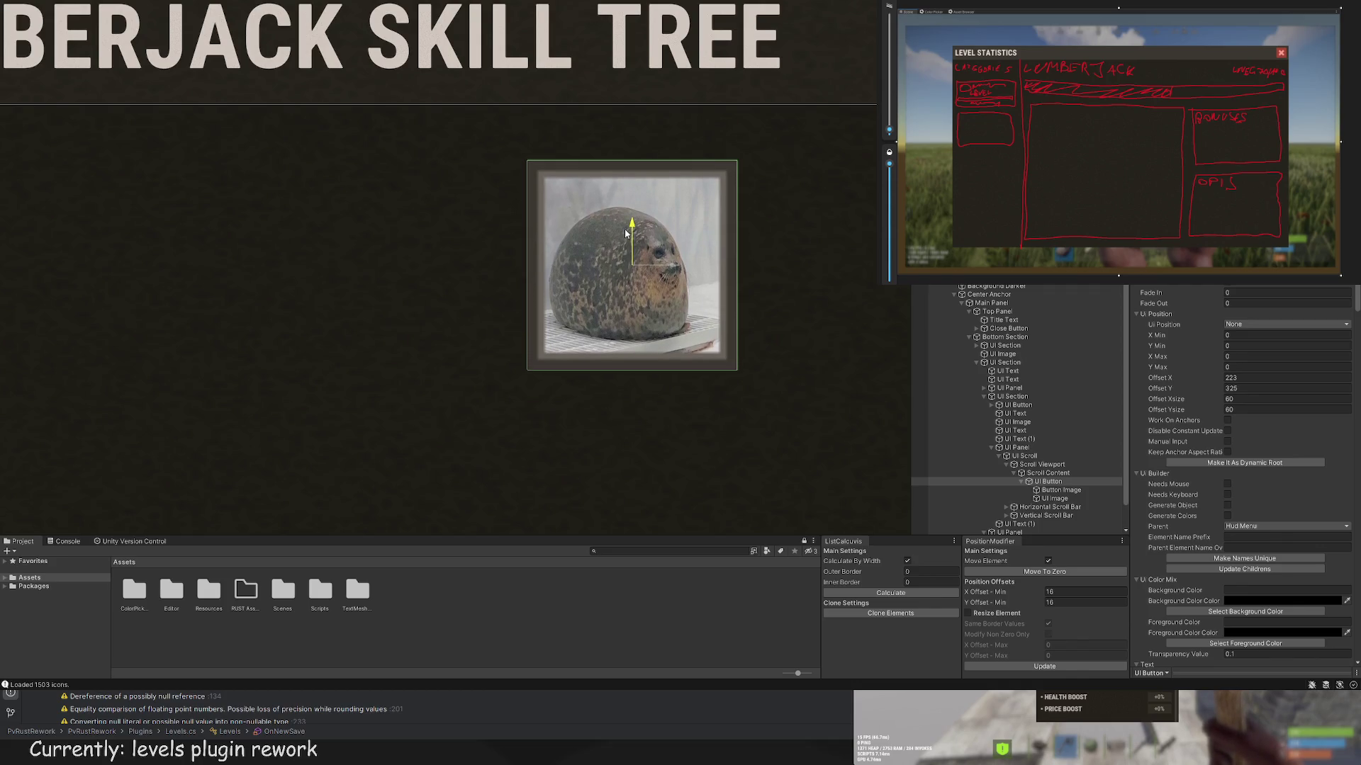
scroll(626, 233, down, 8)
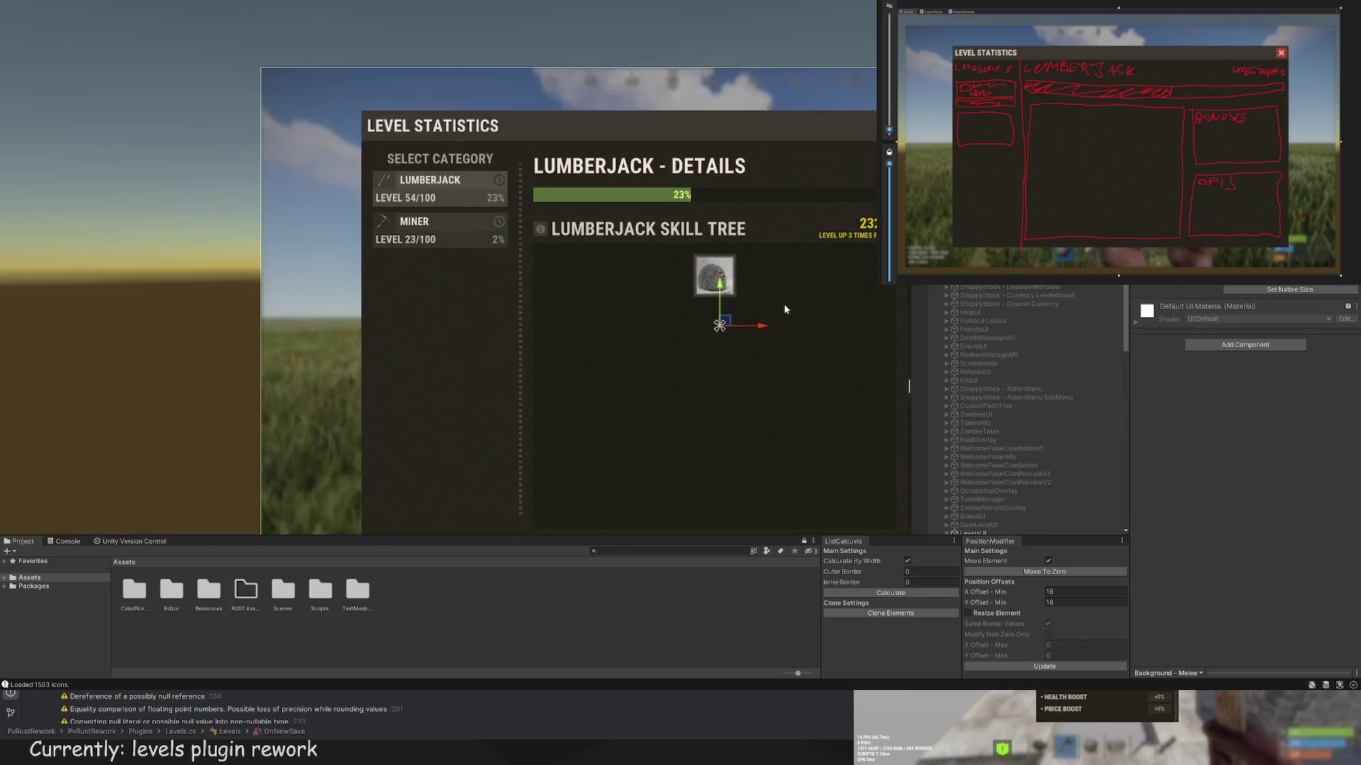
drag(814, 315, 741, 292)
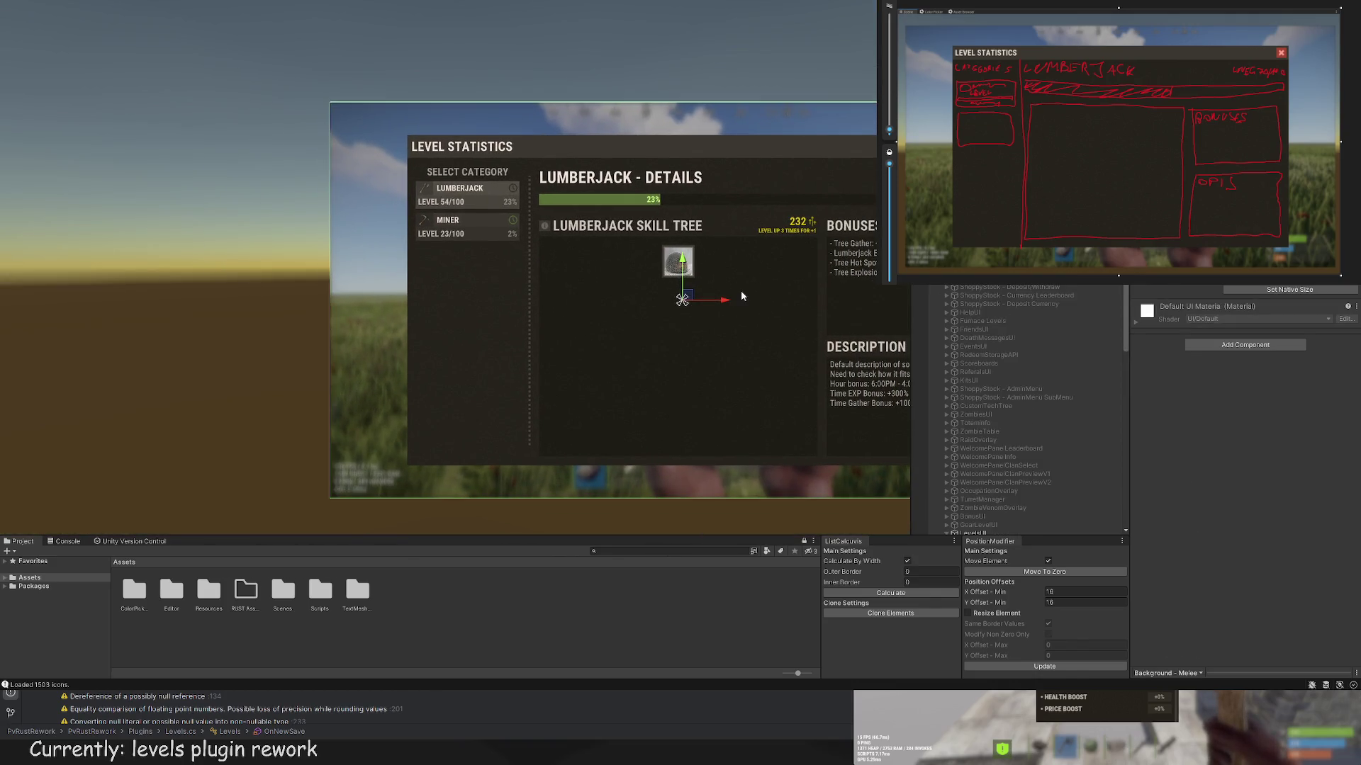
Step: Duplicate the seal node as UI Button (1) and drag the copy directly below the original
scroll(741, 296, up, 2)
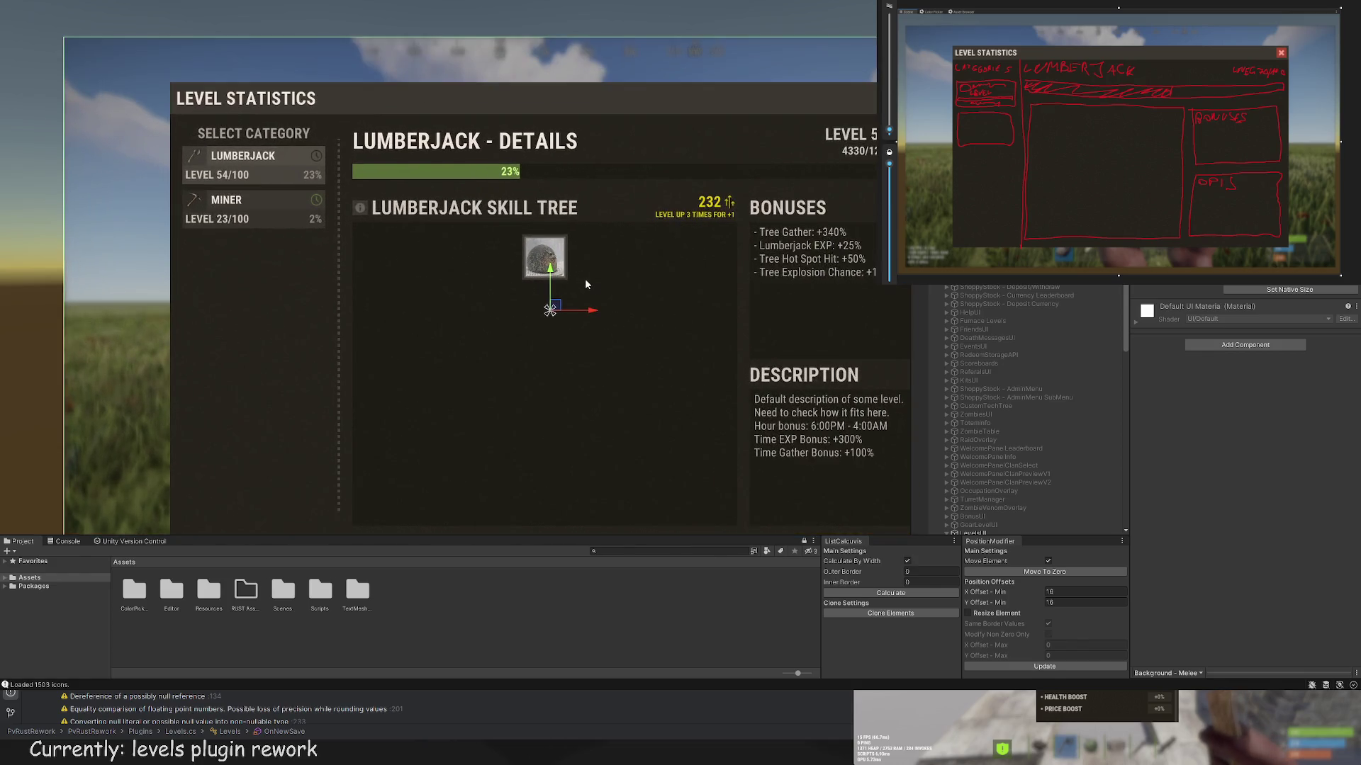
click(592, 296)
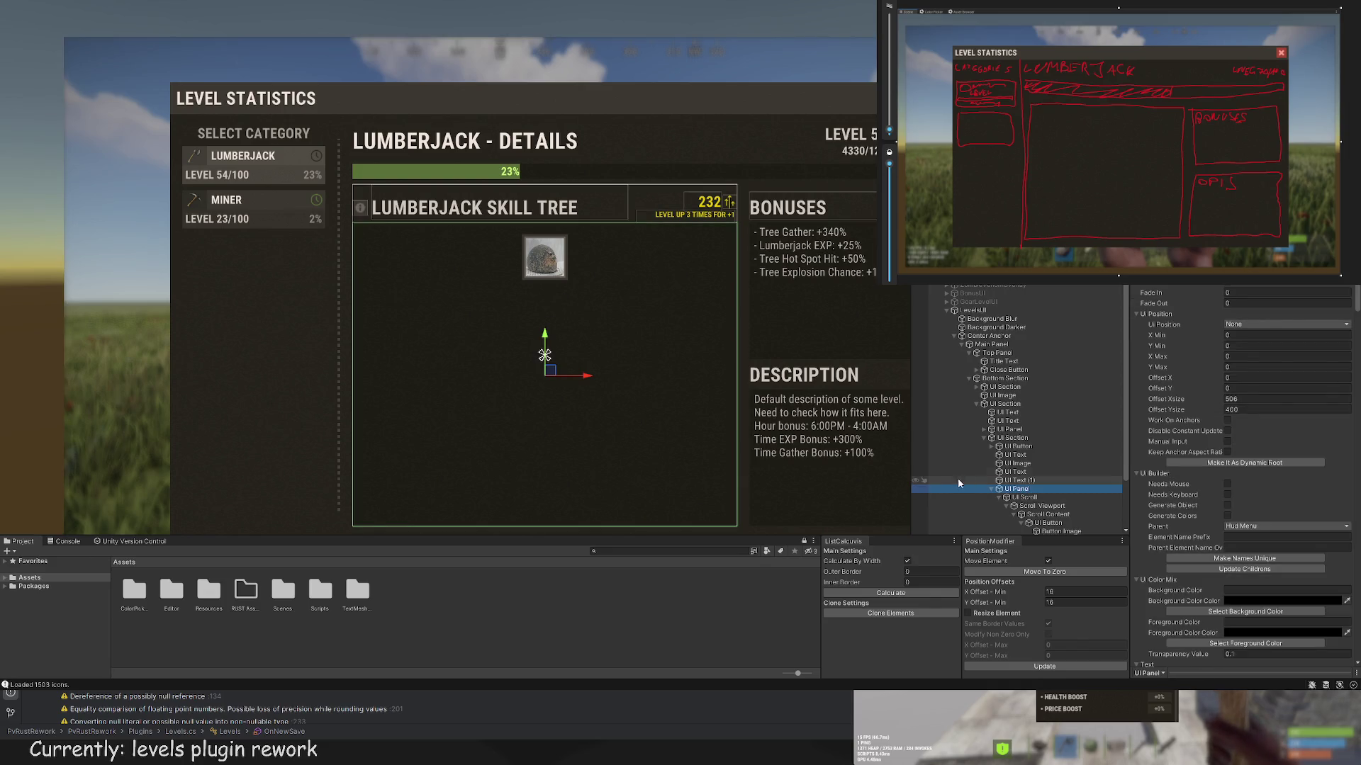
click(1024, 497)
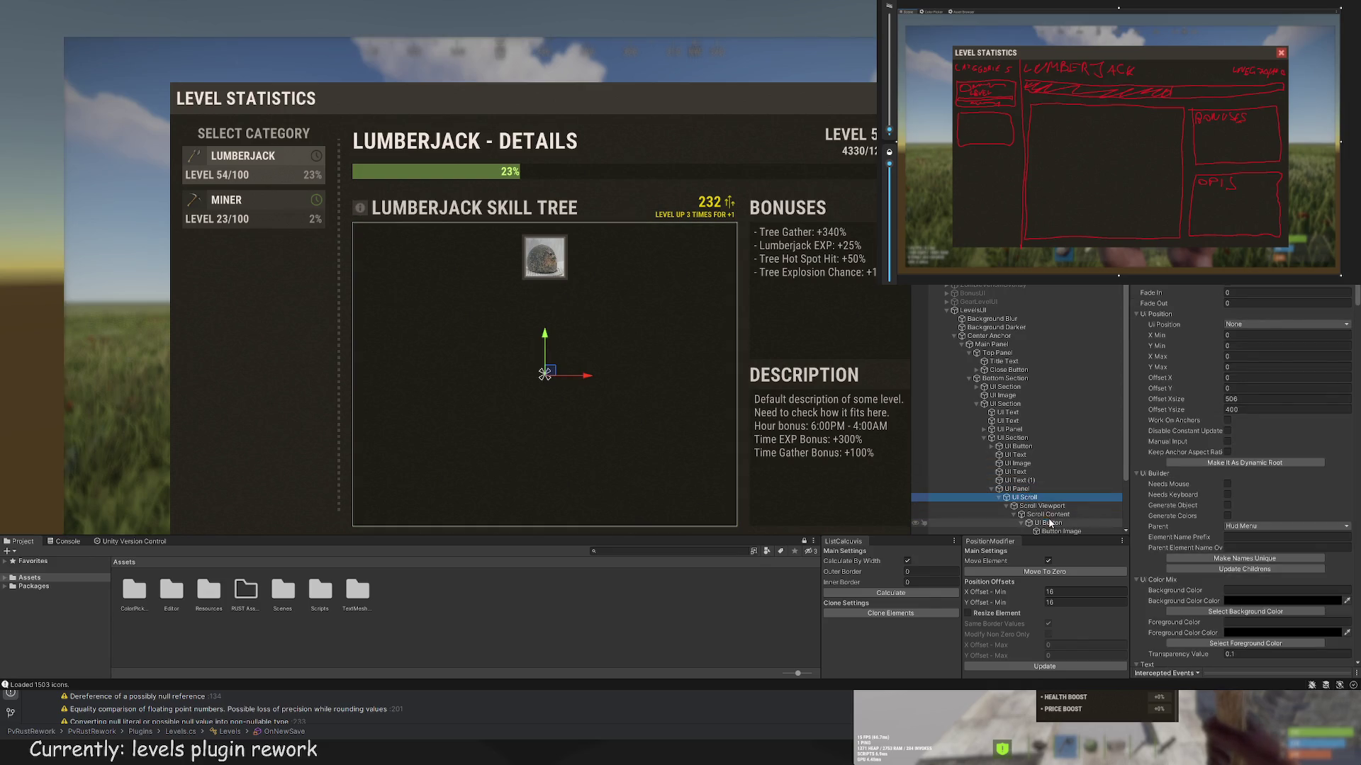
click(1047, 522)
scroll(658, 277, up, 2)
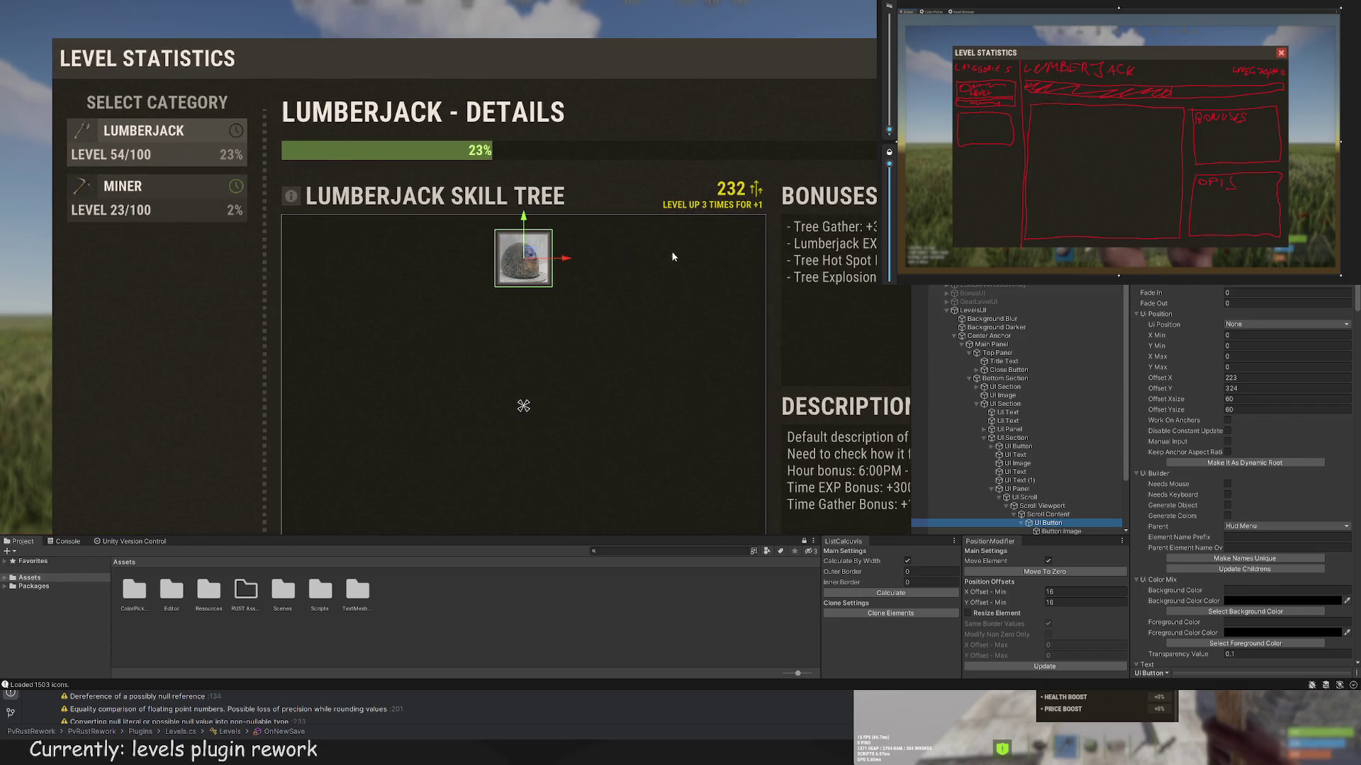
key(ctrl+d)
drag(539, 211, 536, 299)
scroll(1075, 481, down, 3)
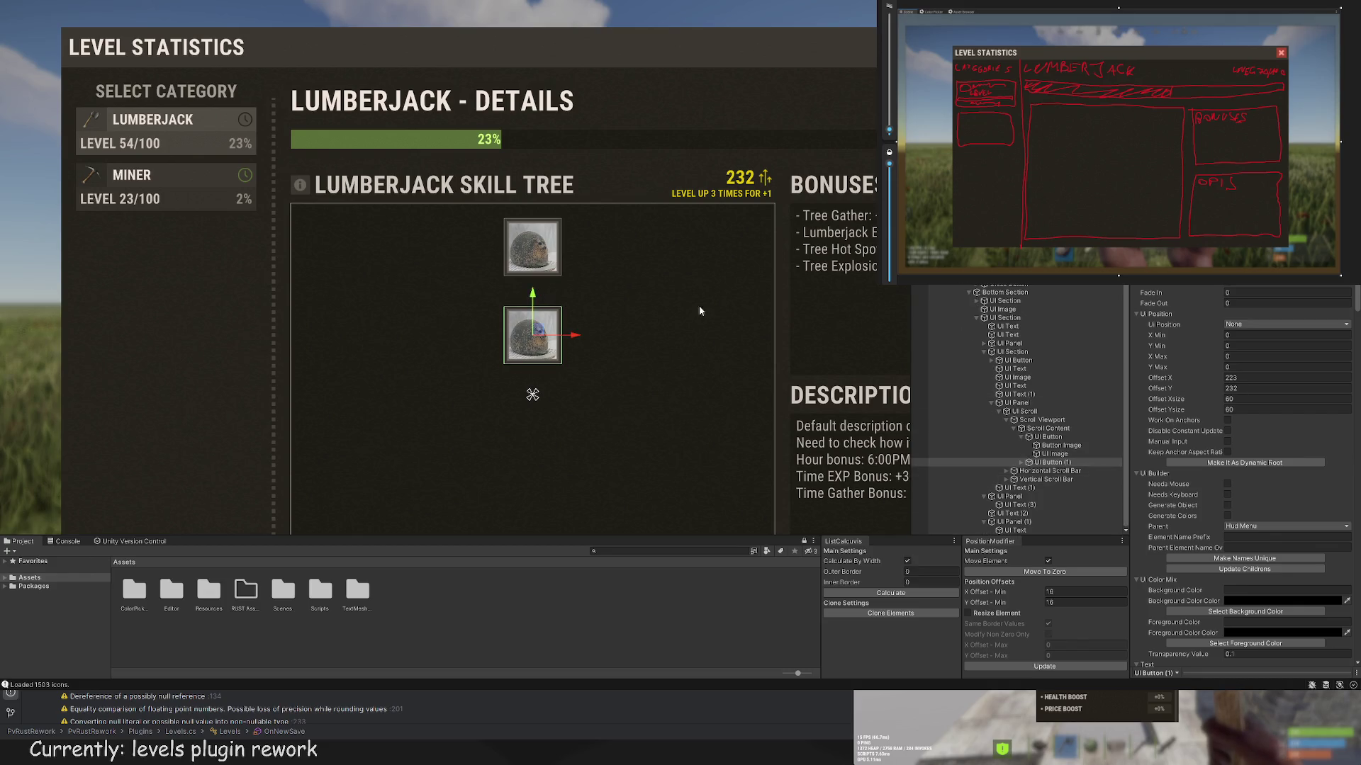
click(1049, 437)
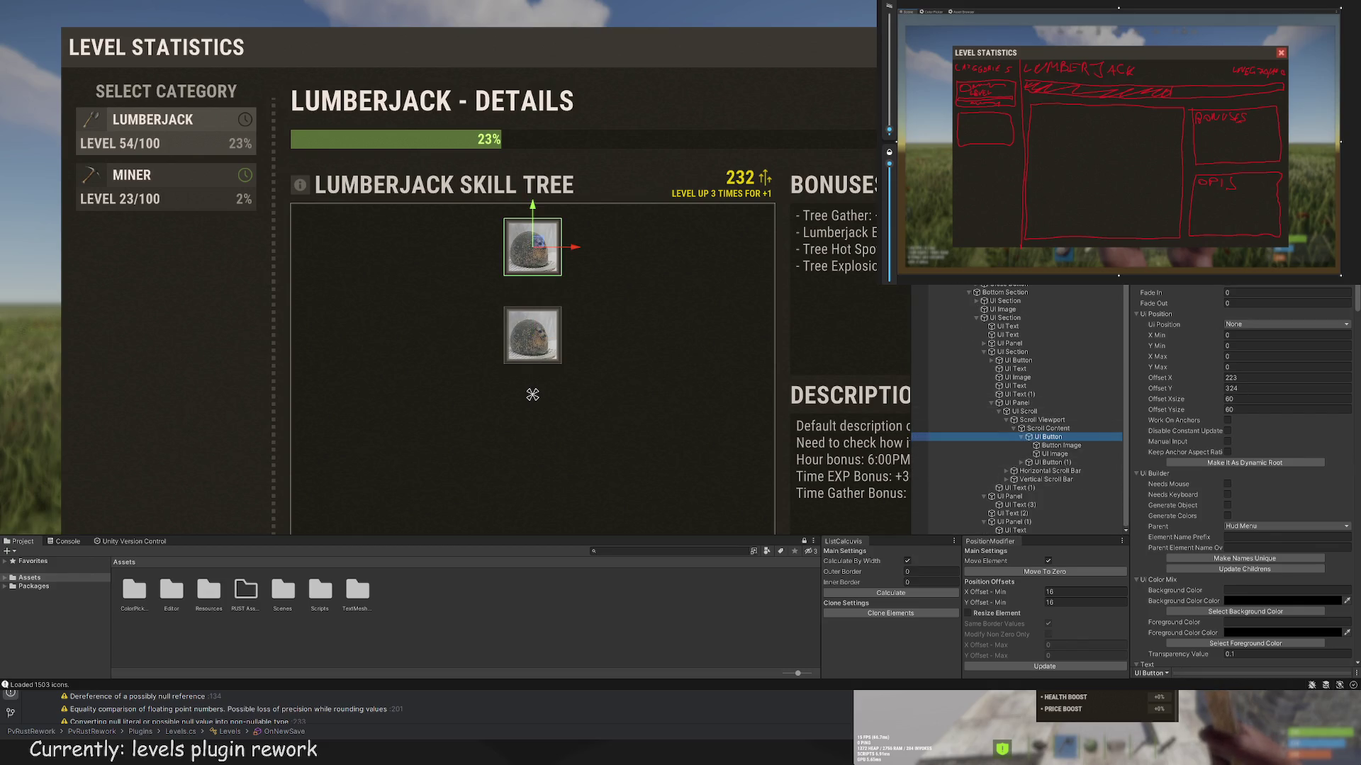
Step: Give the top node's Button Image a green swatch colour from the Color Picker
key(ctrl+Tab)
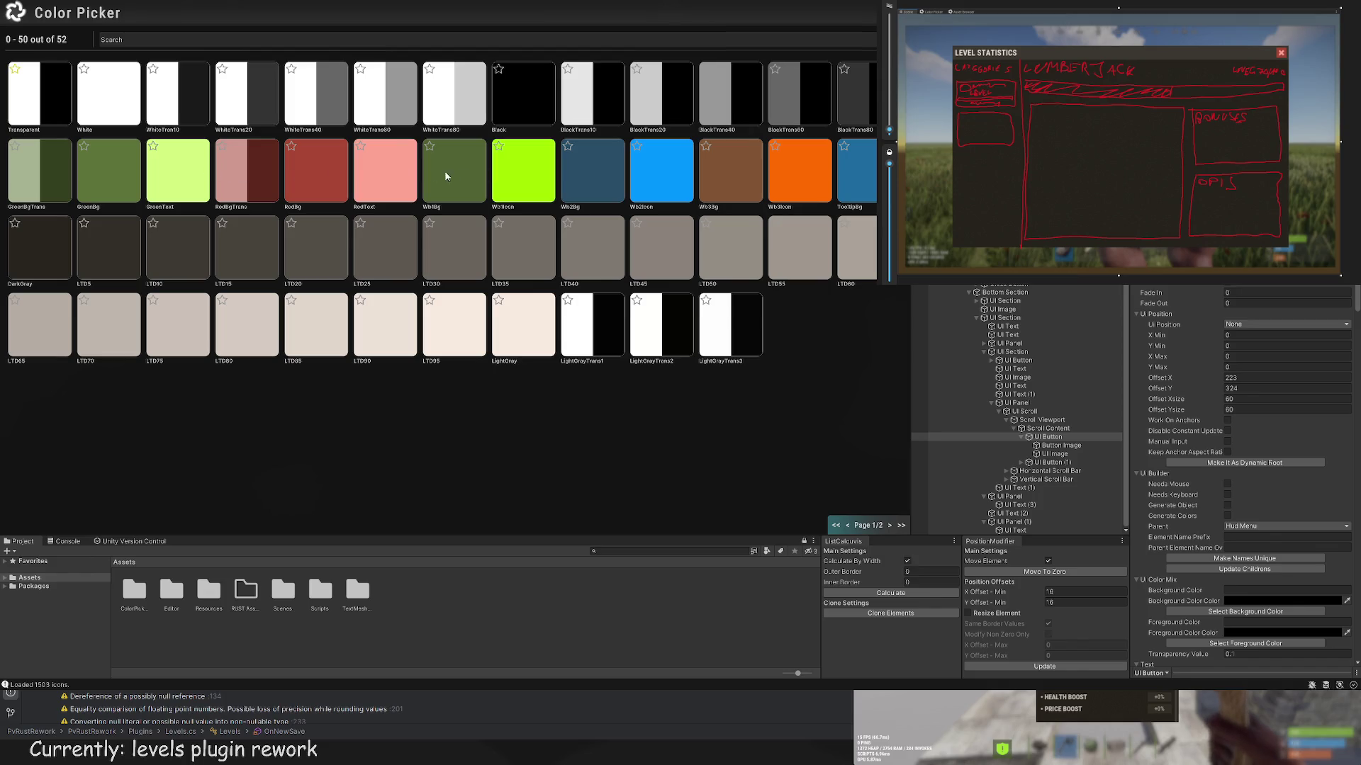
key(ctrl+Tab)
click(1061, 445)
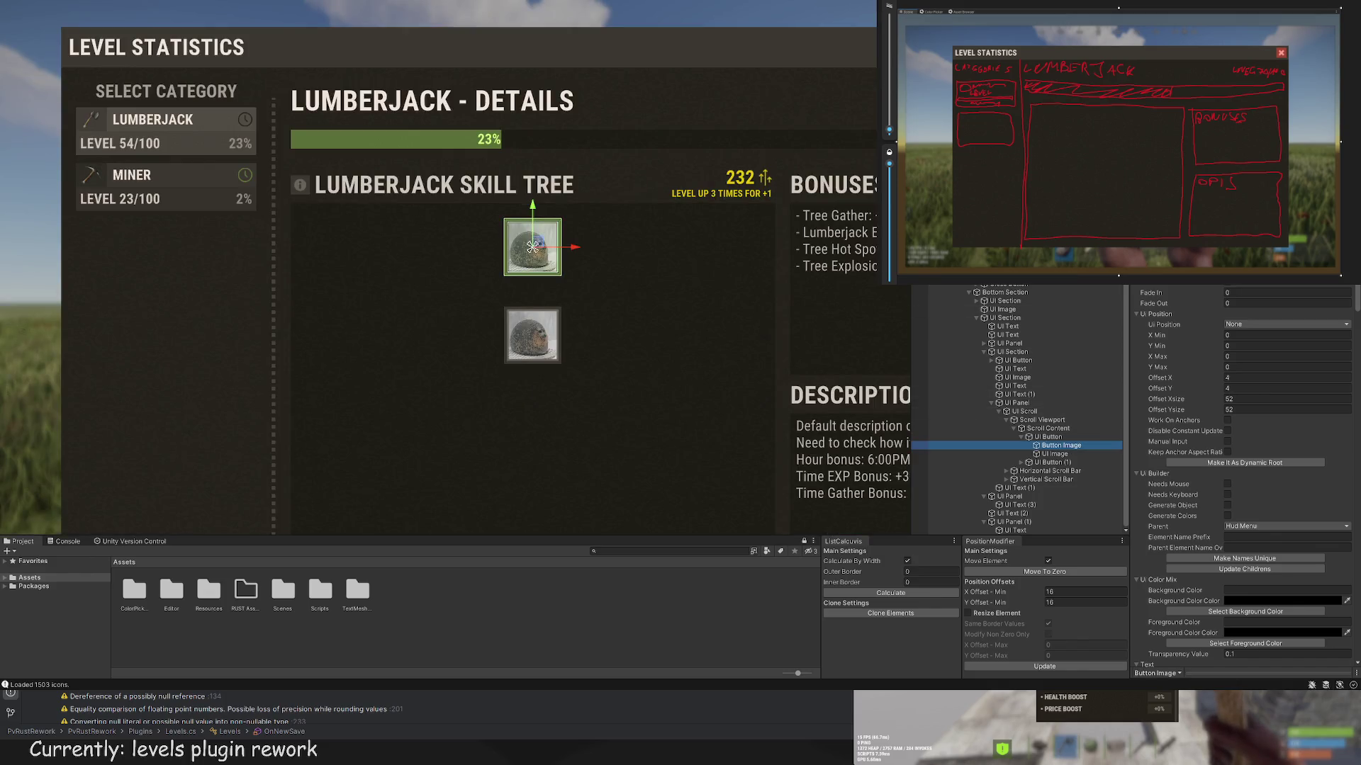
click(1054, 454)
key(ctrl+Tab)
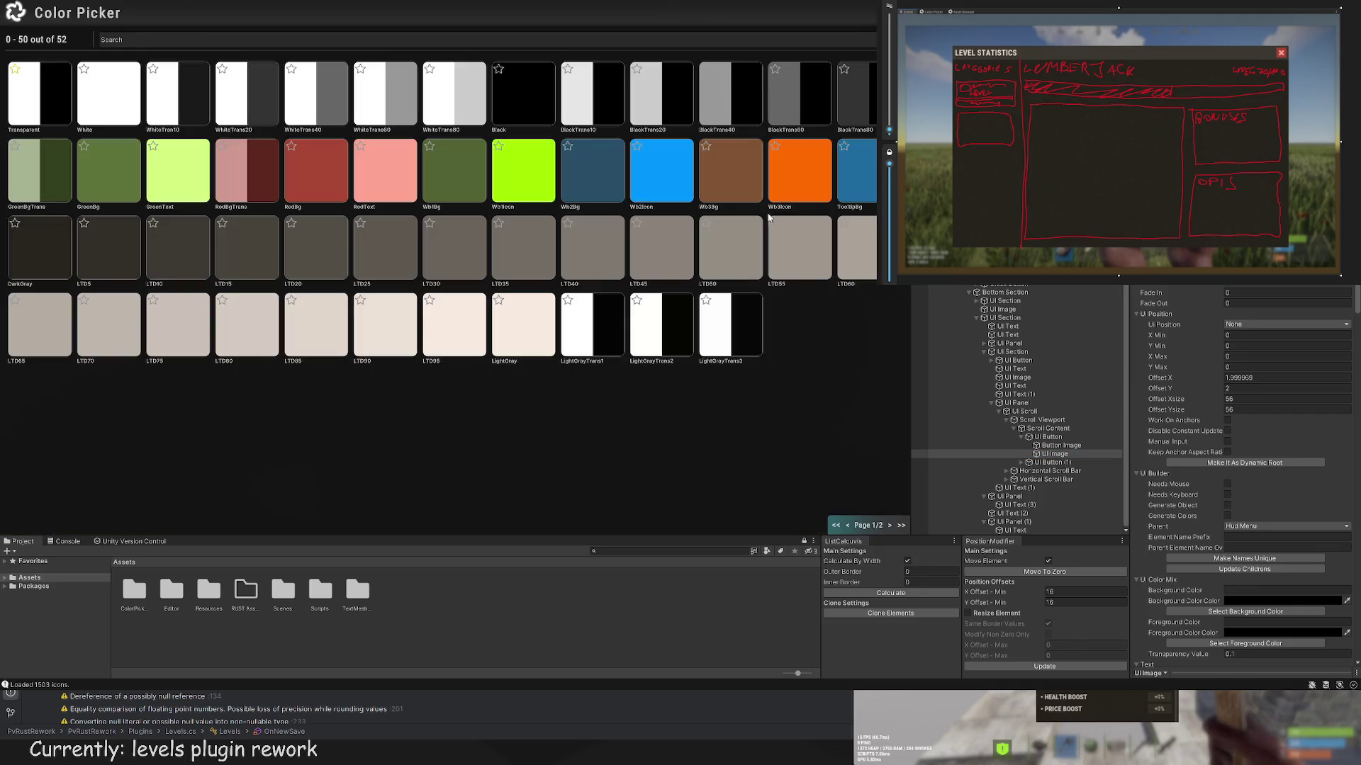
key(ctrl+Tab)
scroll(459, 316, down, 2)
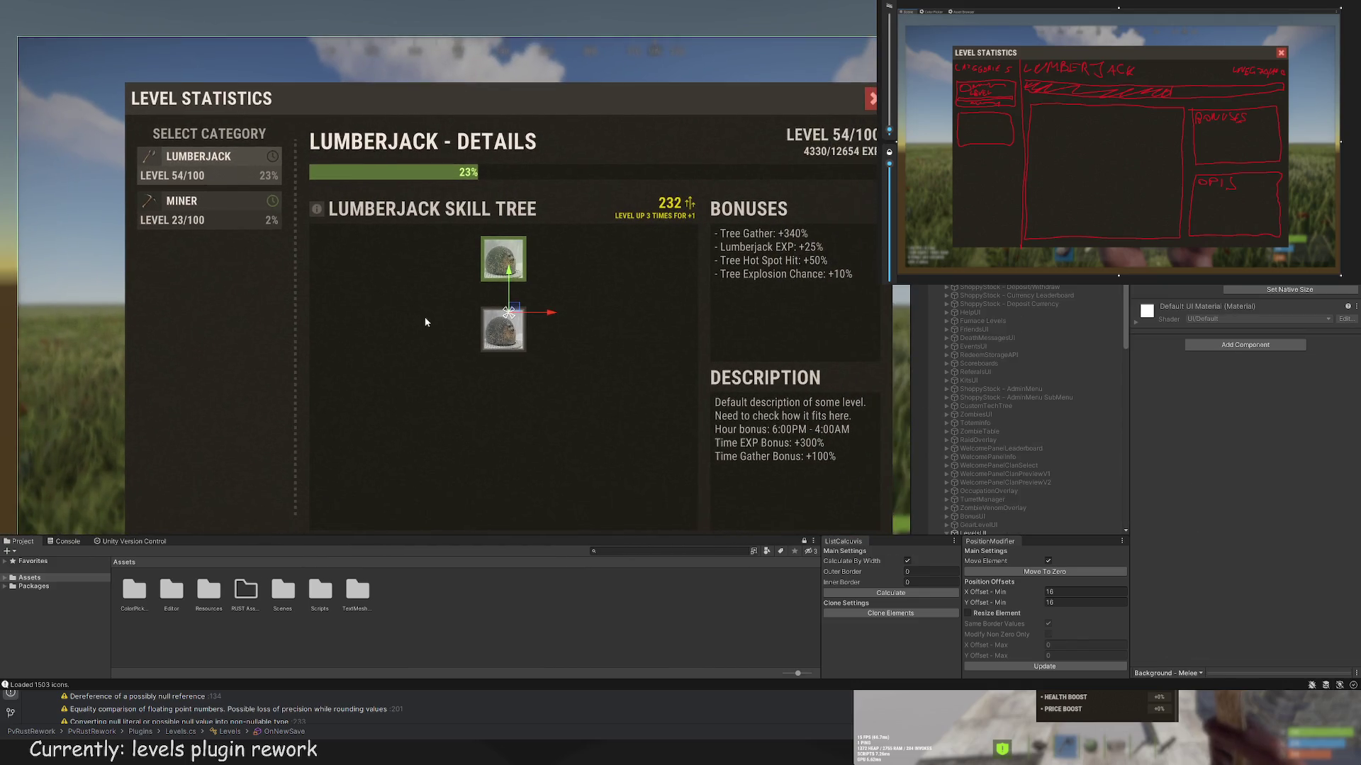
key(ctrl+Tab)
key(ctrl+Tab)
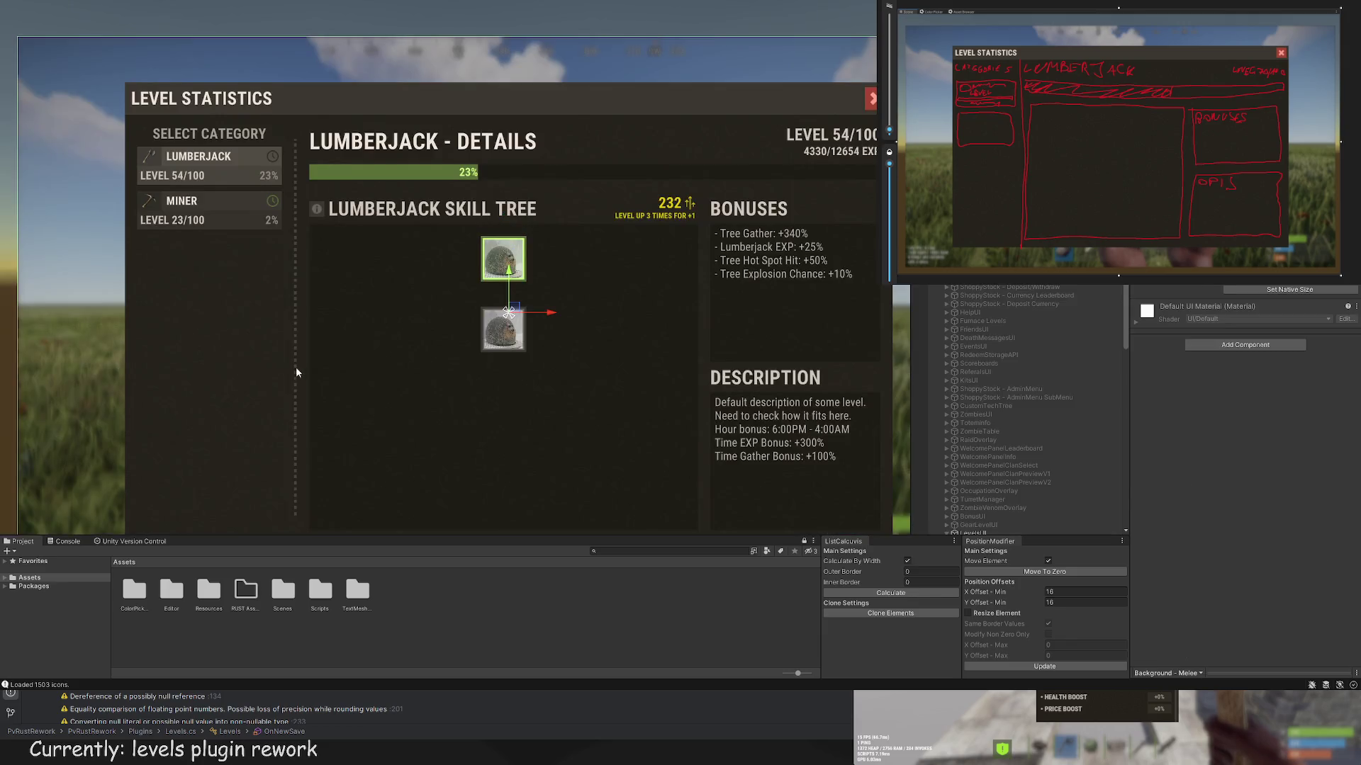
scroll(304, 363, up, 2)
scroll(329, 357, up, 3)
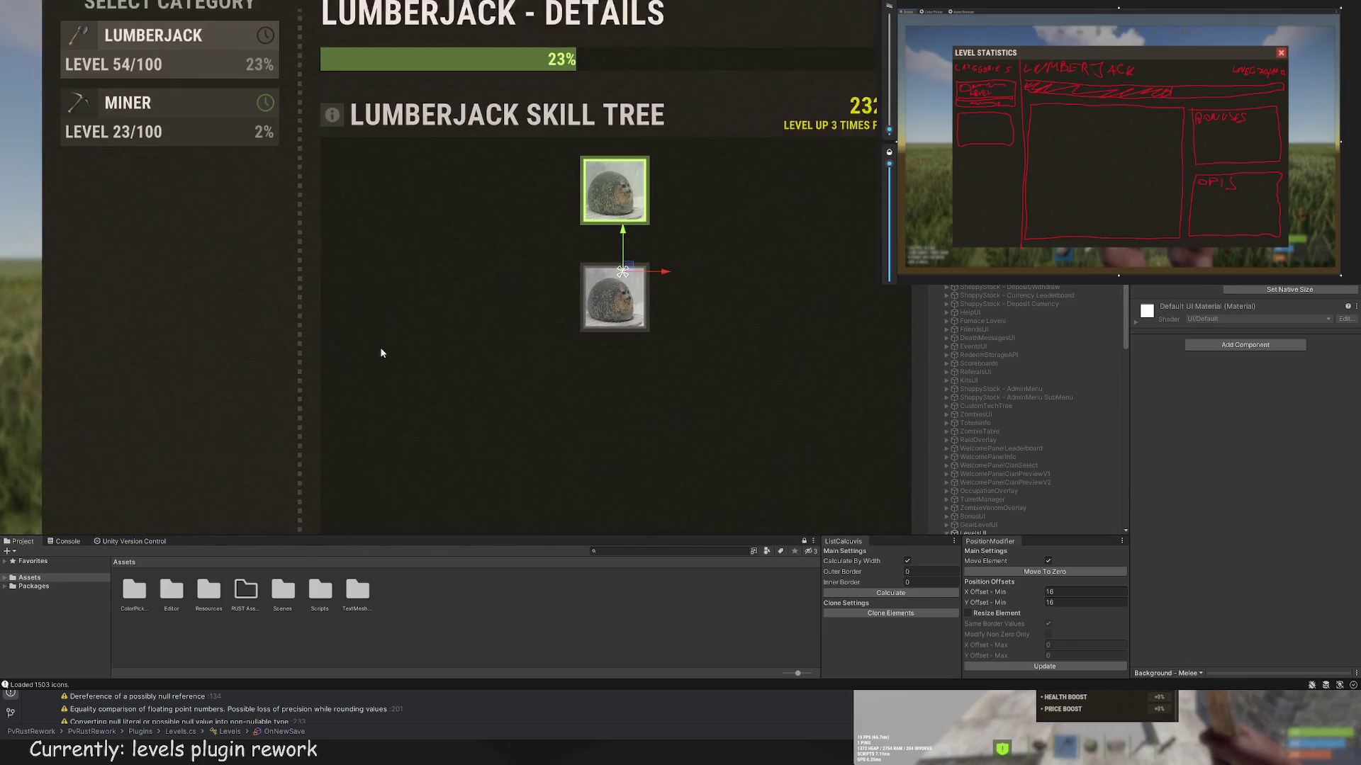
click(666, 298)
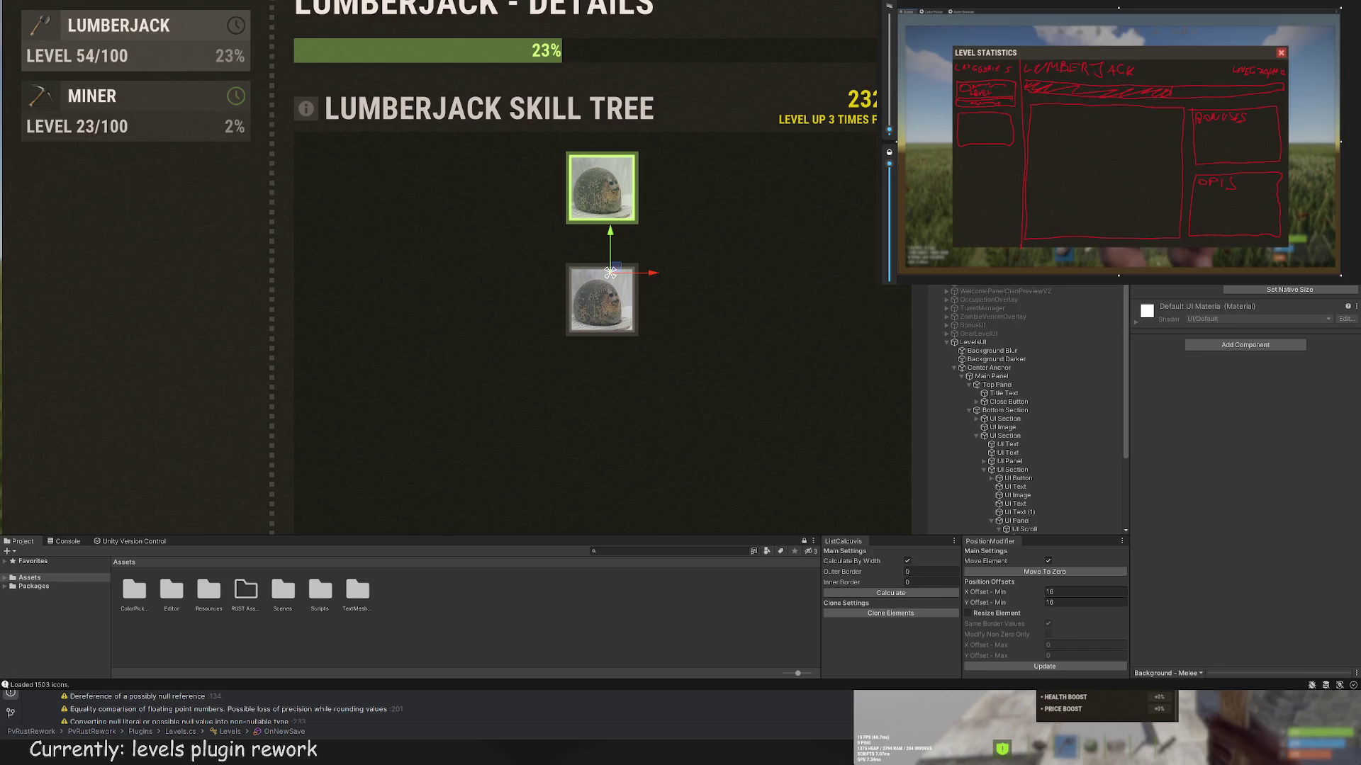
Step: Scroll the Scene view over the two stacked seal nodes of the skill tree
scroll(1036, 521, down, 5)
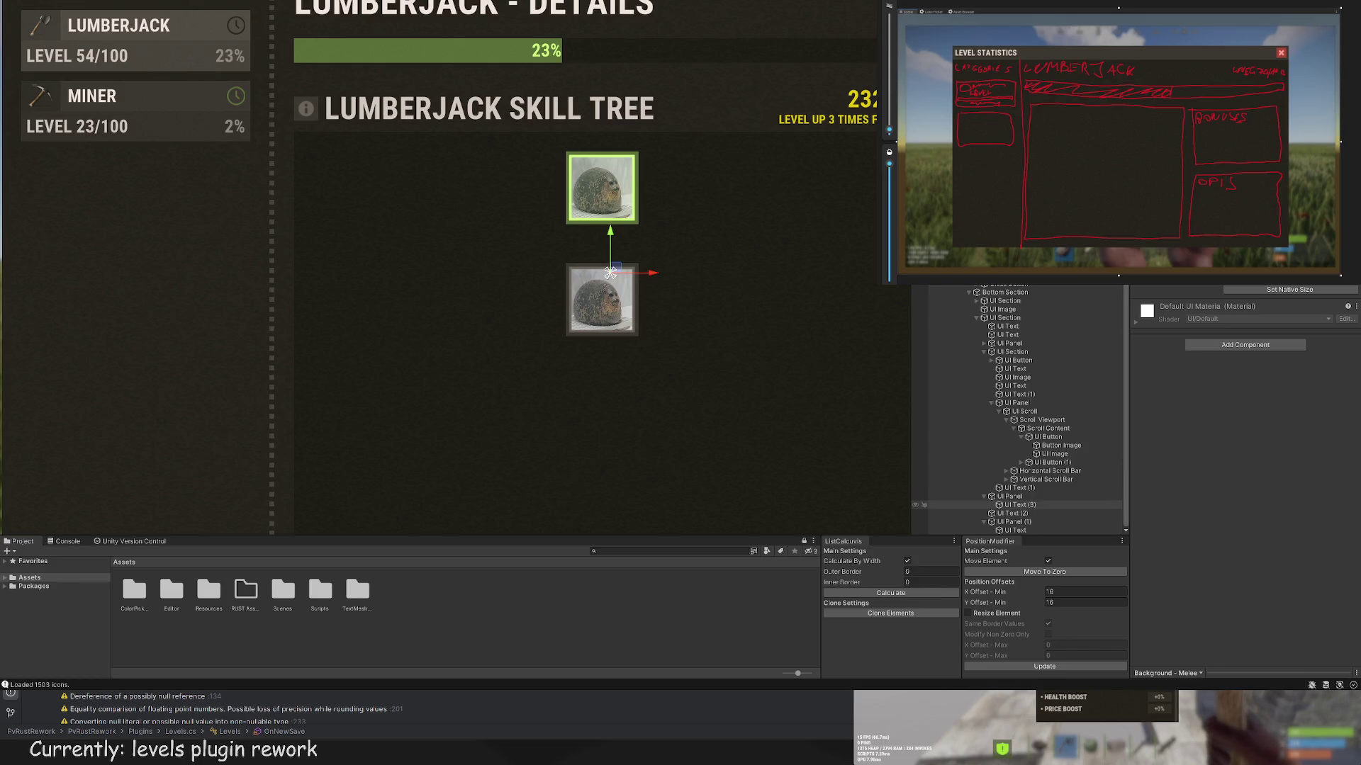
click(1036, 487)
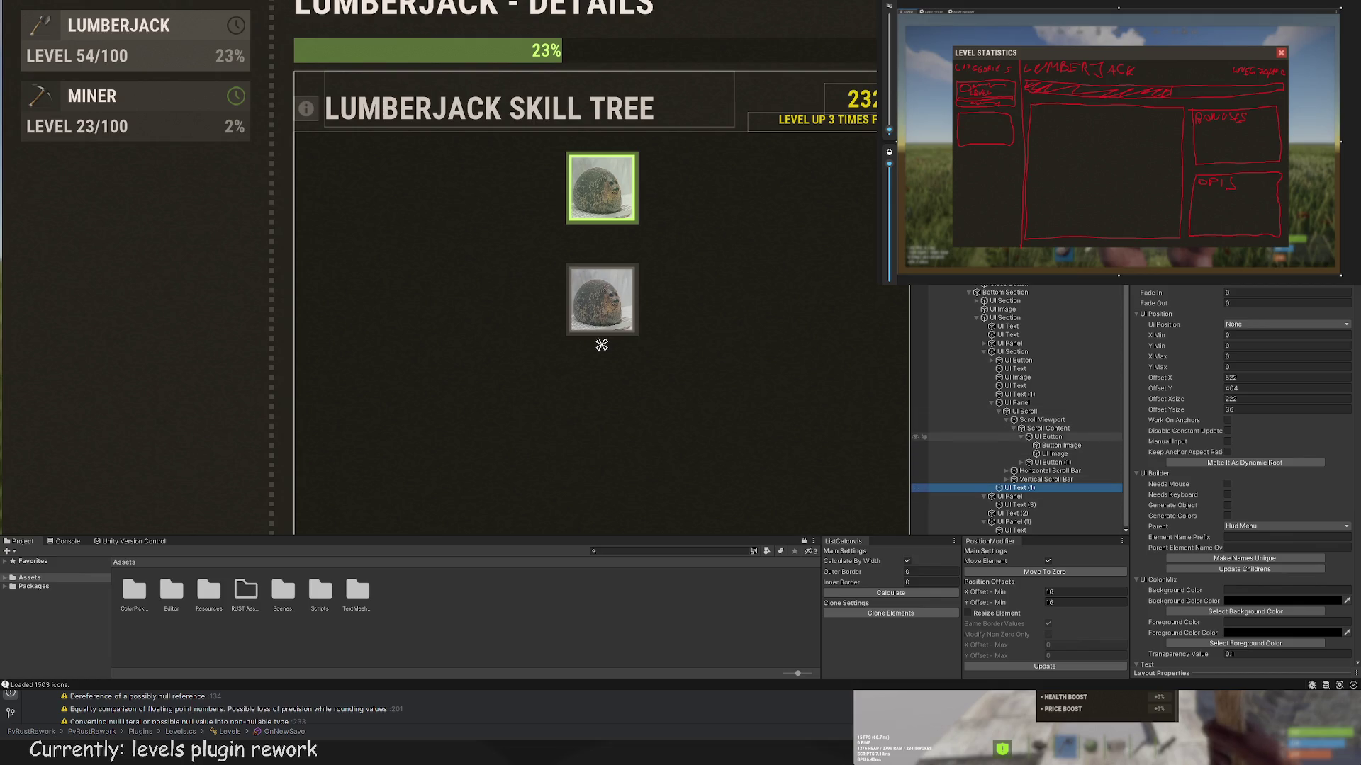
Step: Add a new UI Panel inside Scroll Content and move it over the skill nodes
click(1035, 437)
click(1031, 445)
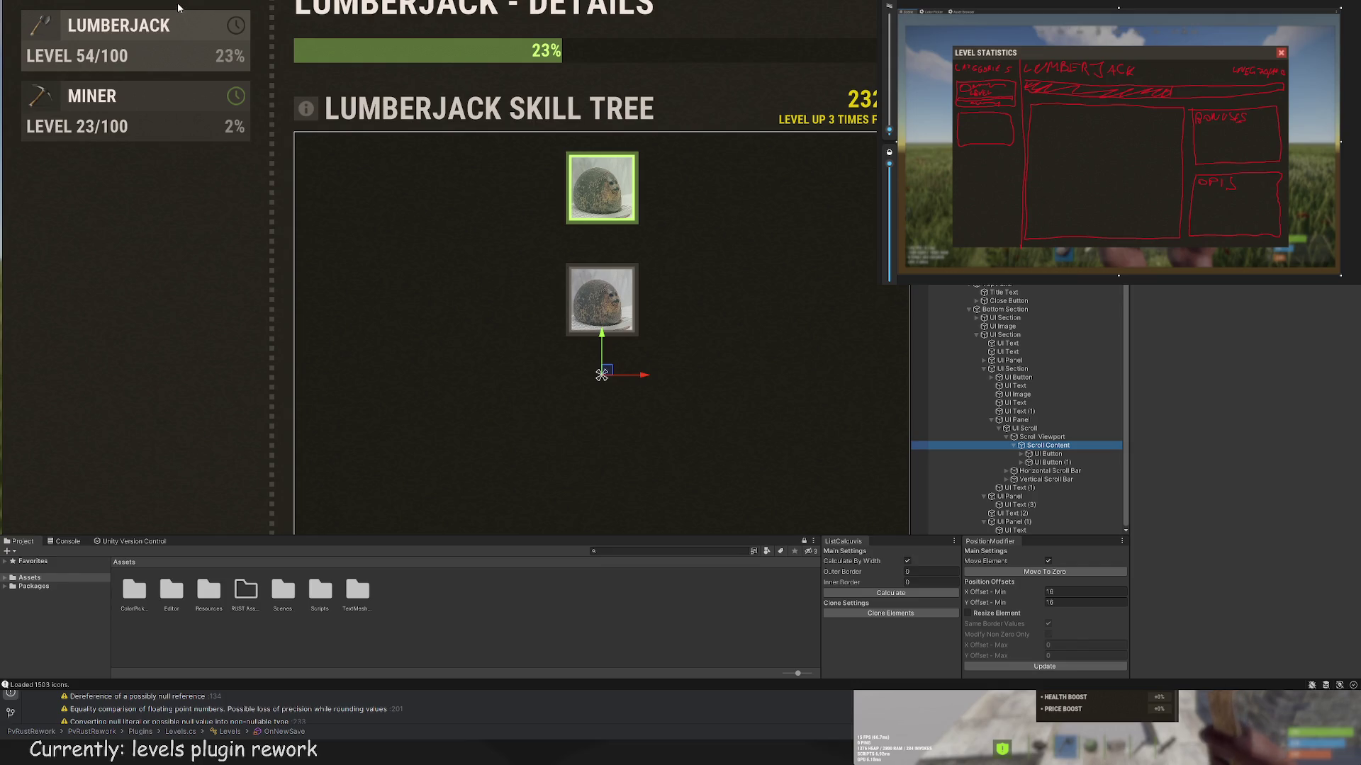
key(alt+shift+n)
mouse_move(416, 404)
mouse_down()
mouse_move(729, 403)
mouse_move(731, 111)
mouse_up()
scroll(730, 99, up, 5)
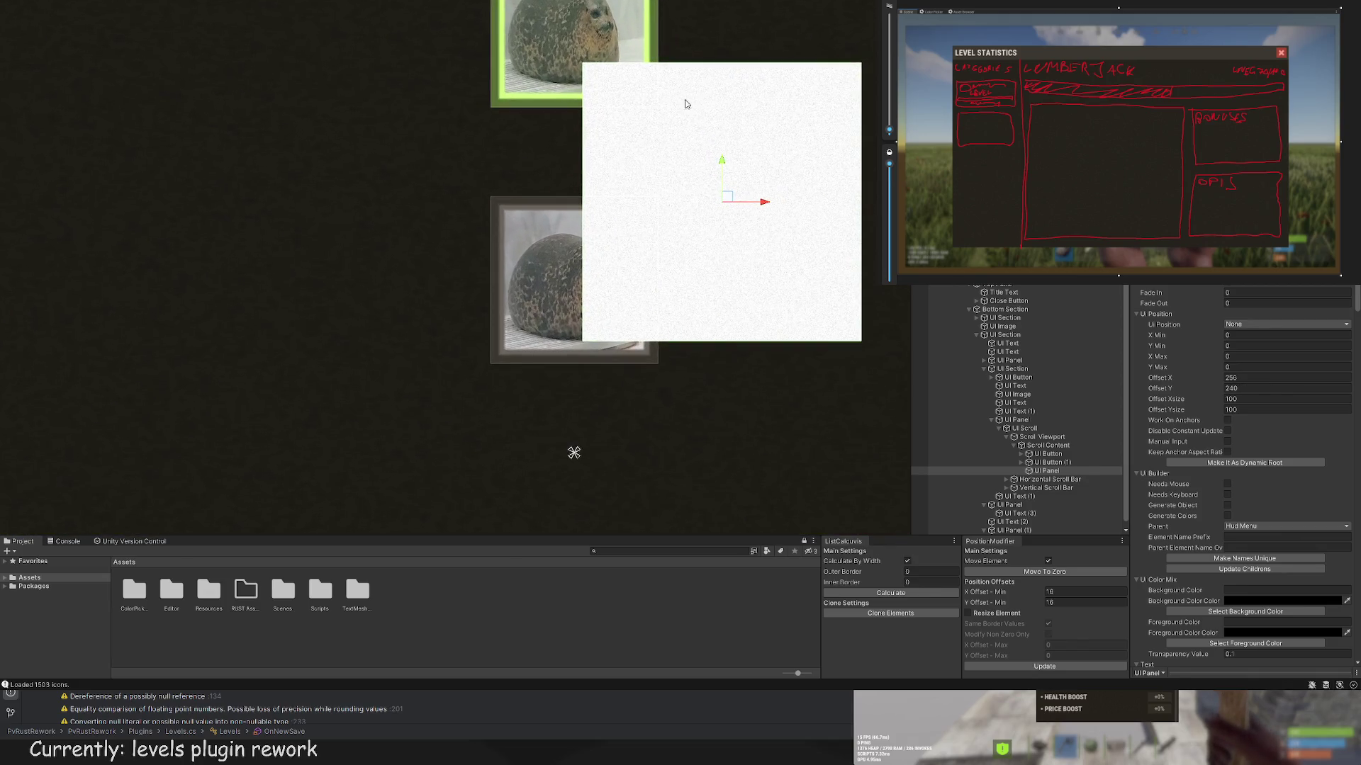
Step: Shape the panel into a dark 4×32 vertical bar joining the two nodes
mouse_move(809, 162)
mouse_down()
mouse_move(514, 168)
mouse_move(545, 170)
mouse_up()
key(w)
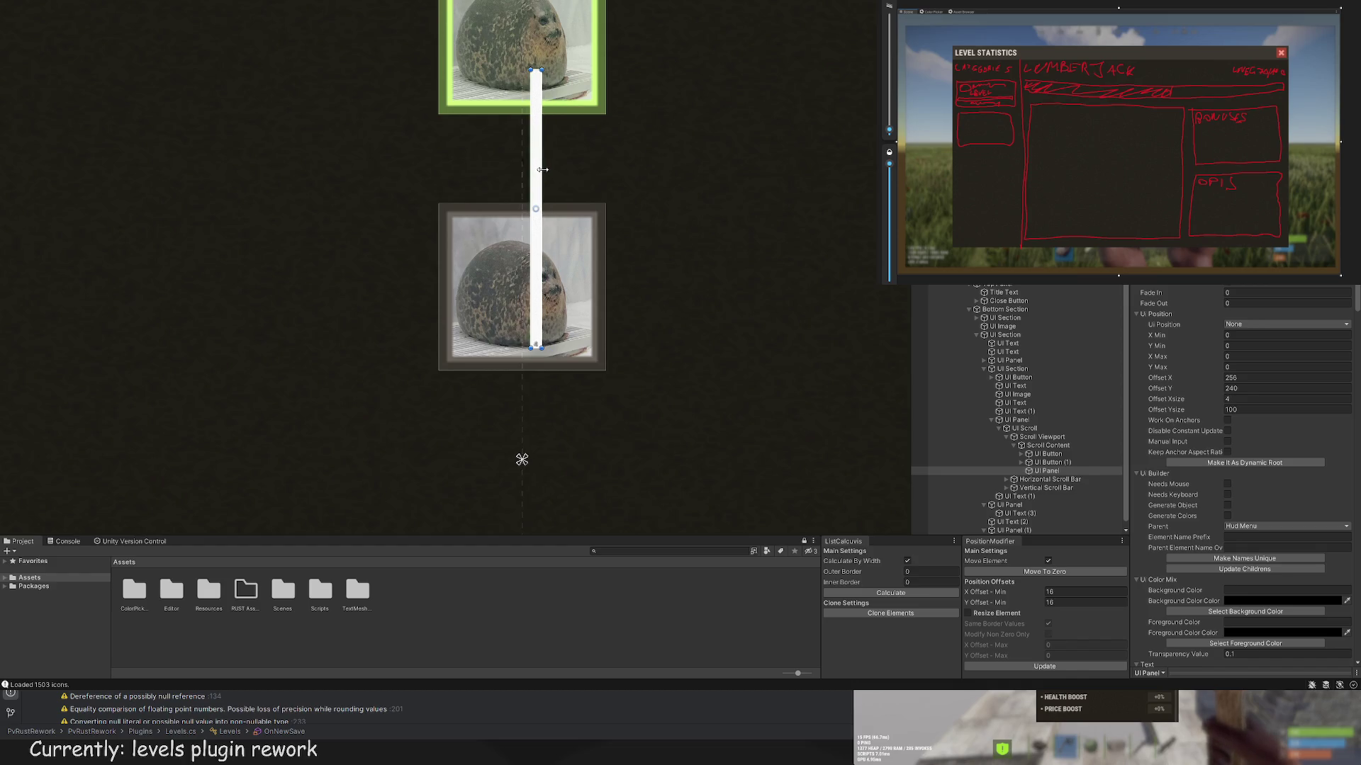
scroll(593, 238, up, 2)
drag(593, 238, 570, 134)
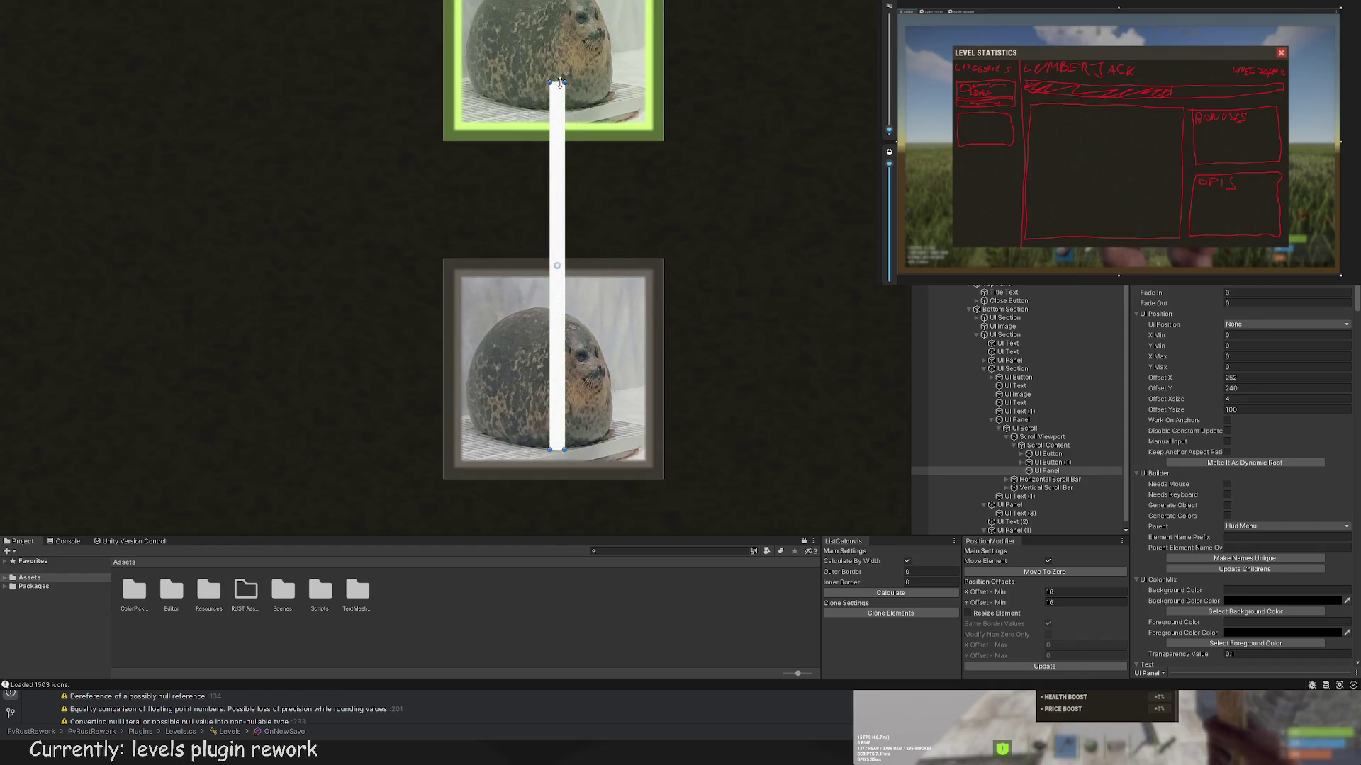
drag(560, 83, 565, 138)
drag(557, 458, 553, 256)
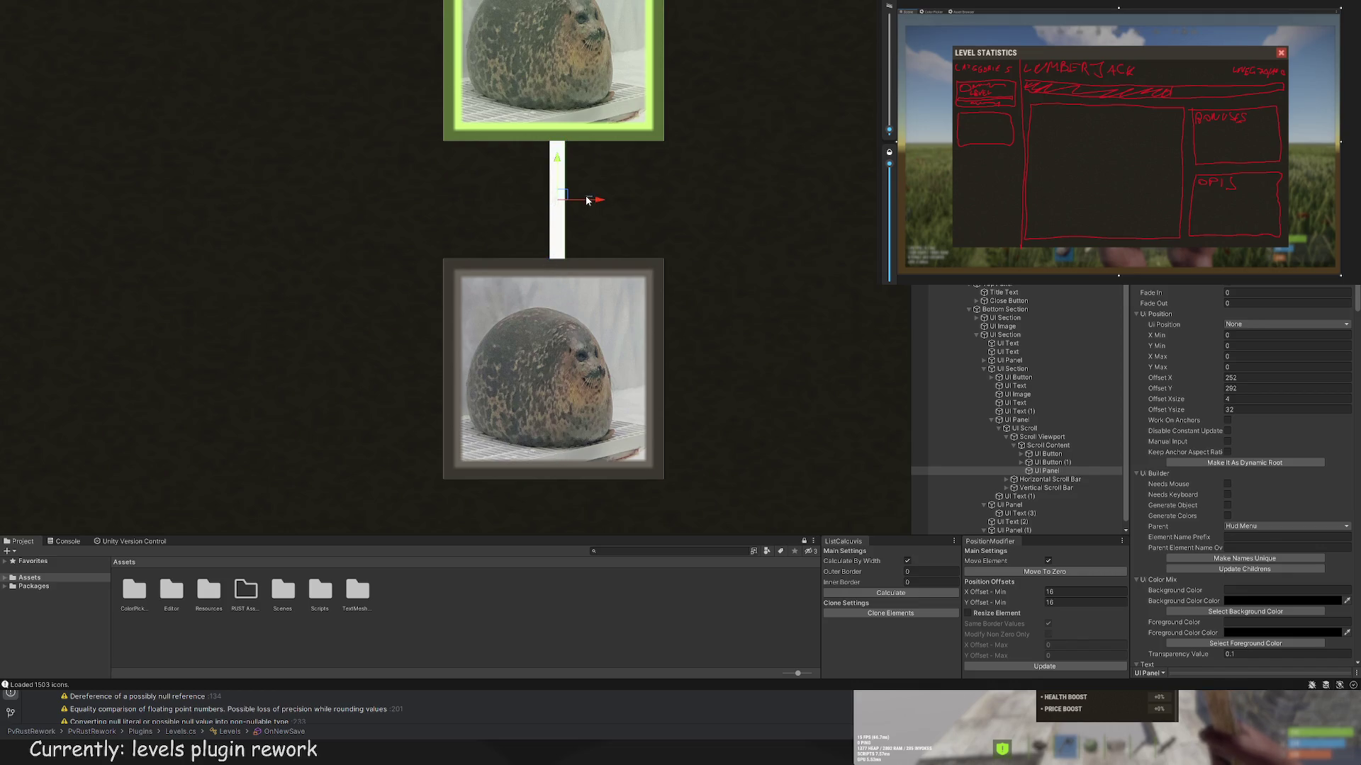
scroll(592, 200, down, 2)
mouse_move(595, 206)
mouse_down()
mouse_move(571, 258)
mouse_move(598, 456)
mouse_move(603, 176)
mouse_up()
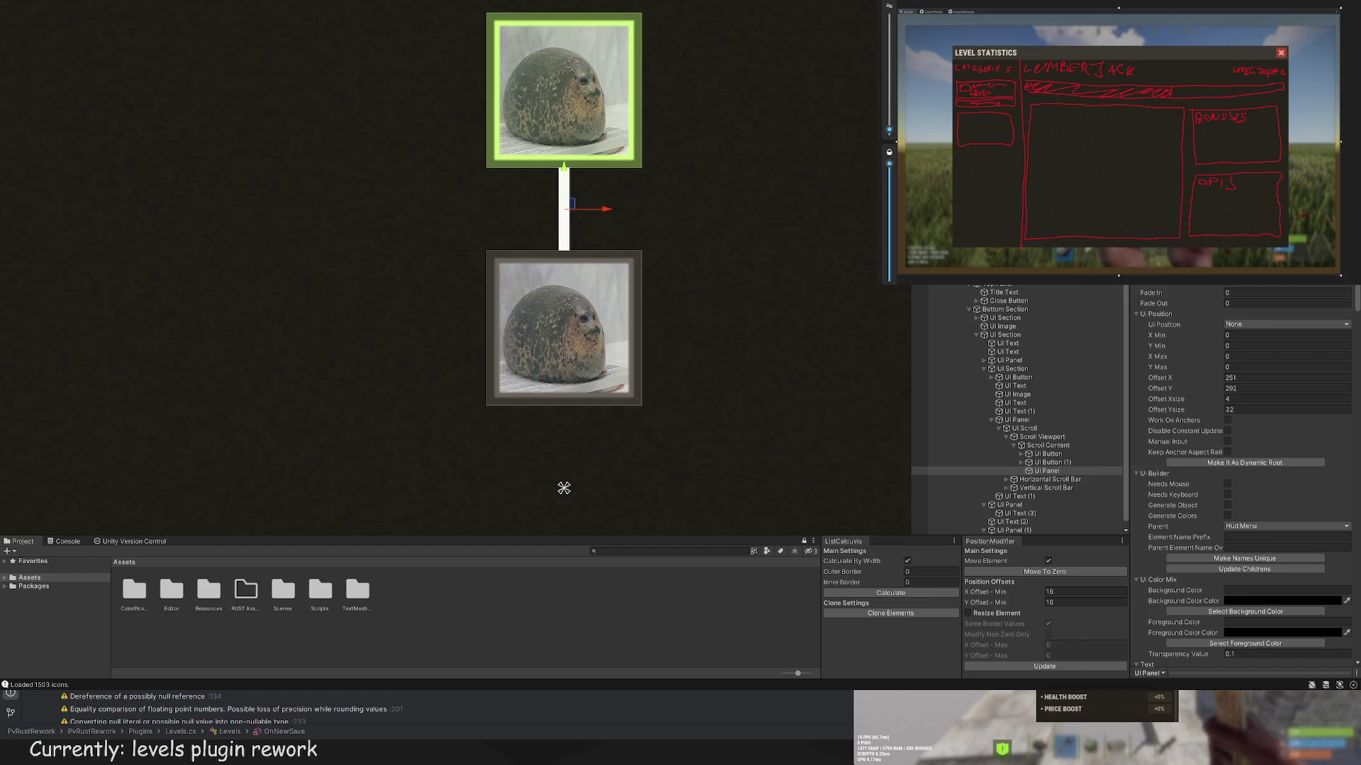
click(93, 249)
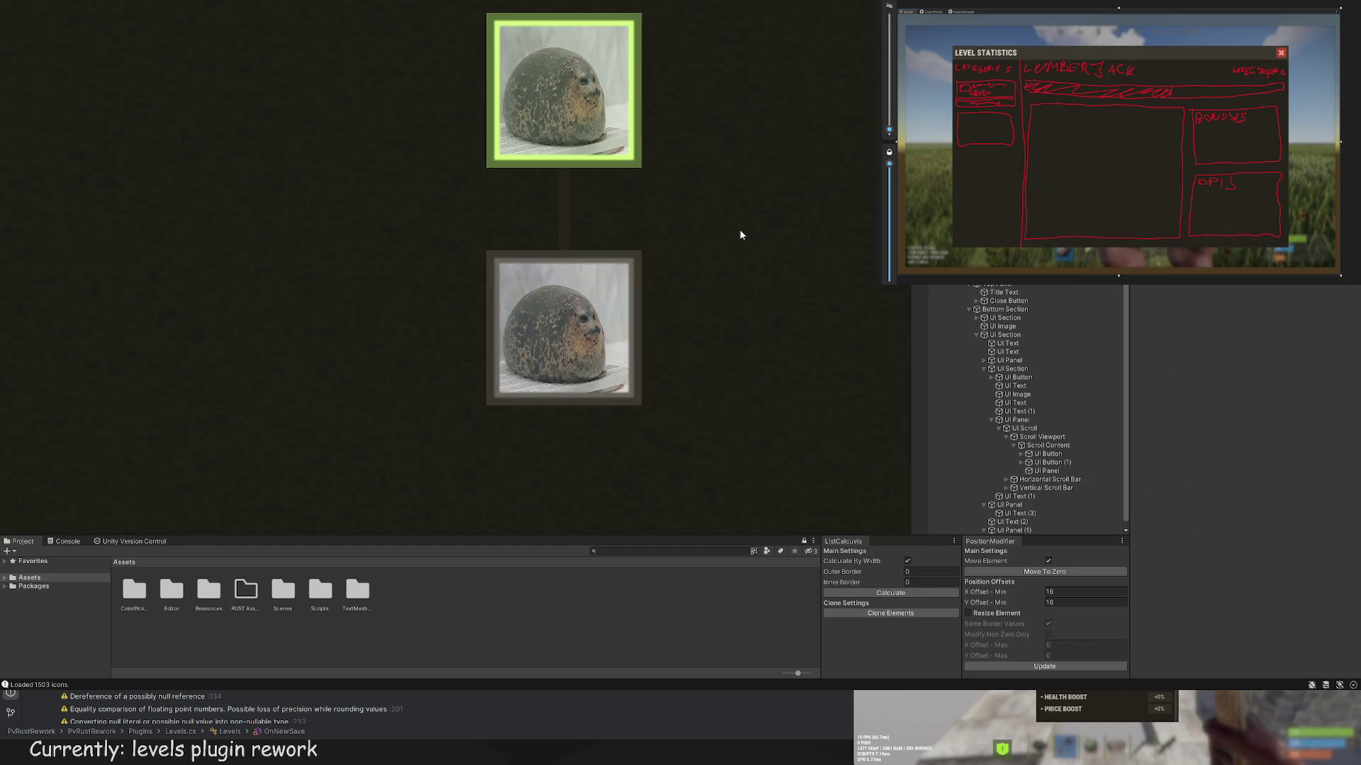
Step: Zoom and pan over the skill tree, checking the top node and background
scroll(836, 224, down, 2)
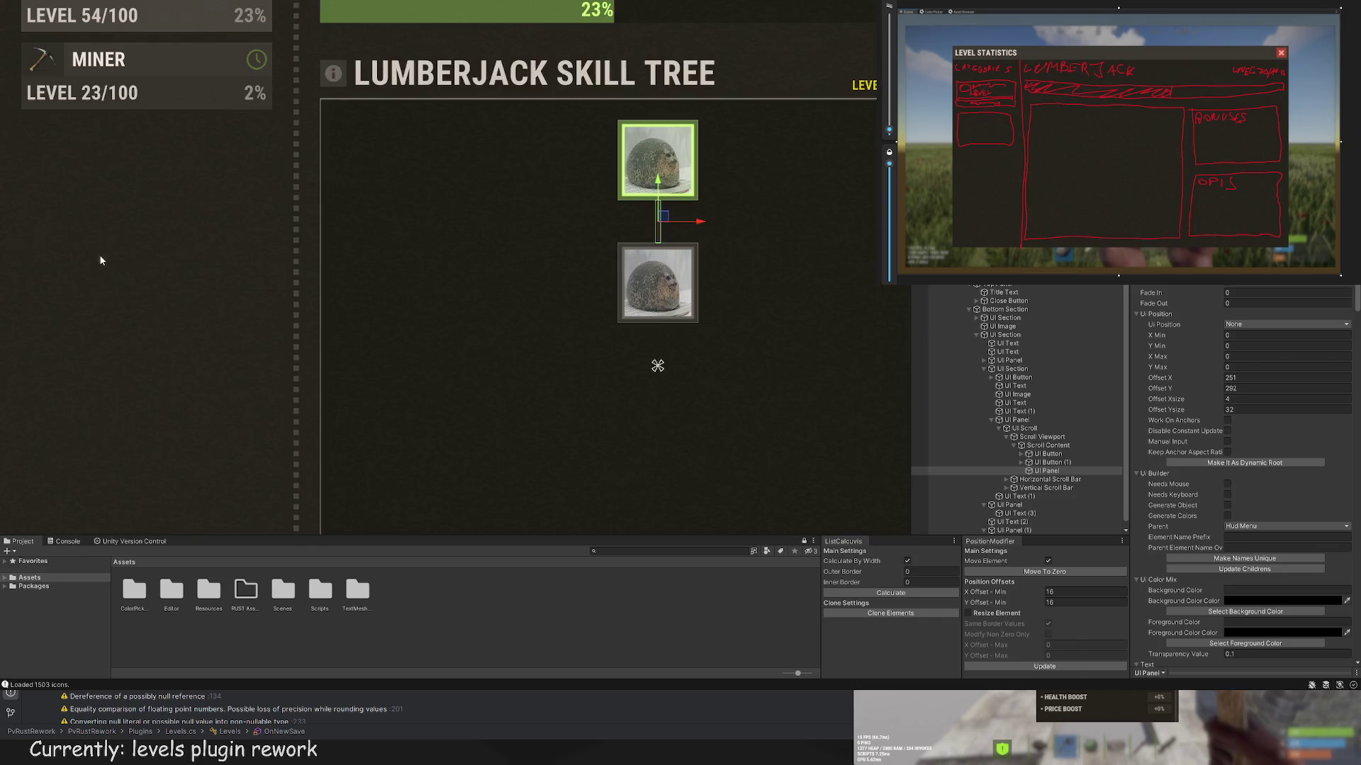
click(99, 254)
scroll(363, 290, down, 3)
scroll(448, 323, up, 4)
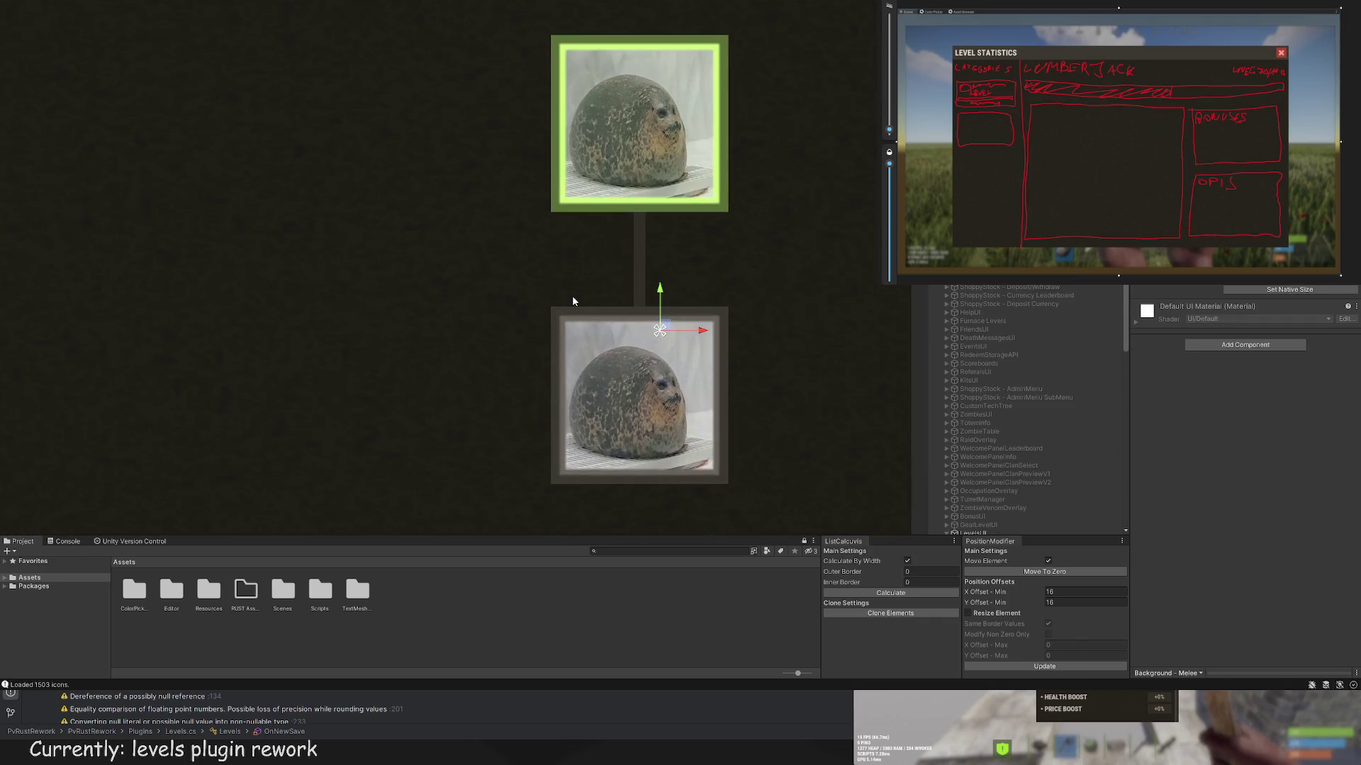
scroll(577, 298, down, 3)
scroll(712, 299, down, 3)
click(668, 234)
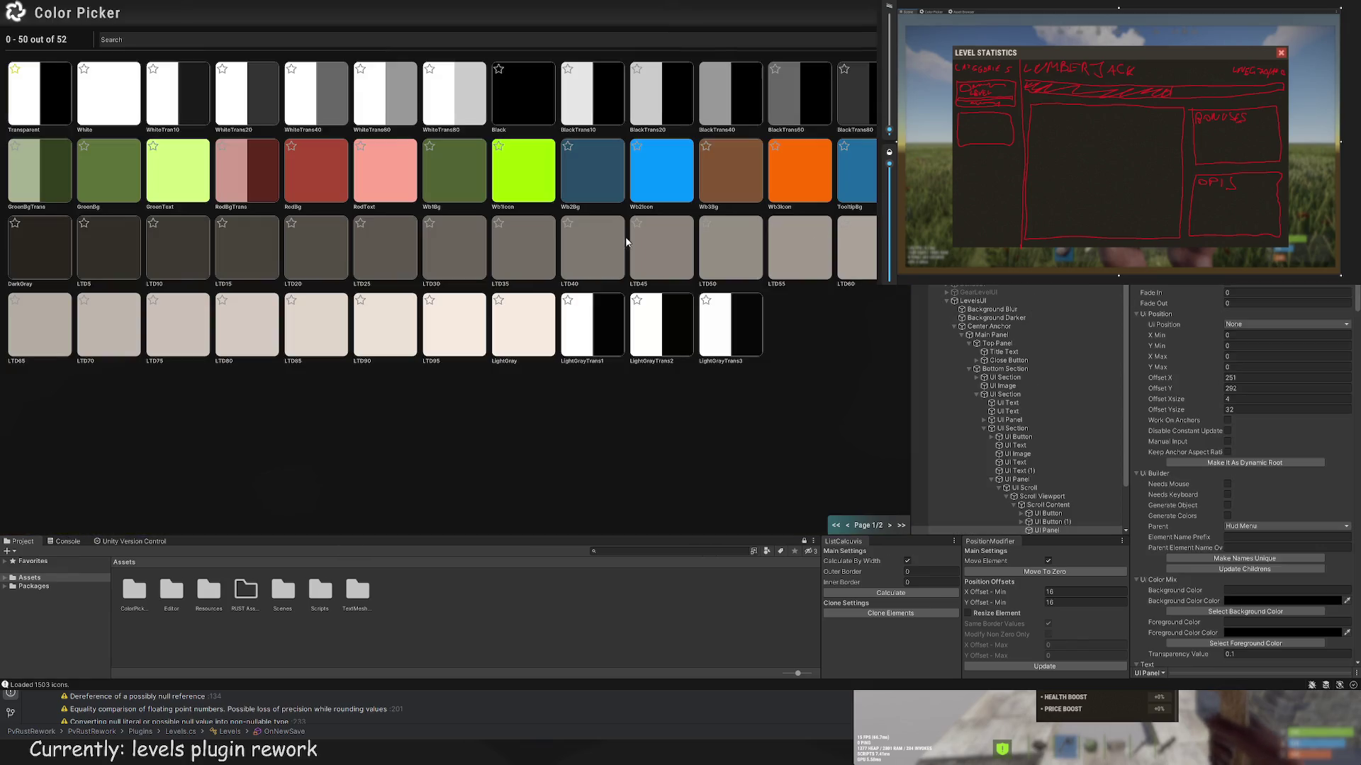
click(182, 267)
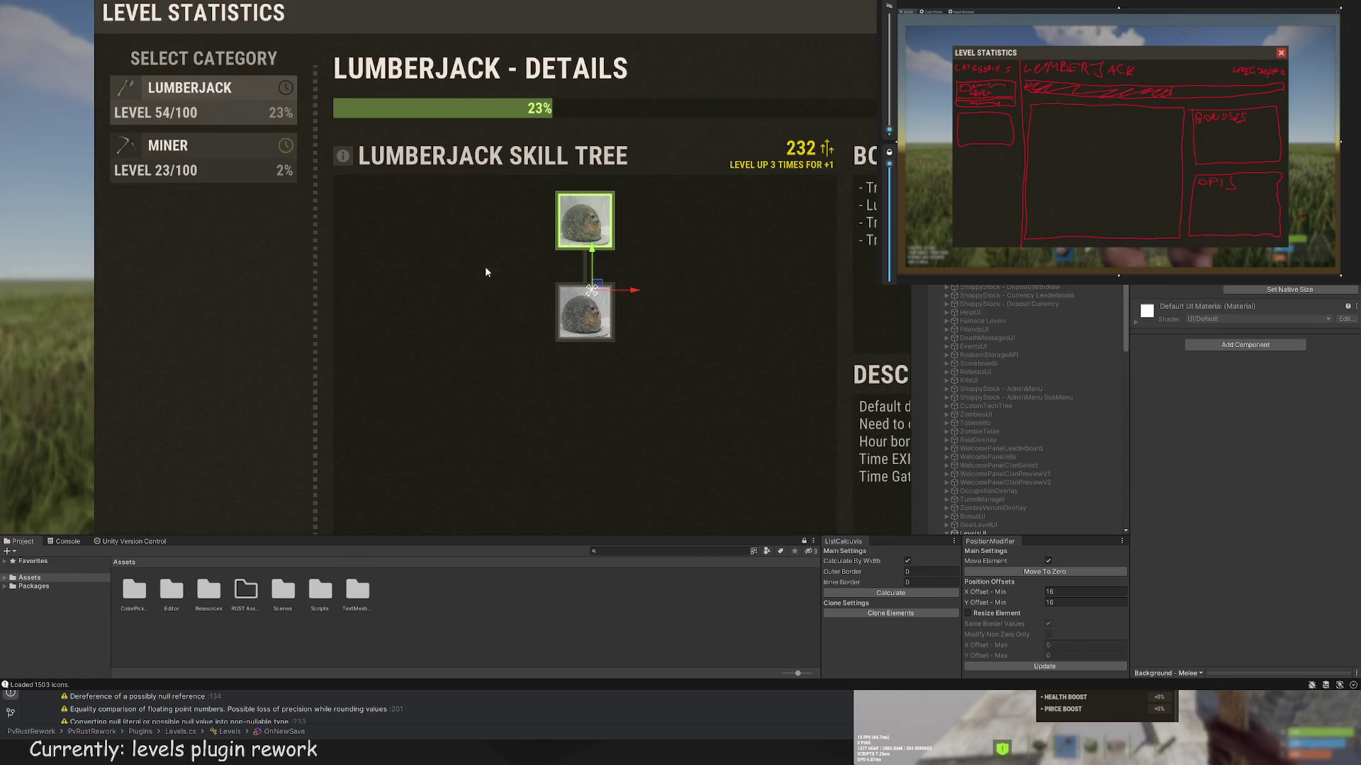
scroll(485, 266, up, 5)
scroll(547, 279, down, 3)
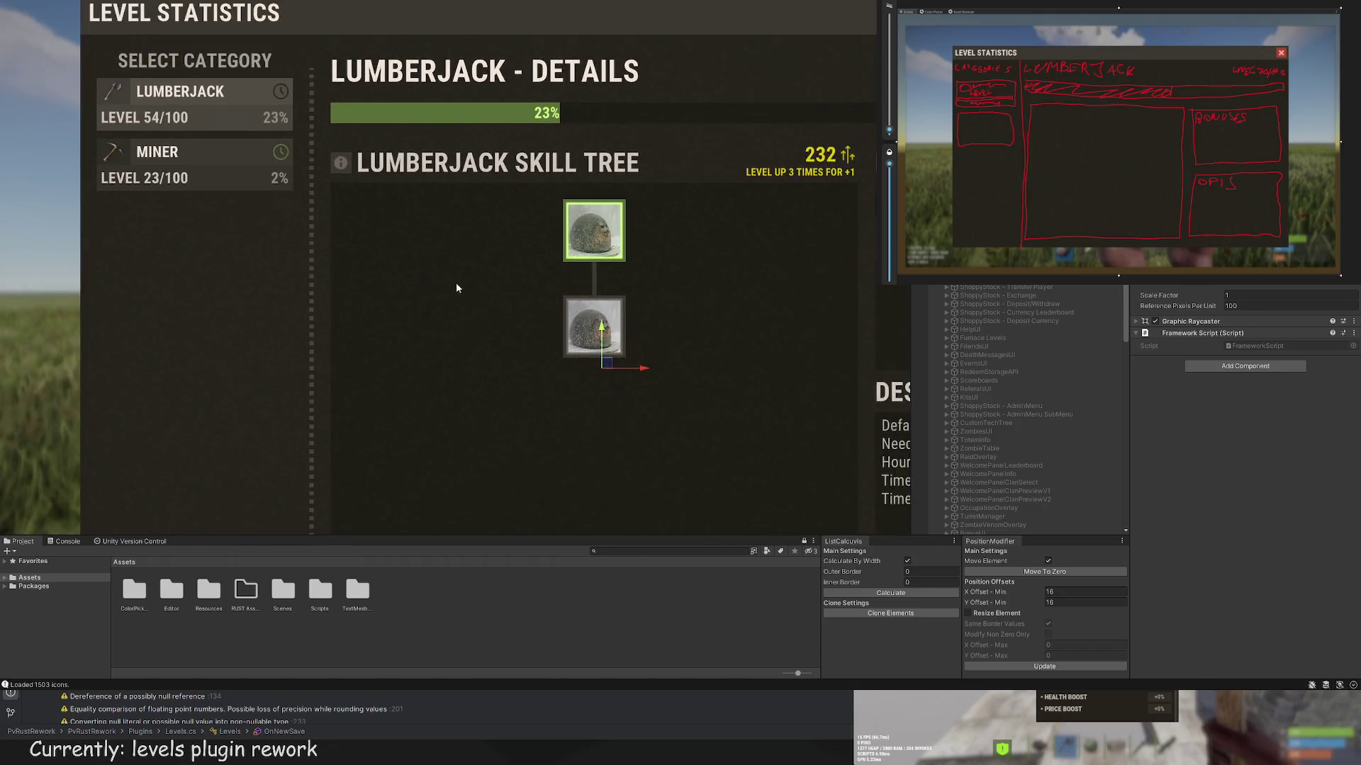
scroll(456, 288, up, 2)
drag(577, 283, 510, 264)
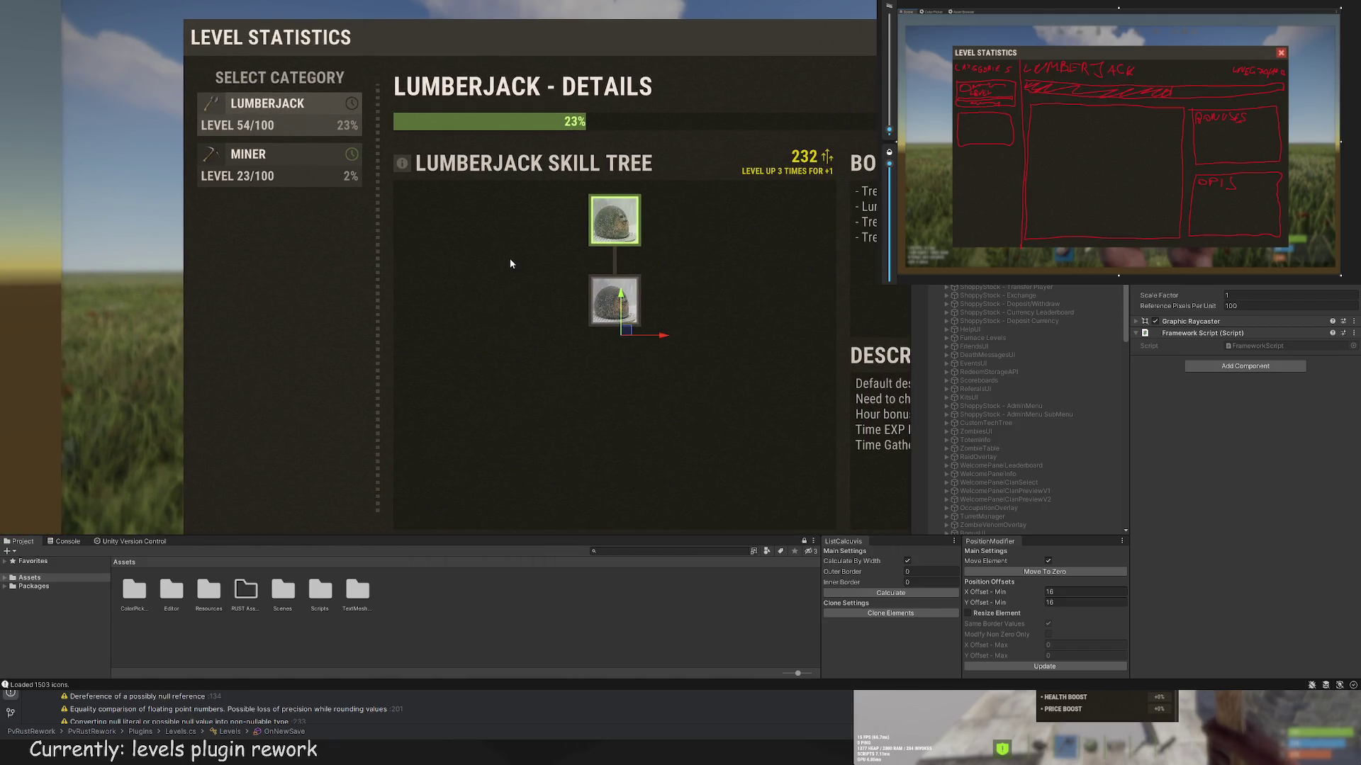
Step: Reorder the connector UI Panel in the Hierarchy so it draws behind the lower node
click(615, 261)
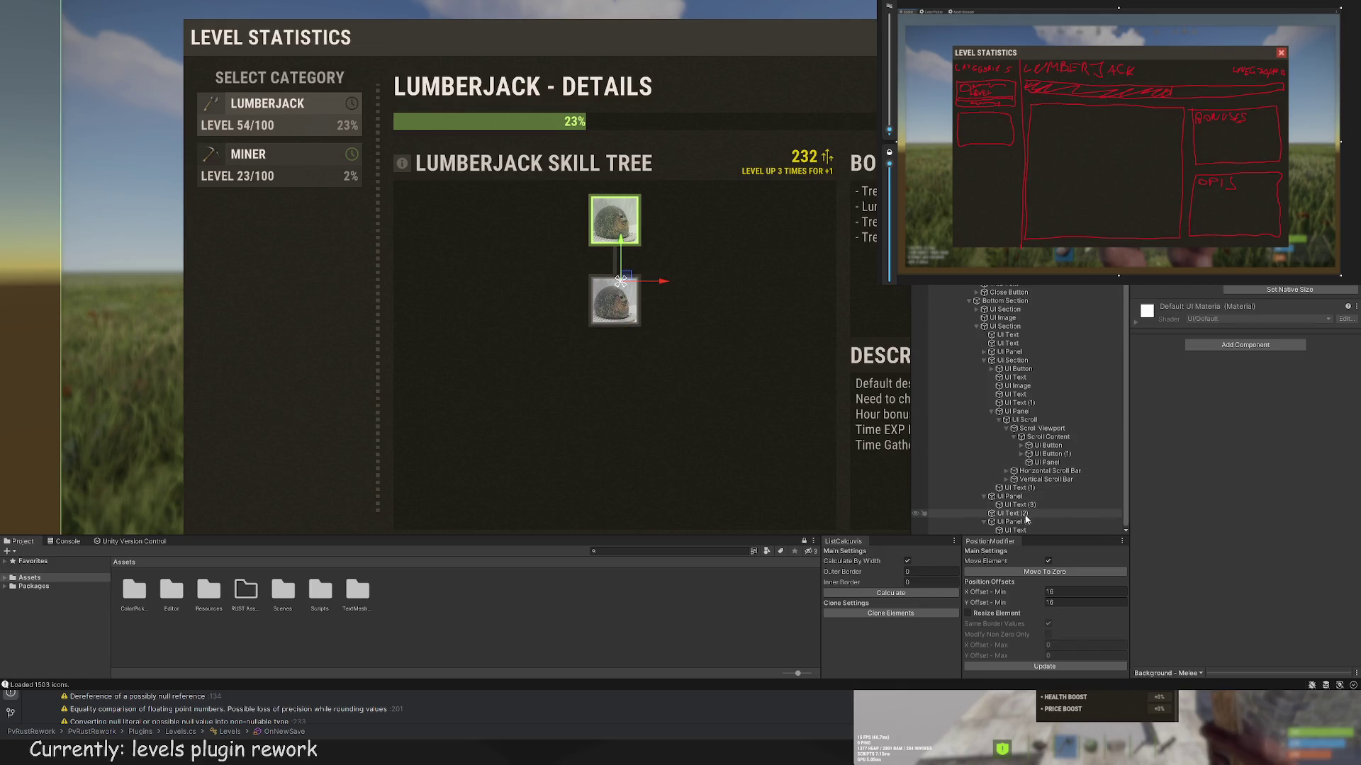
click(1027, 523)
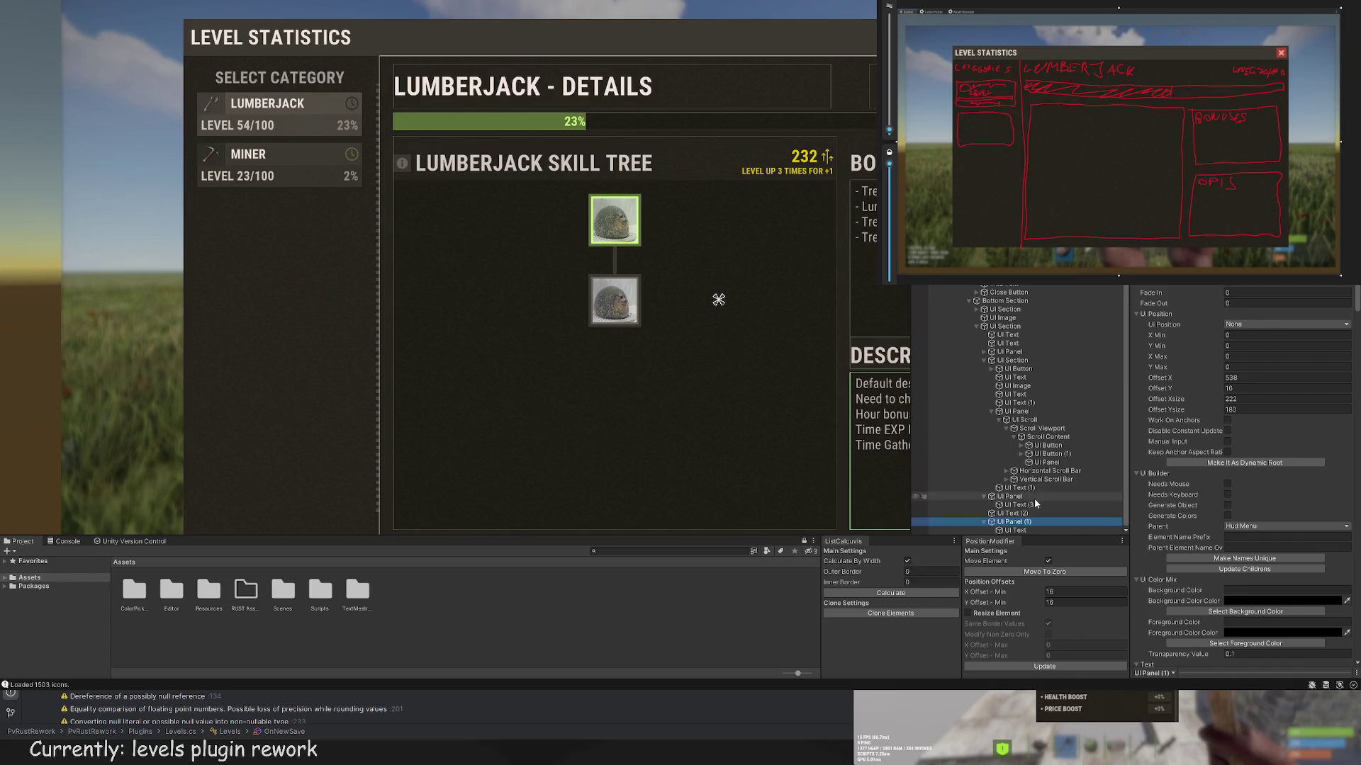
click(1047, 438)
click(1050, 461)
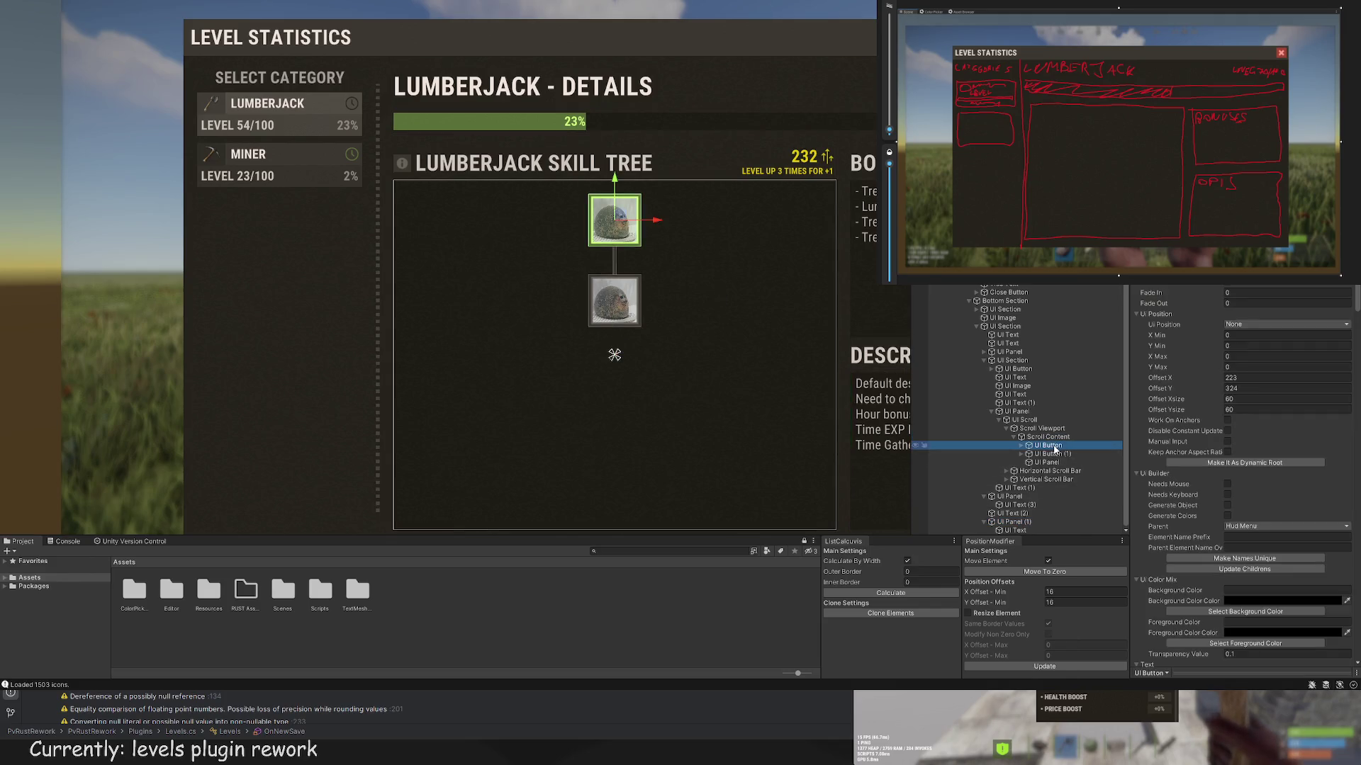
key(f)
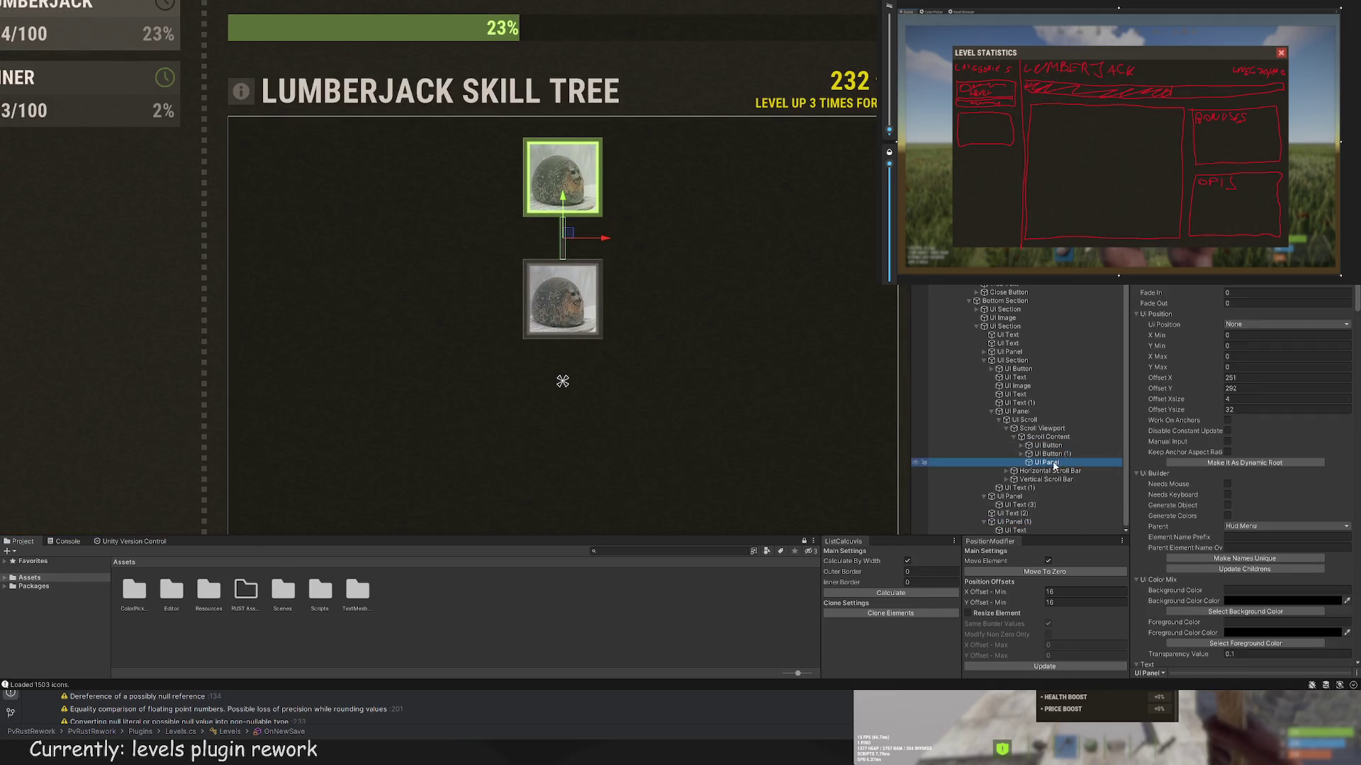
drag(1041, 457, 1042, 452)
scroll(599, 231, up, 5)
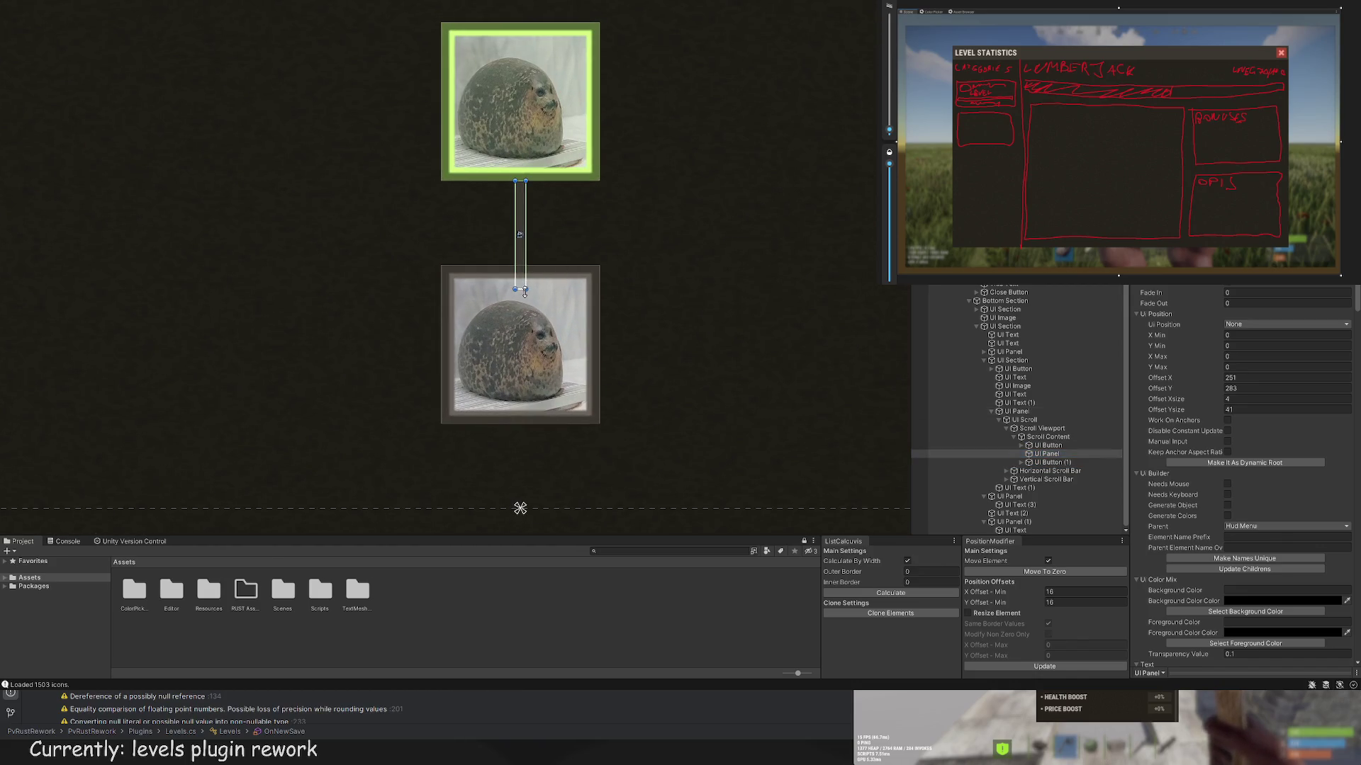
Step: Pan around the skill tree and reselect the lower seal node
click(1047, 462)
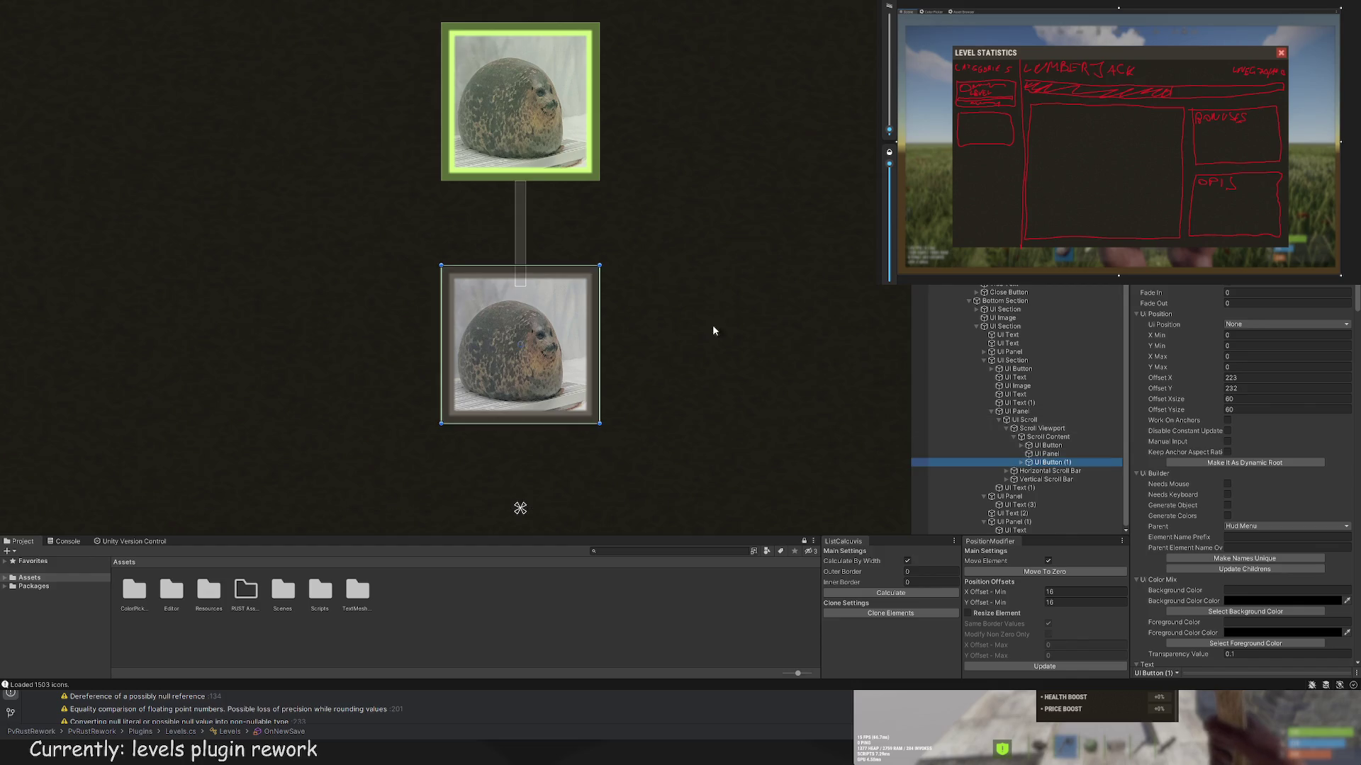
click(520, 340)
scroll(716, 319, down, 6)
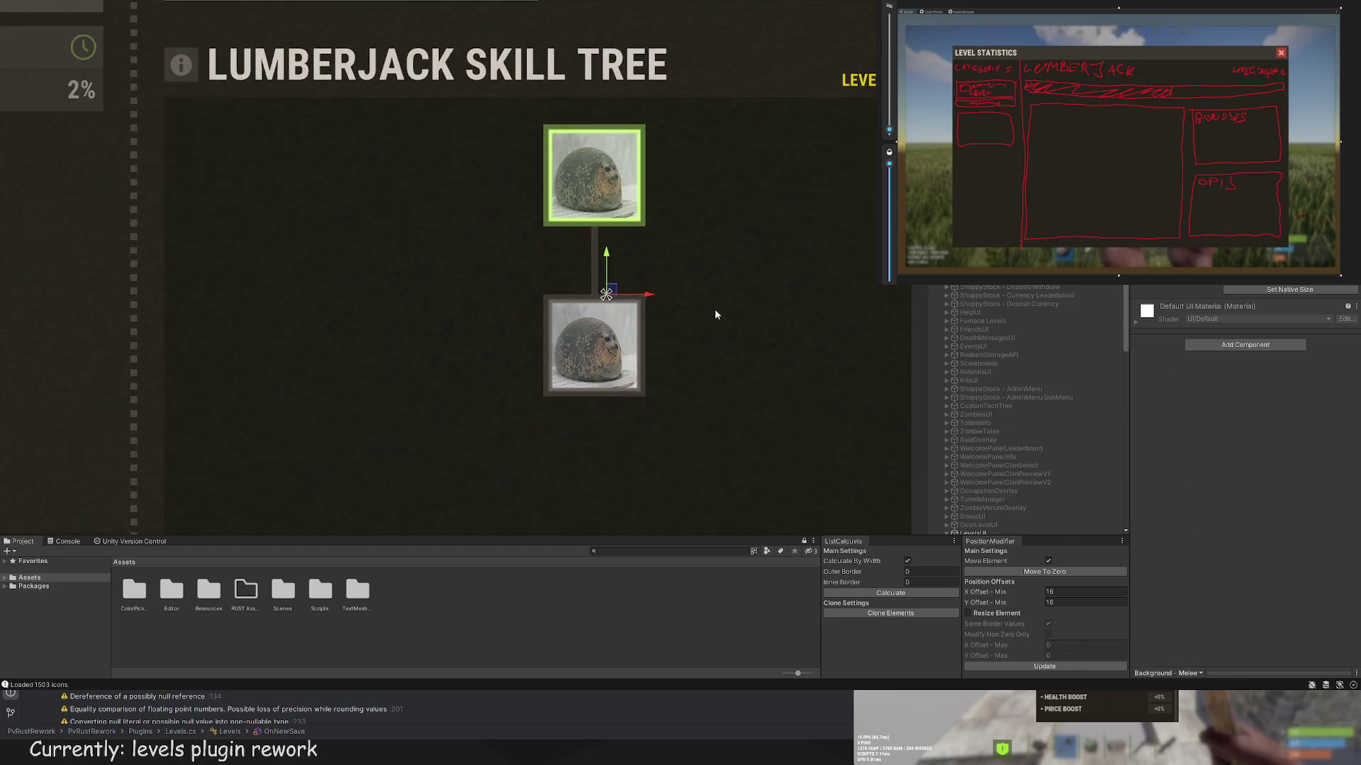
drag(743, 345, 714, 318)
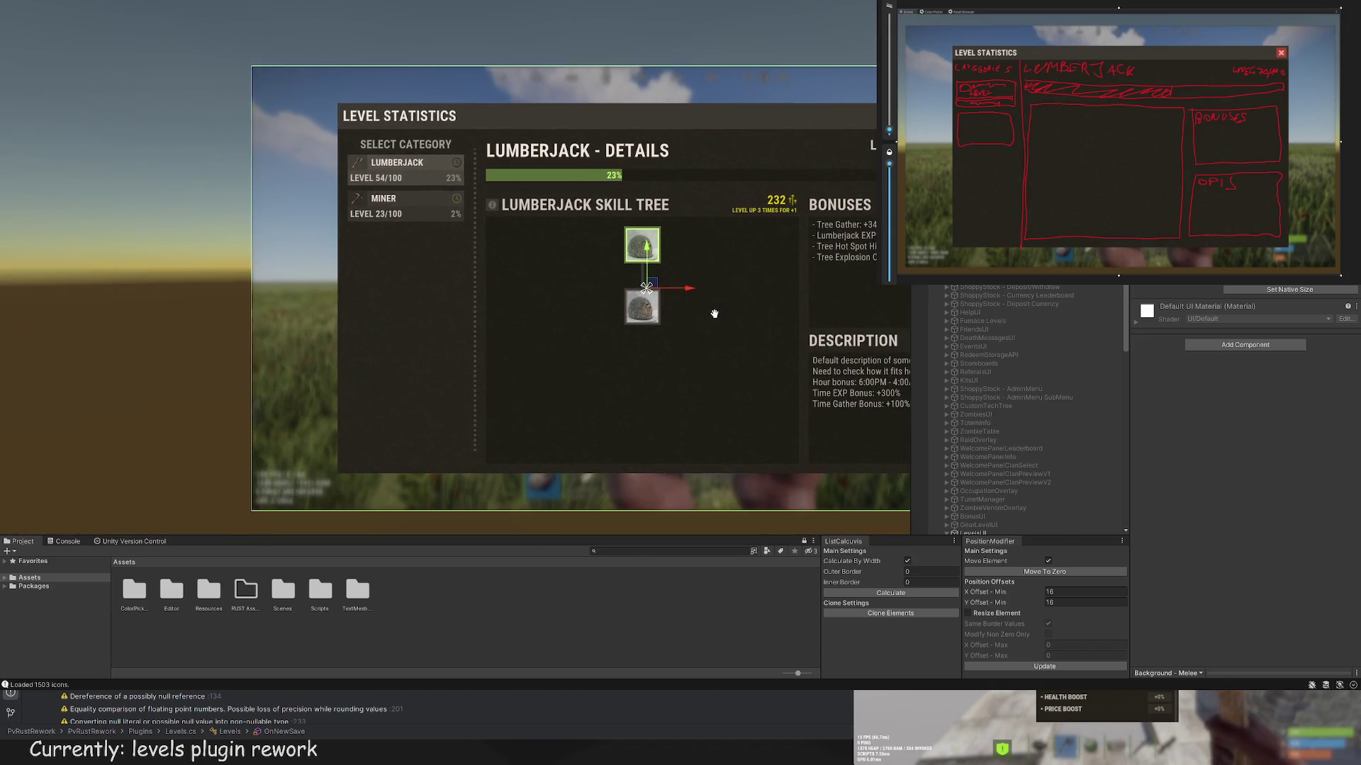
click(456, 168)
drag(411, 97, 315, 72)
click(547, 282)
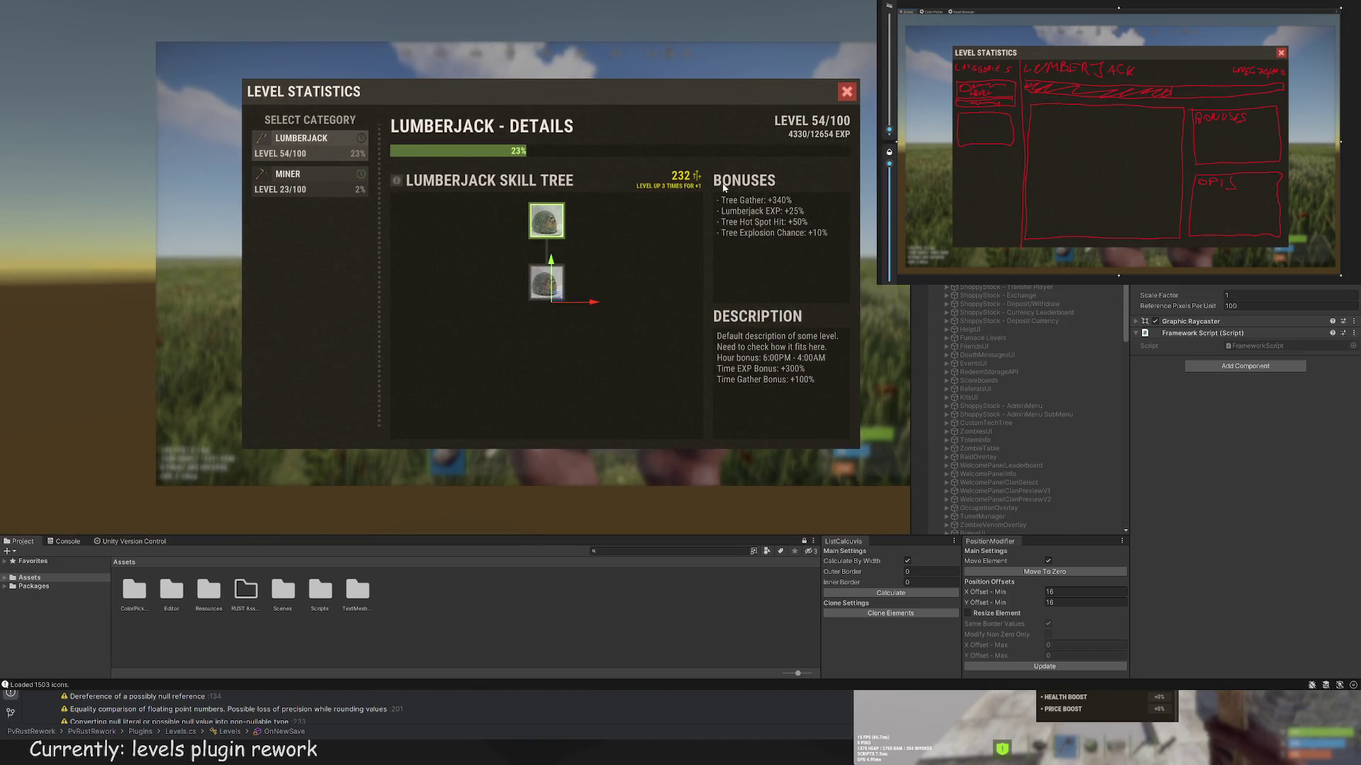
scroll(559, 246, up, 3)
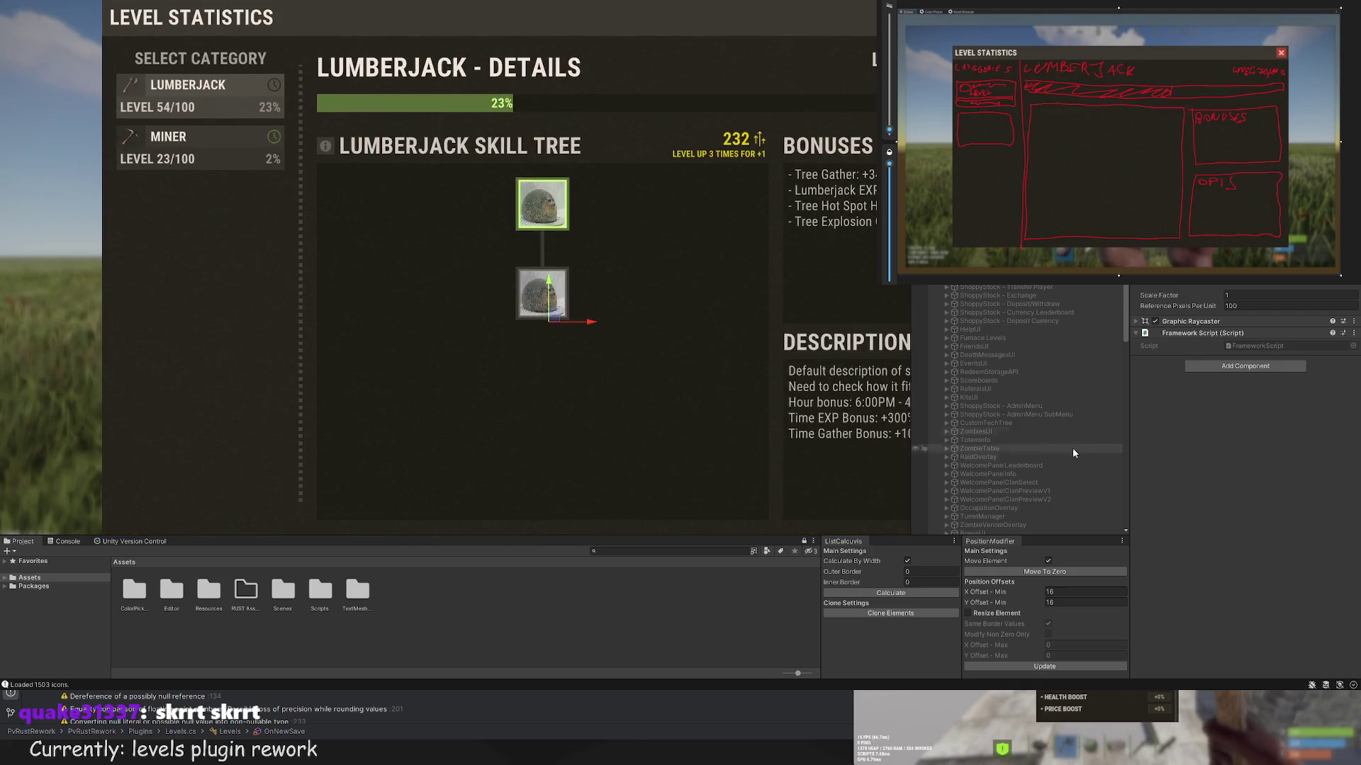
Step: Swap the lower node's Button Image to the cute_hamster web image
scroll(1028, 425, up, 5)
click(1023, 420)
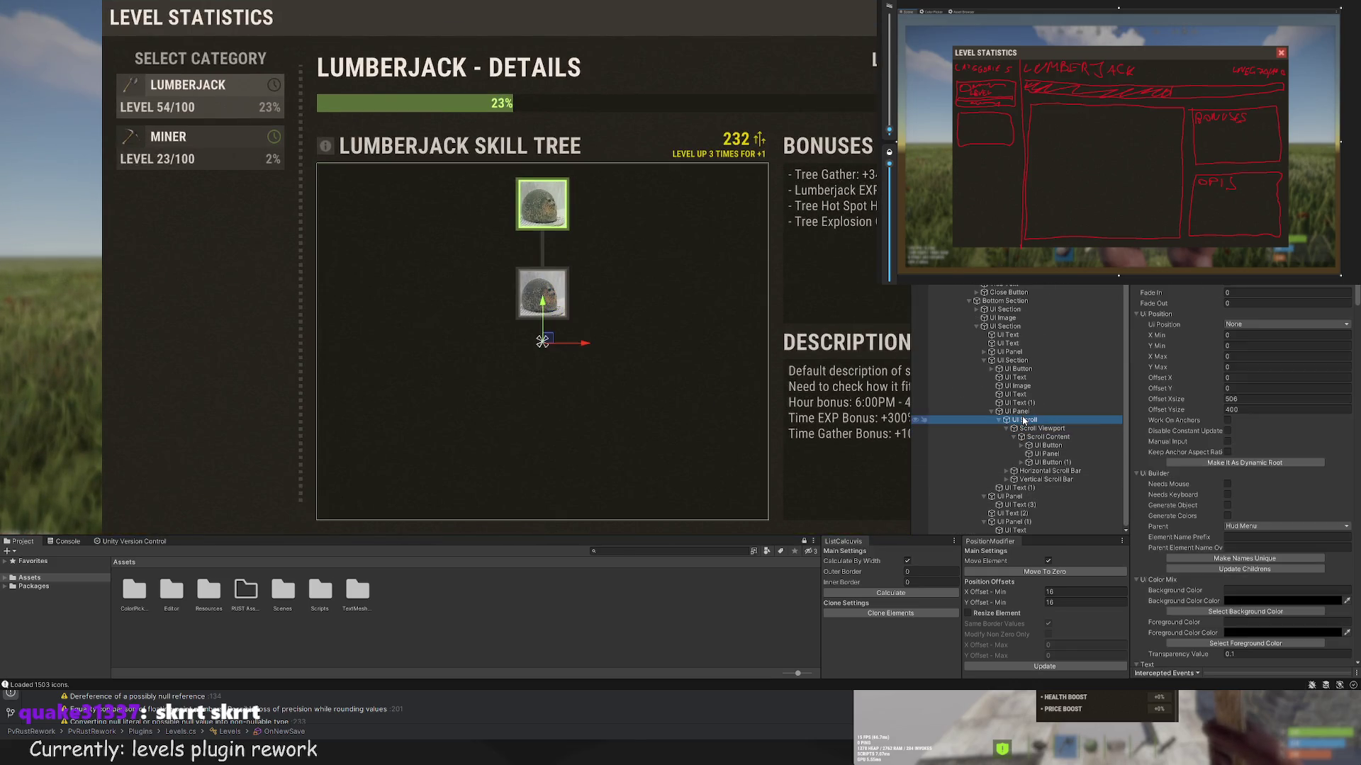
click(1048, 445)
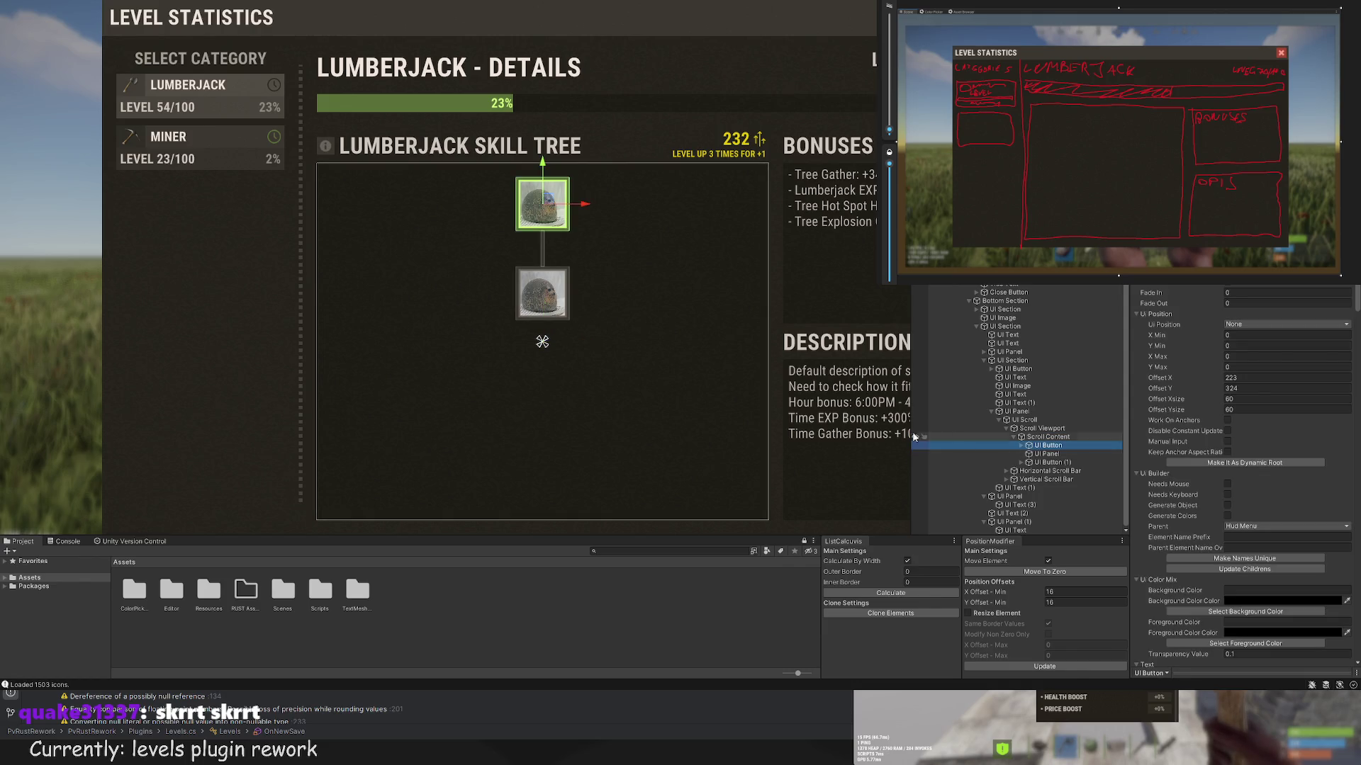
scroll(608, 283, up, 2)
click(1052, 462)
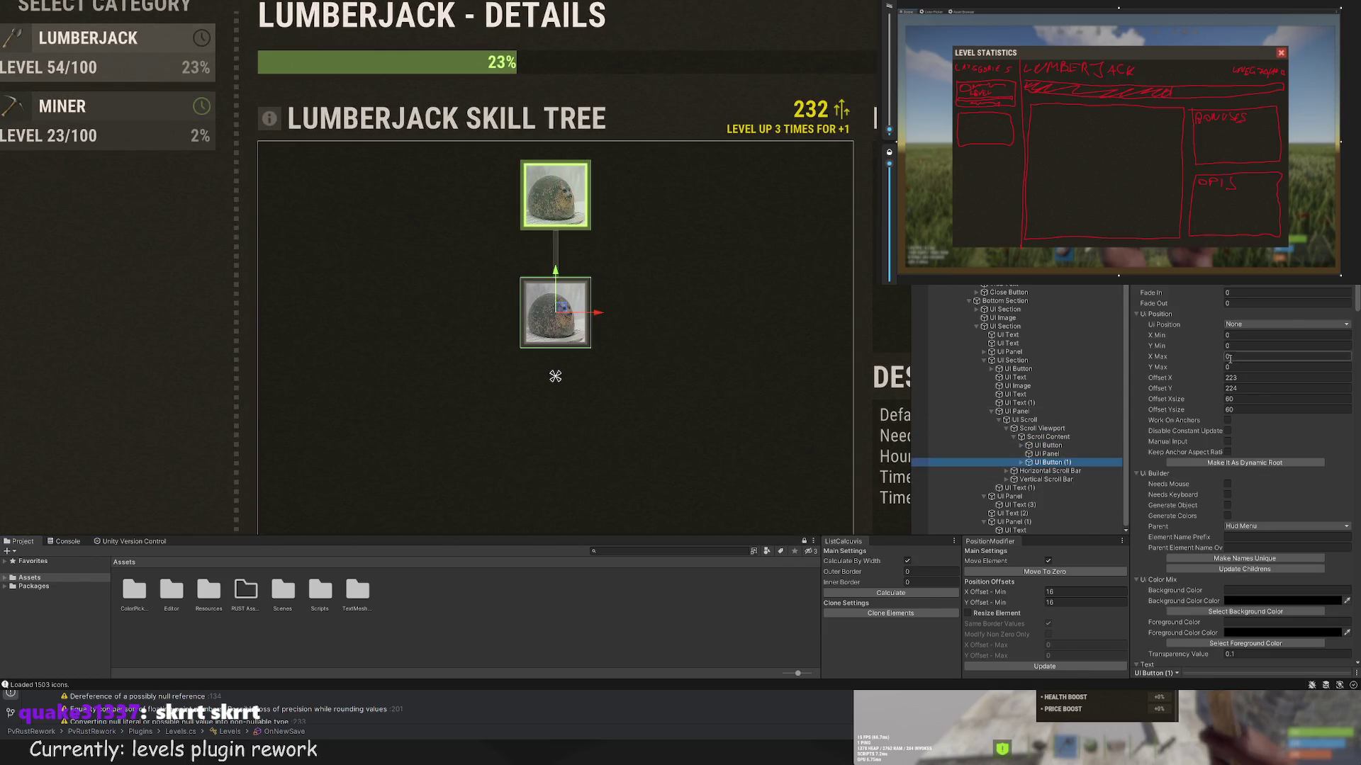
click(1021, 462)
click(1061, 471)
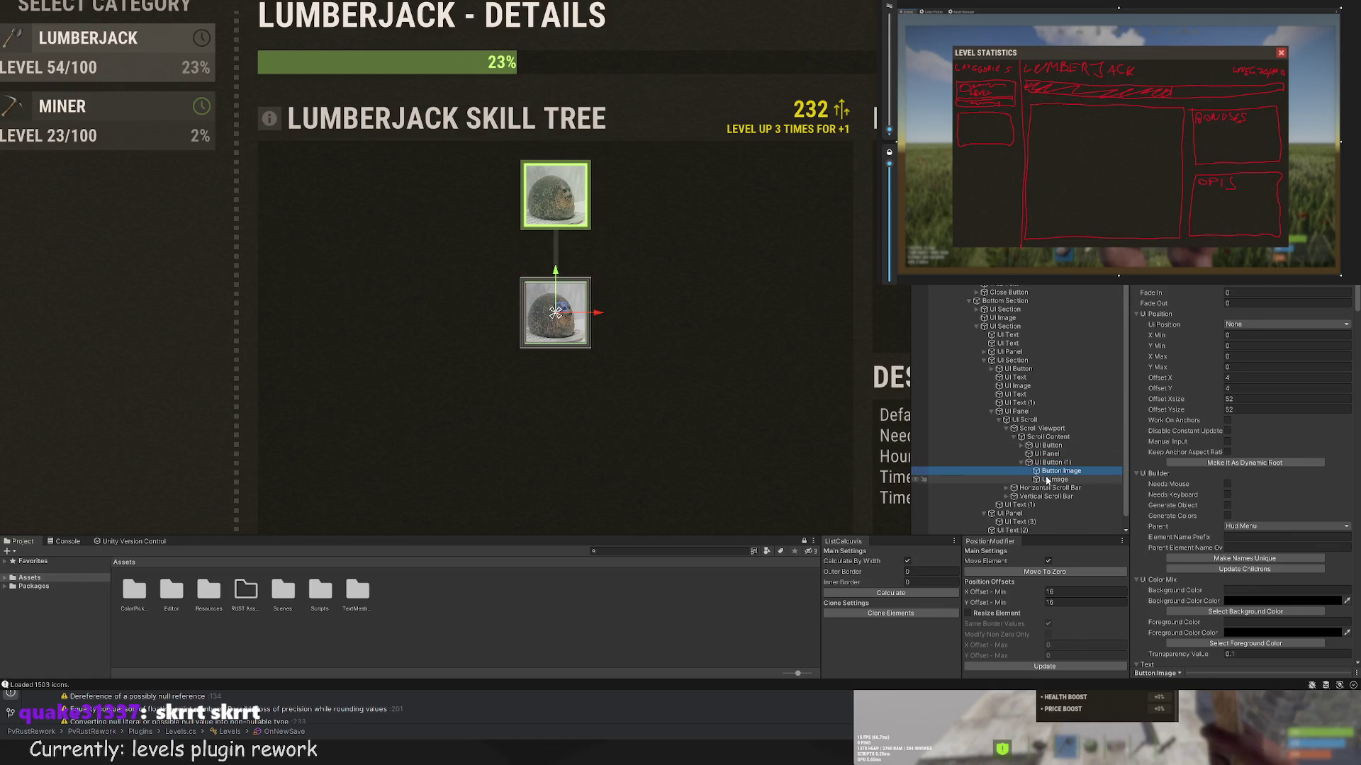
scroll(1200, 439, down, 5)
click(1244, 516)
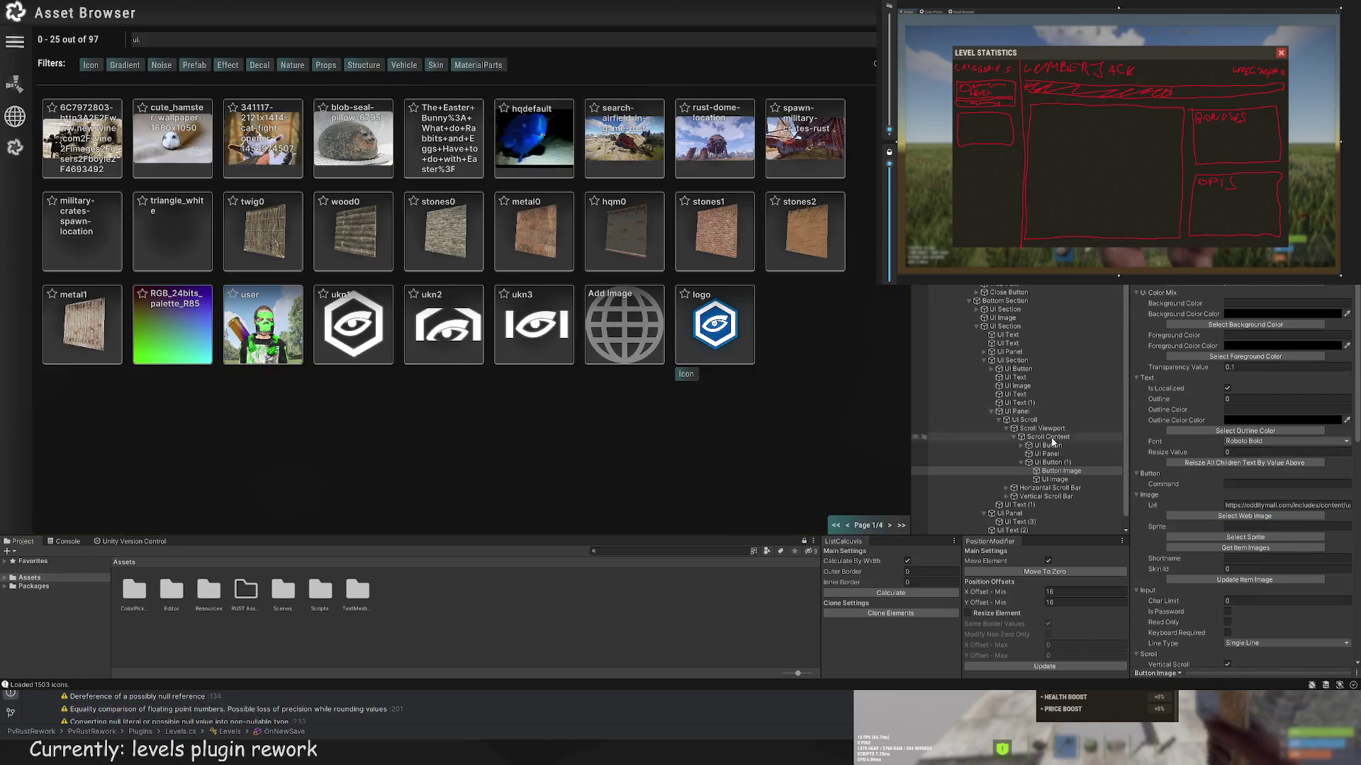
click(173, 135)
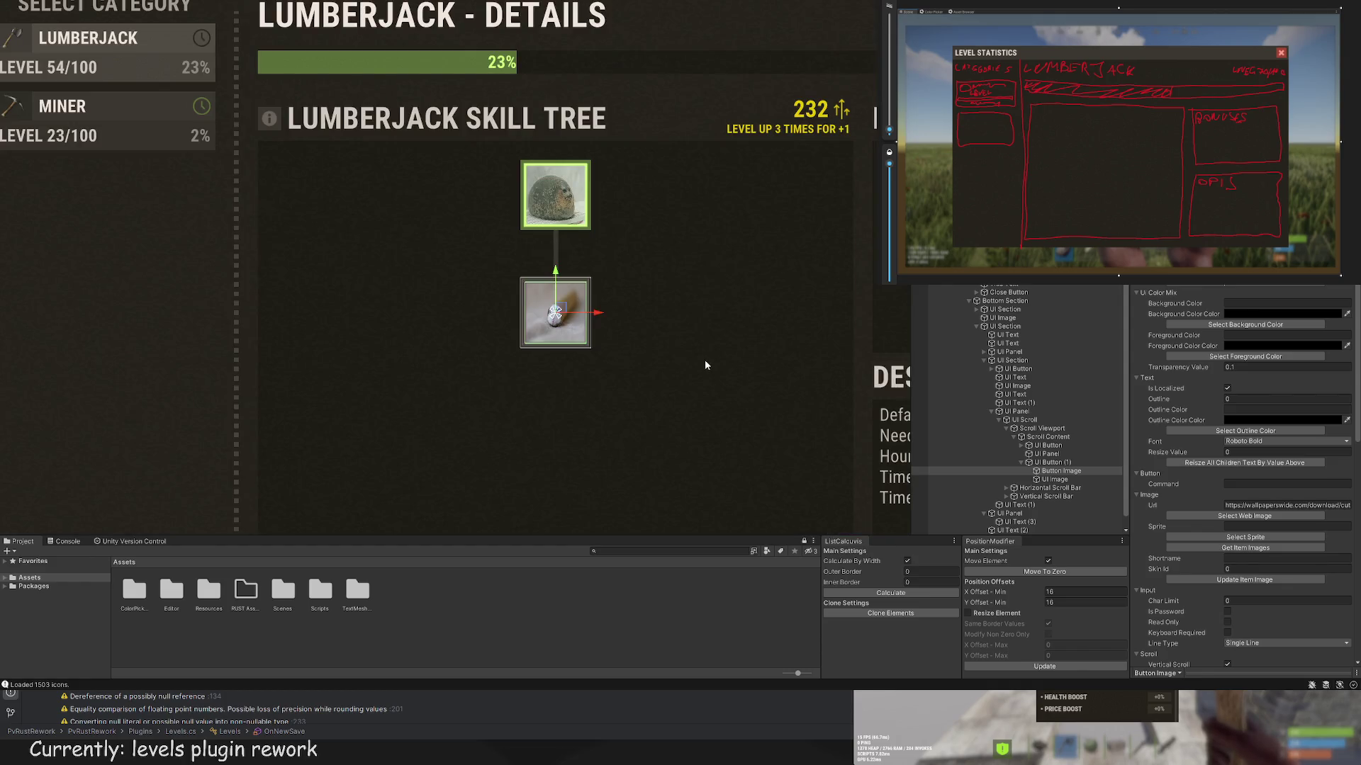
Step: Duplicate the hamster node as UI Button (2) and move it right to X 385
click(705, 365)
scroll(673, 347, up, 6)
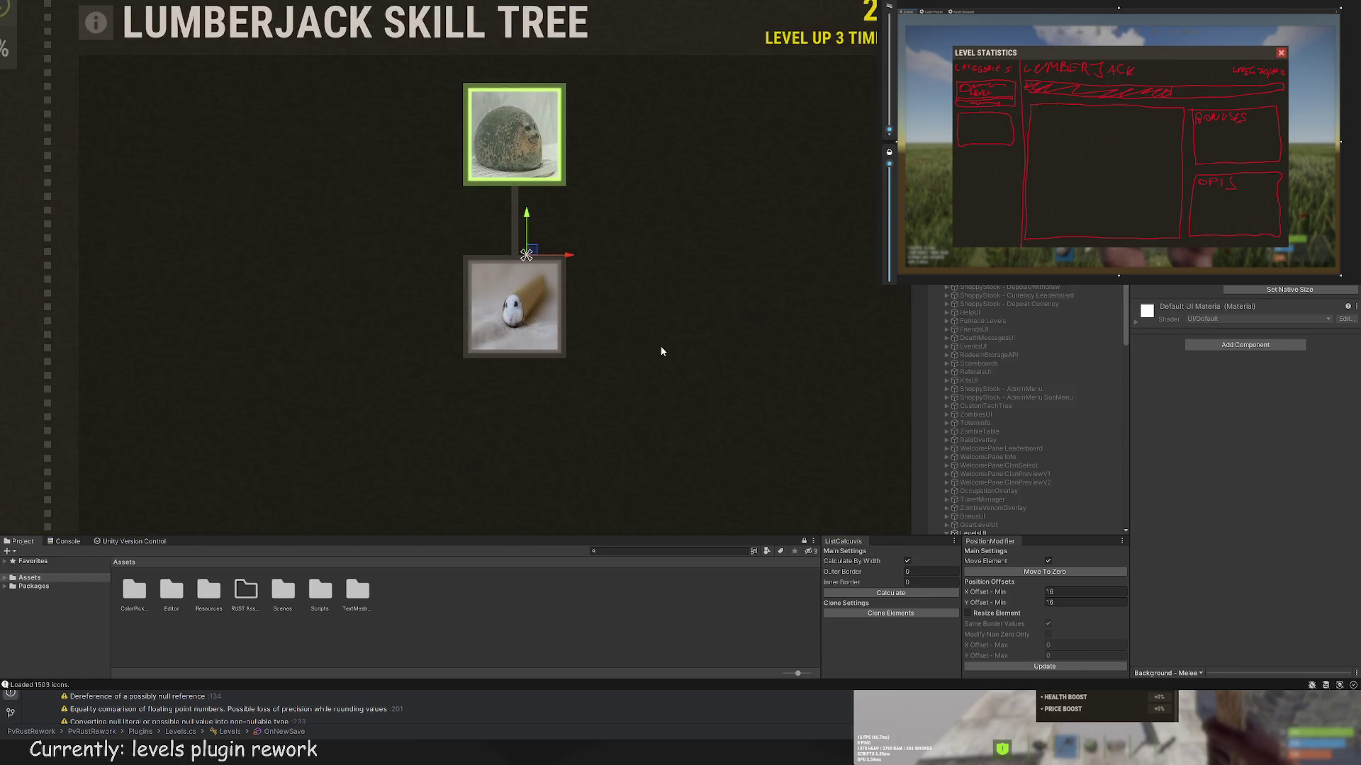
scroll(555, 286, down, 3)
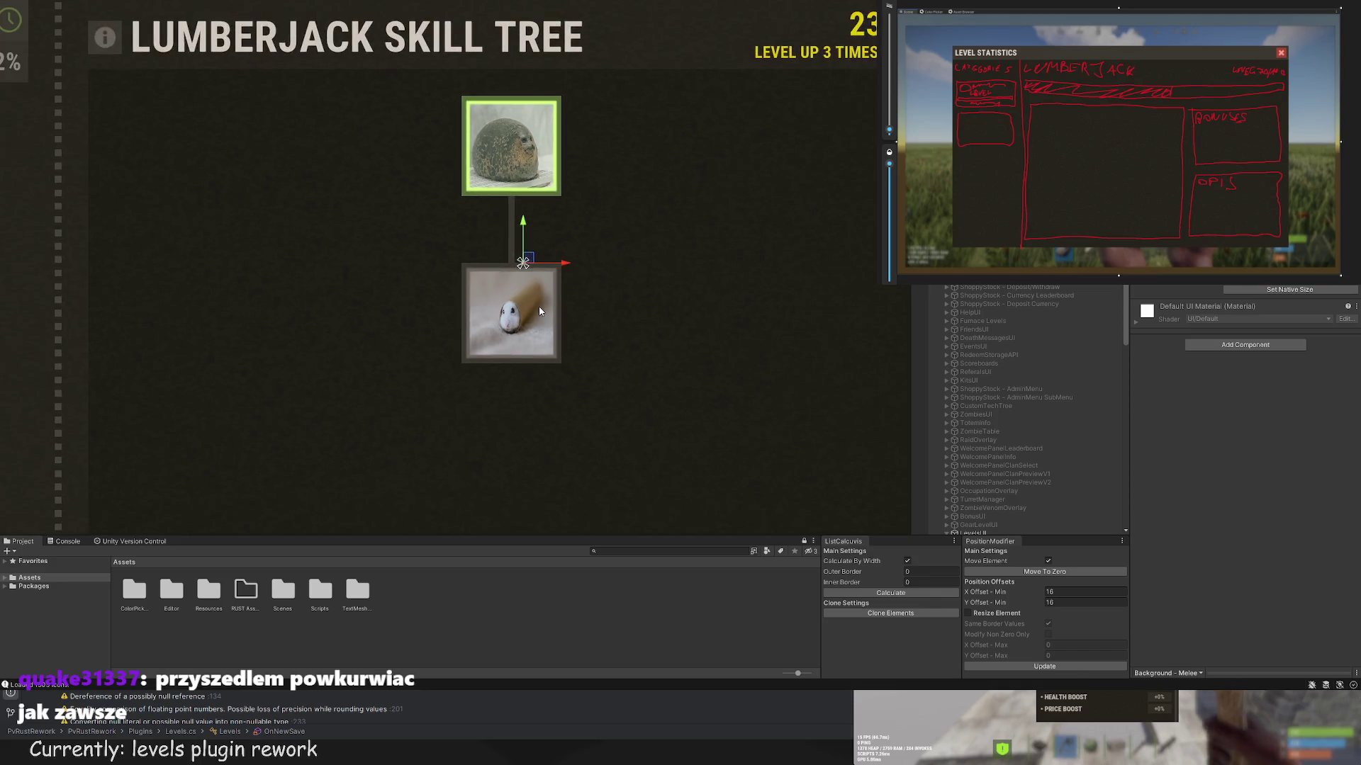
click(623, 316)
key(f)
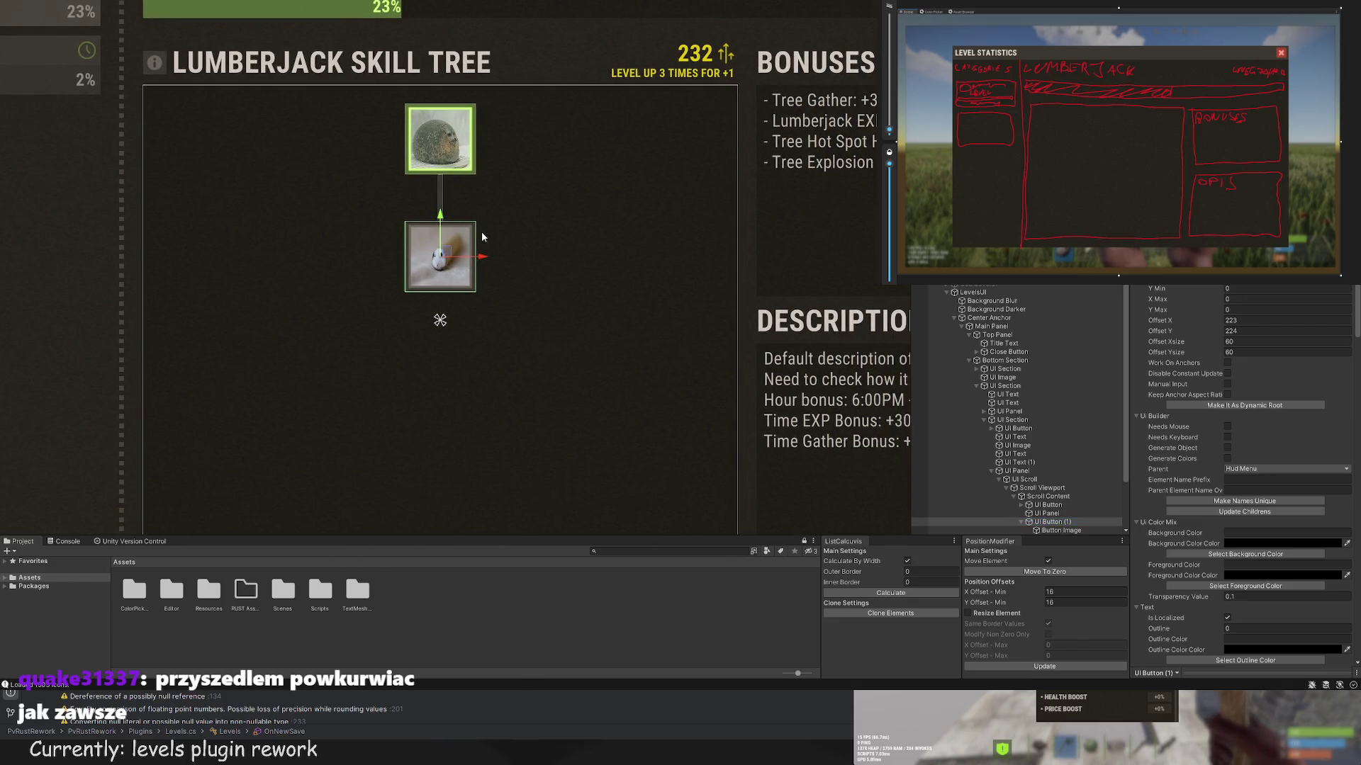
key(ctrl+d)
drag(487, 263, 652, 266)
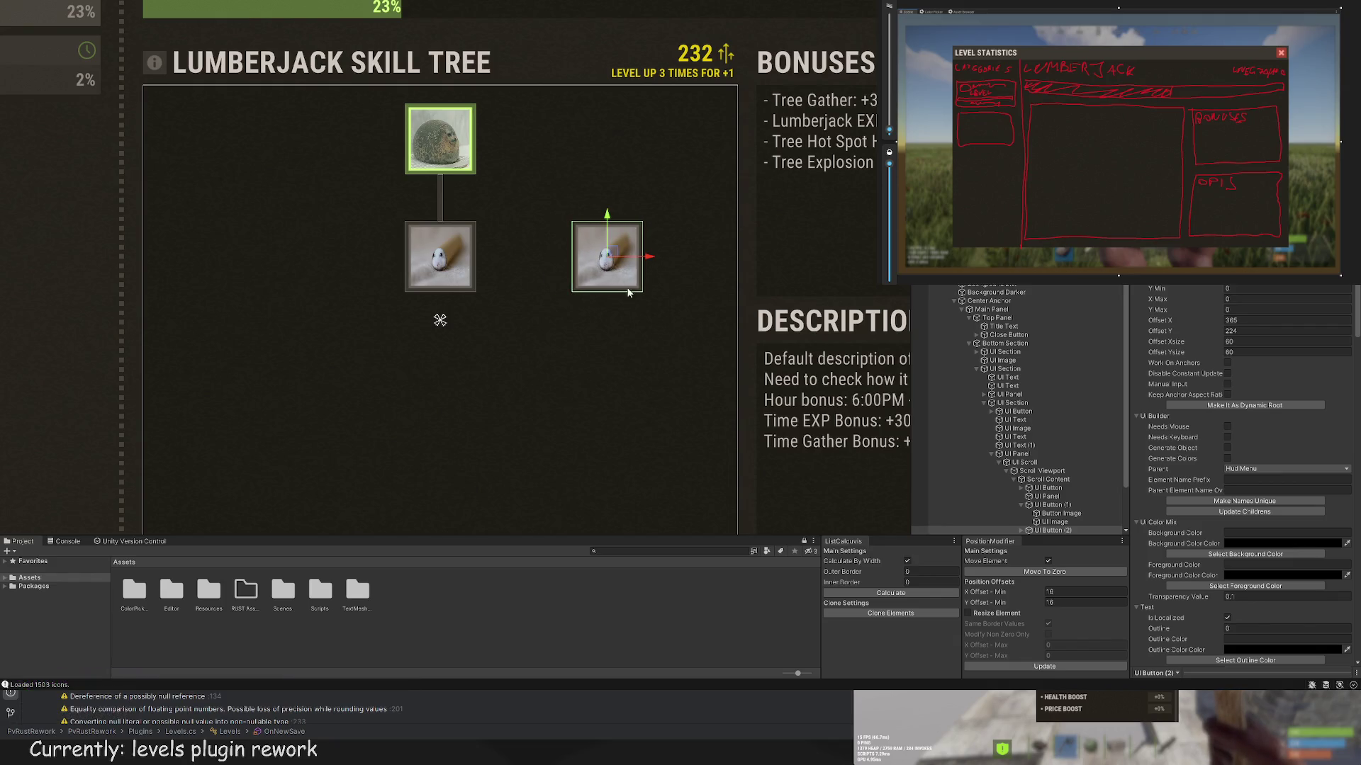
Step: Lower the original hamster node slightly and extend the connector line down to it
scroll(611, 326, down, 3)
scroll(1028, 426, down, 3)
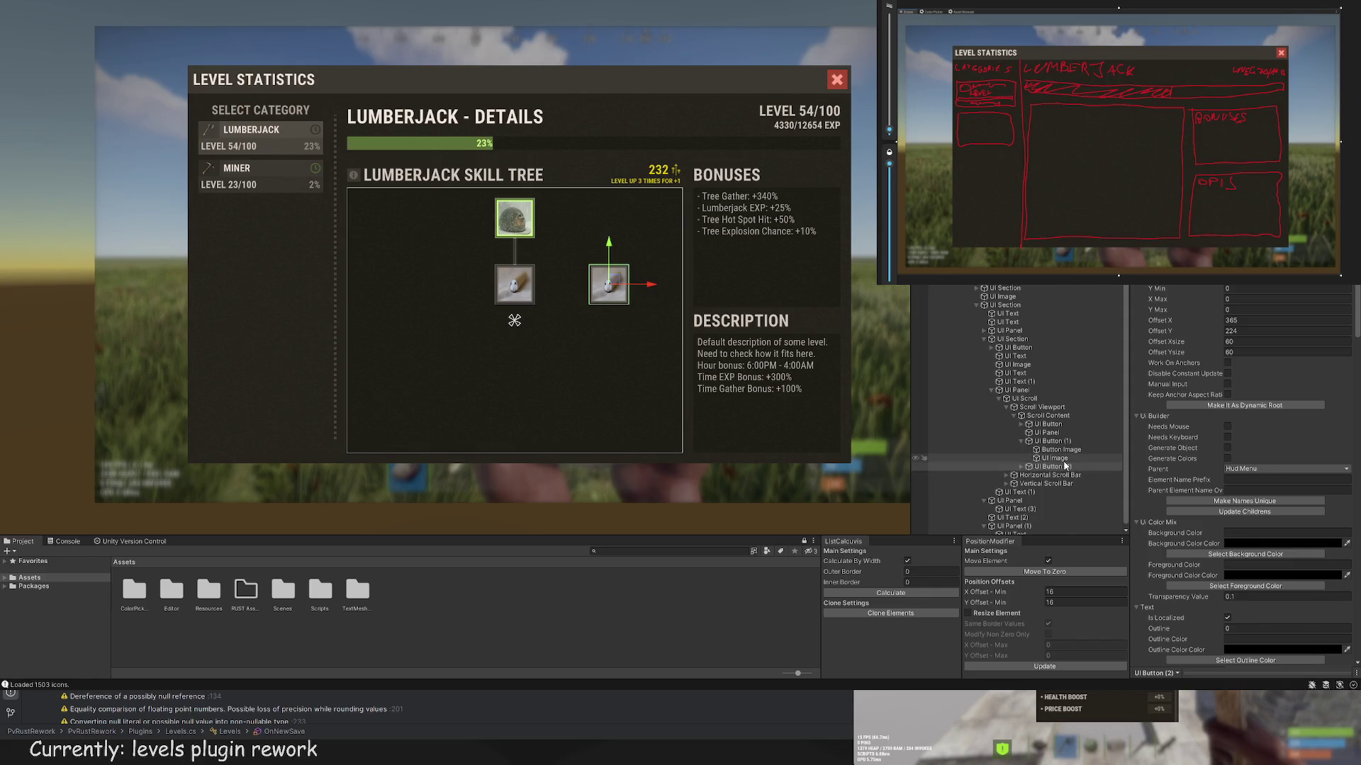
double_click(1047, 440)
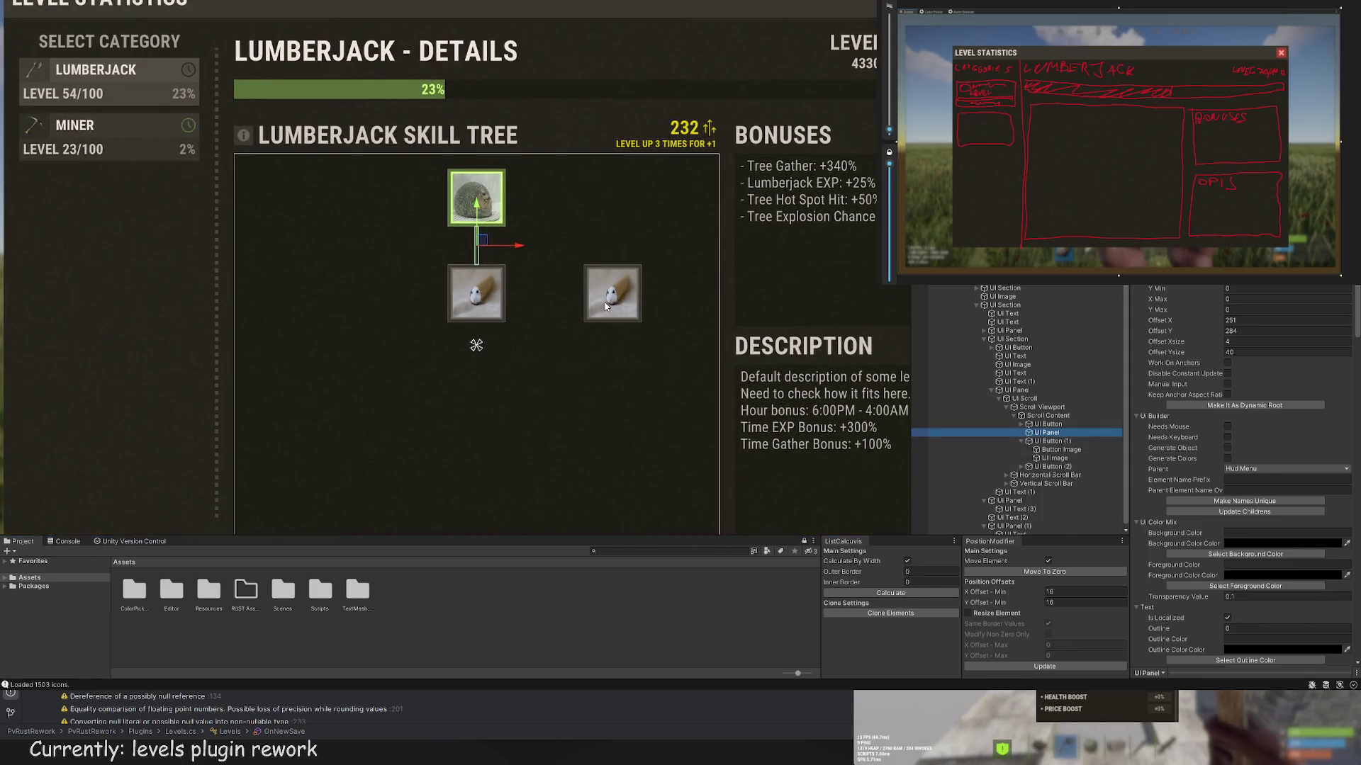
drag(468, 264, 475, 291)
click(1060, 446)
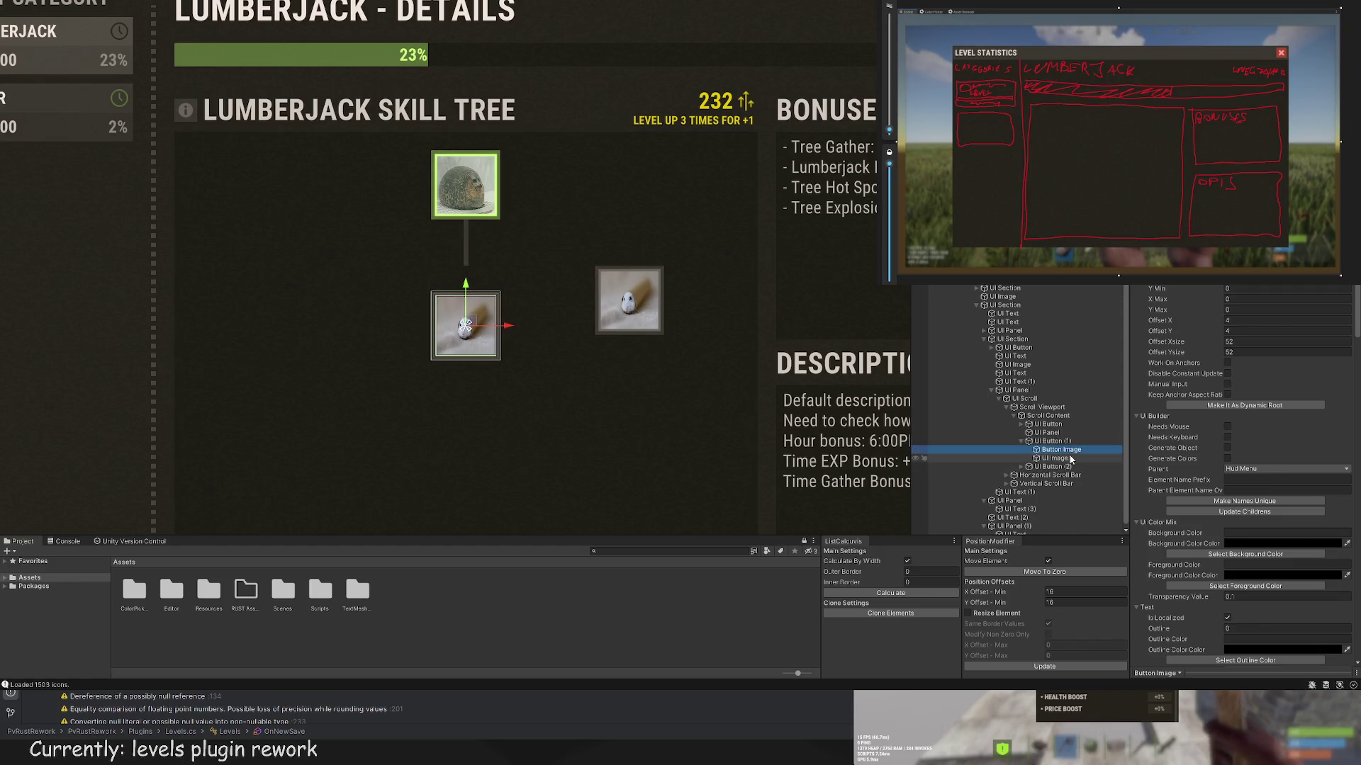
click(1047, 432)
key(f)
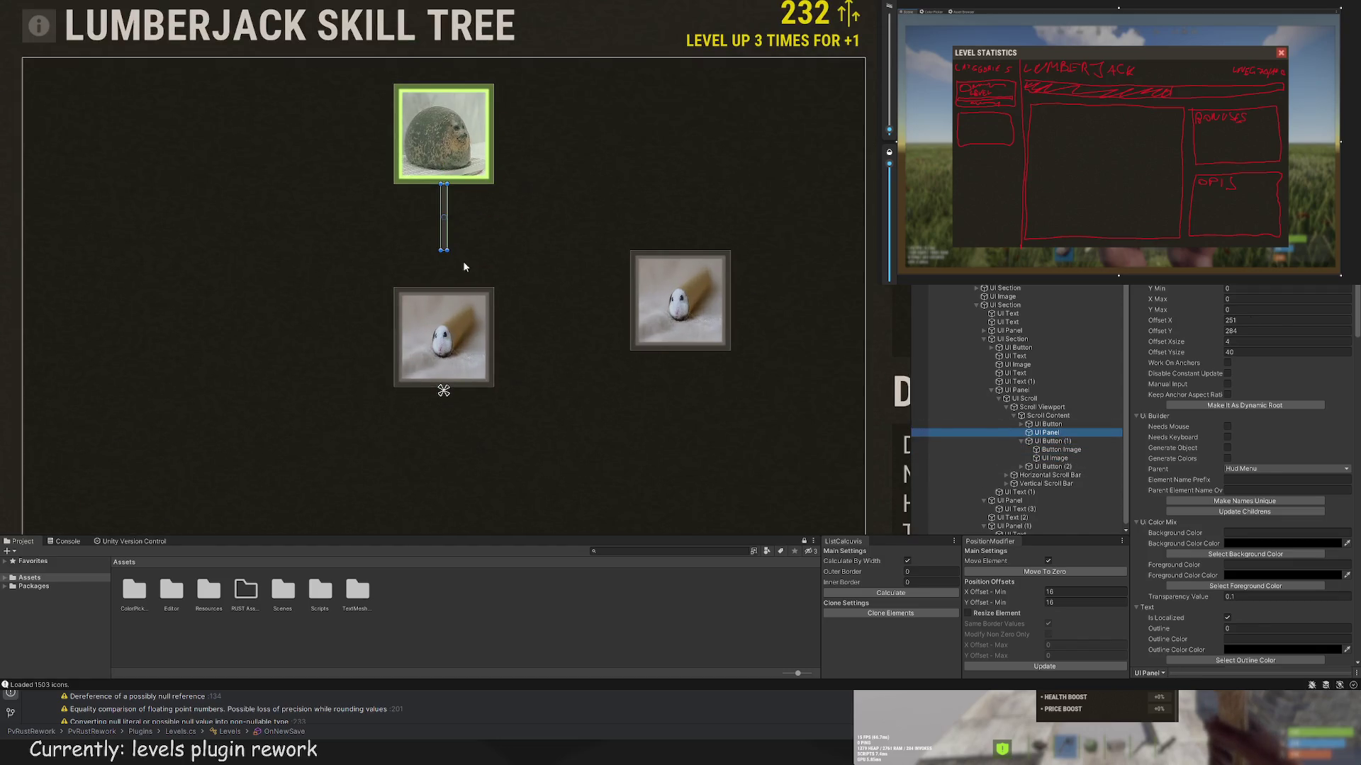
drag(445, 252, 449, 275)
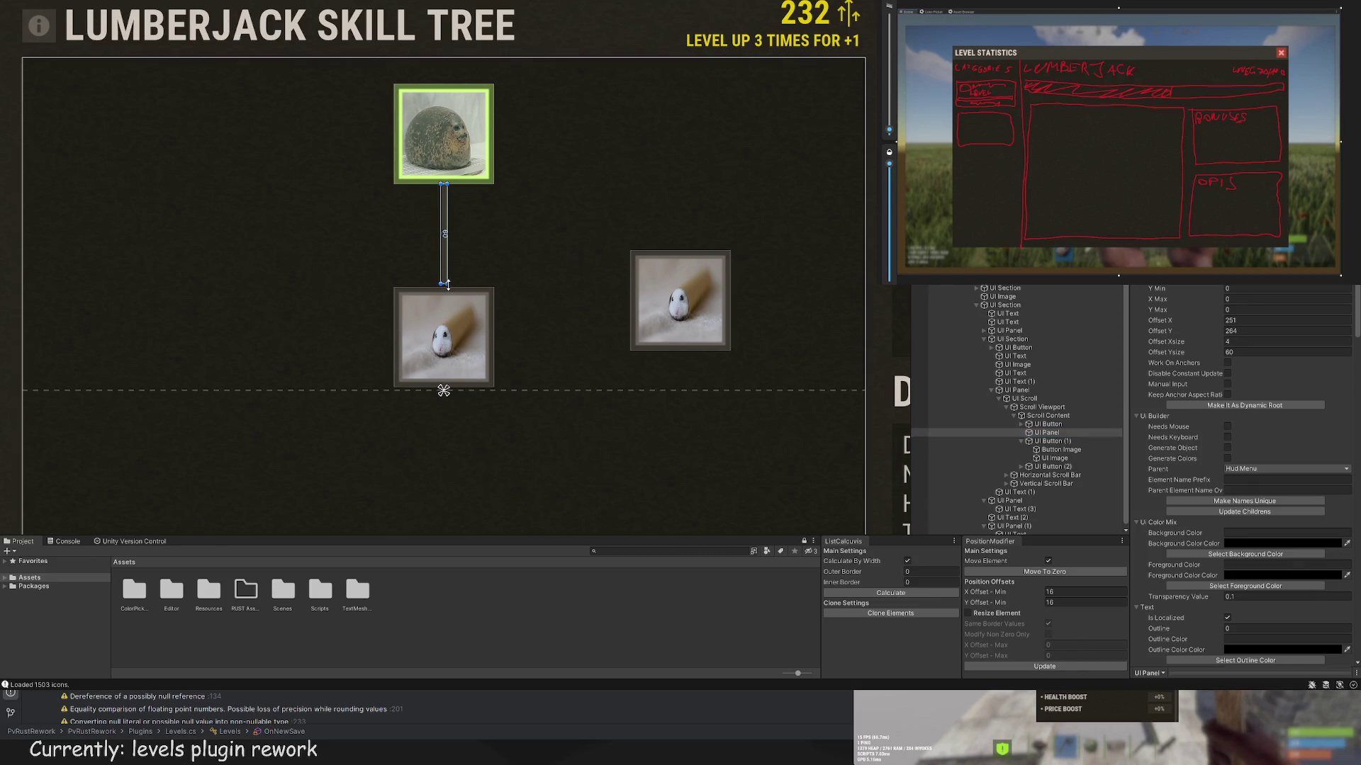
Step: Reframe the lower hamster node and duplicate the connector line for a new branch
scroll(526, 316, up, 2)
click(1056, 441)
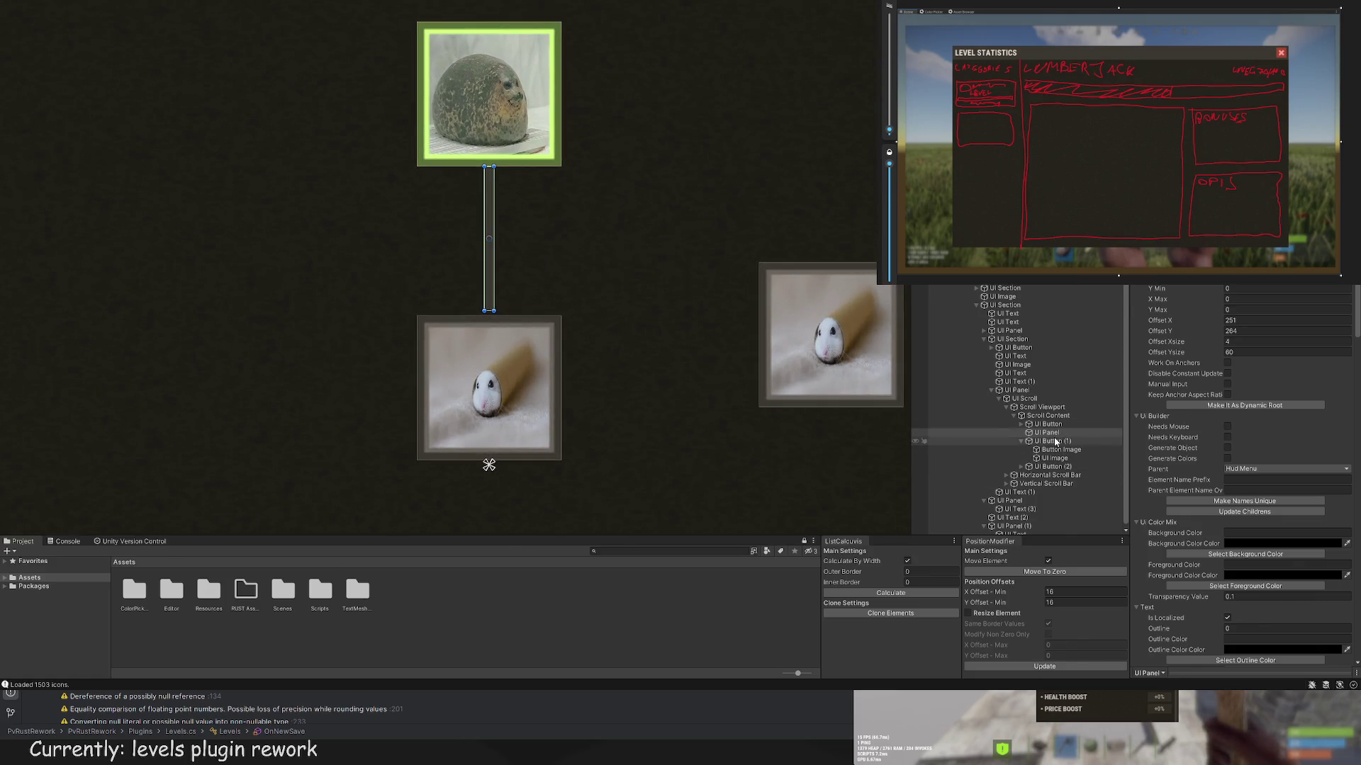
key(f)
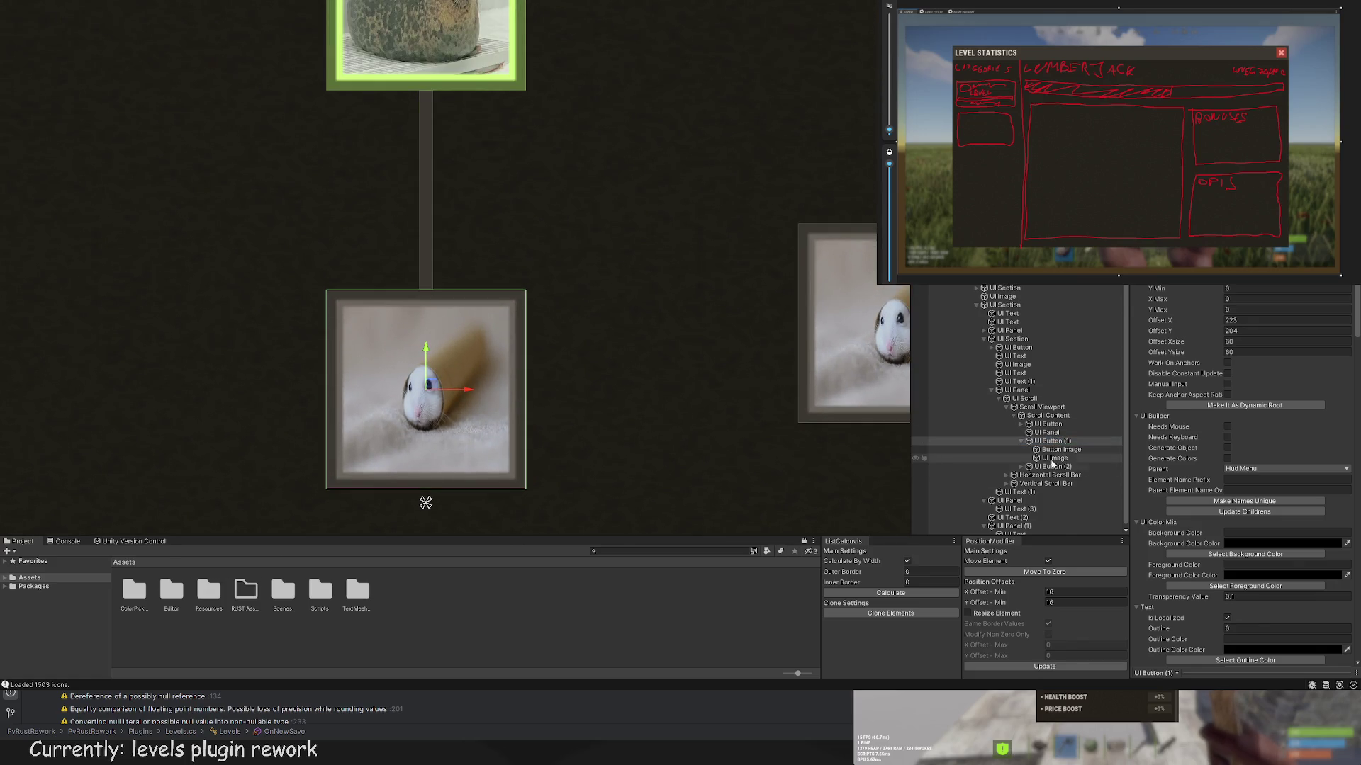
click(1054, 459)
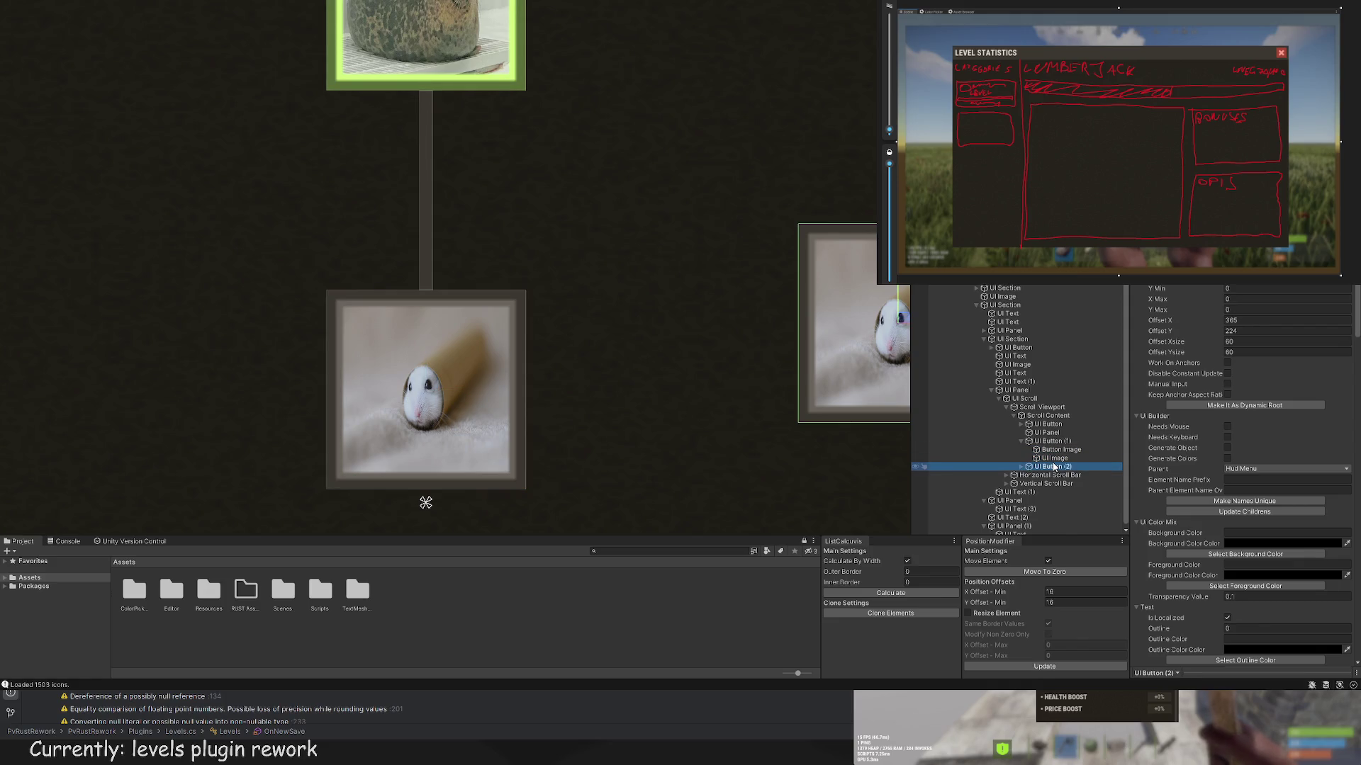
click(1052, 433)
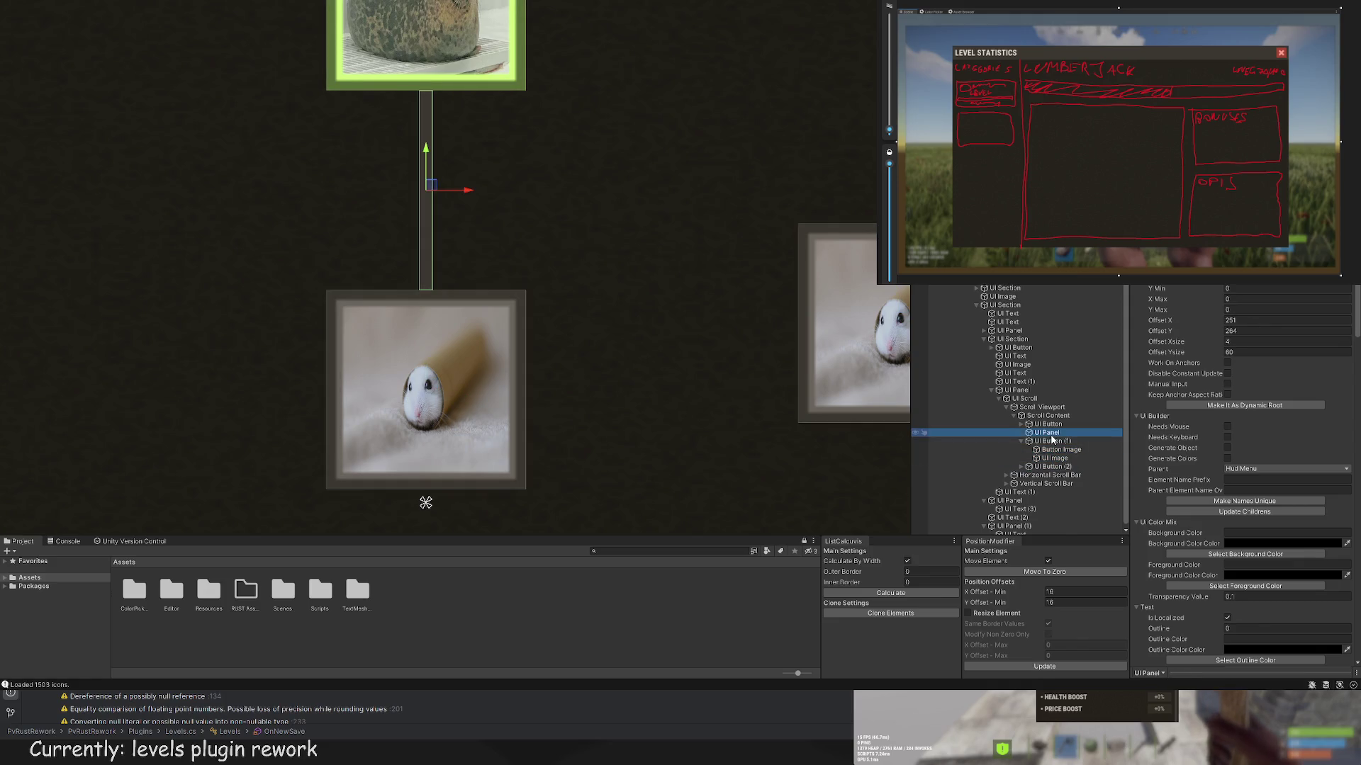
key(ctrl+d)
Step: Shift the copied connector right, stretch it toward the right node, and raise it under the top node
mouse_move(474, 195)
mouse_down()
mouse_move(510, 191)
mouse_move(477, 104)
mouse_move(478, 184)
mouse_up()
mouse_move(475, 291)
mouse_down()
mouse_move(474, 230)
mouse_move(429, 194)
mouse_move(883, 191)
mouse_up()
scroll(799, 256, down, 2)
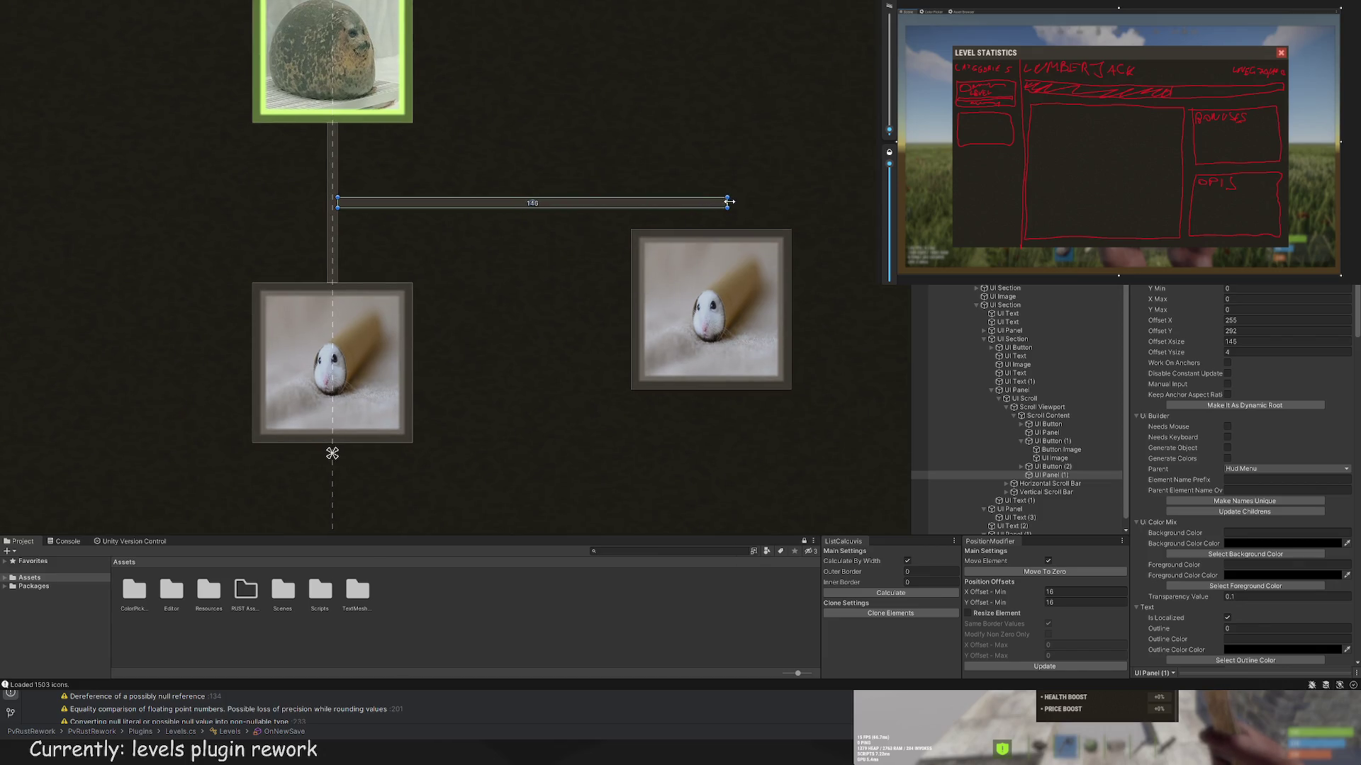
drag(735, 202, 737, 202)
scroll(277, 124, up, 2)
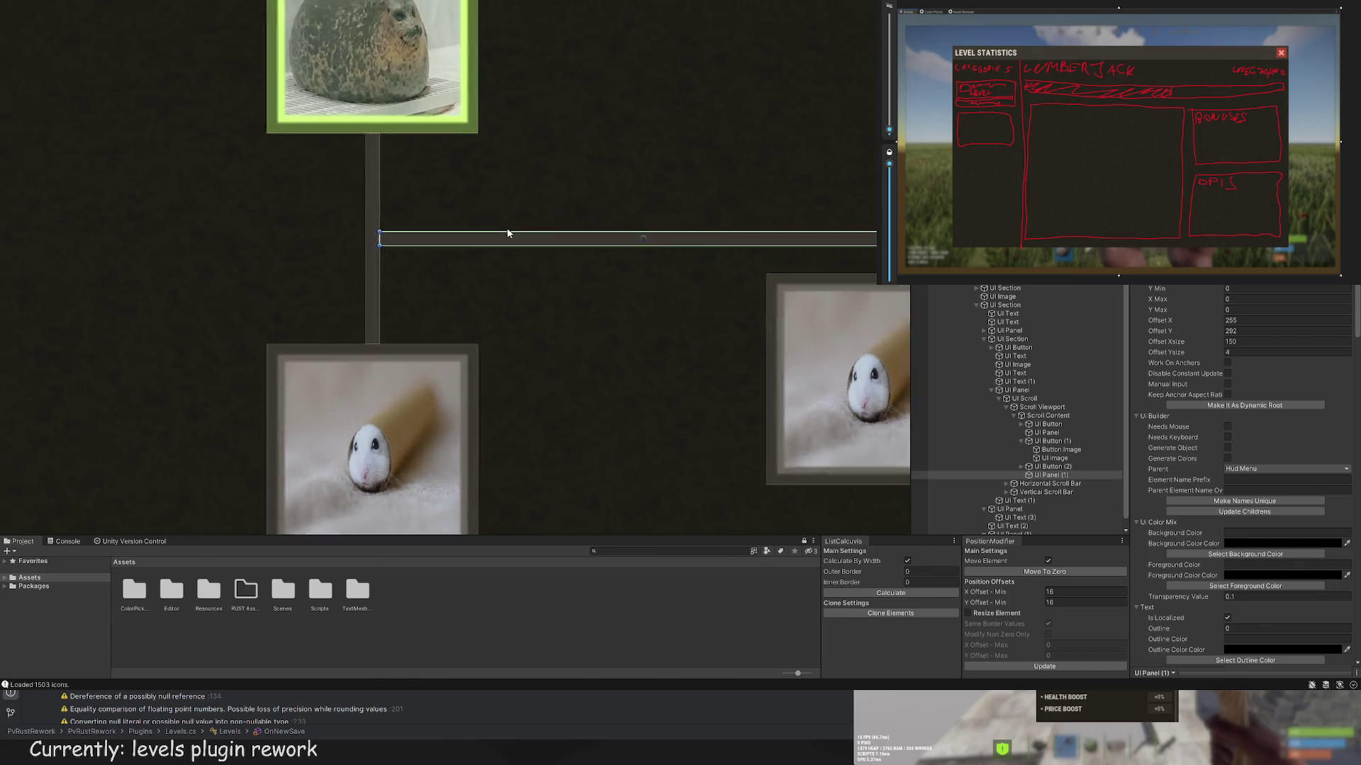
key(w)
drag(647, 204, 646, 98)
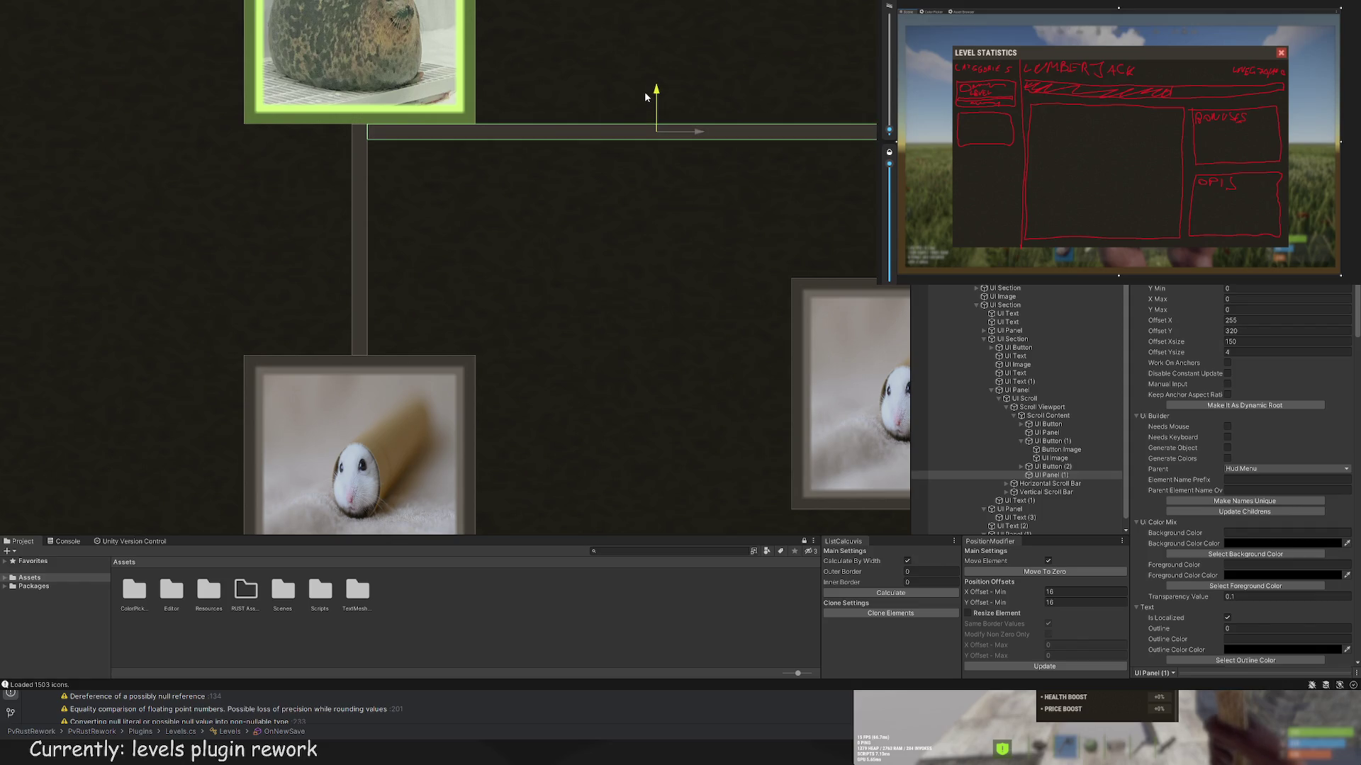
Step: Fine-tune the horizontal bar's Y offset so it sits at Y 292 between root and children
text(-8)
click(1030, 593)
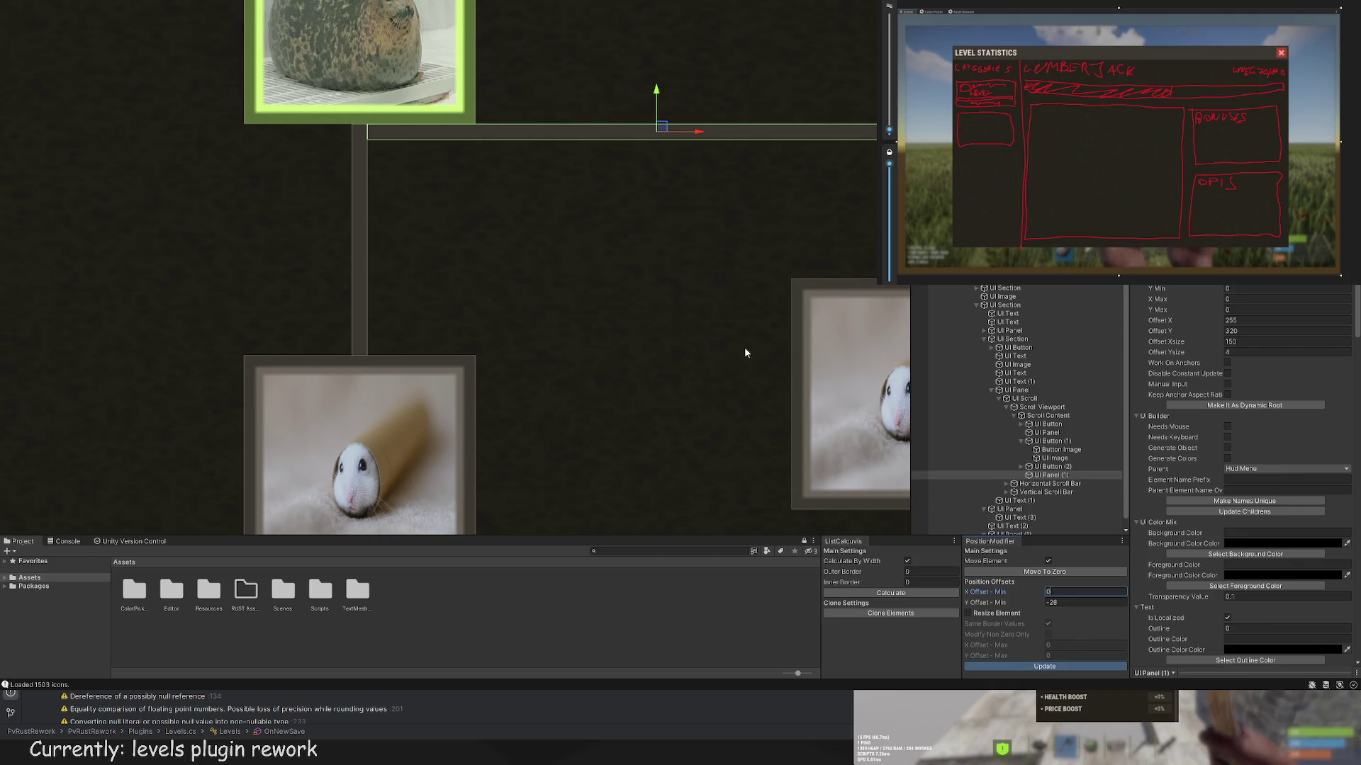
scroll(1301, 315, up, 2)
drag(616, 288, 569, 304)
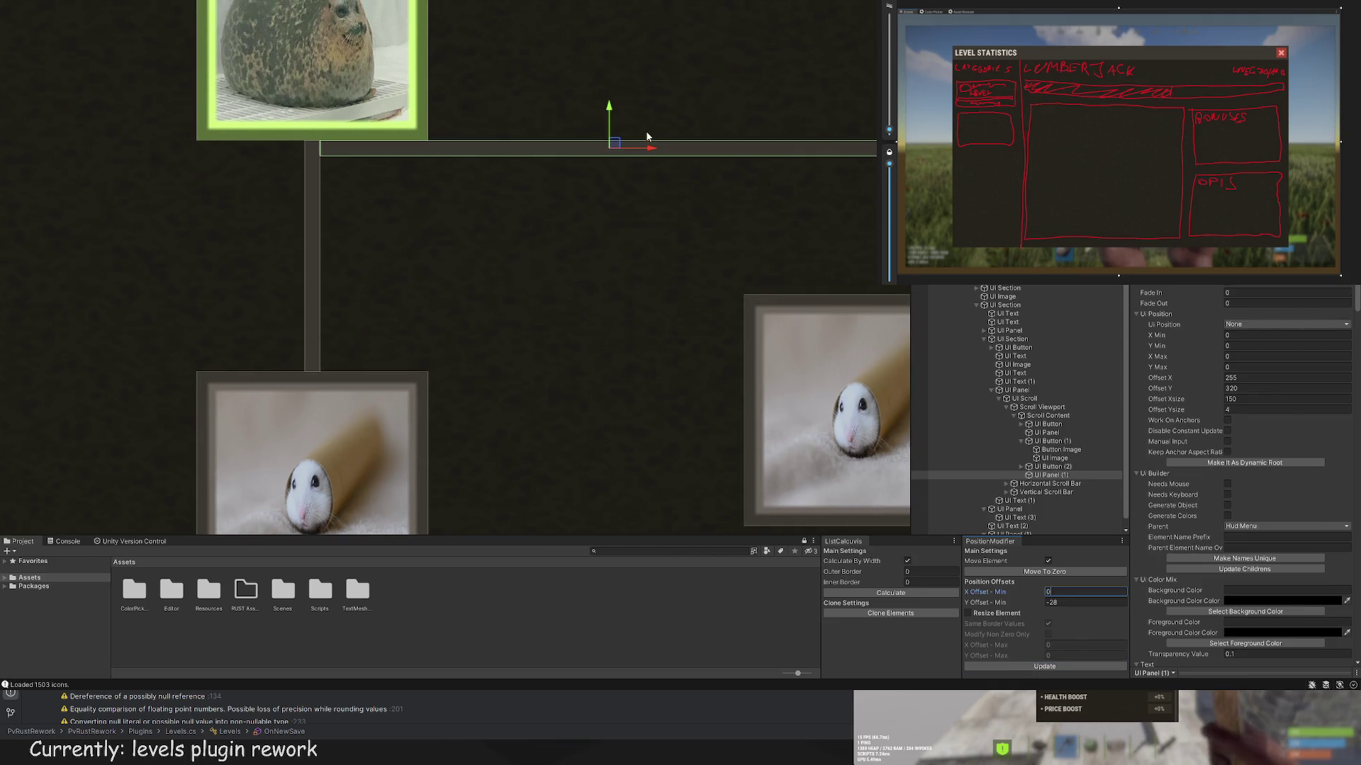
mouse_move(610, 110)
mouse_down()
mouse_move(609, 168)
mouse_move(653, 115)
mouse_move(610, 160)
mouse_move(599, 209)
mouse_up()
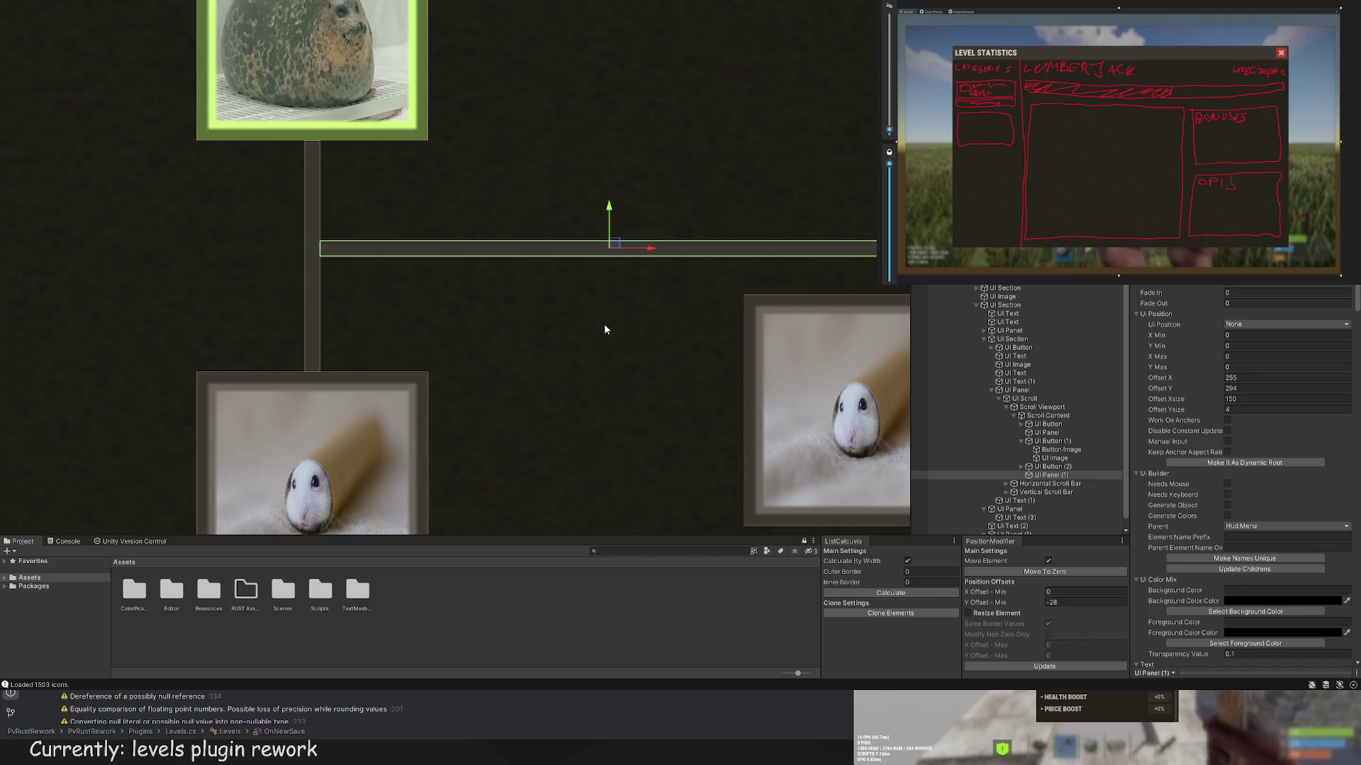
scroll(605, 333, down, 5)
scroll(567, 300, up, 4)
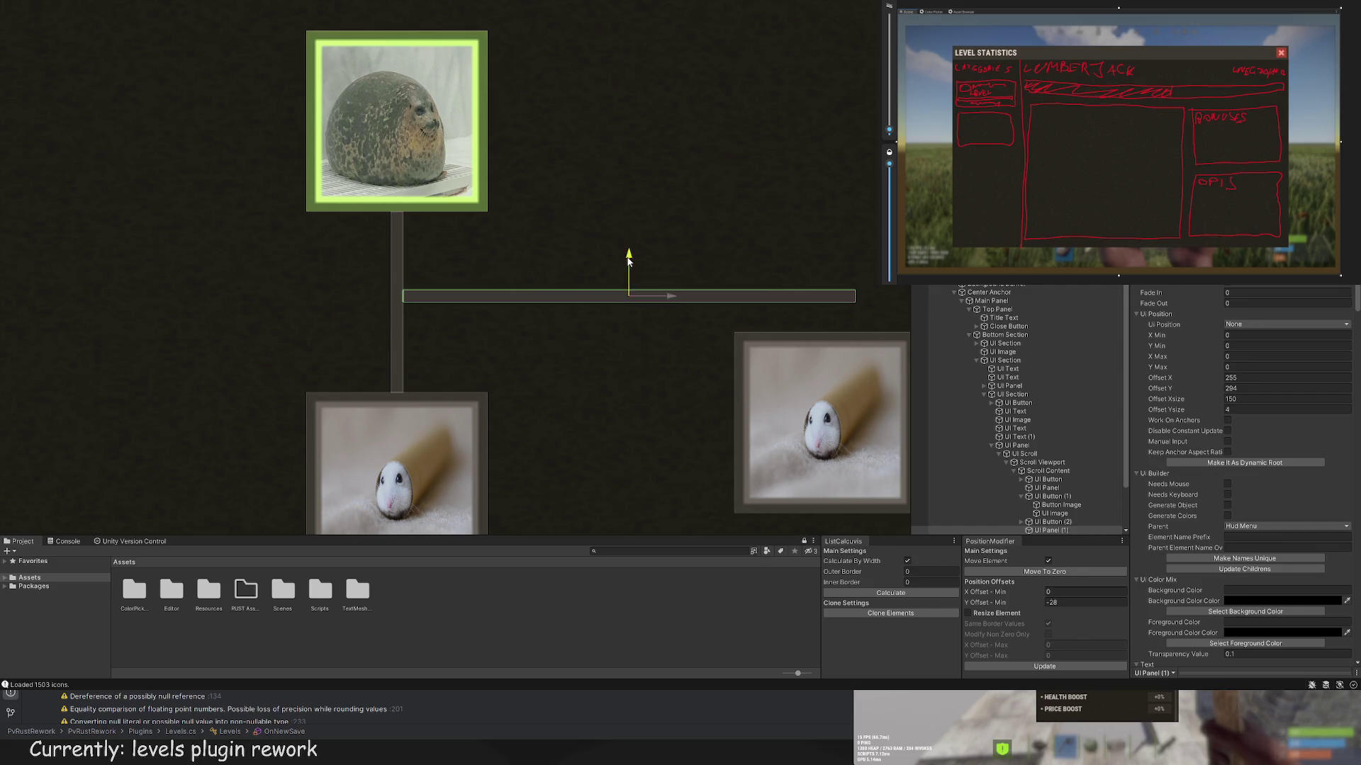
mouse_move(628, 260)
mouse_down()
mouse_move(632, 185)
mouse_move(629, 352)
mouse_move(627, 267)
mouse_up()
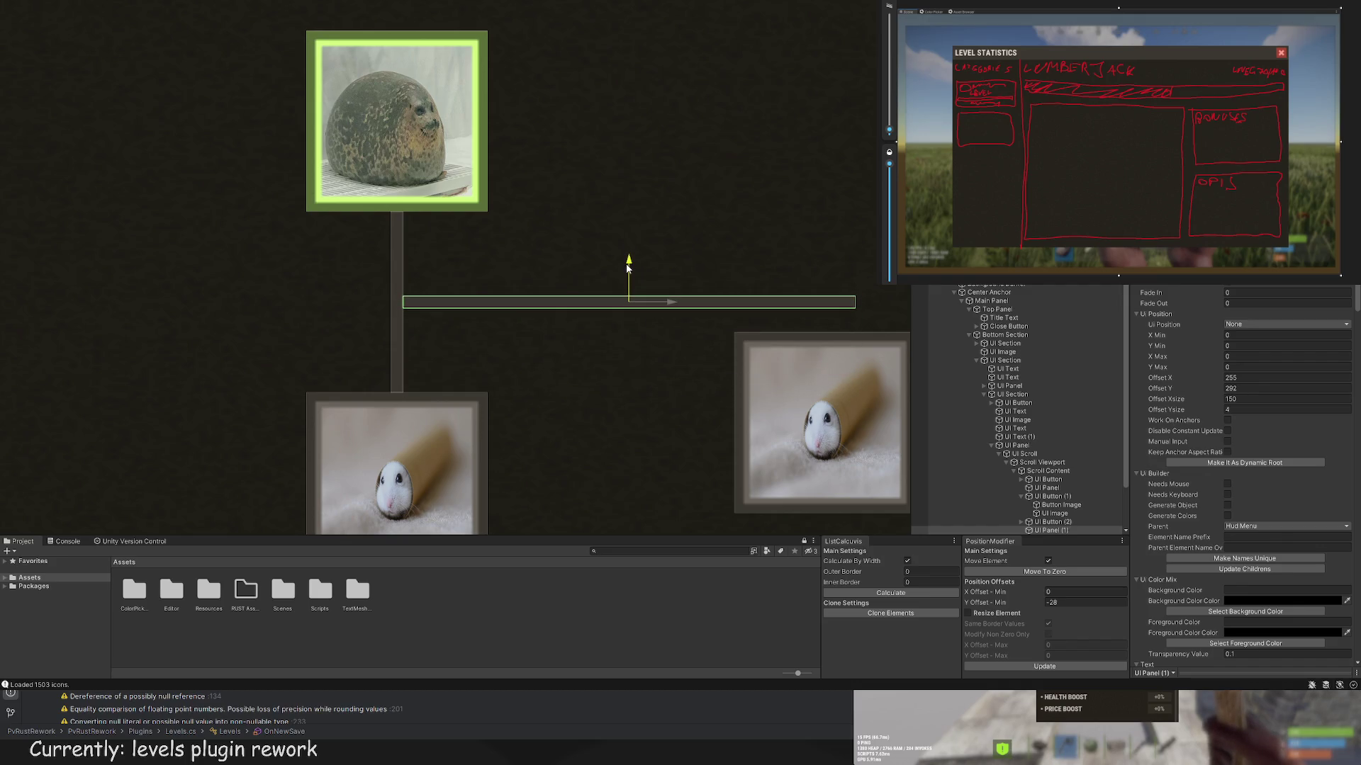
Step: Try stretching the bar taller with the Rect Tool, then undo back to the thin 150×4 strip
key(t)
scroll(461, 294, up, 2)
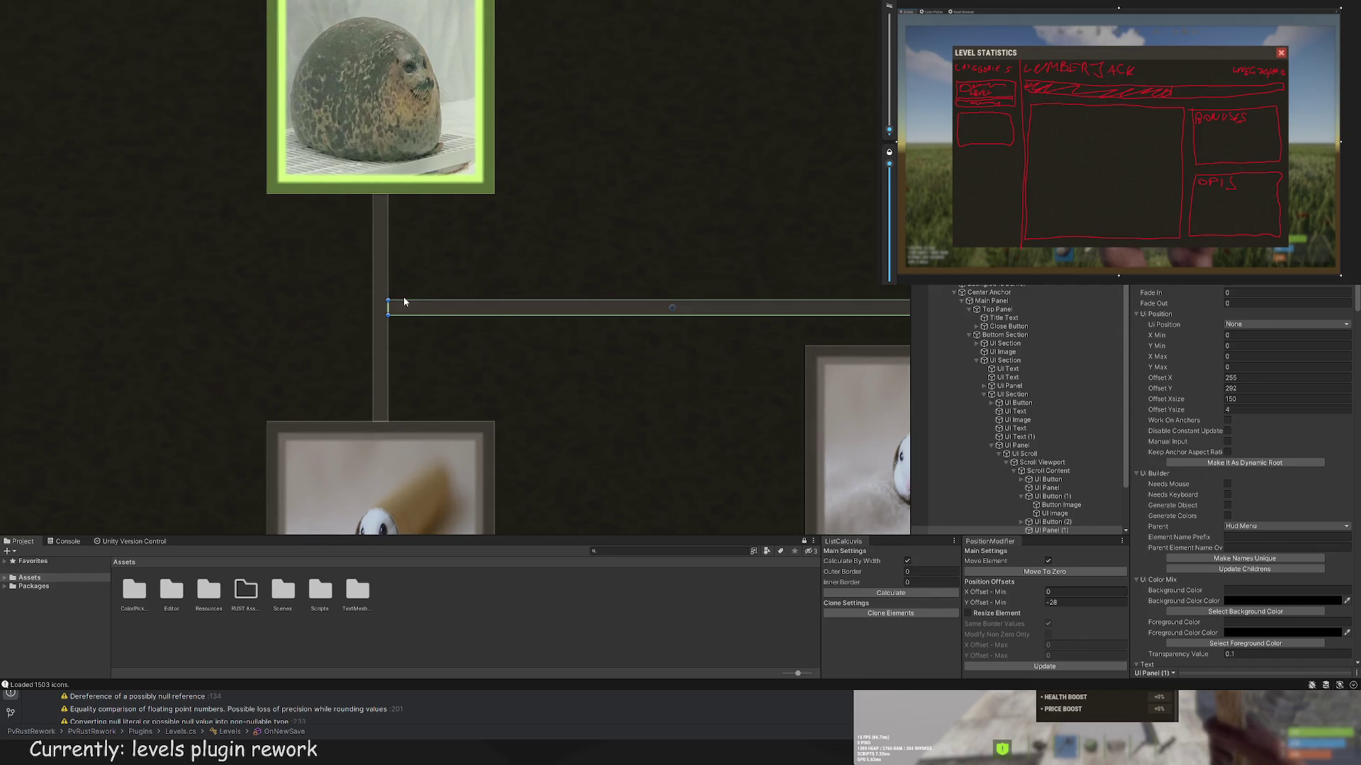
drag(411, 309, 413, 197)
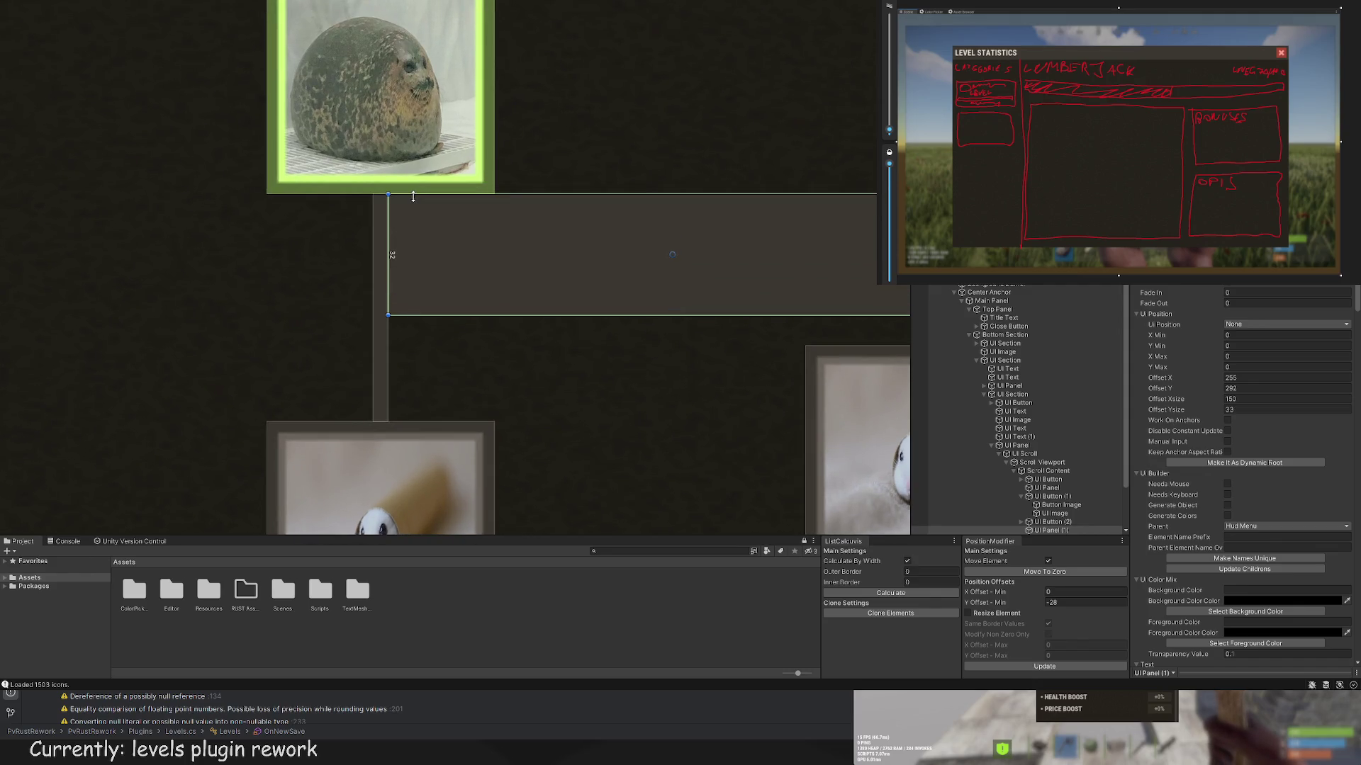
key(ctrl+z)
drag(477, 313, 477, 423)
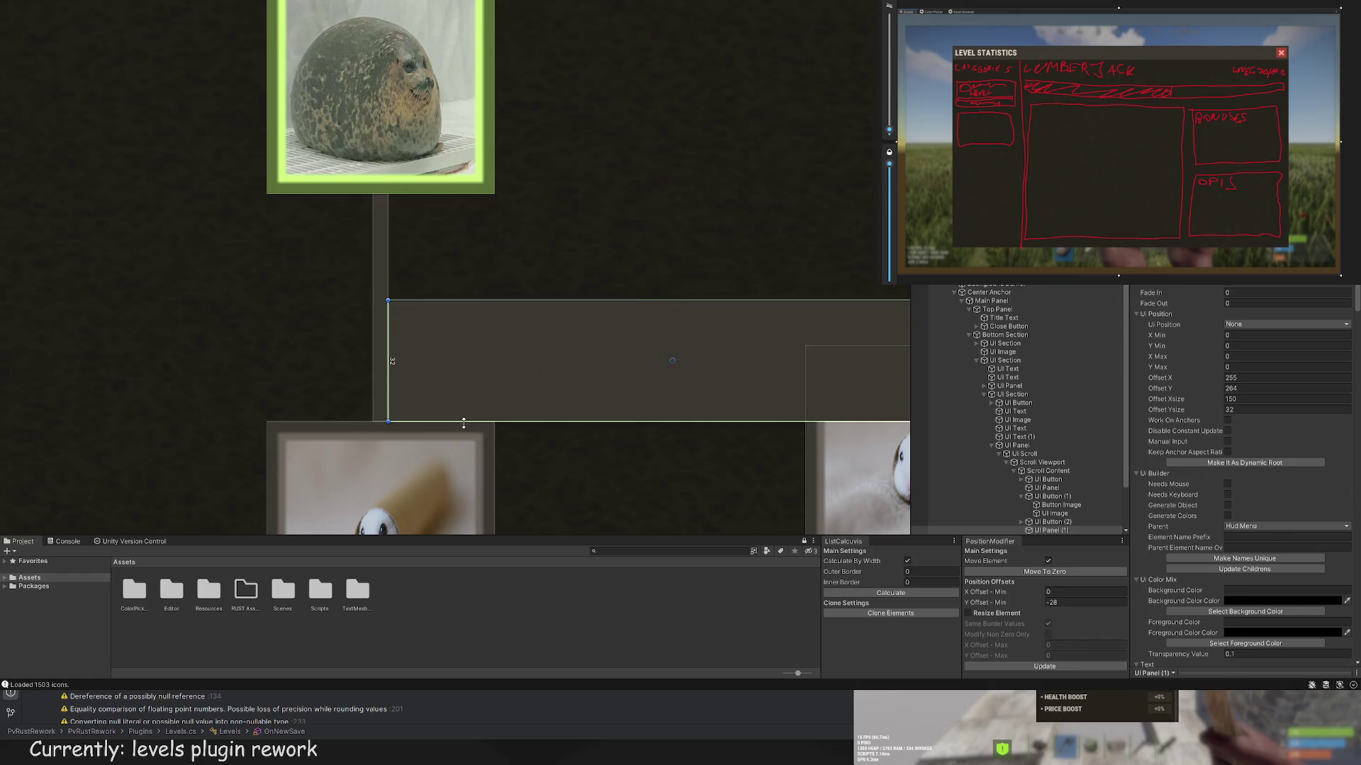
key(ctrl+z)
scroll(675, 358, down, 2)
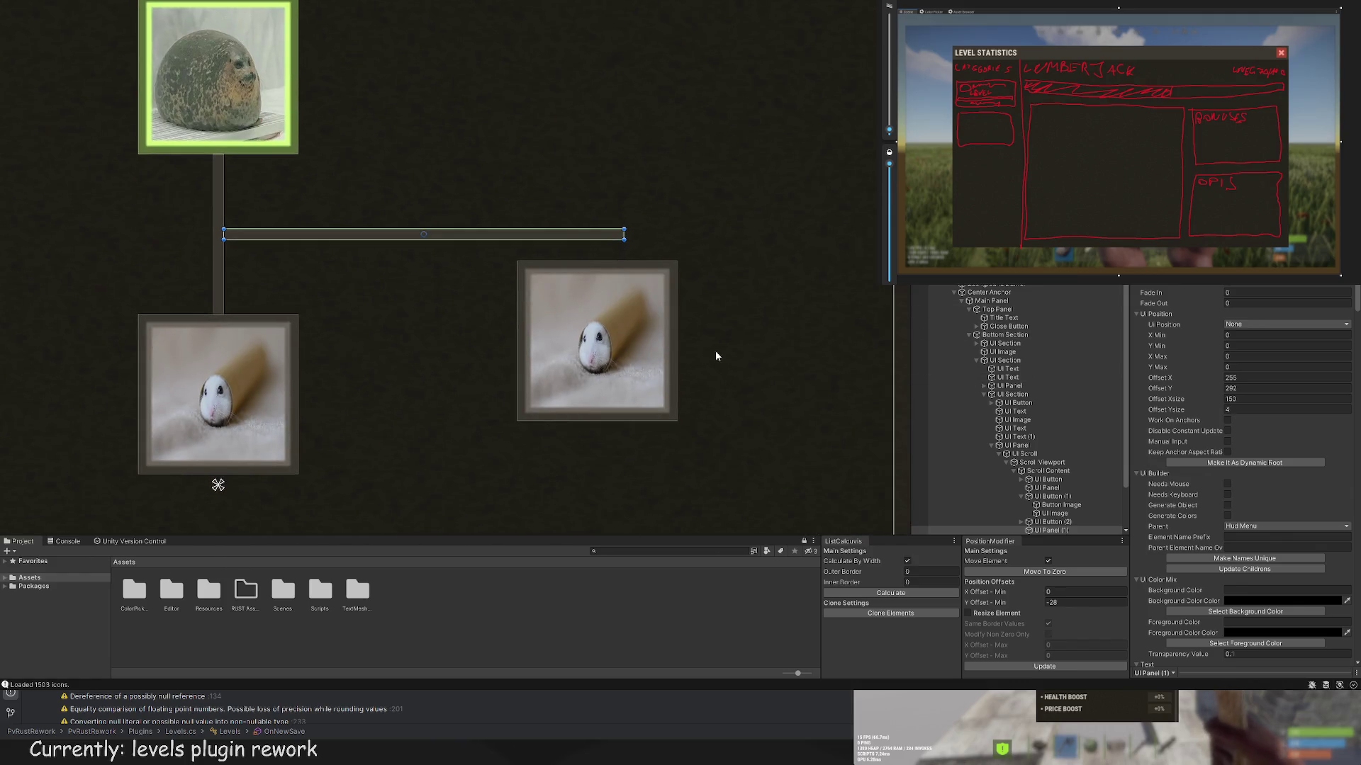
Step: Duplicate the vertical connector, move it above the right node and shorten it from the top
scroll(1052, 497, down, 3)
scroll(1053, 497, down, 2)
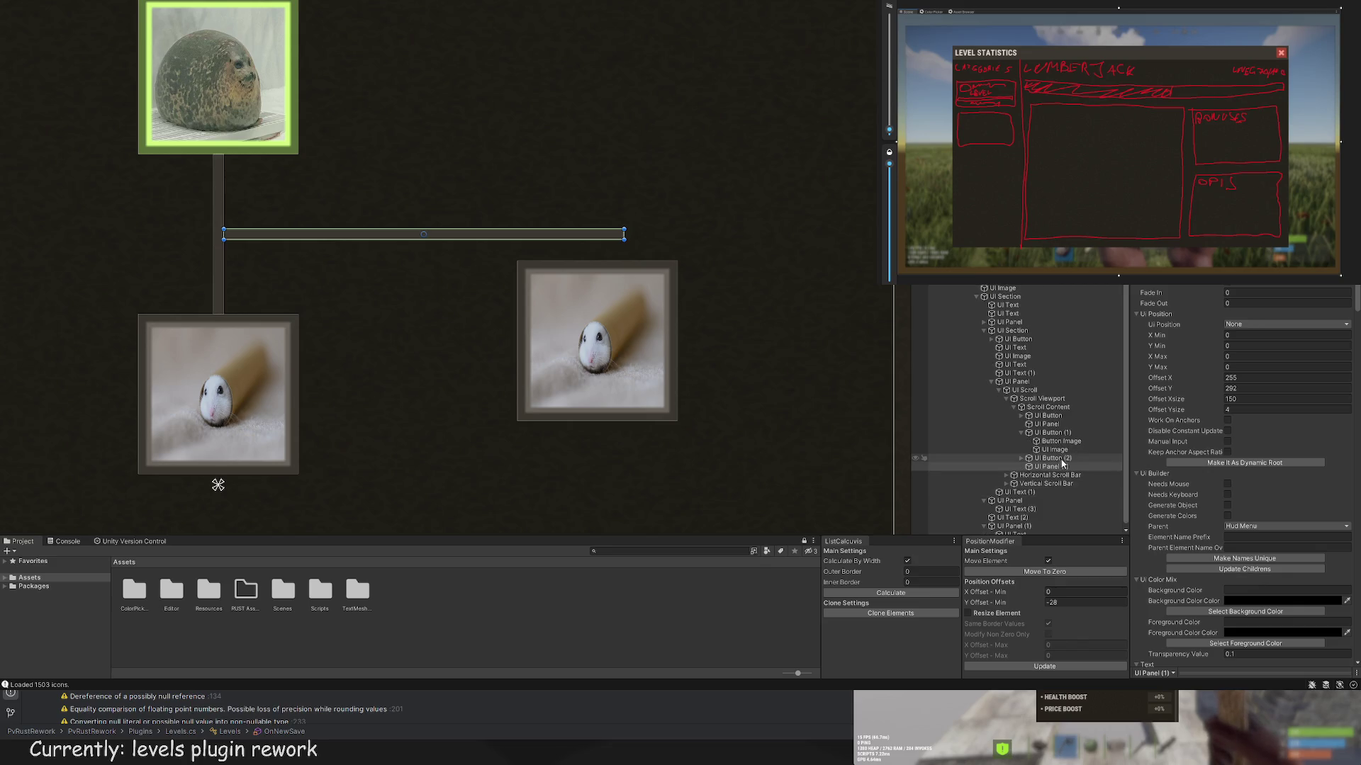
key(ctrl+z)
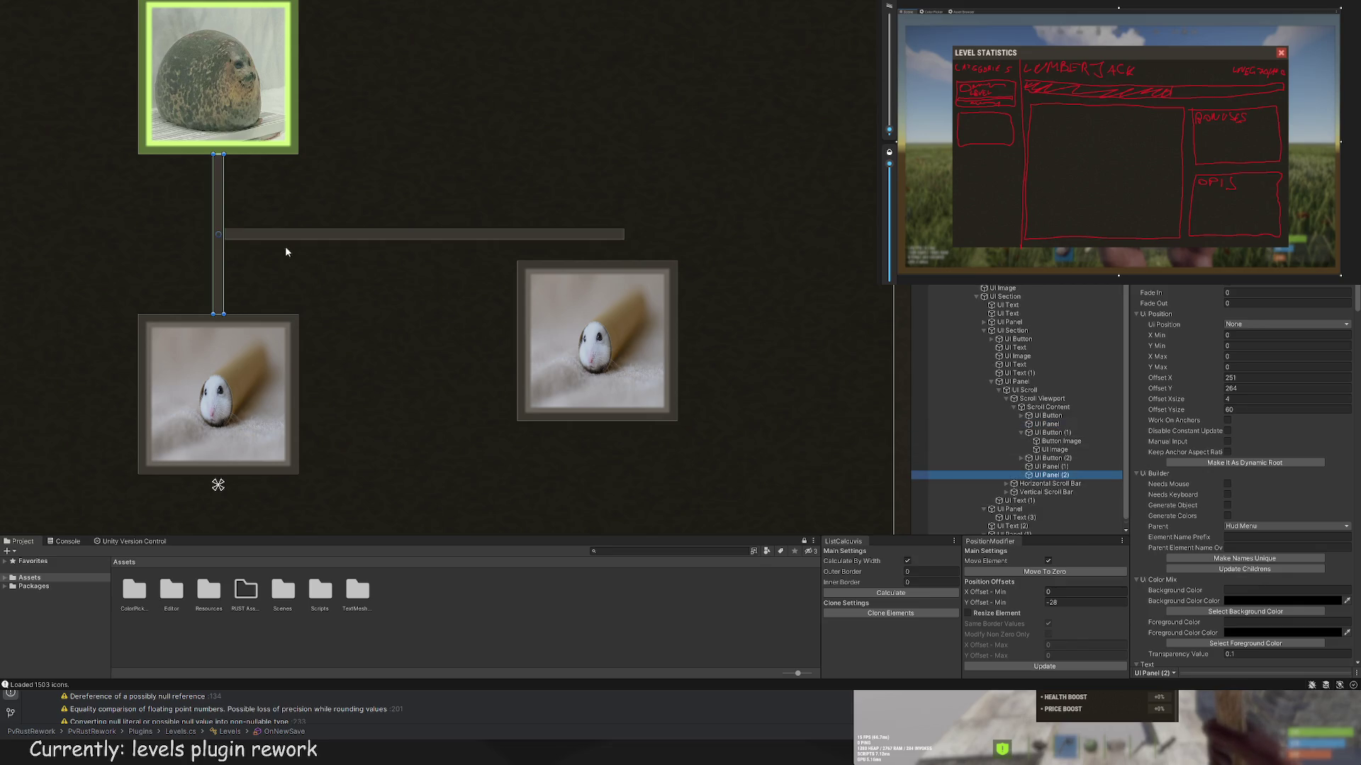
mouse_move(266, 238)
mouse_down()
mouse_move(687, 276)
mouse_move(670, 278)
mouse_up()
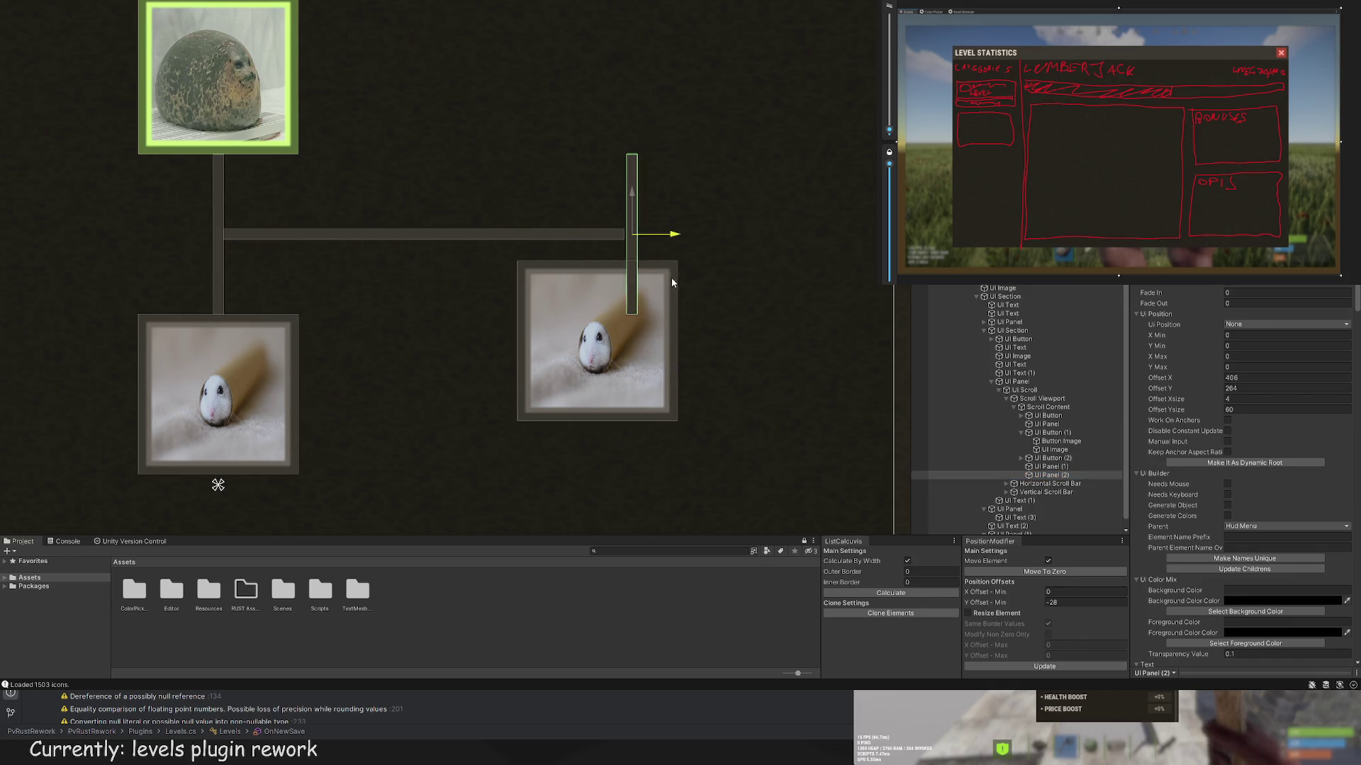
key(t)
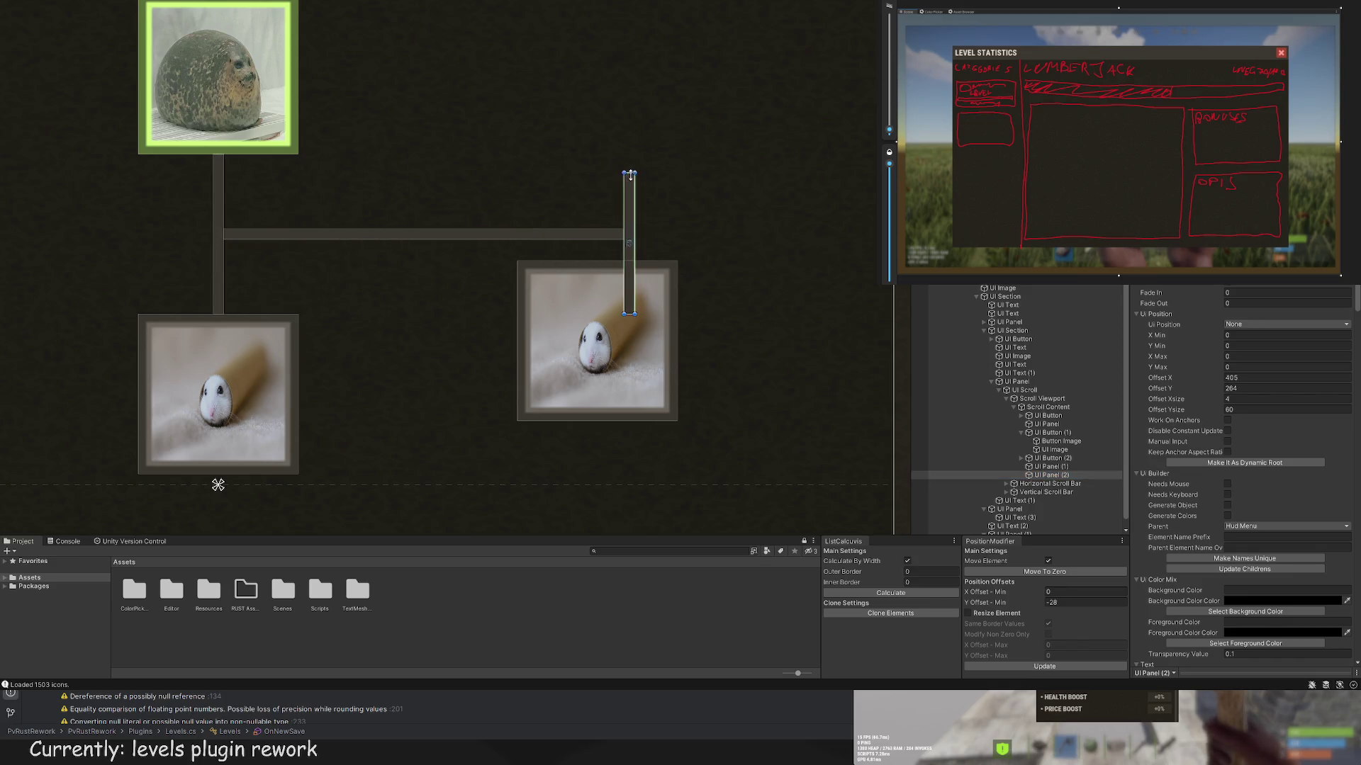
drag(630, 174, 633, 224)
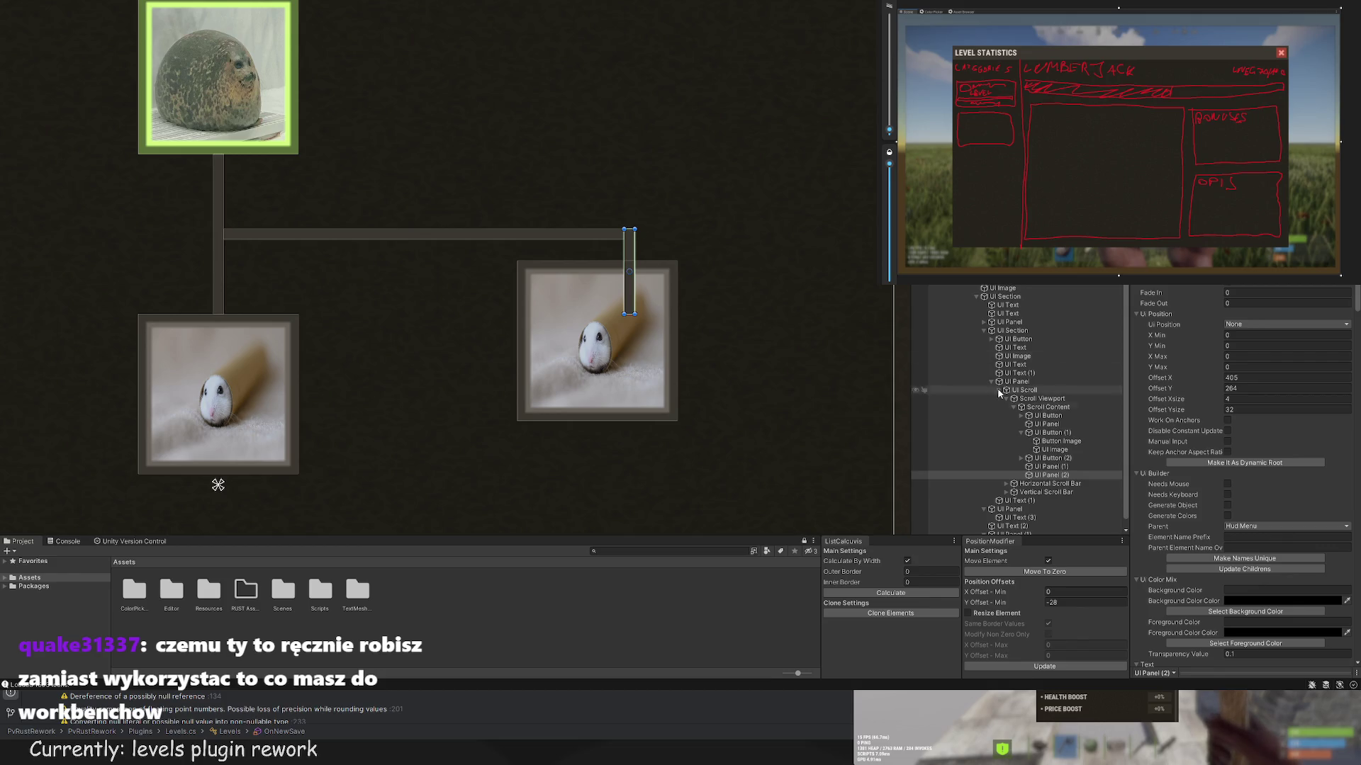
Step: Lower the right skill node, UI Button (2), to X 378, Y 204 to meet the connector
click(1056, 466)
click(1059, 458)
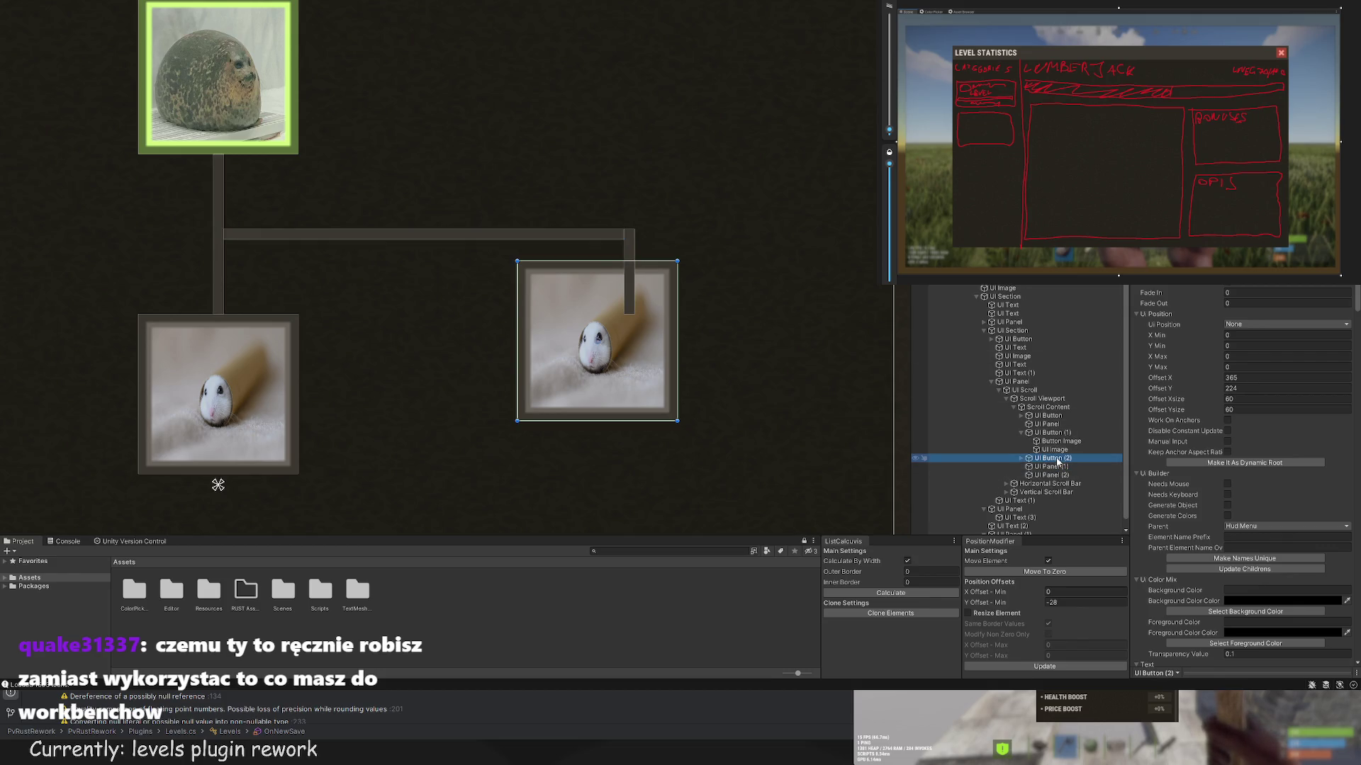
key(w)
mouse_move(603, 309)
mouse_down()
mouse_move(603, 363)
mouse_move(678, 392)
mouse_move(638, 298)
mouse_move(659, 350)
mouse_up()
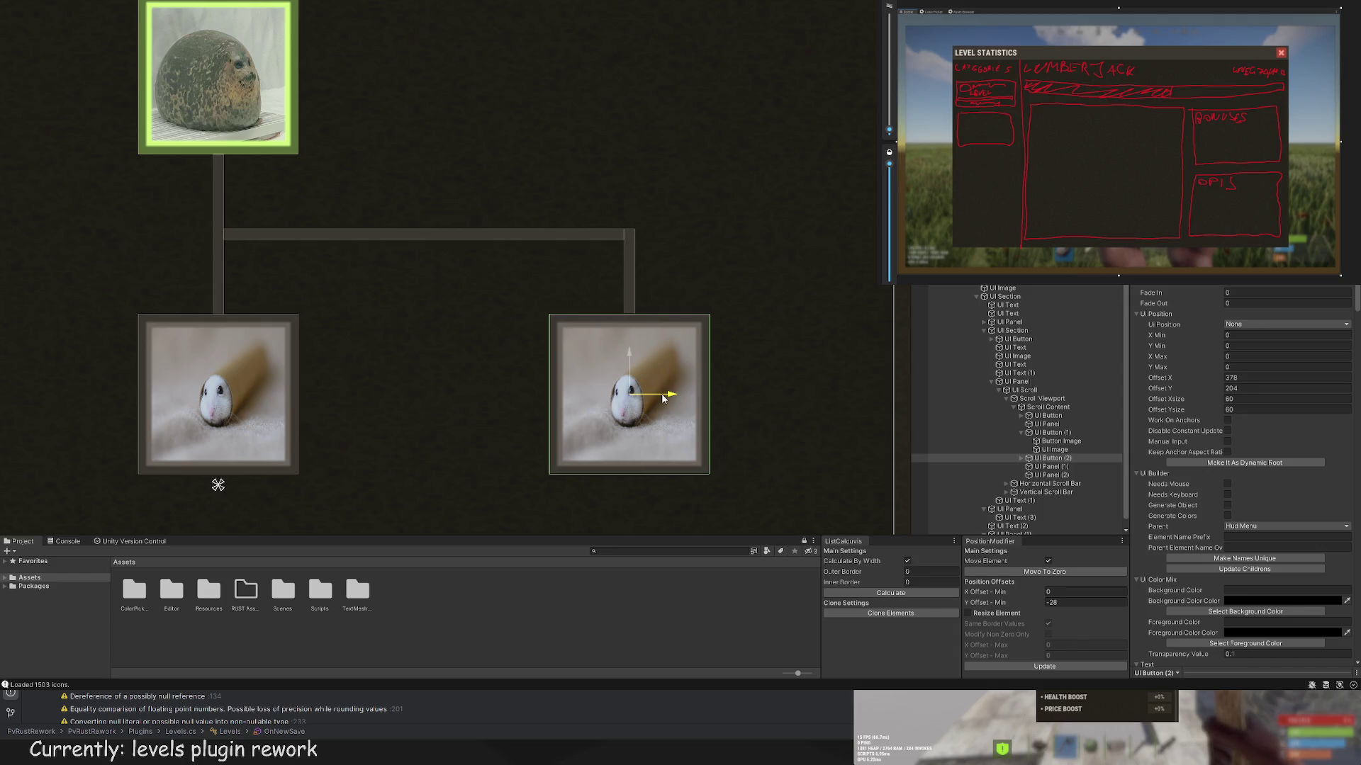
click(739, 309)
scroll(709, 354, down, 5)
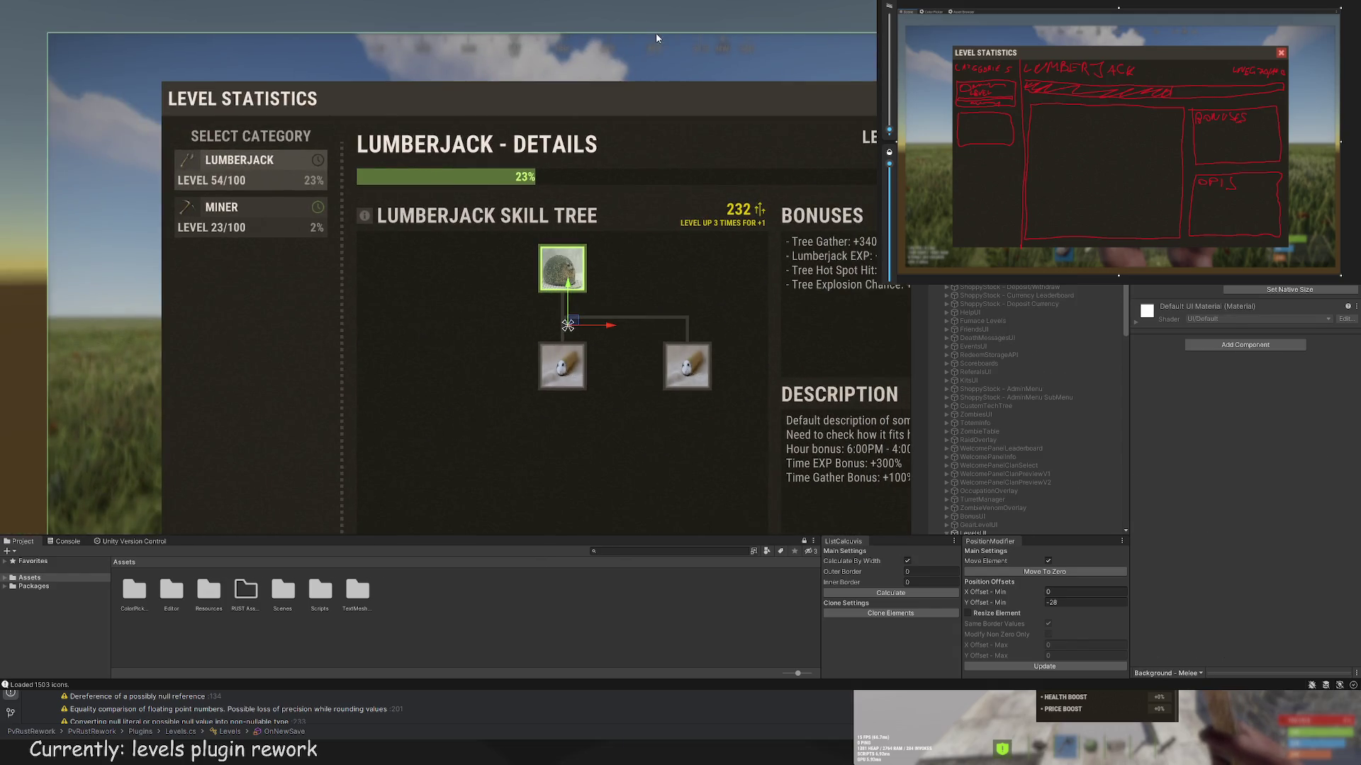
click(656, 33)
scroll(659, 129, down, 1)
click(111, 67)
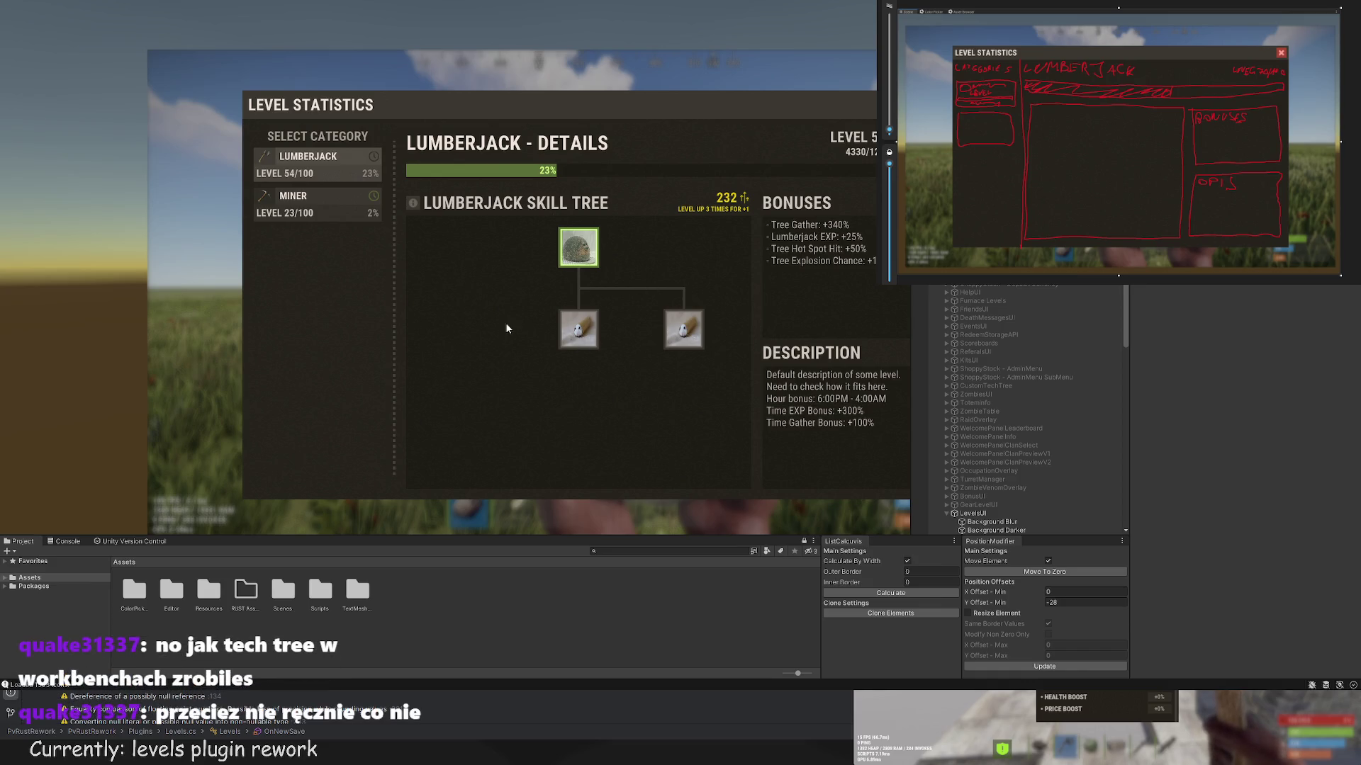
scroll(684, 315, up, 2)
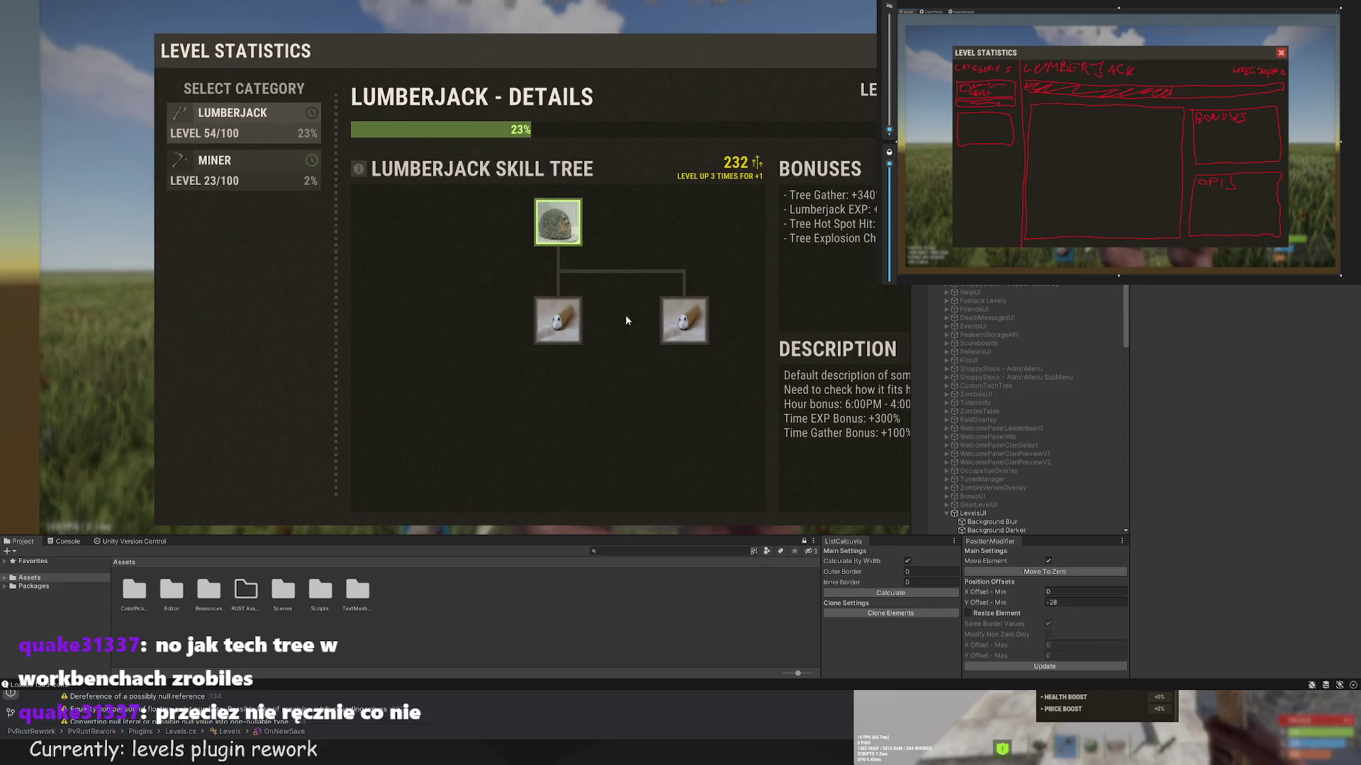
scroll(561, 360, up, 3)
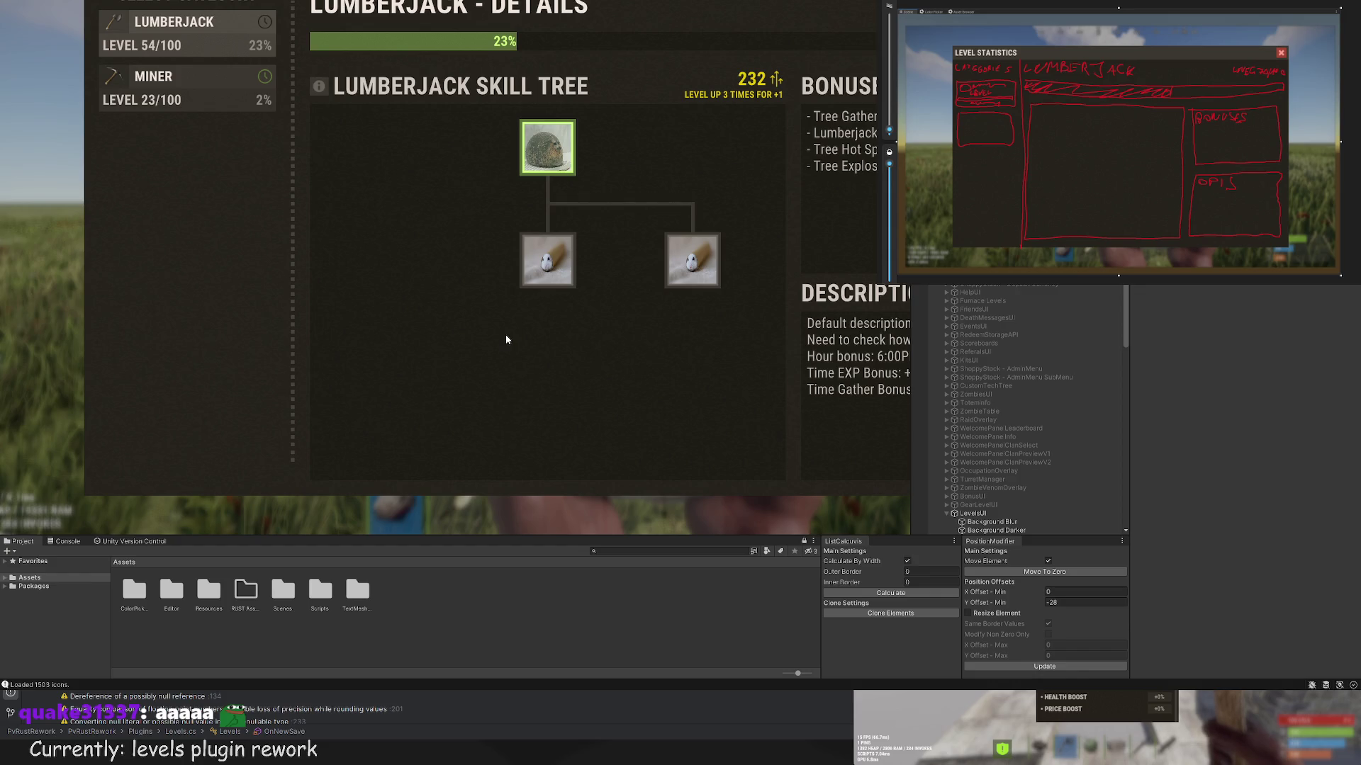
scroll(668, 304, up, 2)
scroll(1019, 471, down, 4)
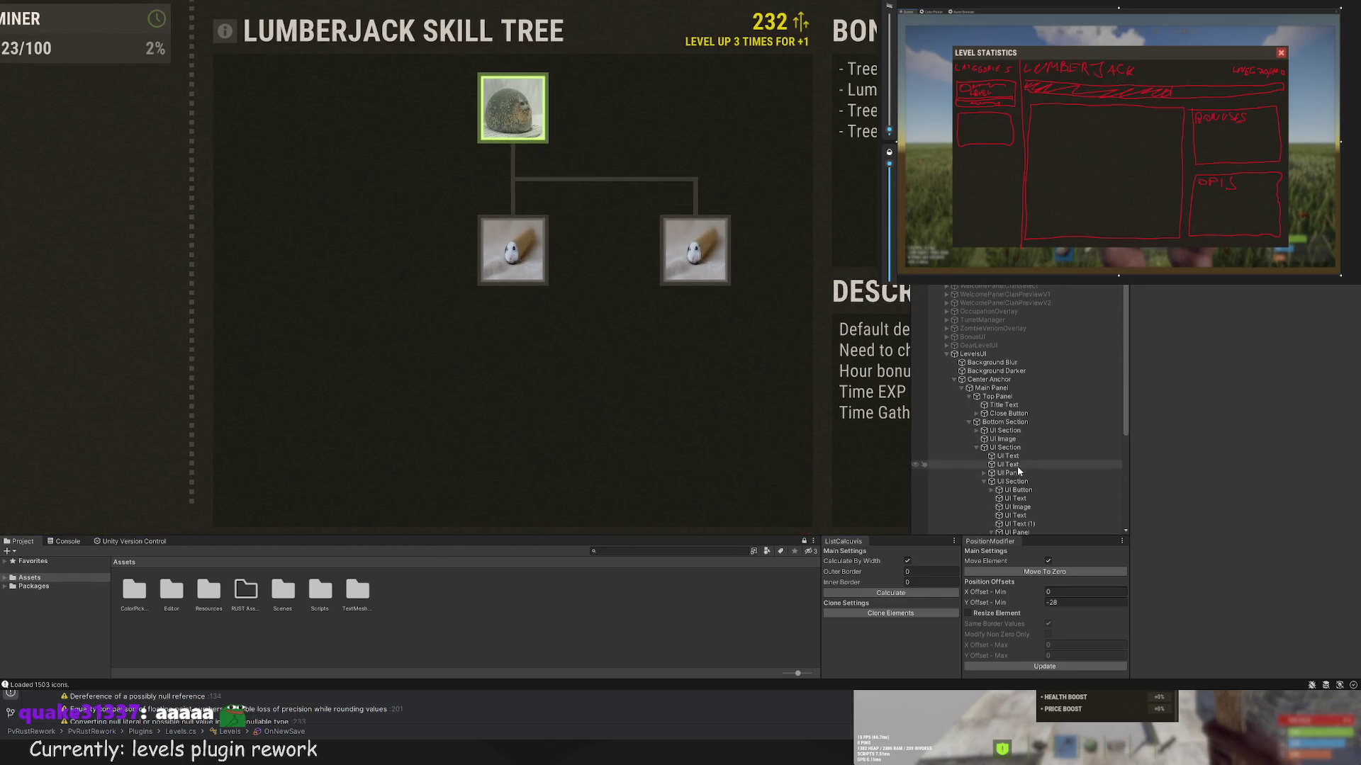
scroll(1019, 471, down, 5)
click(1021, 513)
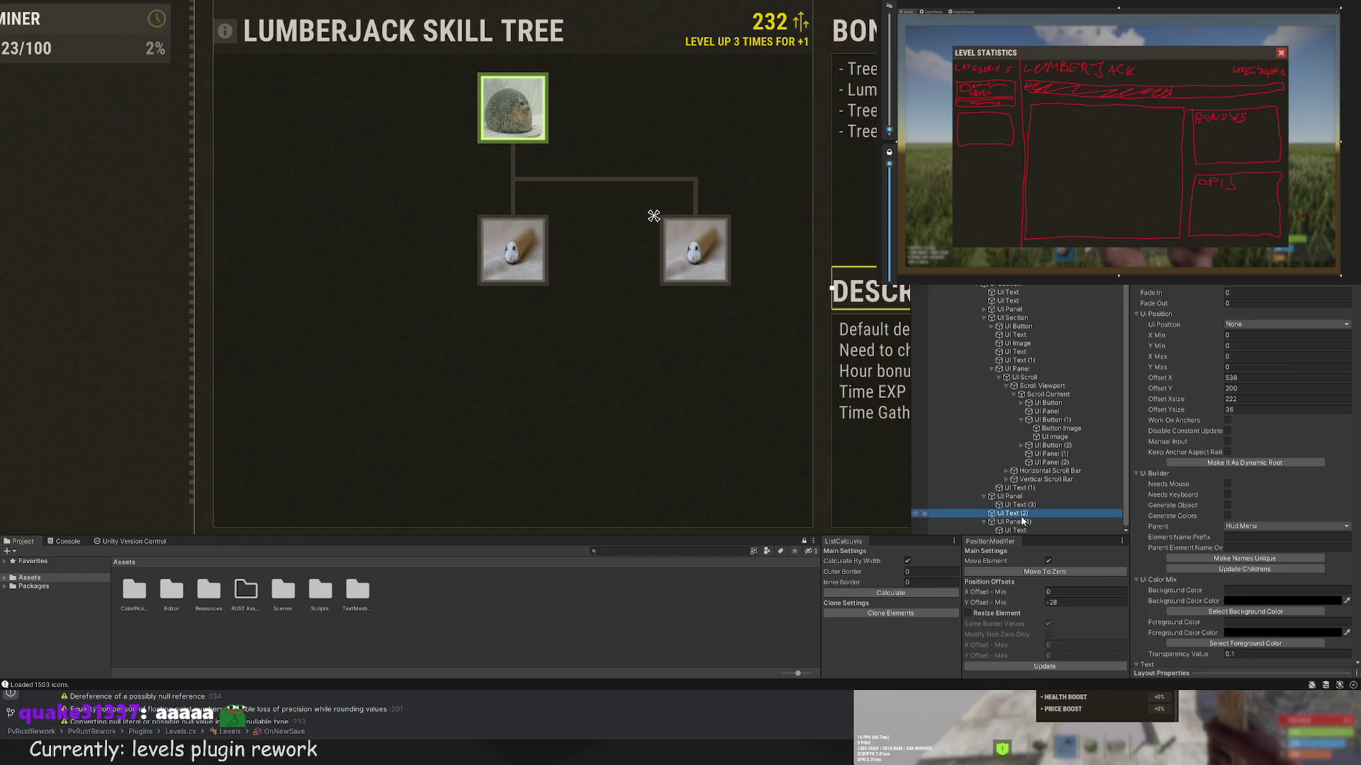
click(1046, 455)
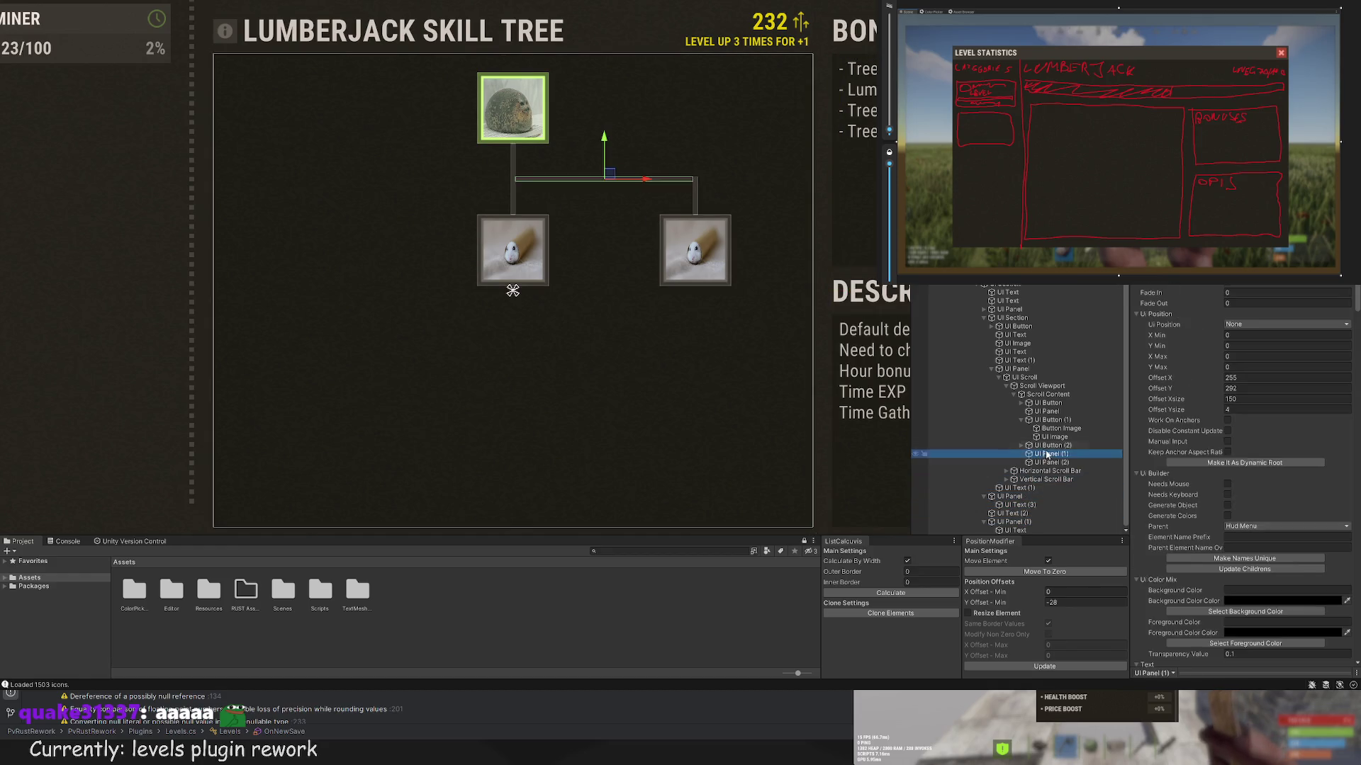
click(1046, 446)
scroll(669, 292, up, 3)
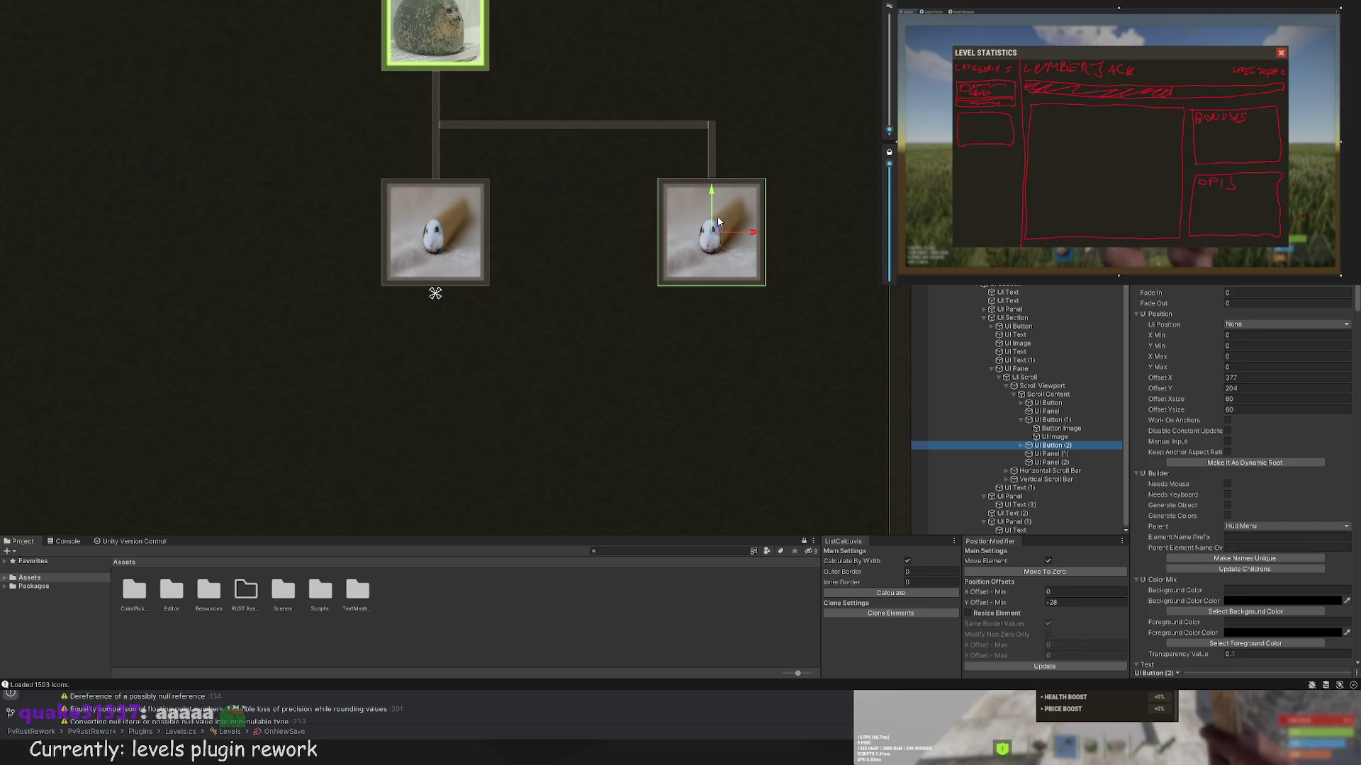
drag(747, 233, 580, 243)
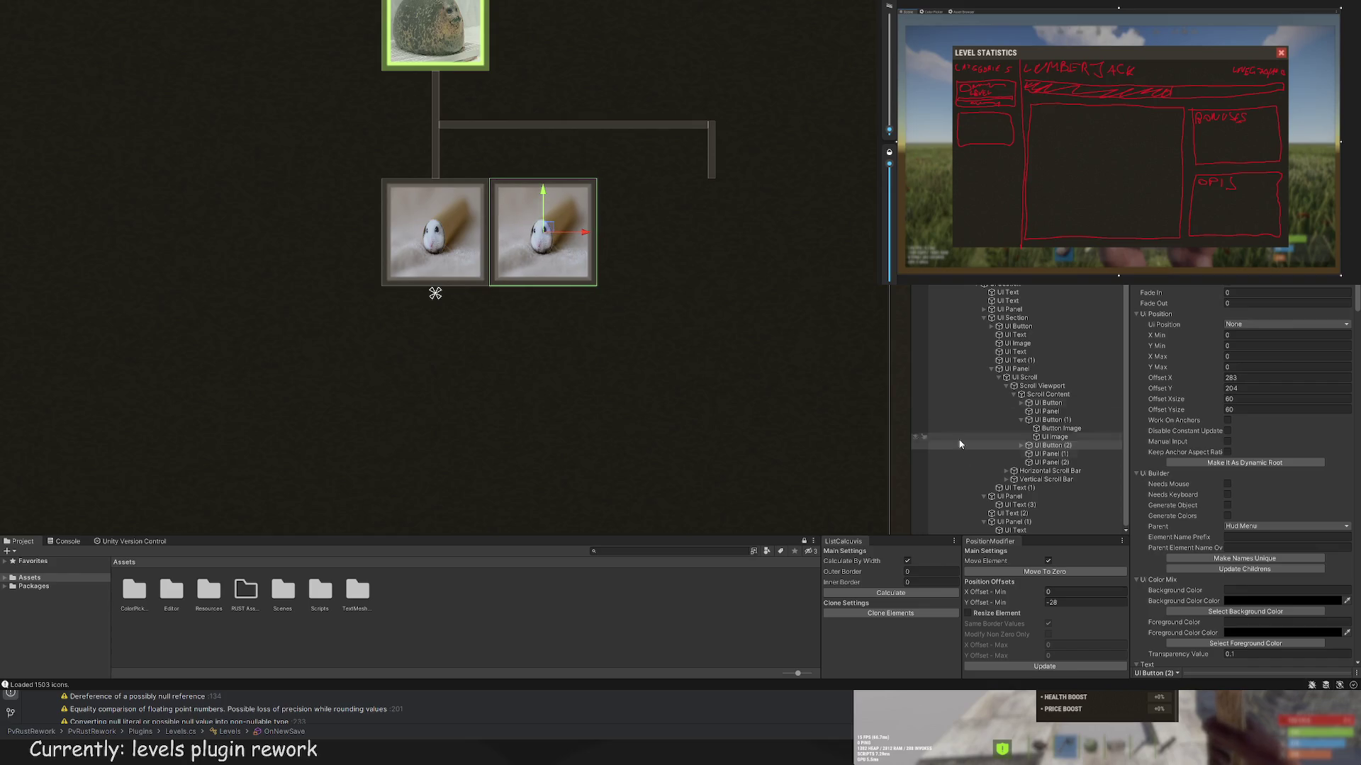
scroll(695, 350, up, 2)
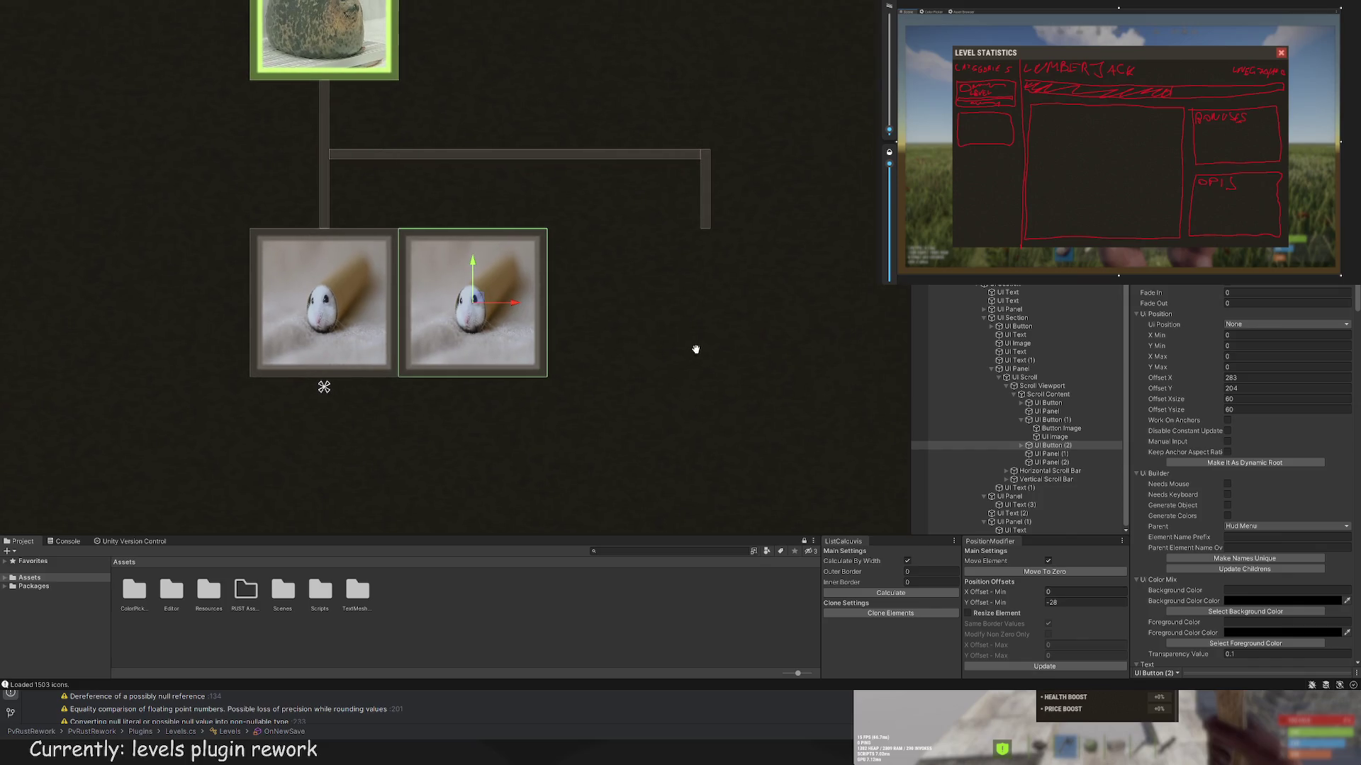
drag(514, 303, 645, 305)
mouse_move(500, 303)
mouse_down()
mouse_move(744, 303)
mouse_move(506, 305)
mouse_move(654, 307)
mouse_up()
click(739, 325)
scroll(775, 390, down, 5)
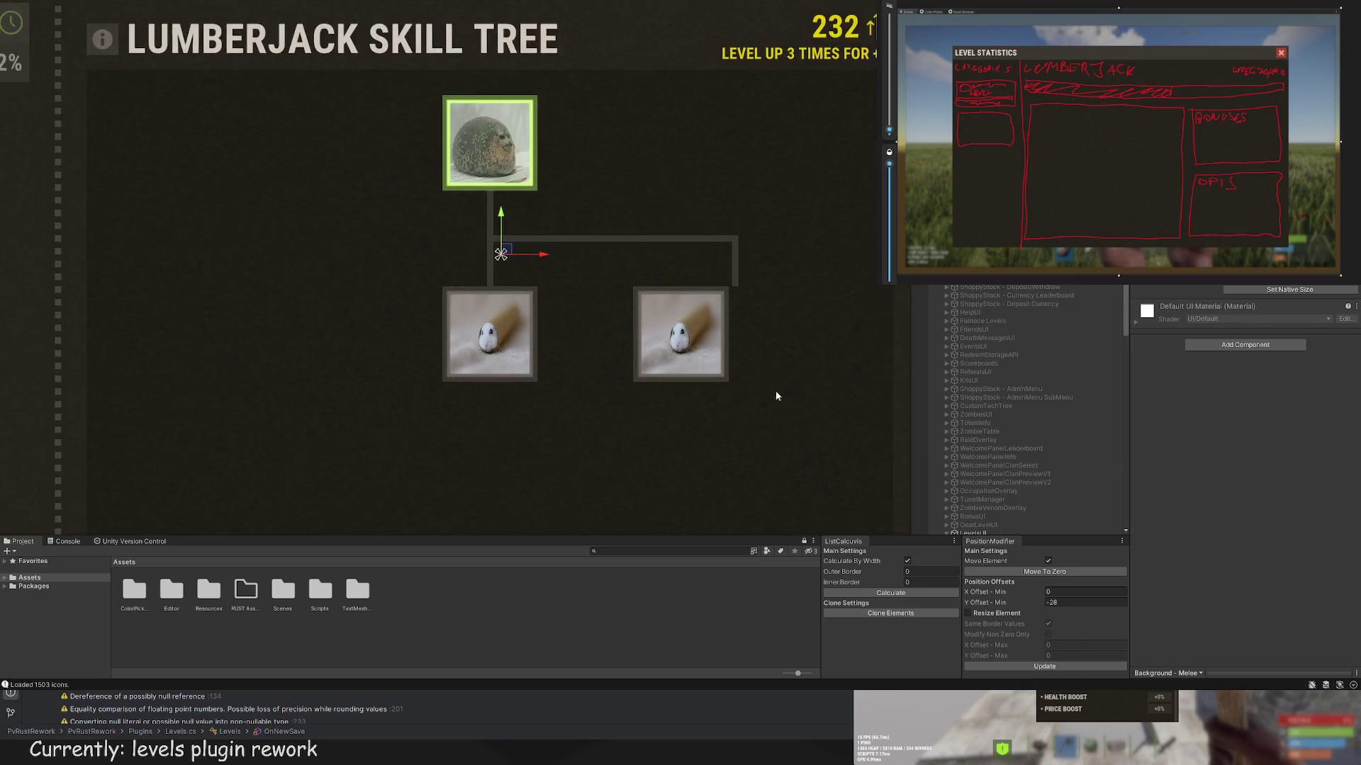
Step: Move the right vertical connector, UI Panel (2), left to X 371
click(654, 368)
scroll(778, 418, up, 3)
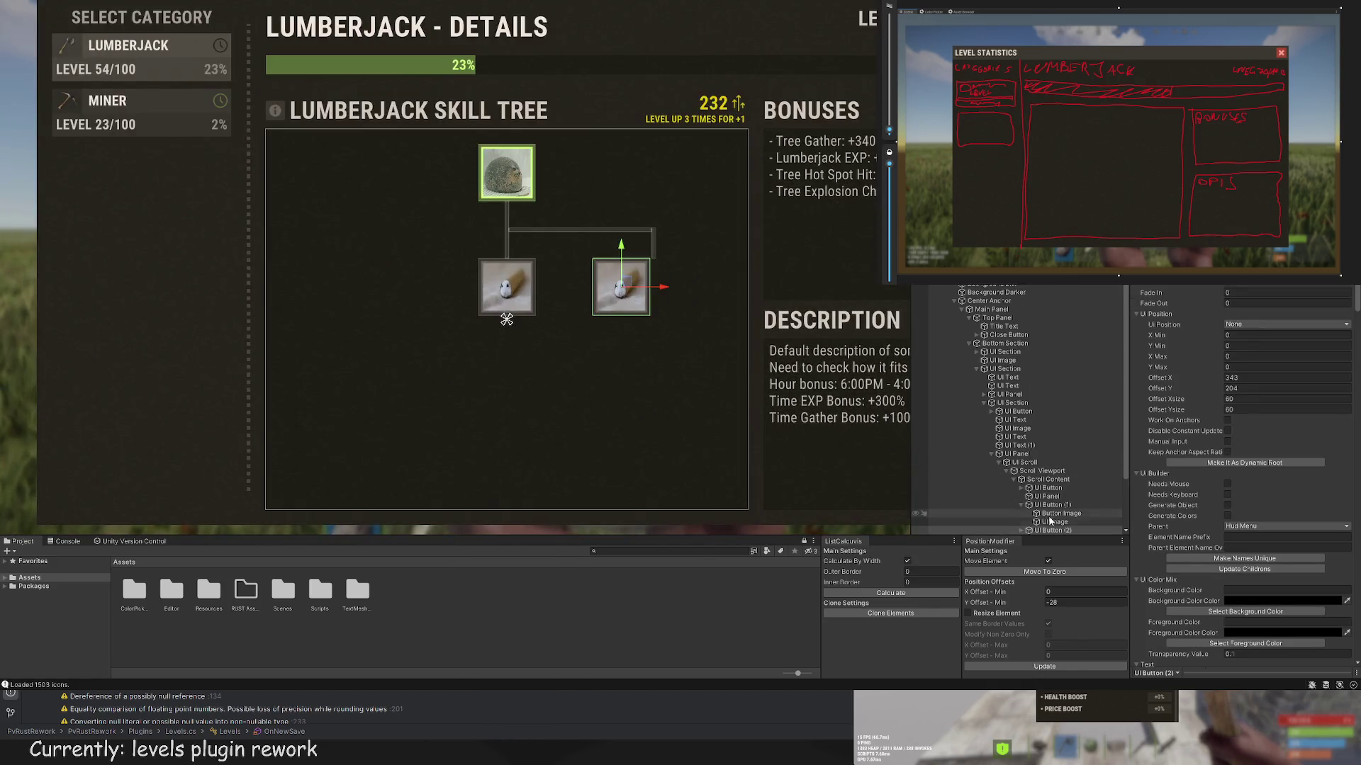
click(1052, 505)
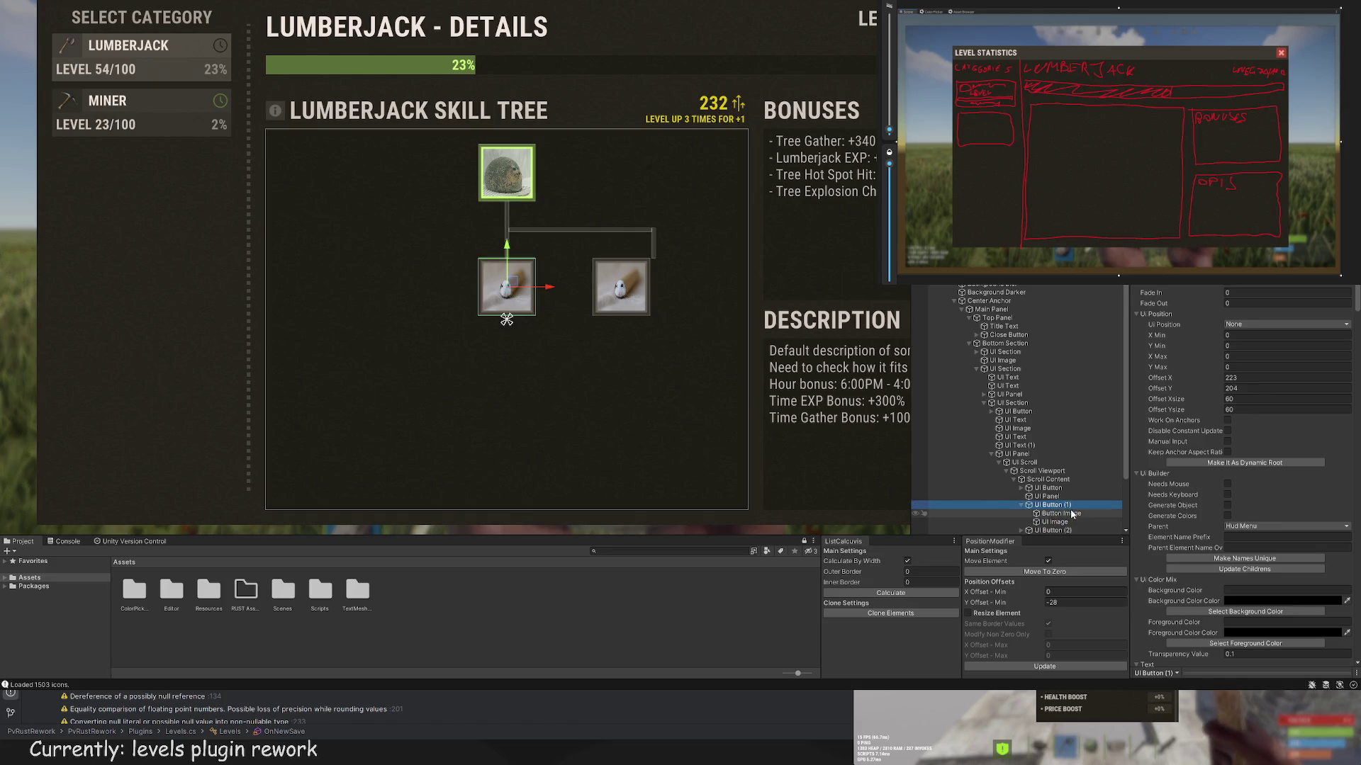
scroll(1060, 507, down, 5)
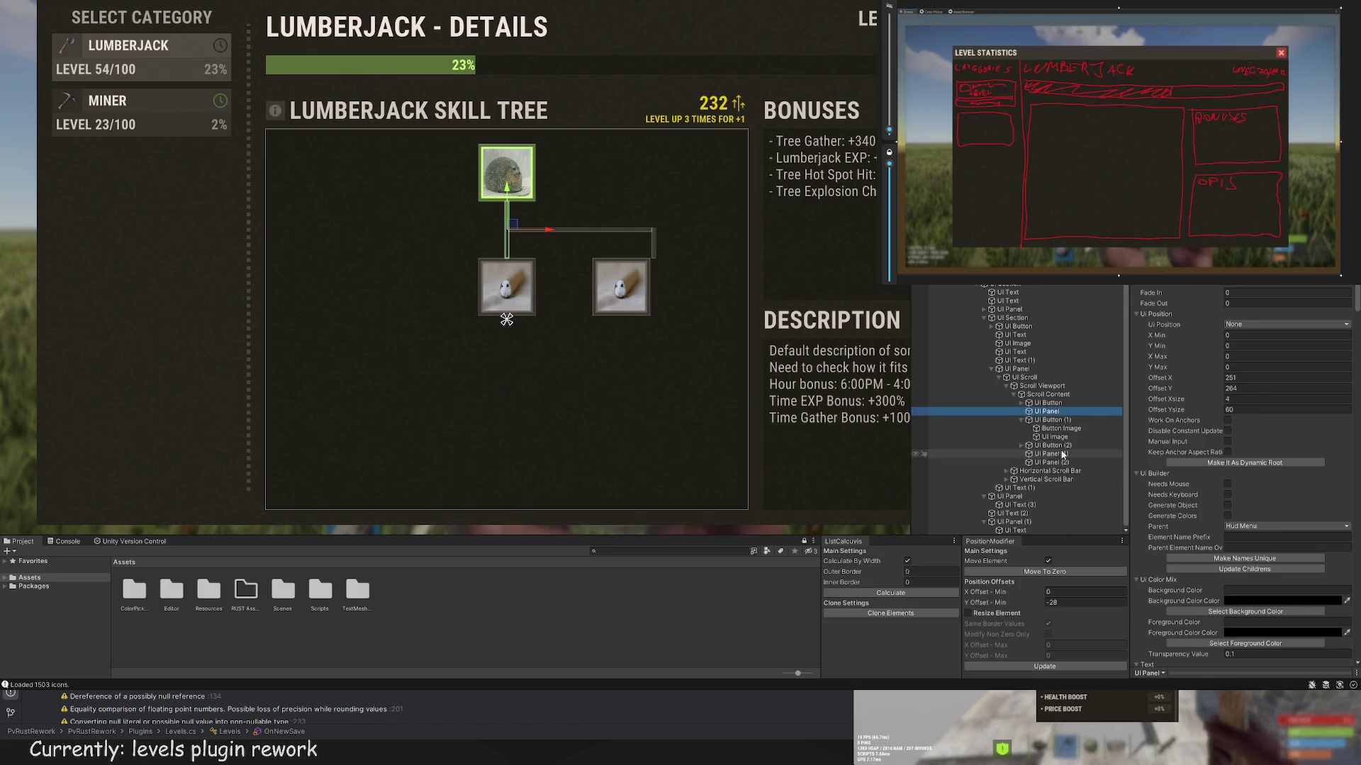
click(1051, 463)
scroll(693, 253, up, 3)
drag(691, 218, 634, 231)
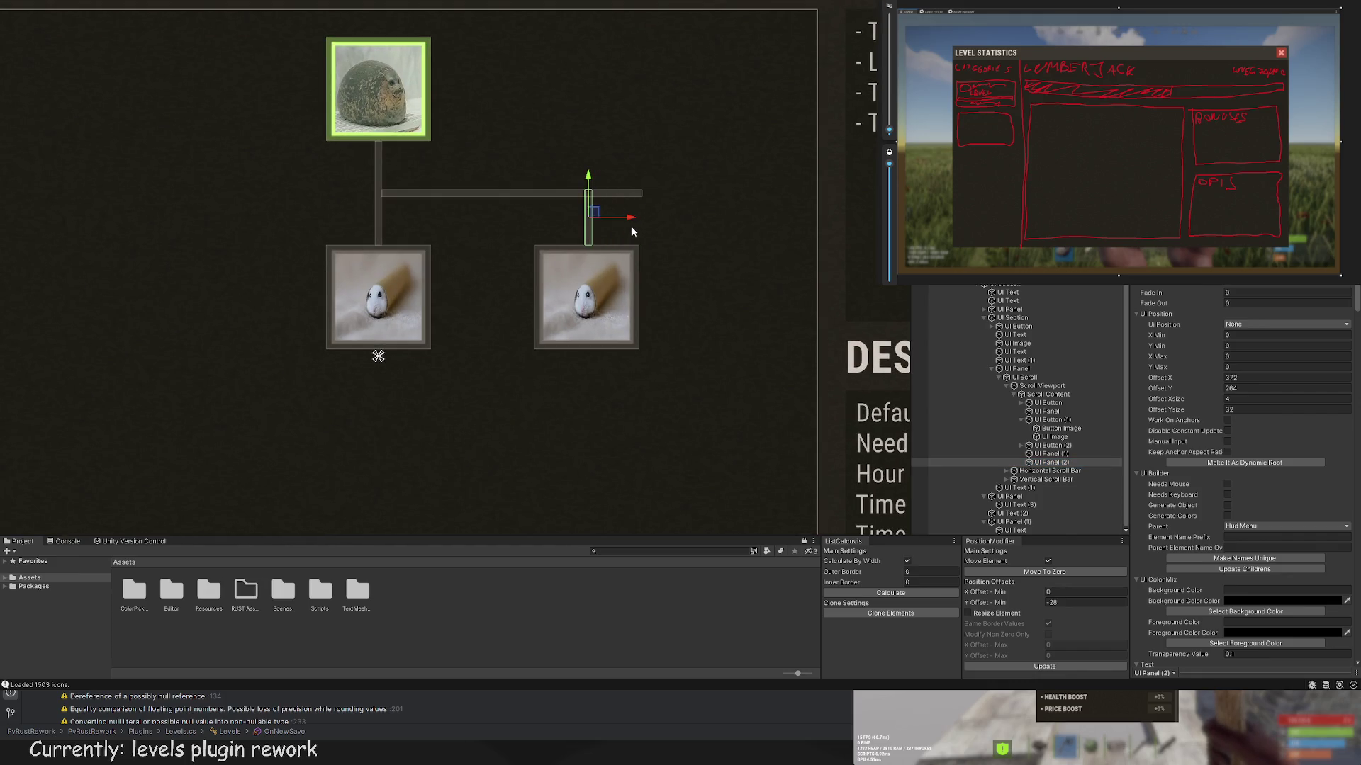
scroll(633, 231, up, 5)
drag(601, 295, 452, 277)
key(t)
key(ctrl+z)
Step: Trim the horizontal bar, UI Panel (1), to 116×4 so it ends at the right connector
click(1046, 454)
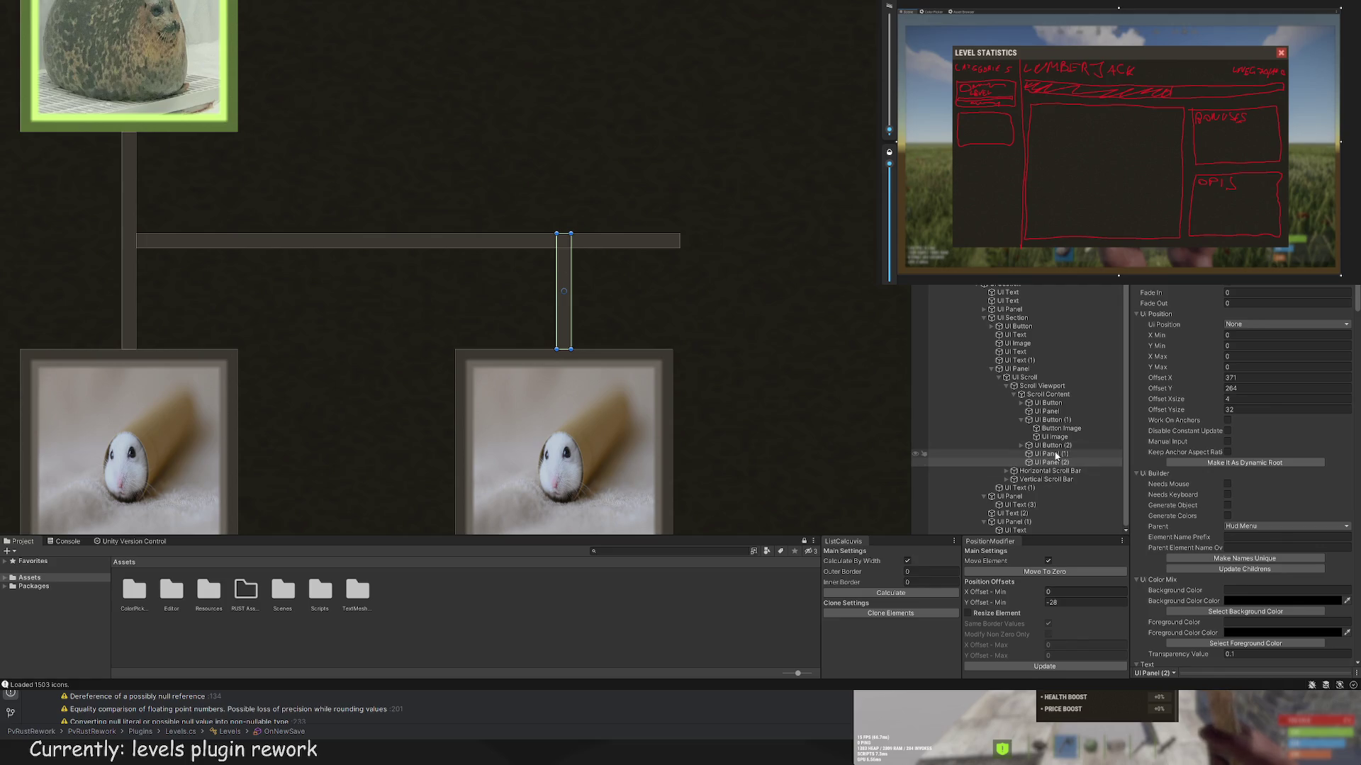
drag(681, 234, 566, 234)
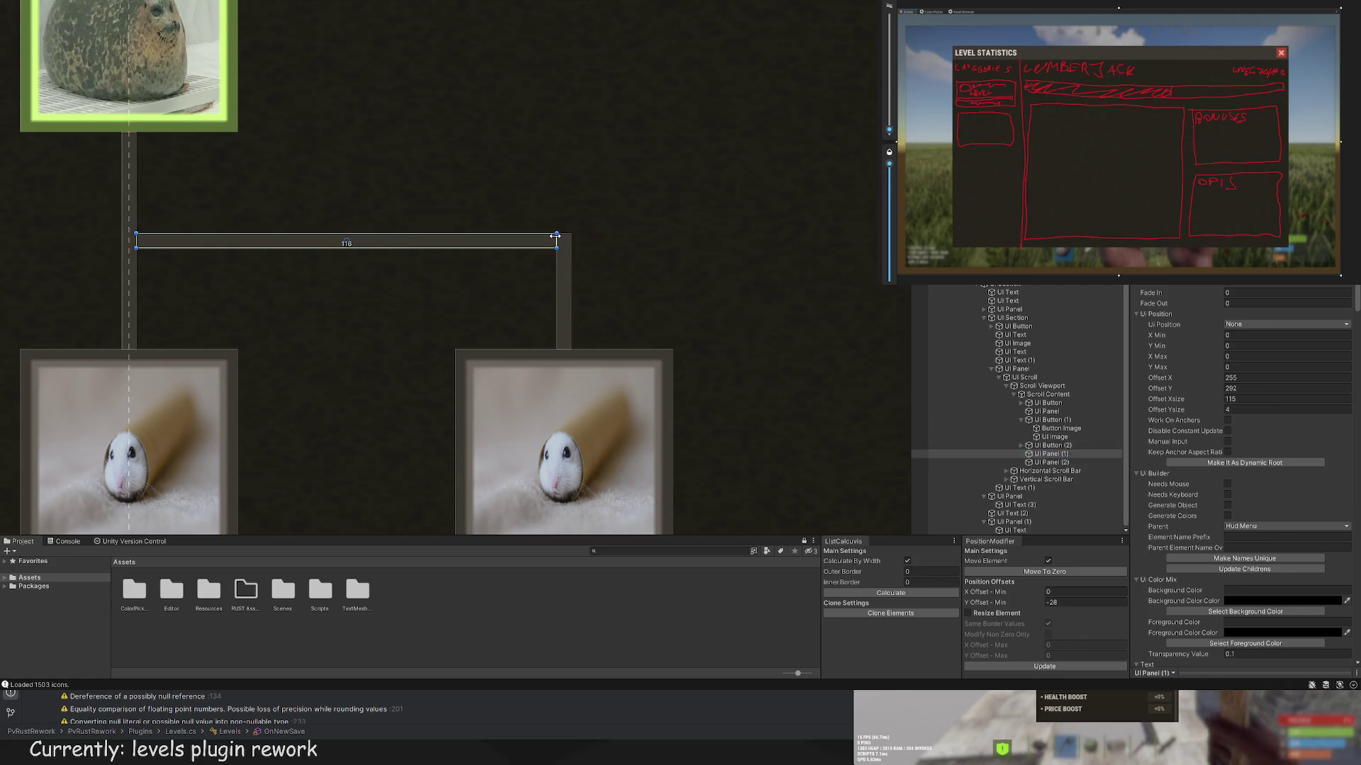
click(595, 210)
scroll(606, 262, down, 5)
scroll(617, 293, down, 10)
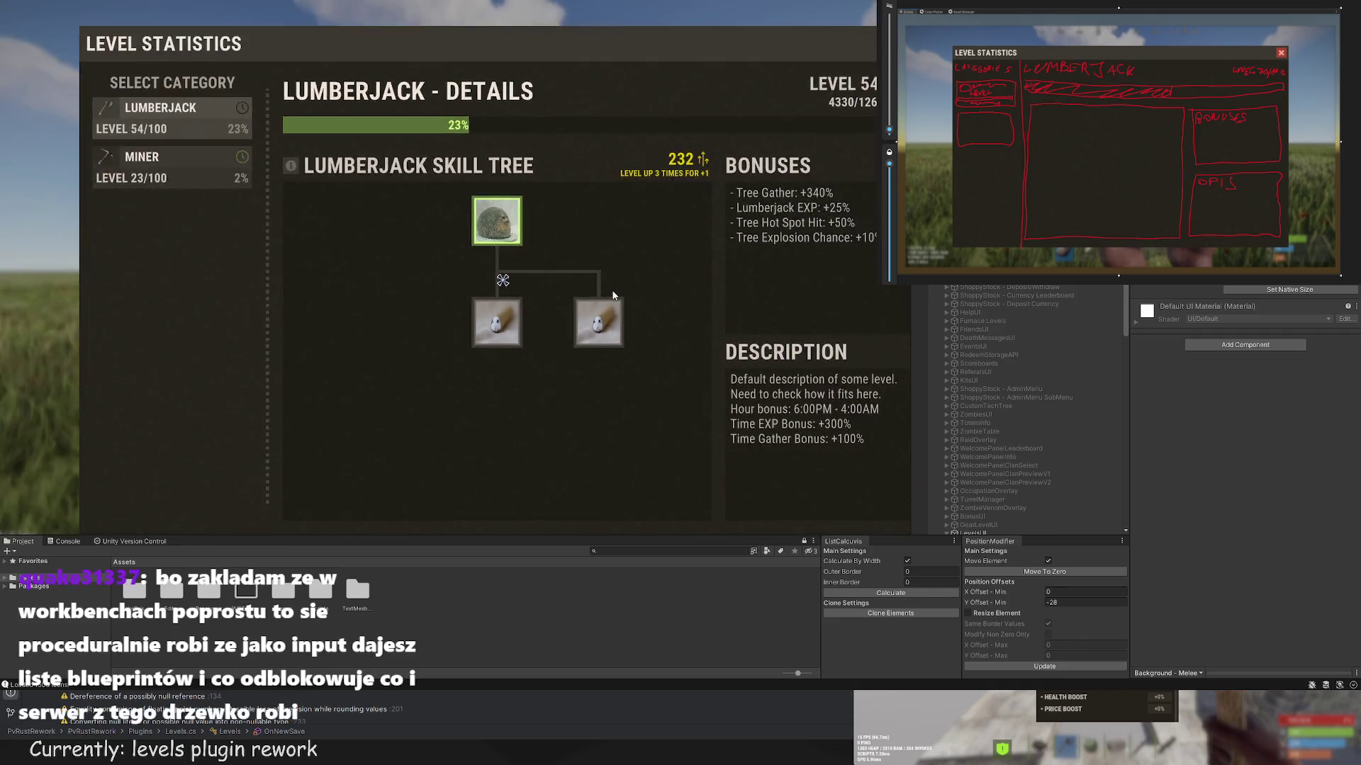
scroll(665, 336, up, 2)
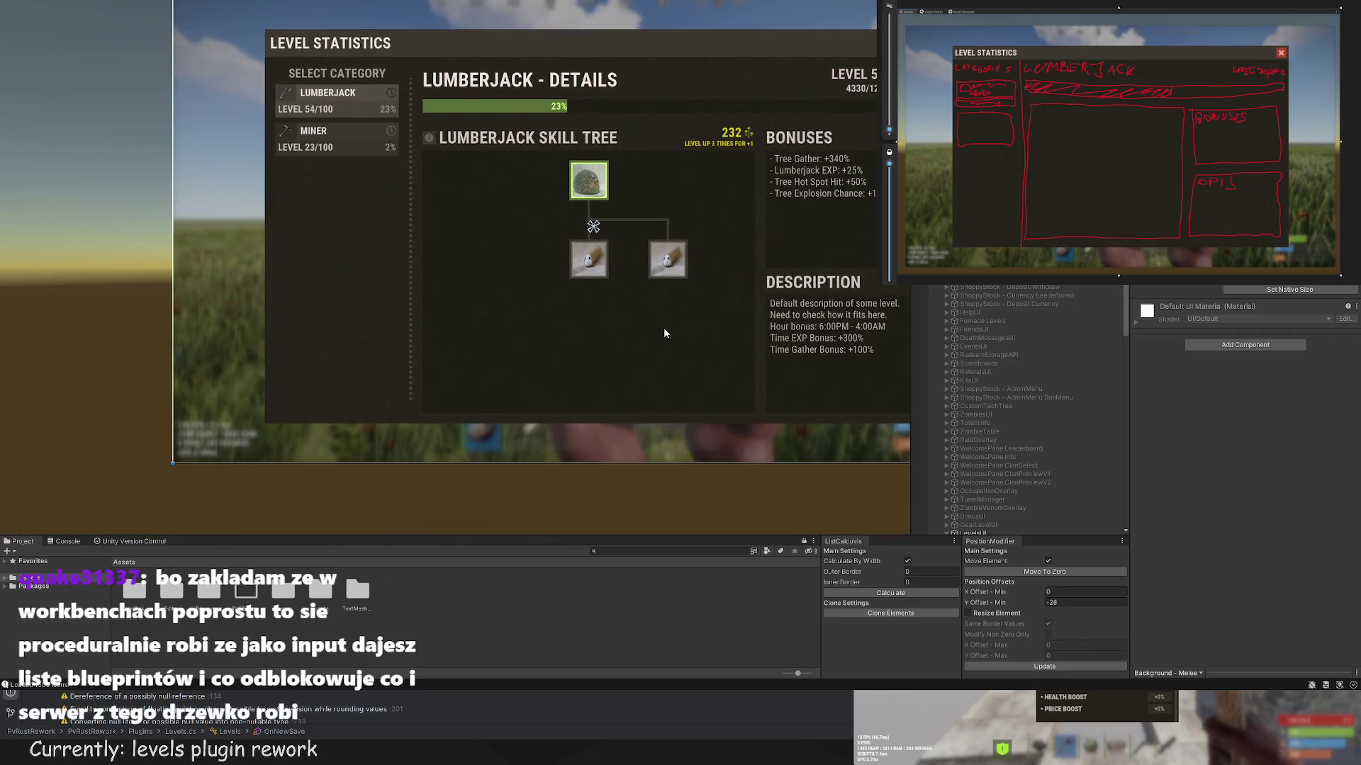
click(728, 303)
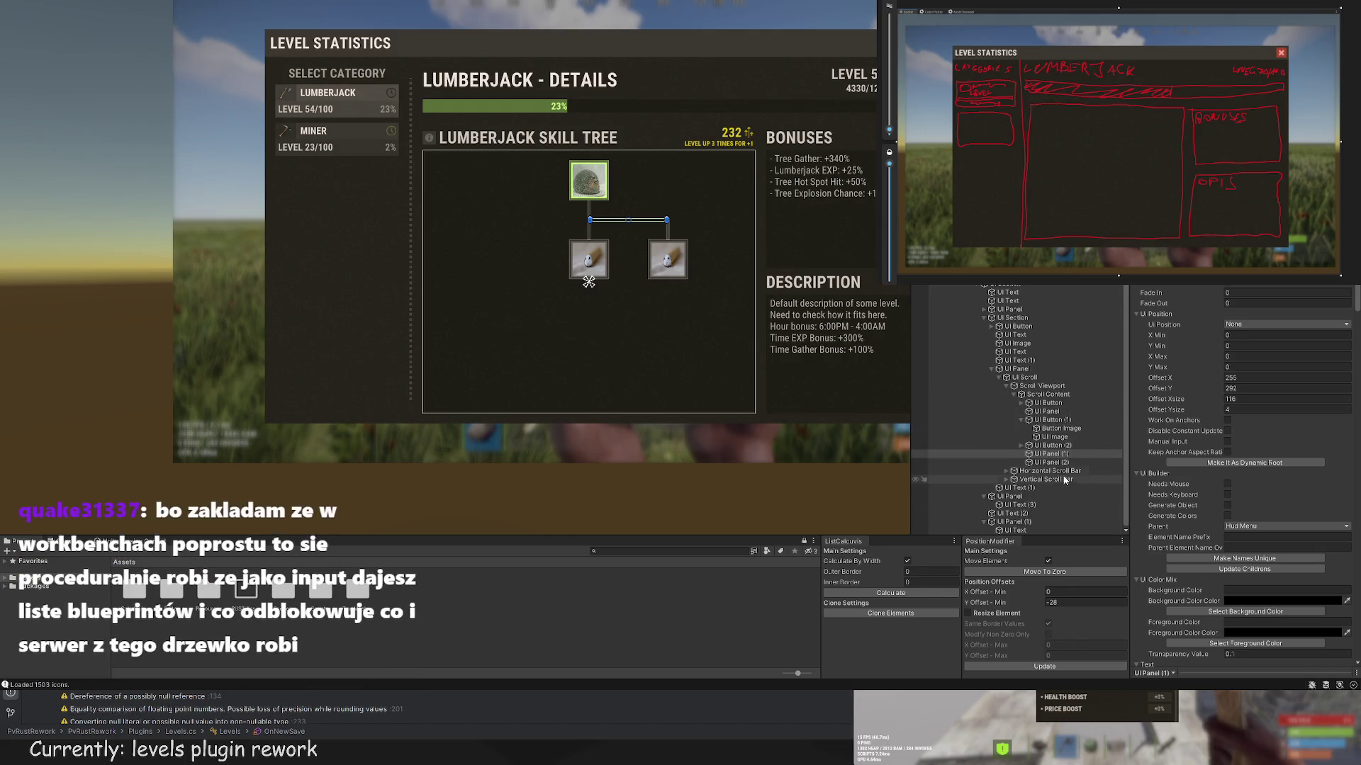
Step: Set UI Button (2)'s Button Image to the fighting cats photo from the Asset Browser
click(1051, 445)
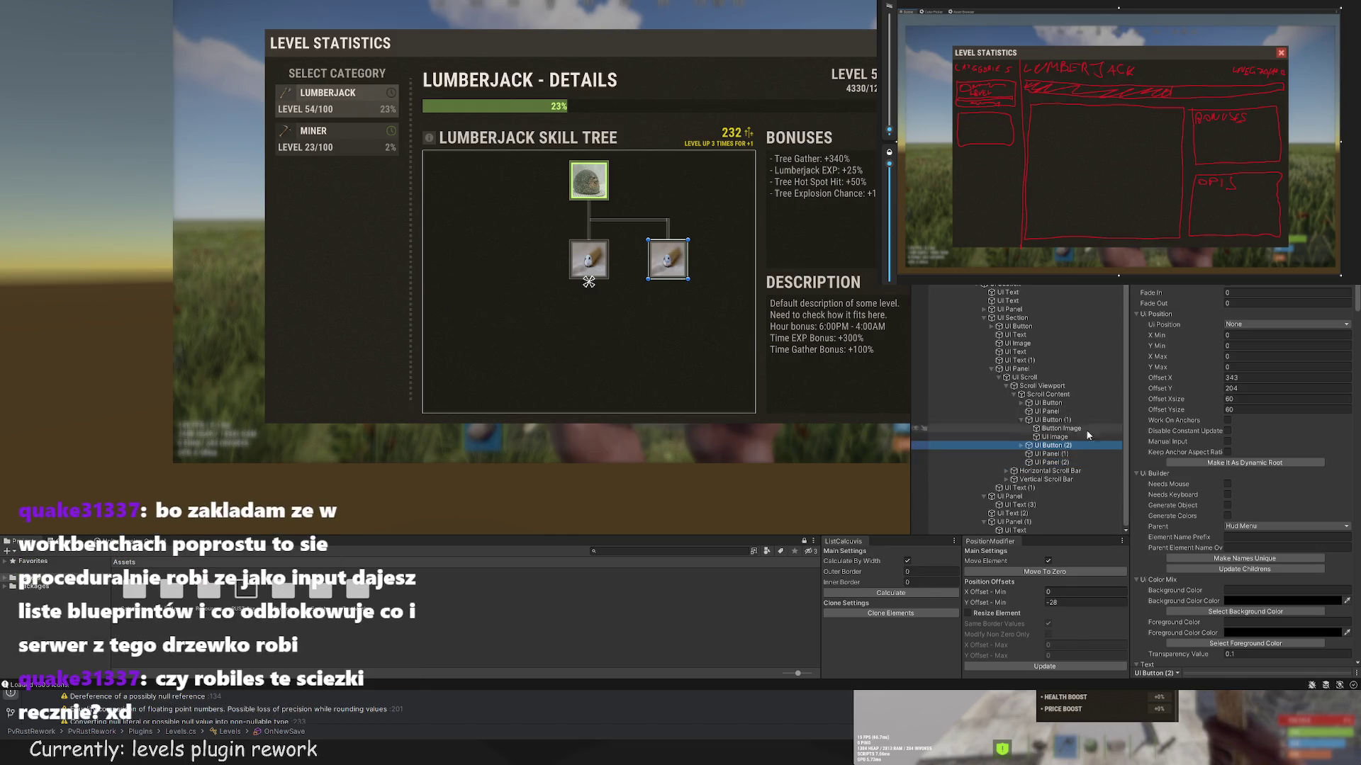
scroll(1247, 354, down, 5)
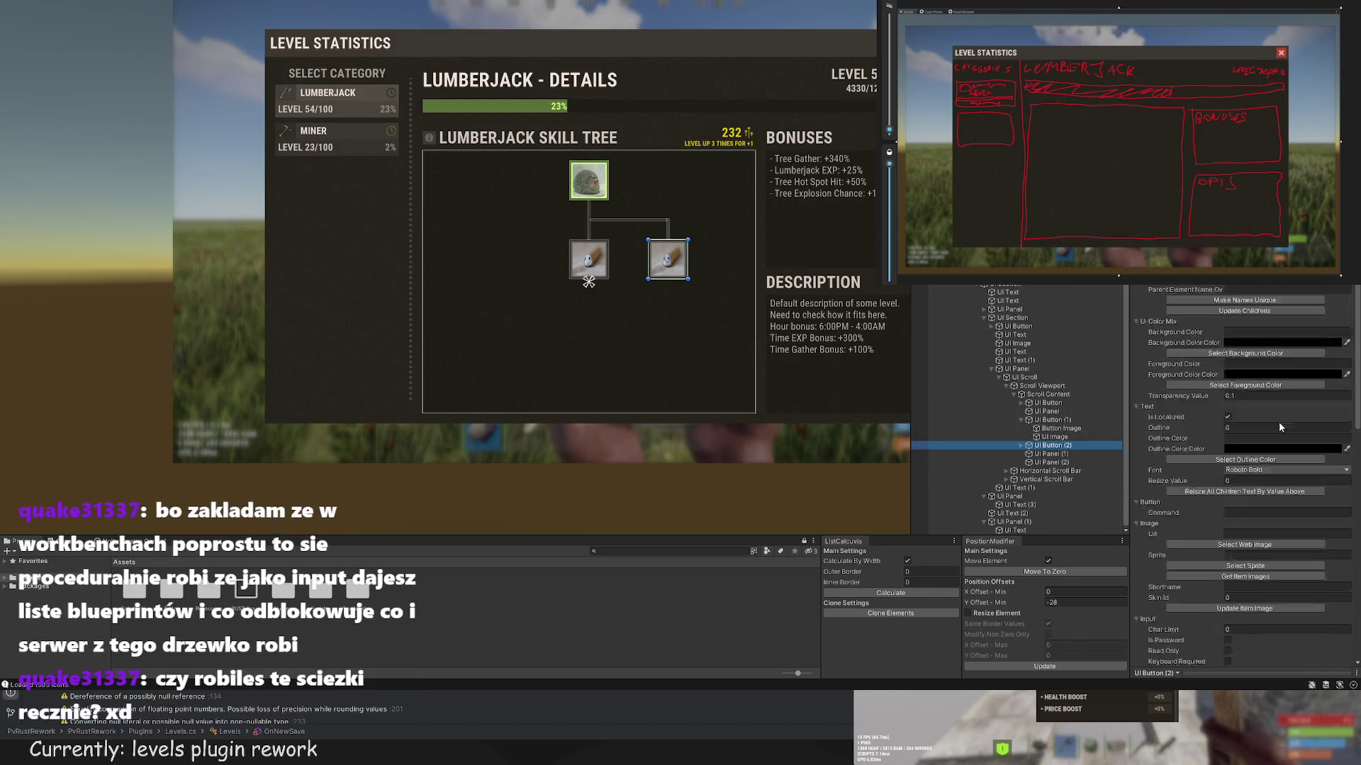
click(1021, 445)
click(1061, 453)
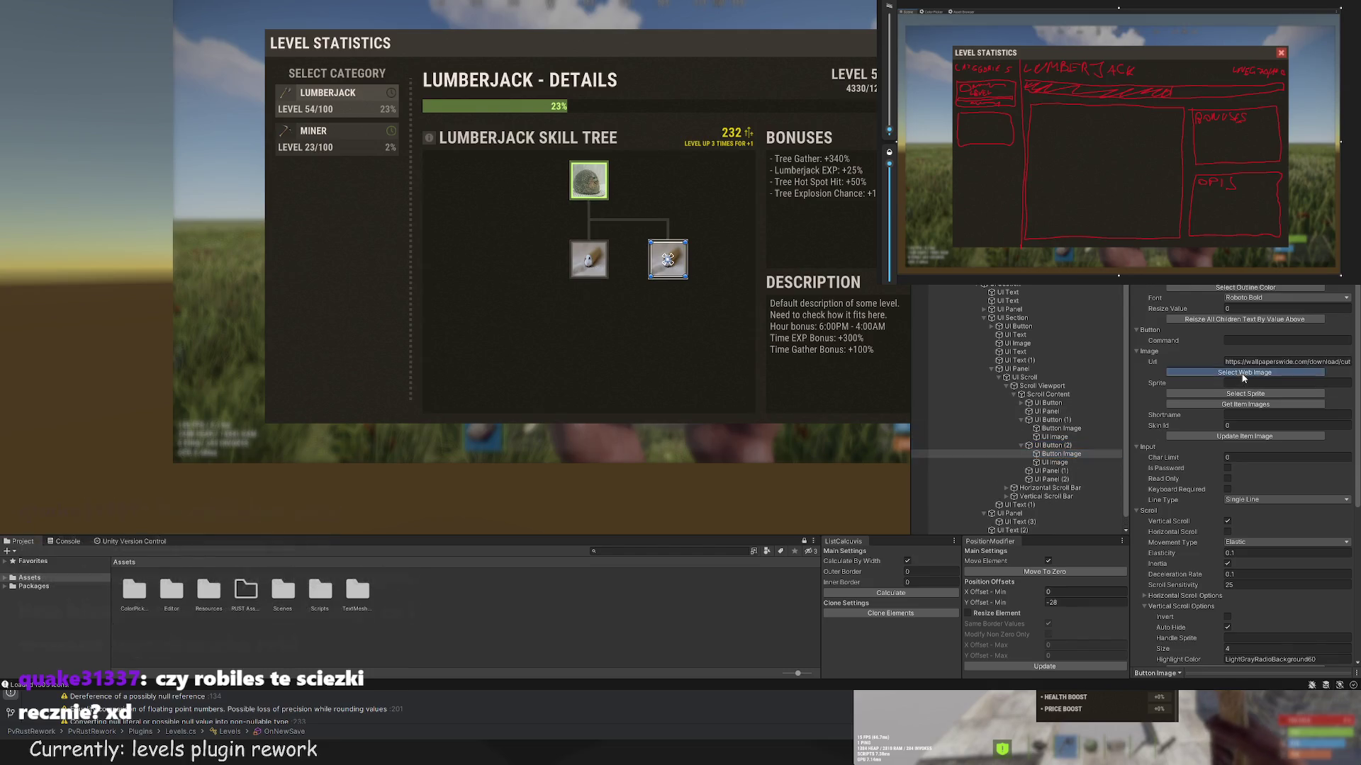
click(1244, 372)
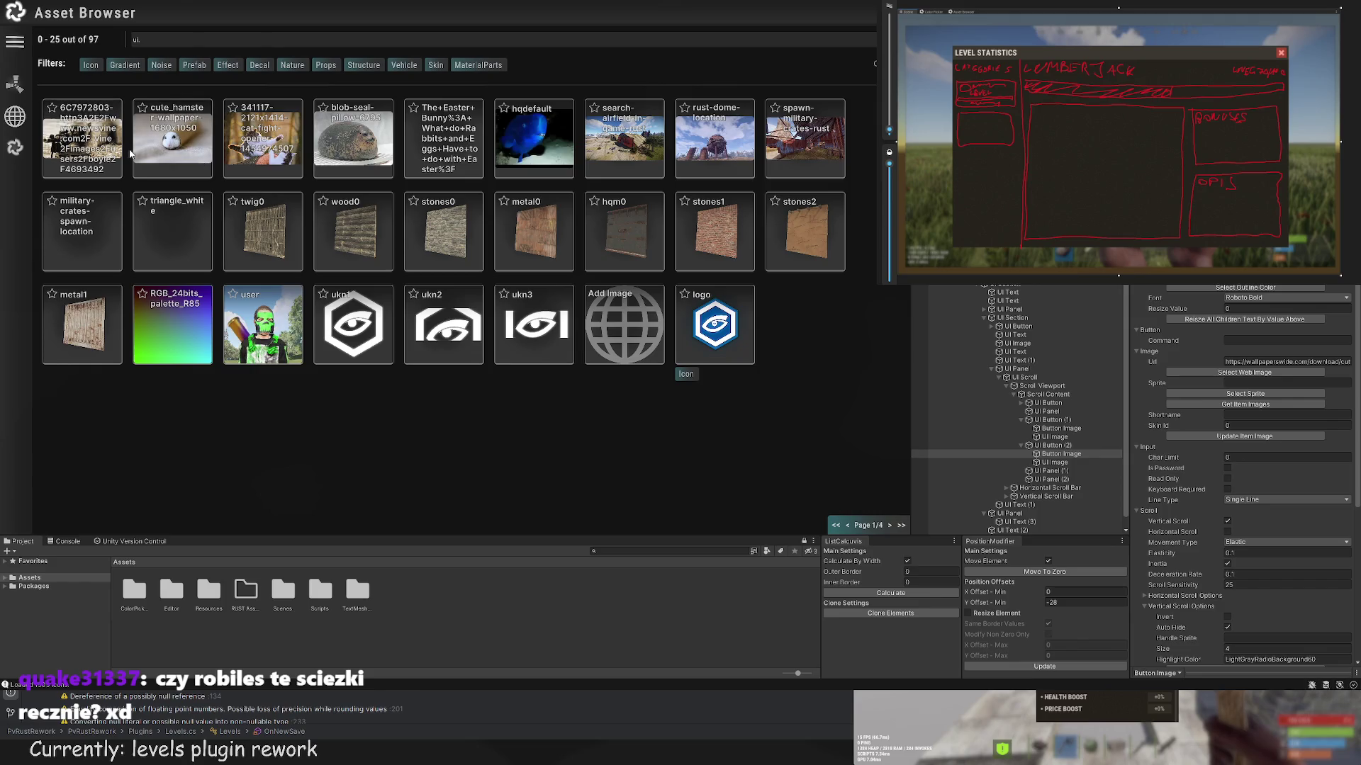
click(272, 147)
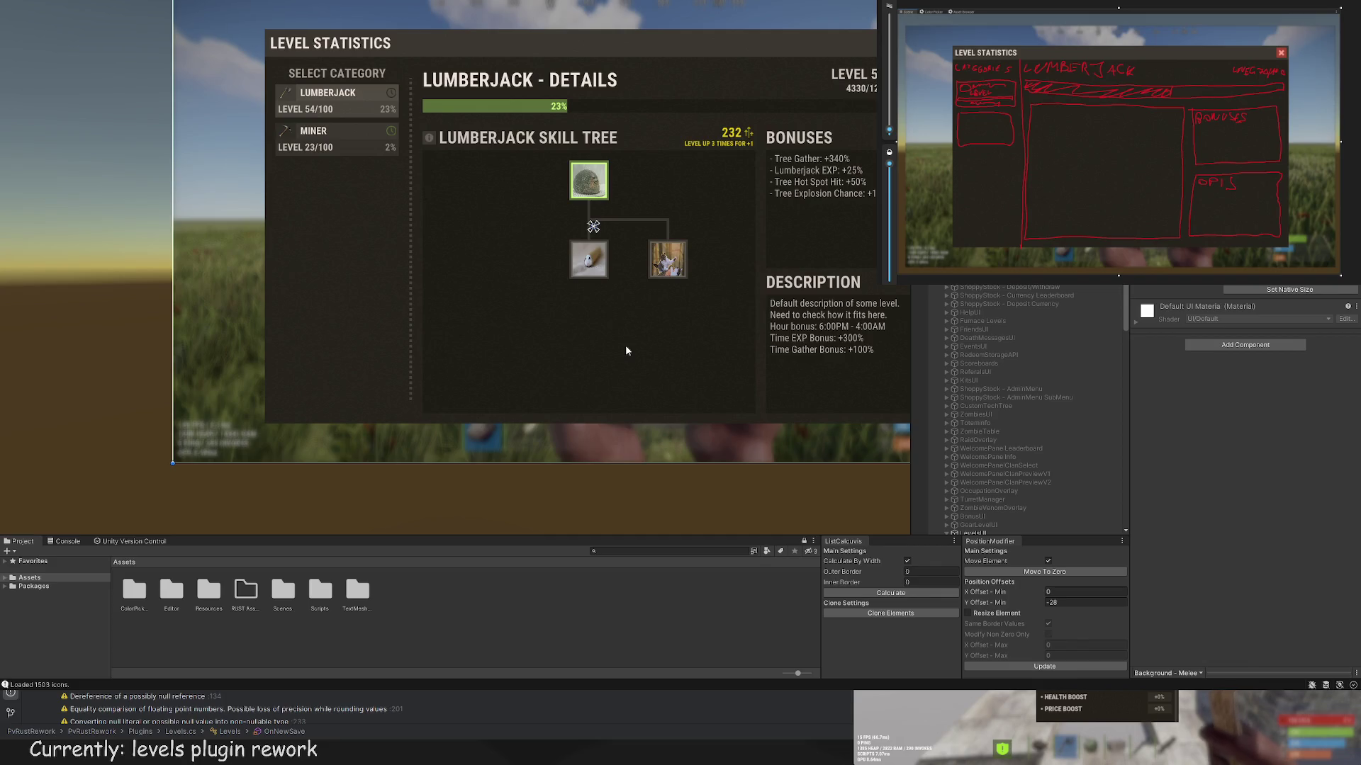
drag(616, 346, 634, 365)
scroll(574, 275, up, 3)
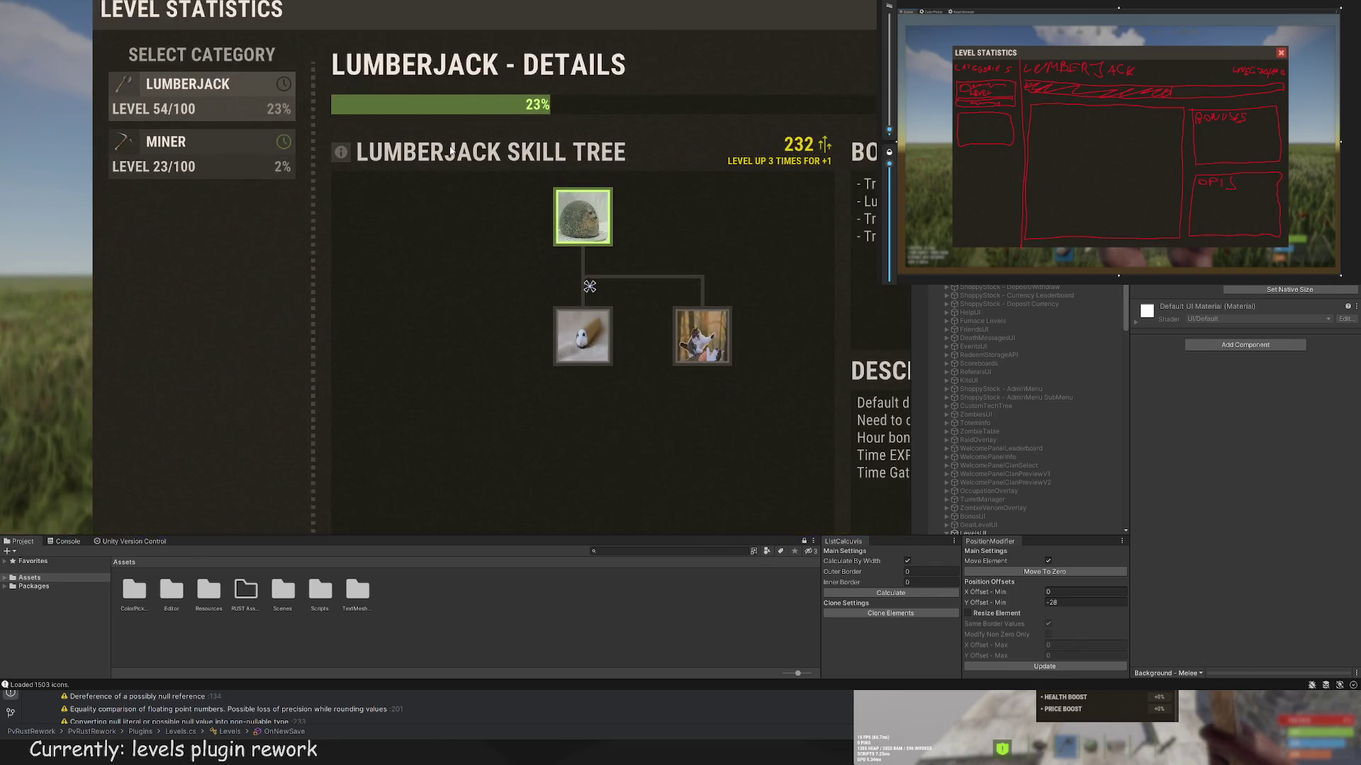
drag(604, 263, 609, 242)
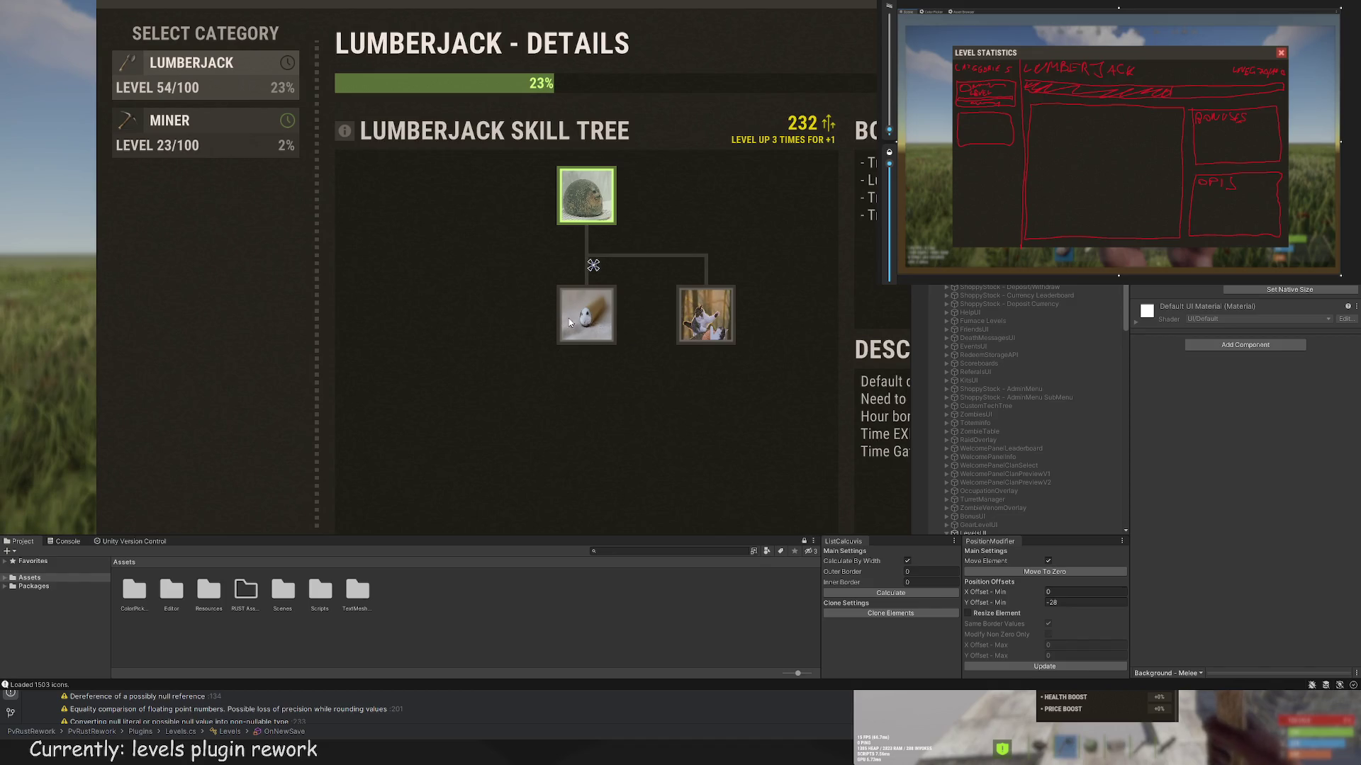
mouse_move(569, 322)
mouse_down()
mouse_move(538, 278)
mouse_move(533, 237)
mouse_up()
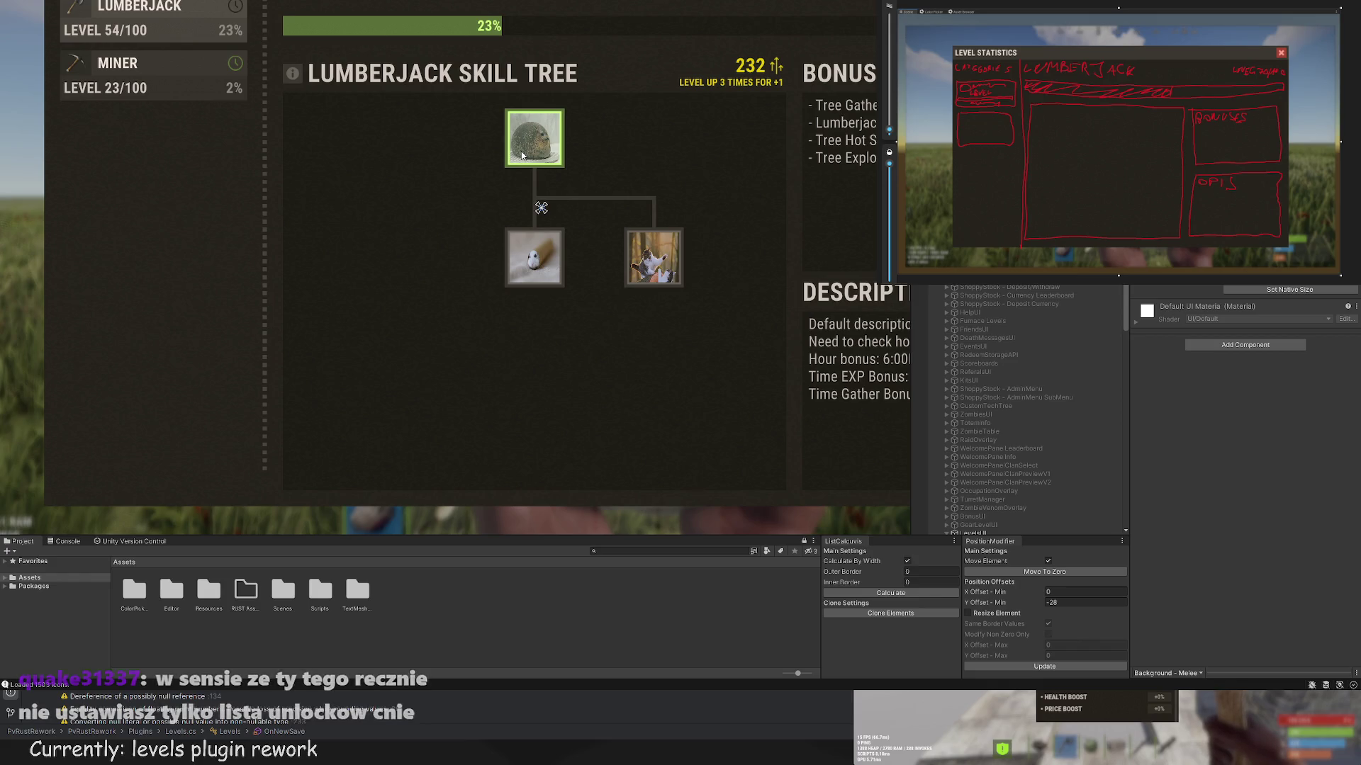
scroll(1049, 425, down, 5)
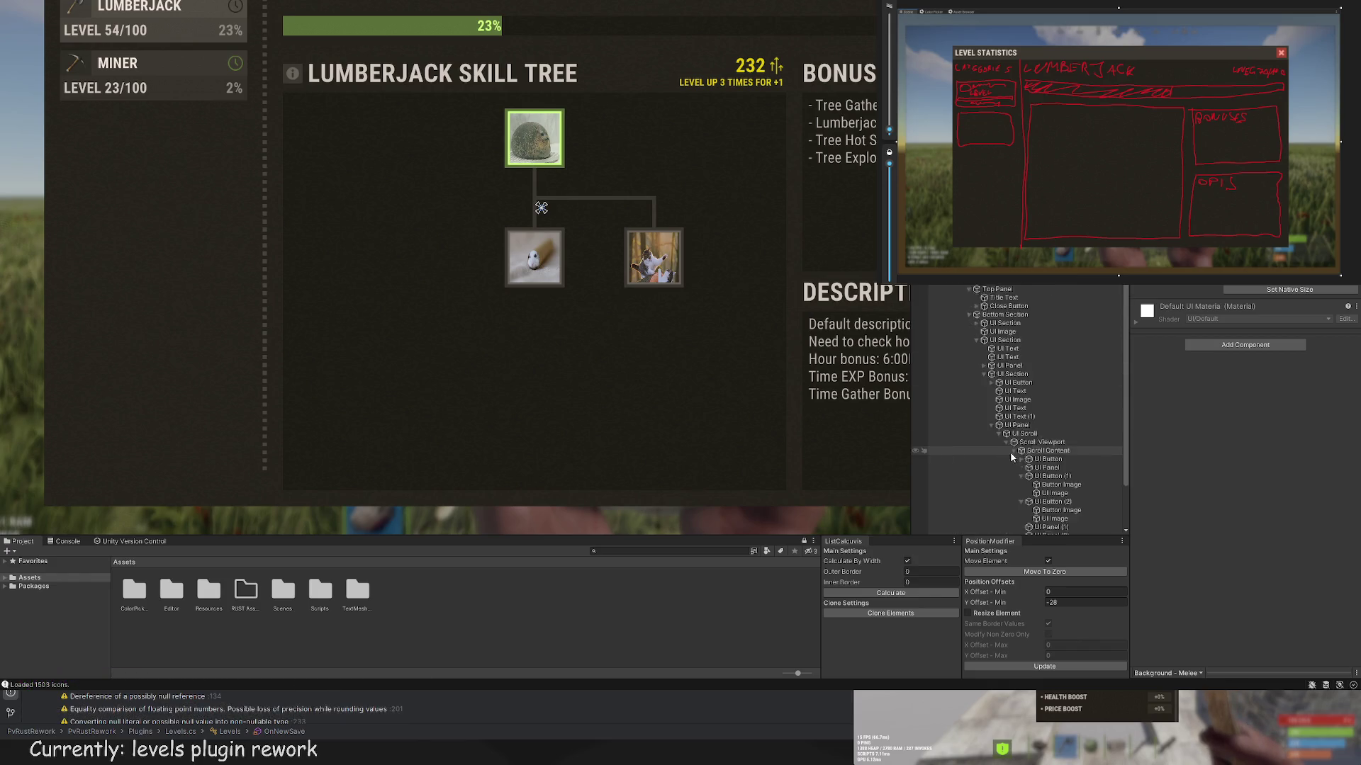
click(1054, 487)
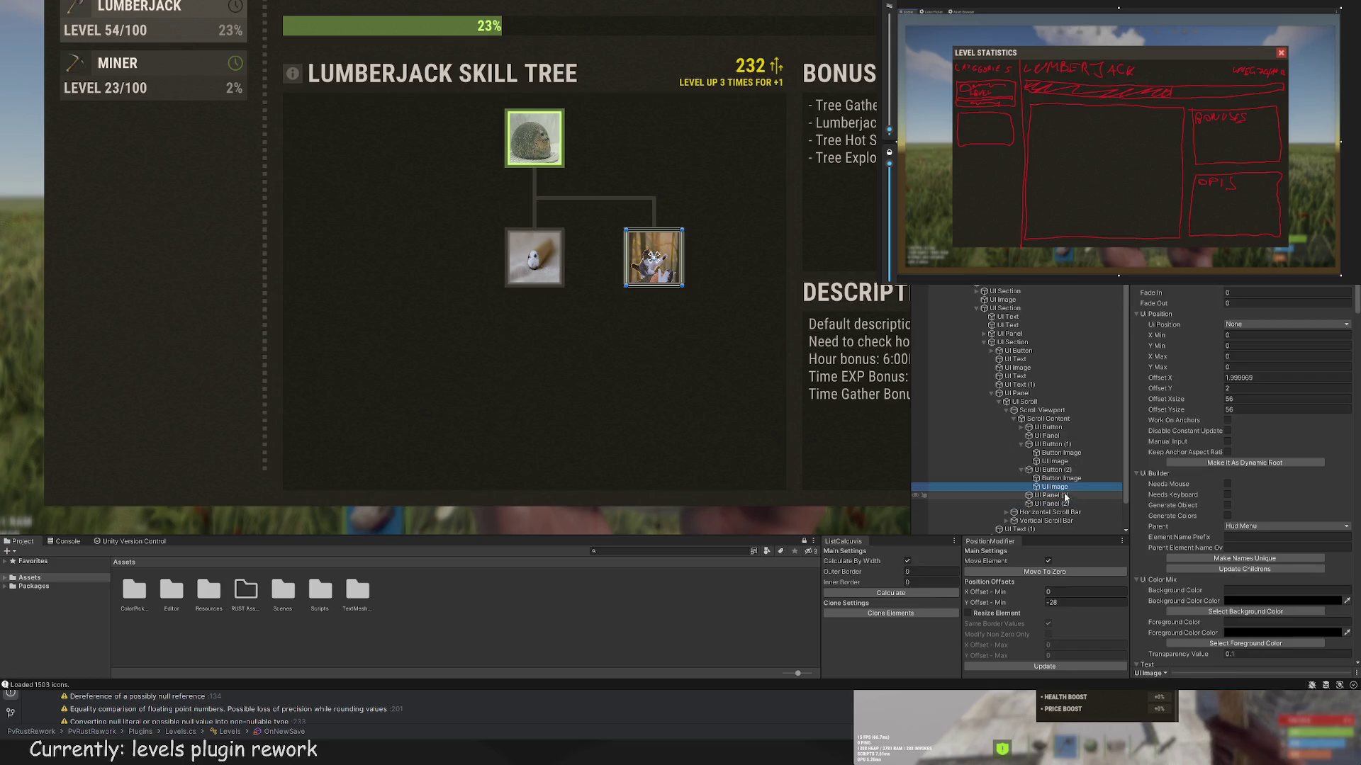
click(1053, 470)
scroll(635, 276, up, 3)
key(w)
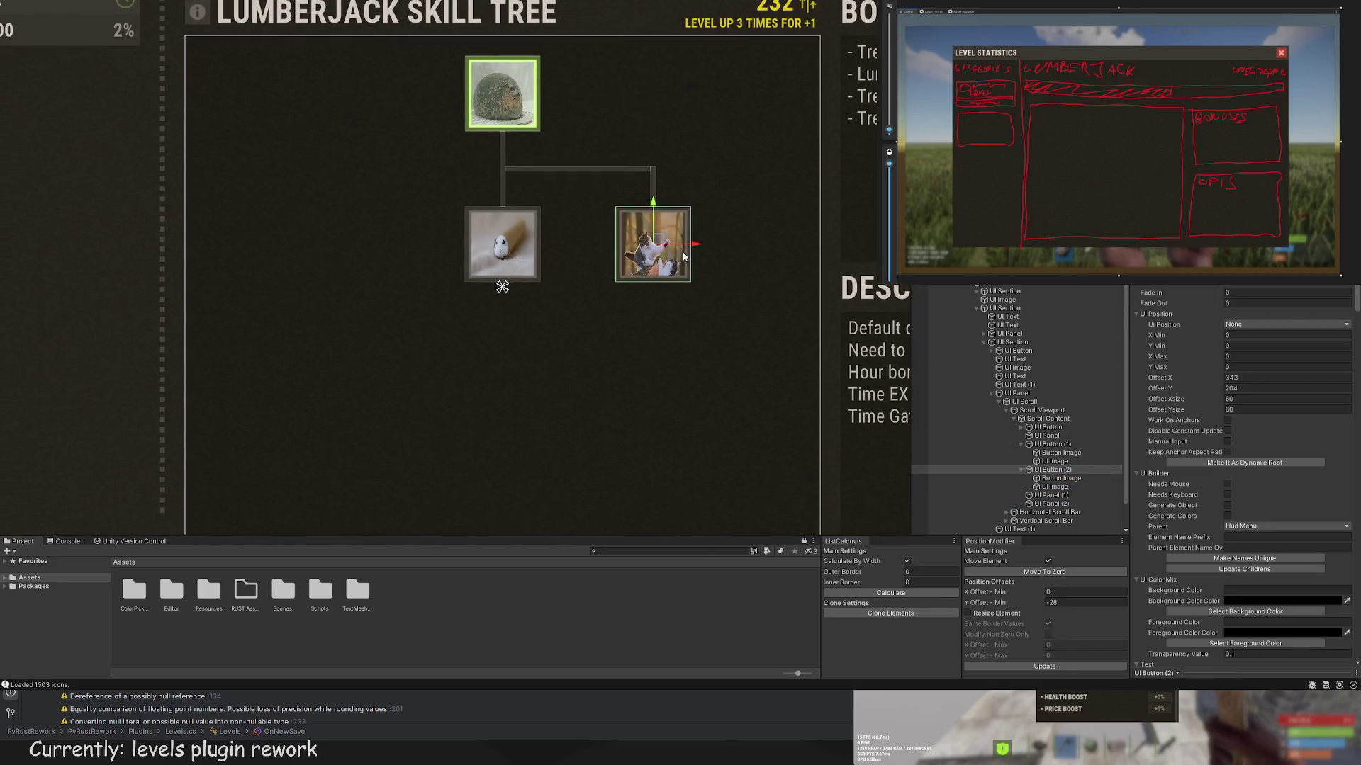
drag(698, 256, 384, 242)
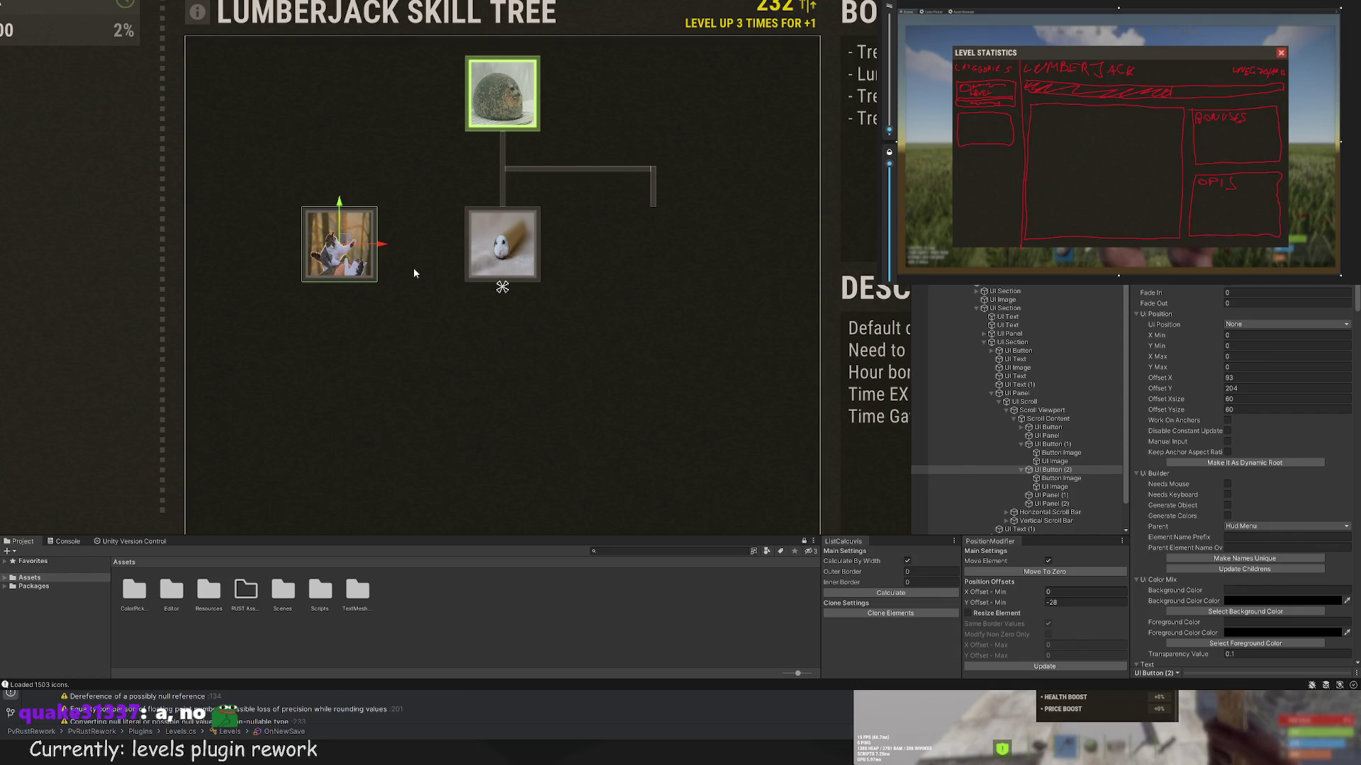
key(ctrl+z)
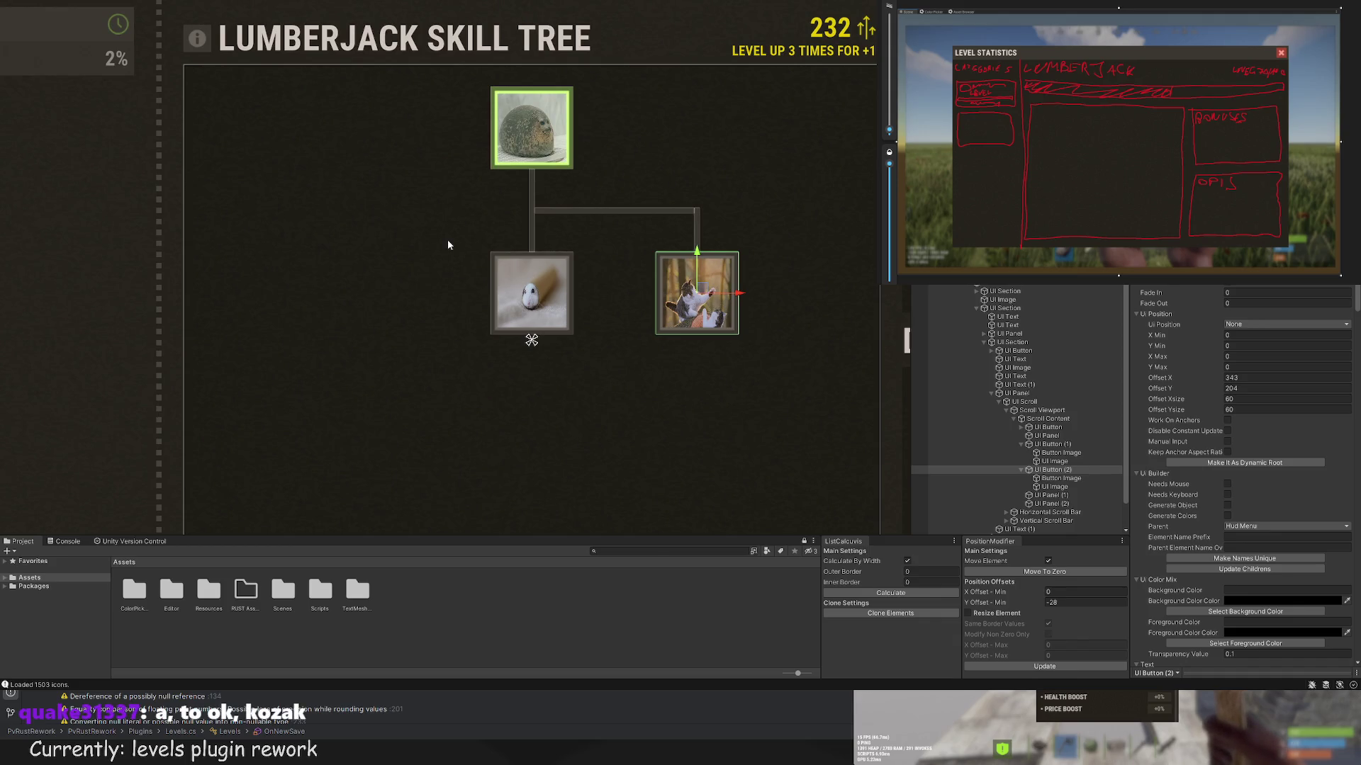
scroll(448, 244, down, 5)
scroll(428, 213, up, 3)
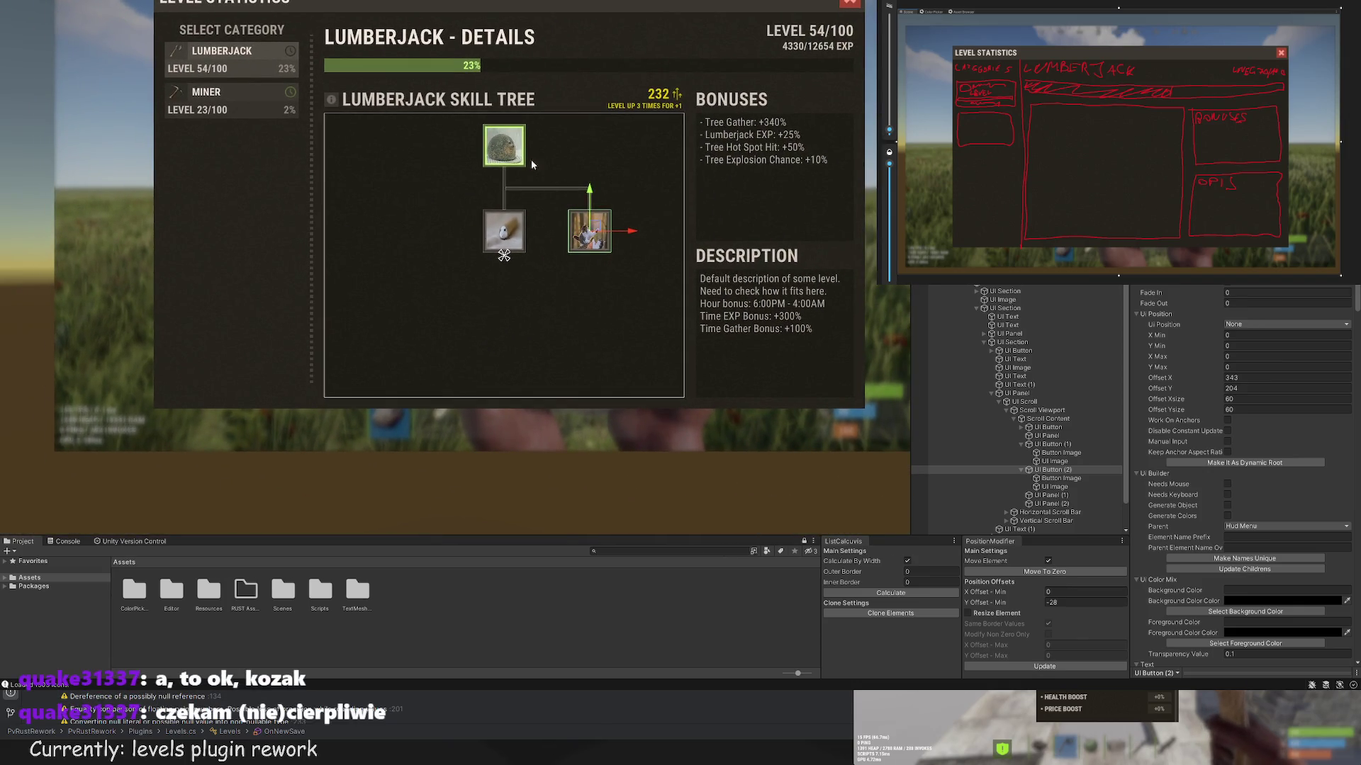
scroll(560, 194, up, 2)
scroll(1049, 425, down, 2)
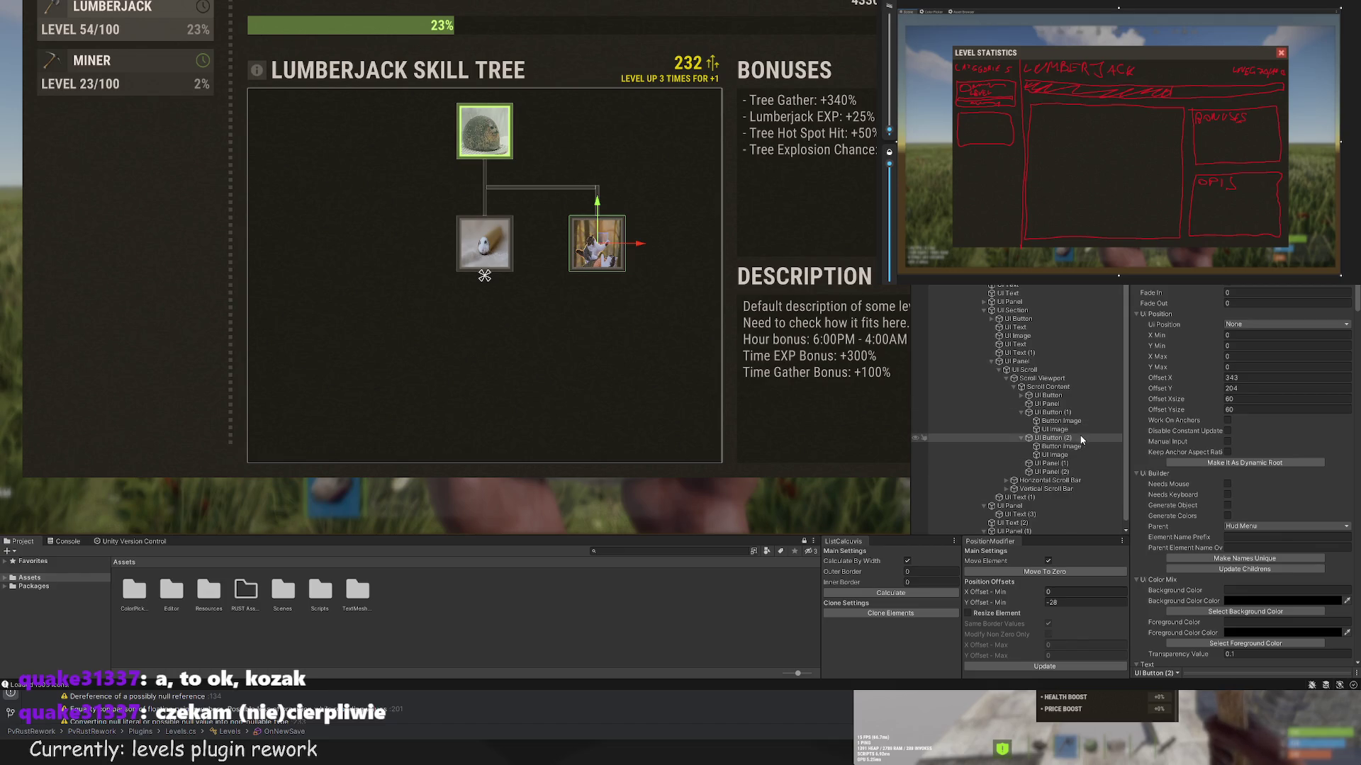
click(1063, 447)
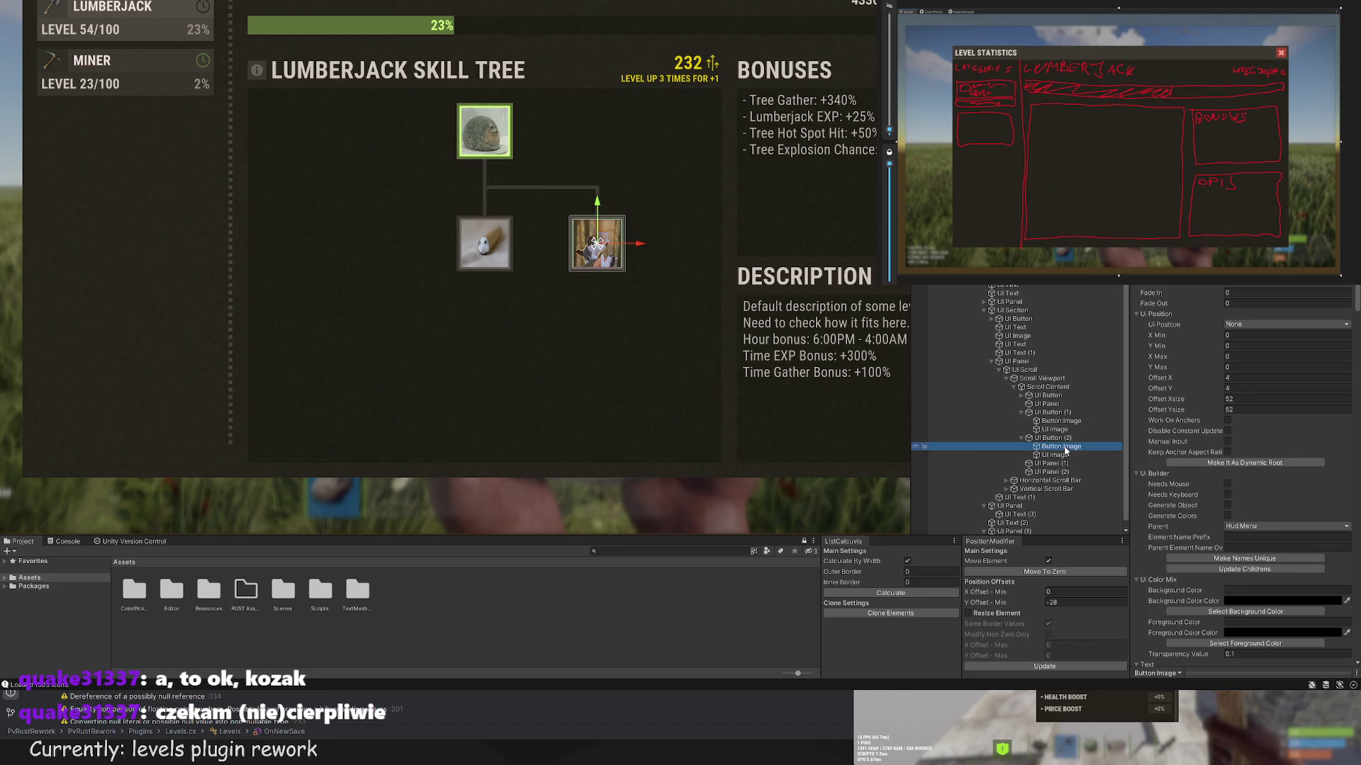
click(1056, 423)
click(1056, 429)
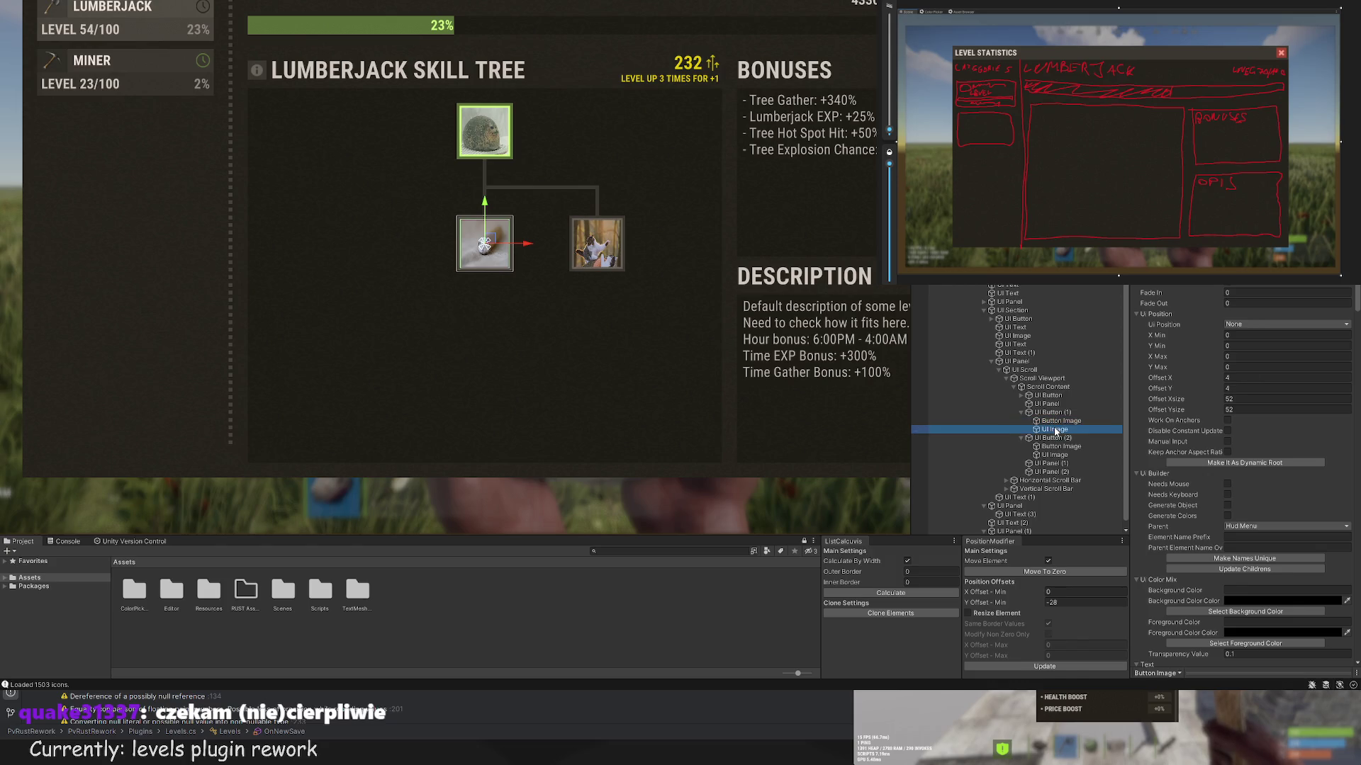
click(1055, 421)
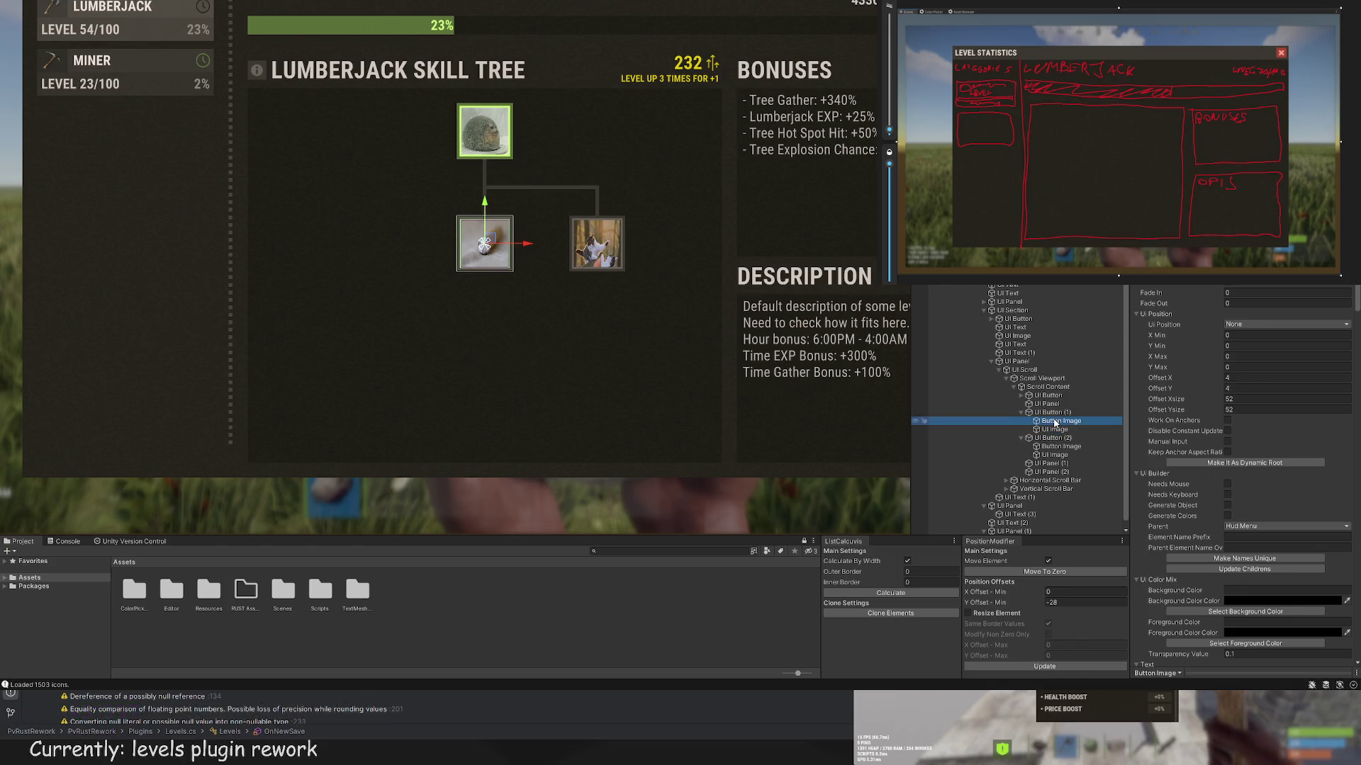
click(1053, 413)
scroll(542, 266, up, 3)
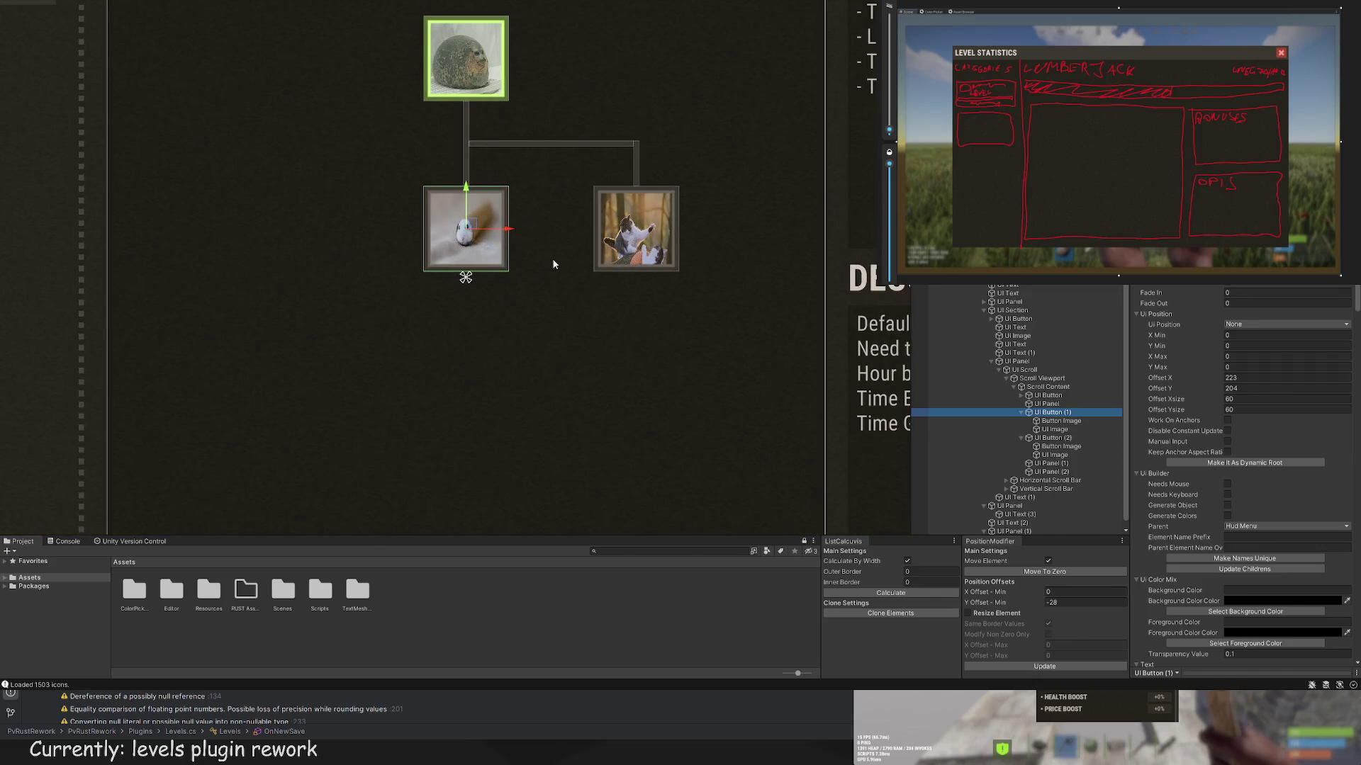
drag(629, 266, 631, 309)
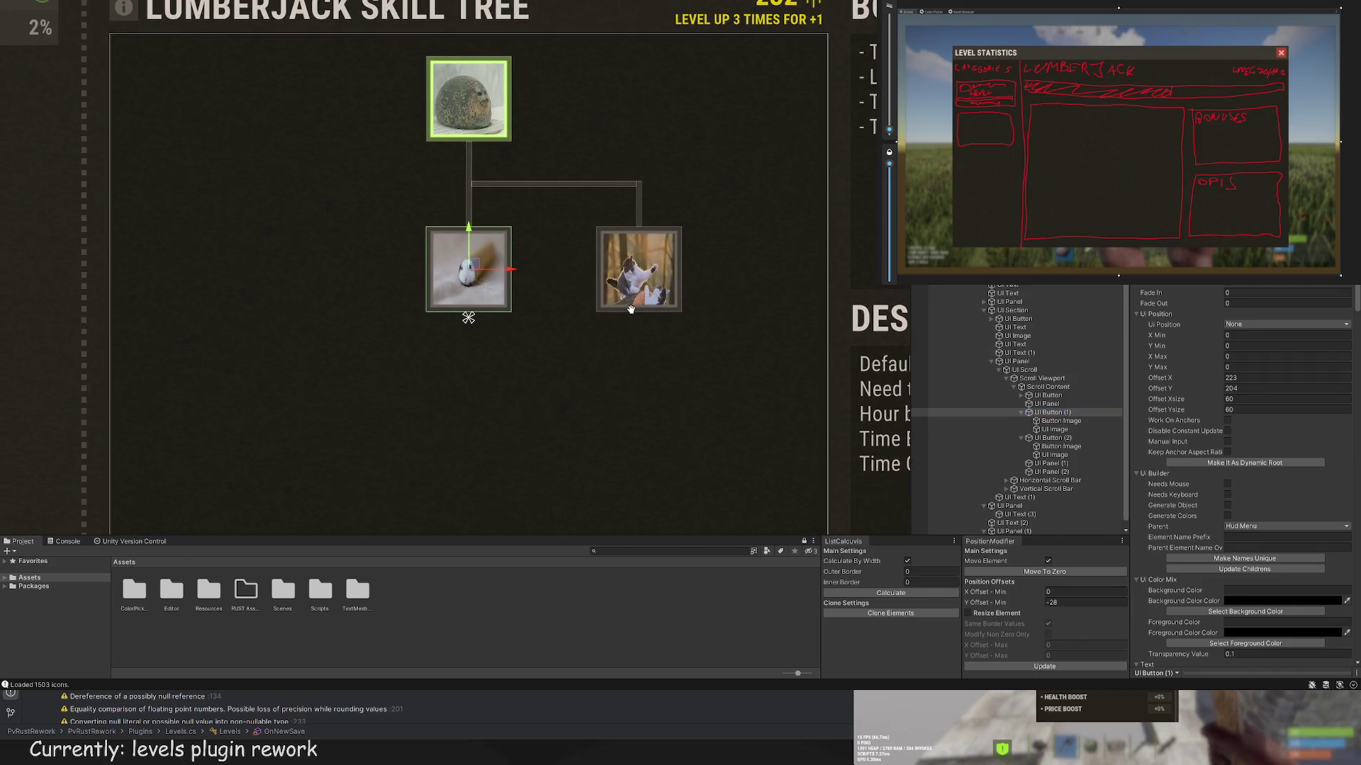
scroll(530, 253, up, 1)
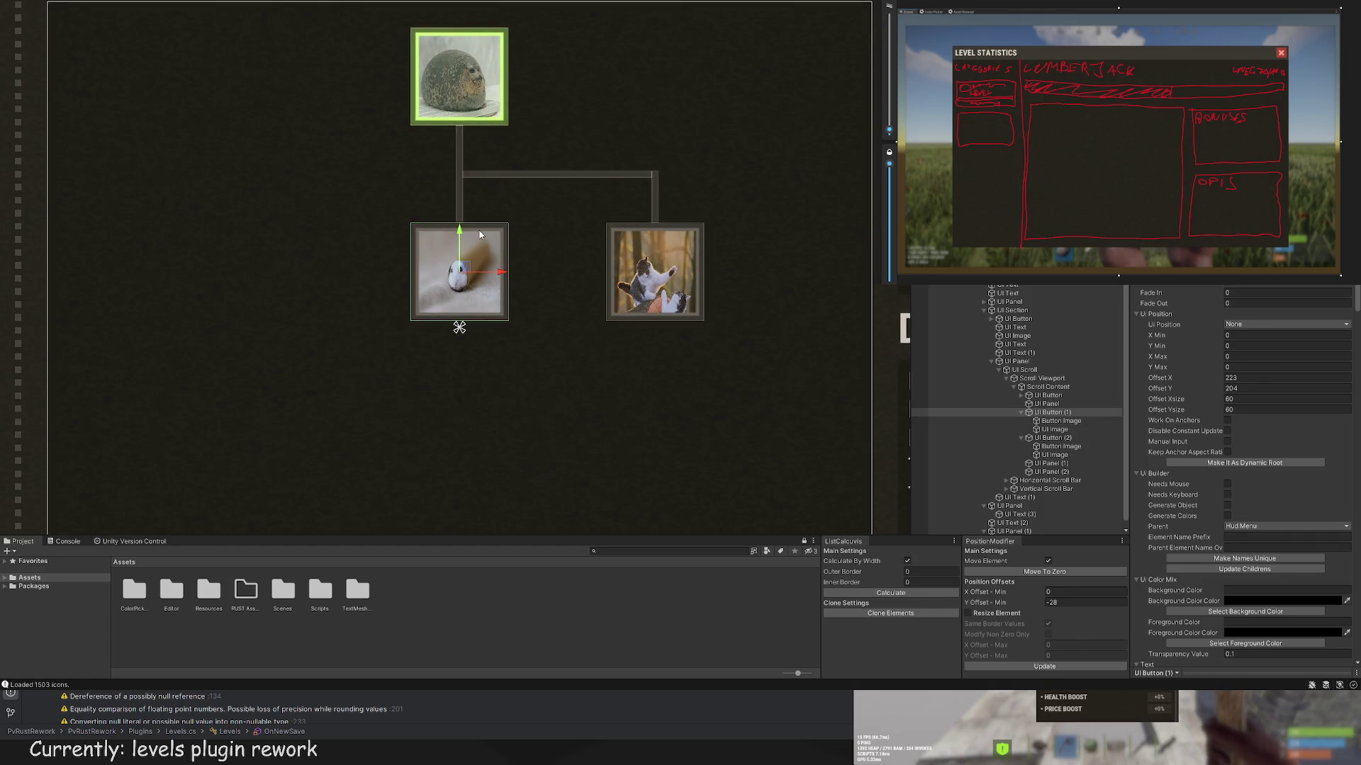
click(1051, 472)
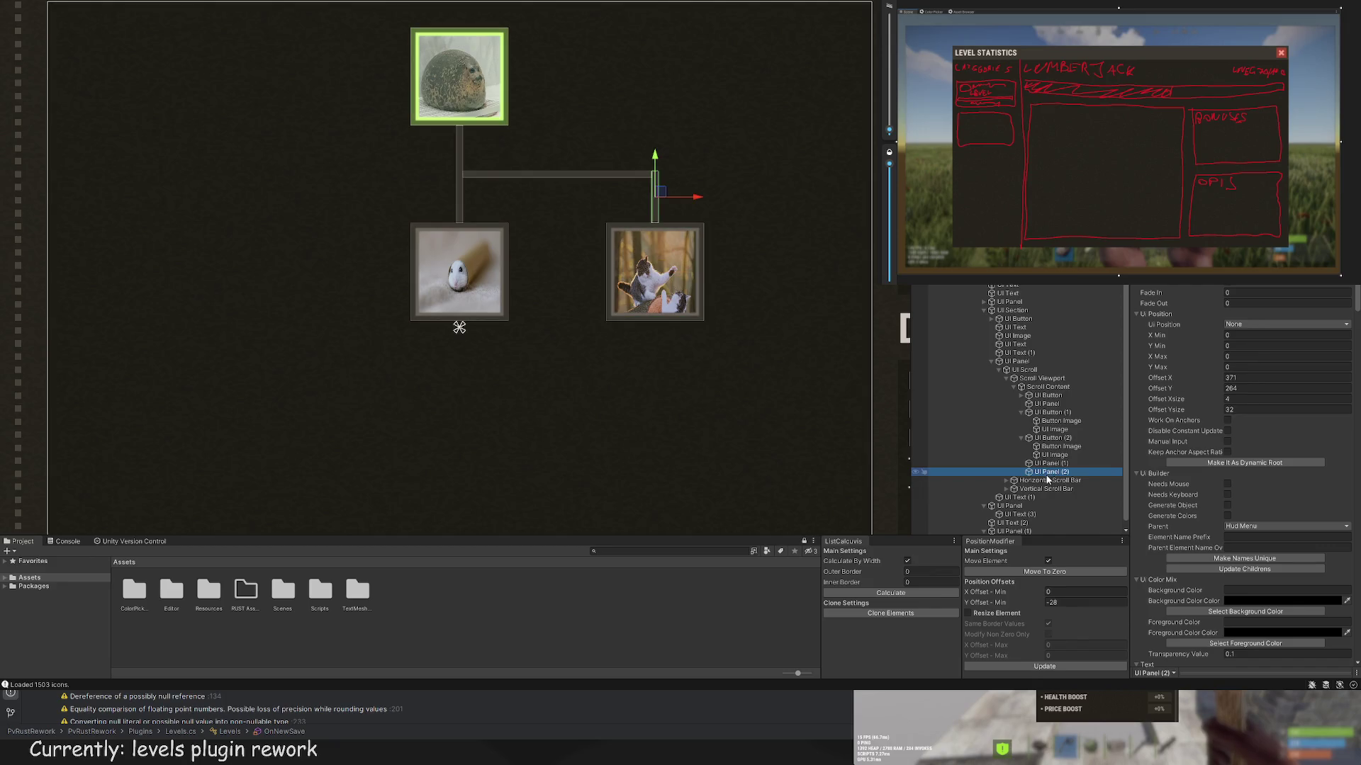
mouse_move(1051, 463)
mouse_down()
mouse_move(1051, 423)
mouse_move(1041, 480)
mouse_move(1032, 453)
mouse_up()
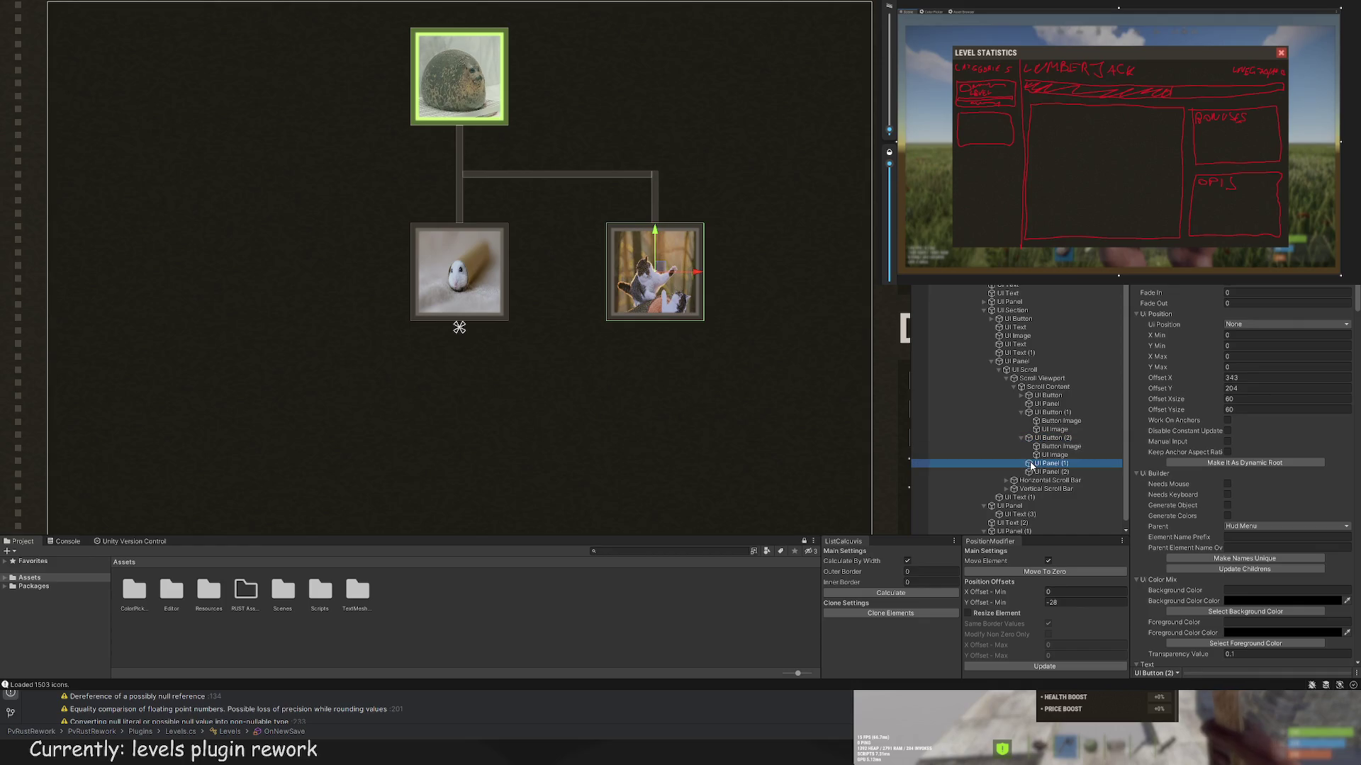
click(1047, 404)
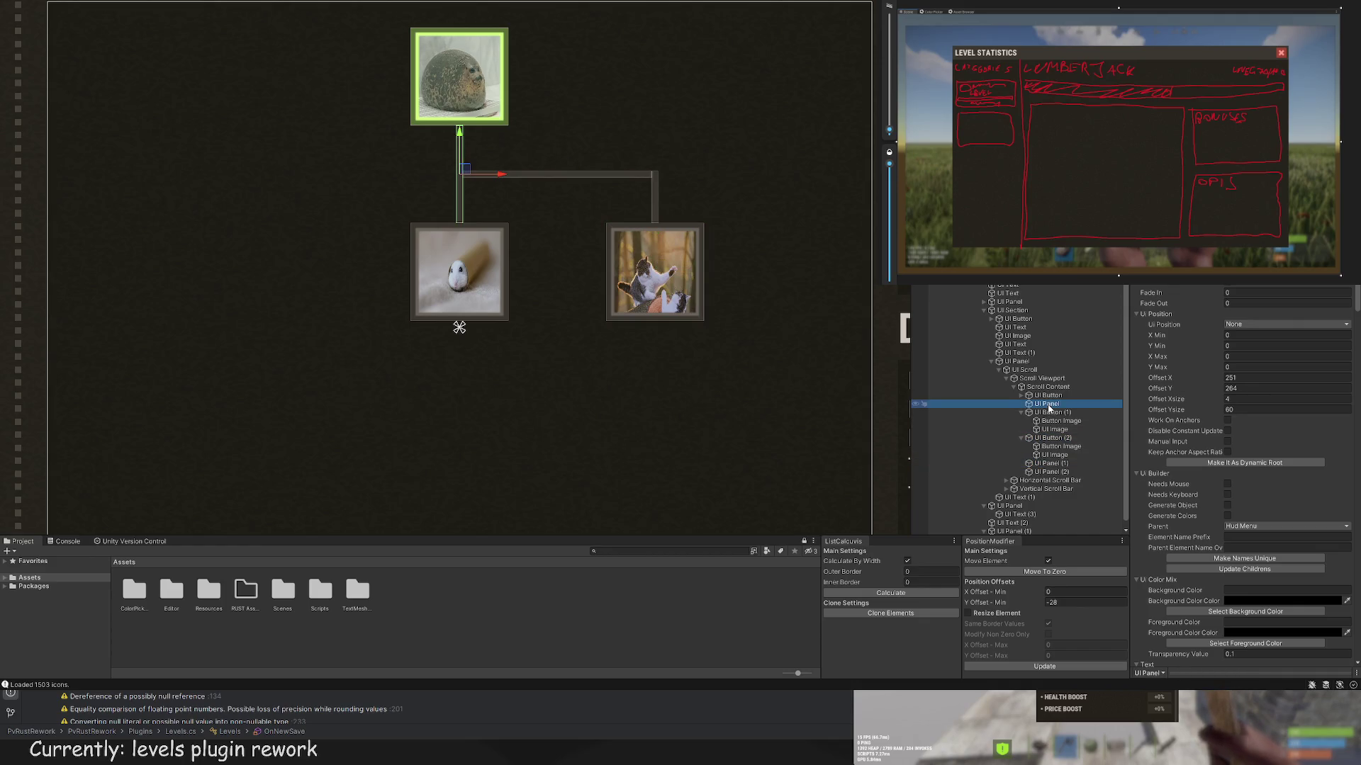
click(1054, 472)
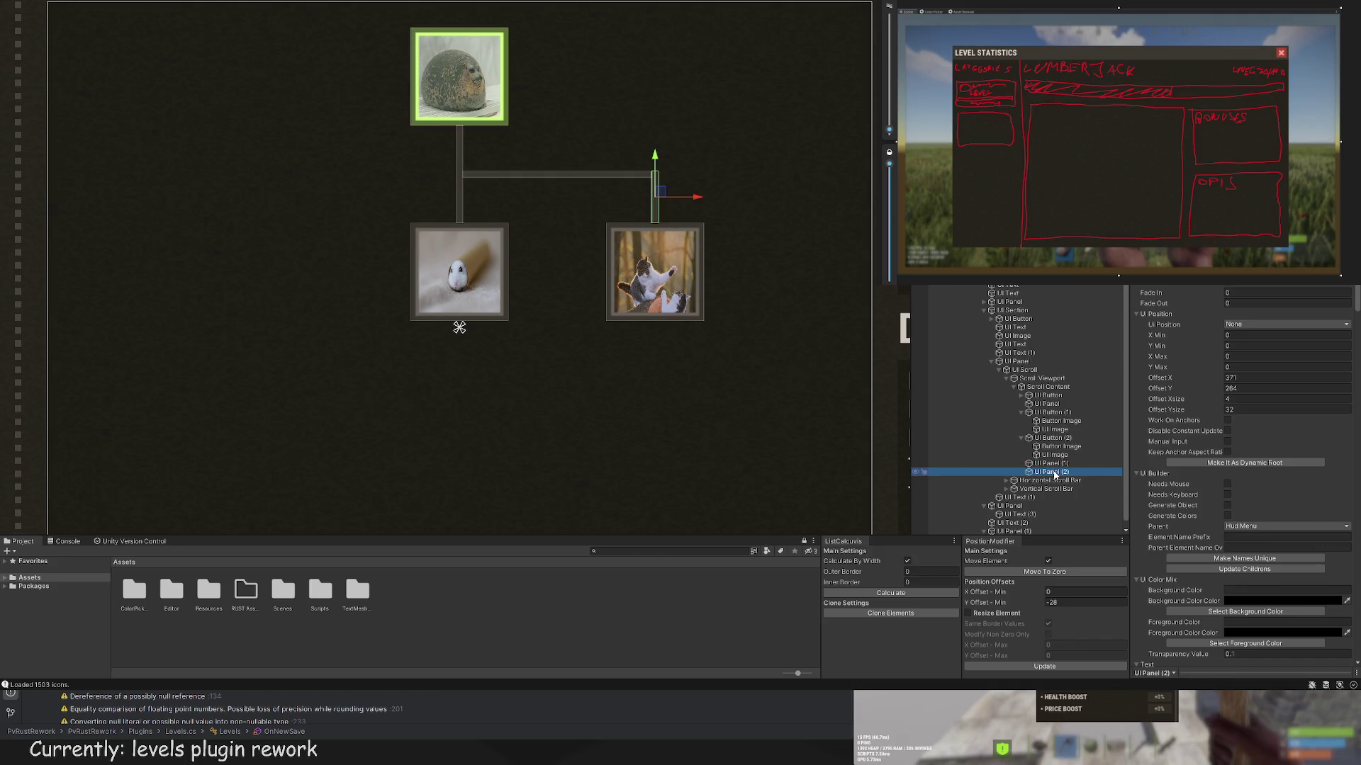
click(1055, 455)
click(1053, 438)
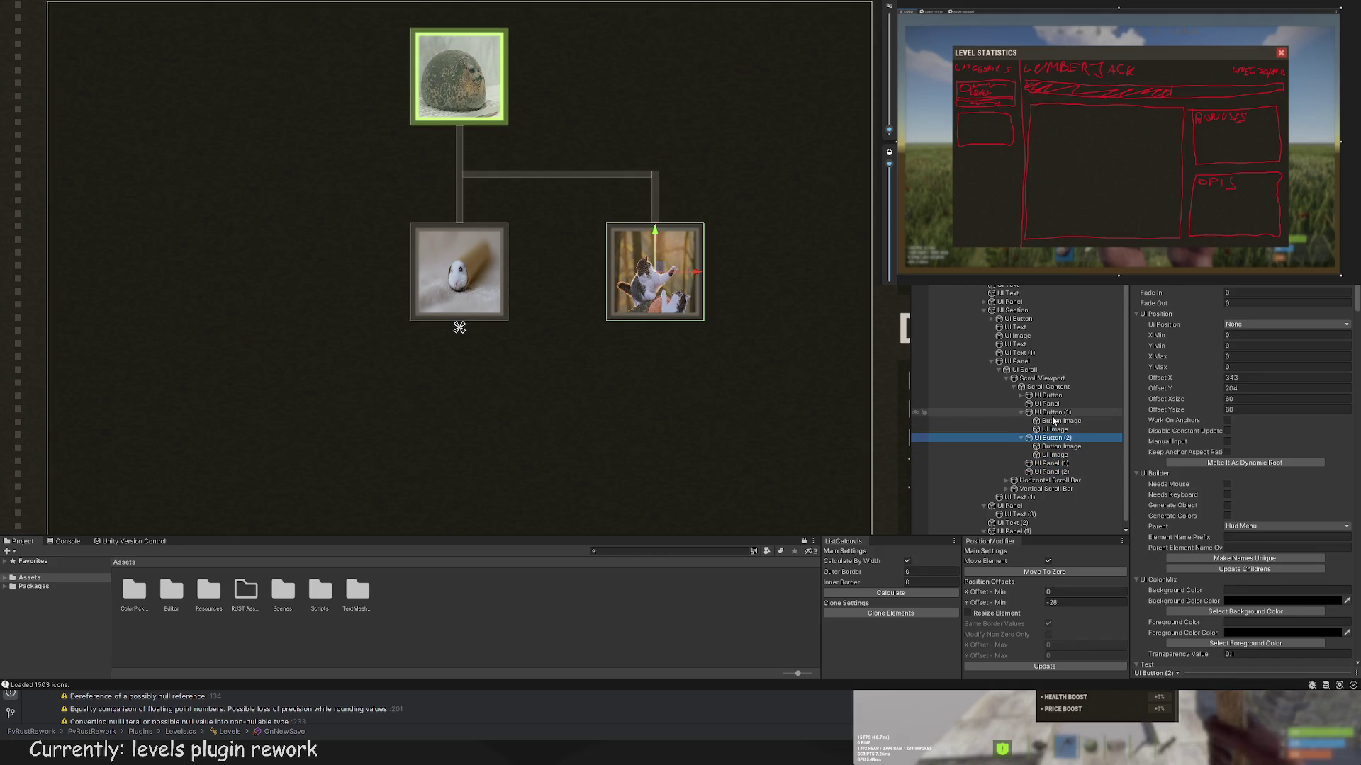
click(1054, 413)
key(ctrl+d)
Step: Move the copied hamster node down to Y 84 below the middle node
mouse_move(510, 178)
mouse_down()
mouse_move(504, 337)
mouse_move(517, 270)
mouse_up()
scroll(560, 341, up, 2)
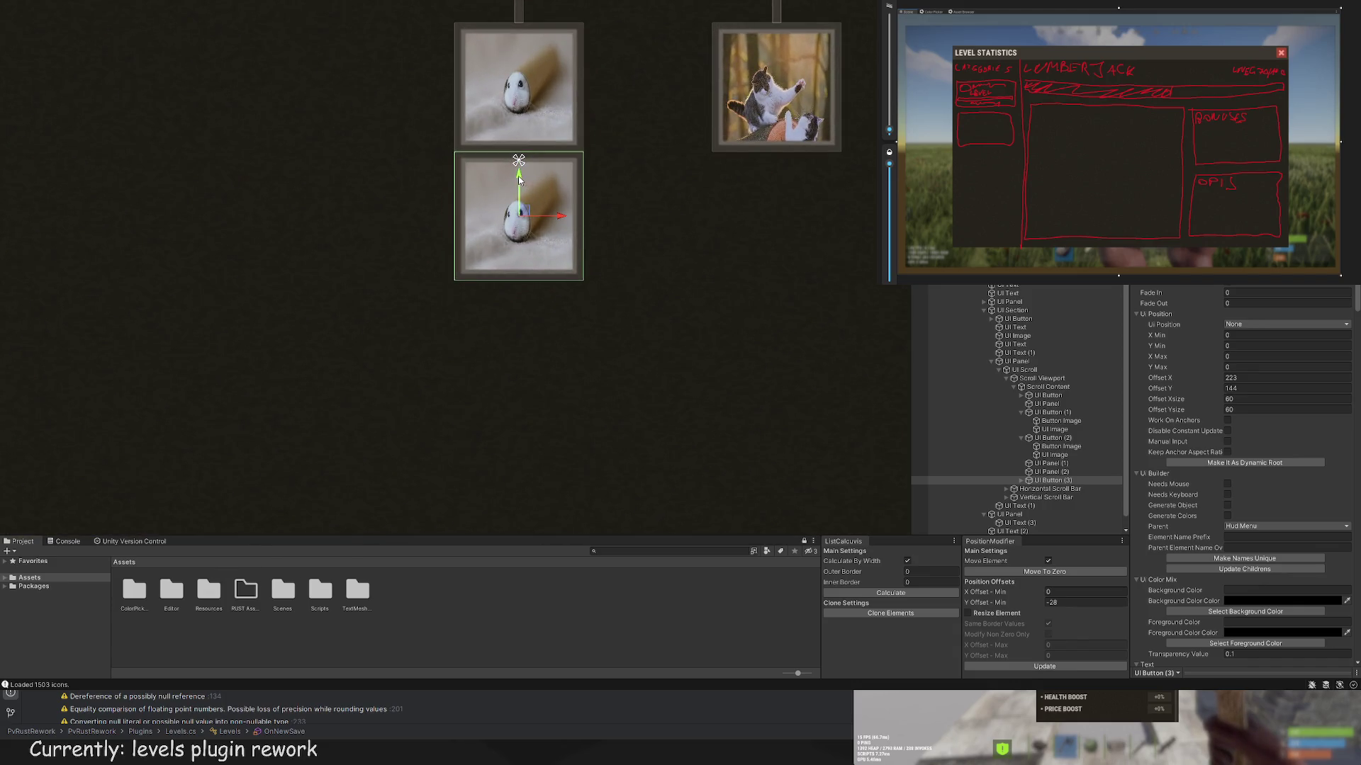
drag(519, 180, 516, 306)
scroll(633, 305, down, 6)
click(661, 298)
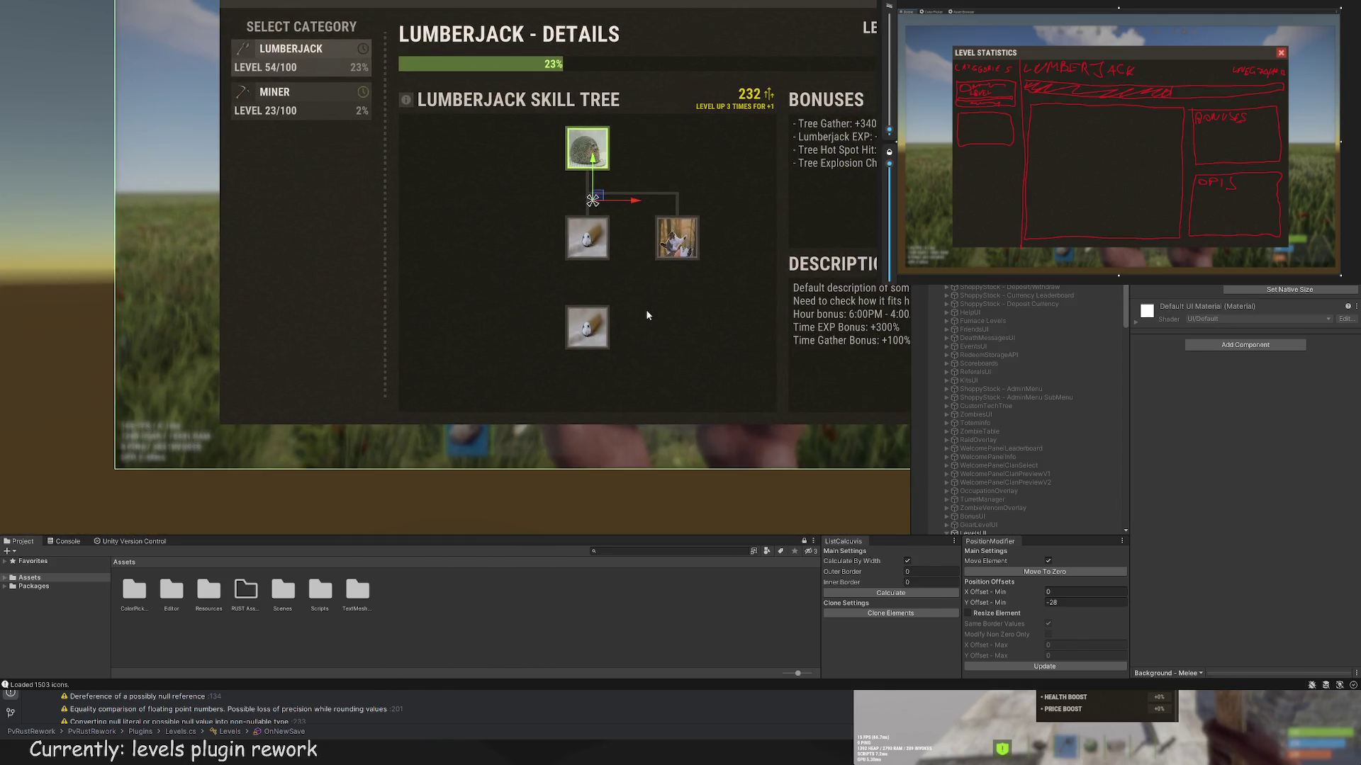
click(587, 327)
Step: Duplicate the vertical connector as UI Panel (3) and drag it down between the two nodes
scroll(1028, 425, down, 3)
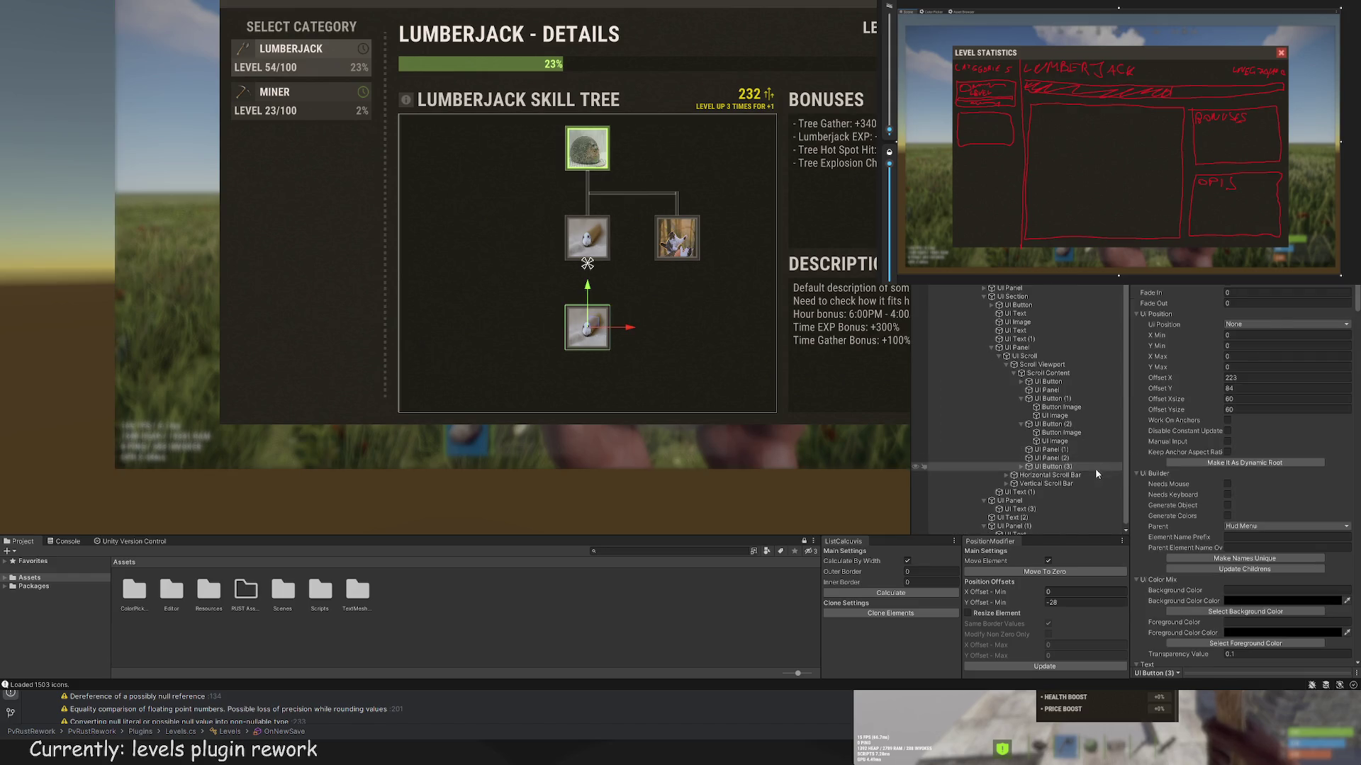
click(1056, 416)
click(589, 181)
key(f)
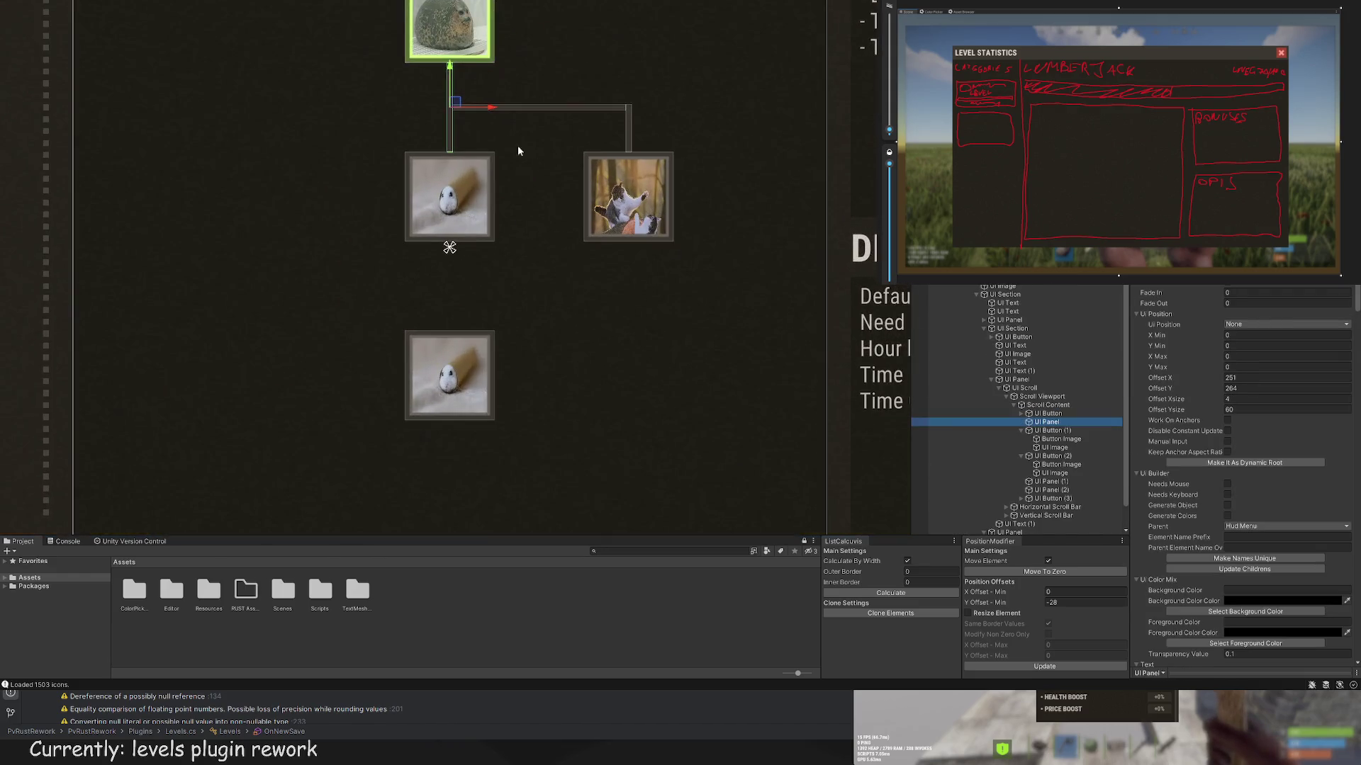
drag(454, 78, 474, 288)
key(f)
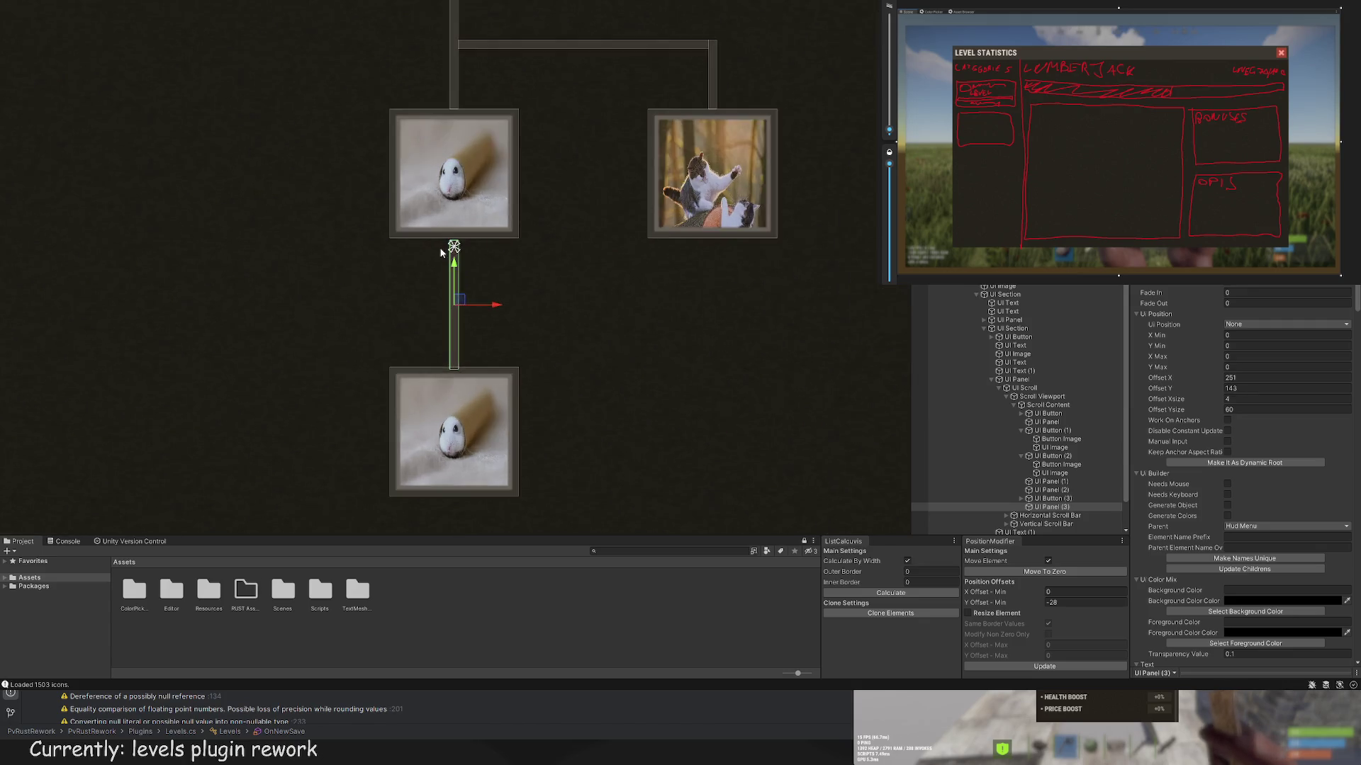
click(534, 307)
Step: Expand the skill tree's panel in the Hierarchy to reach its buttons and connectors
key(f)
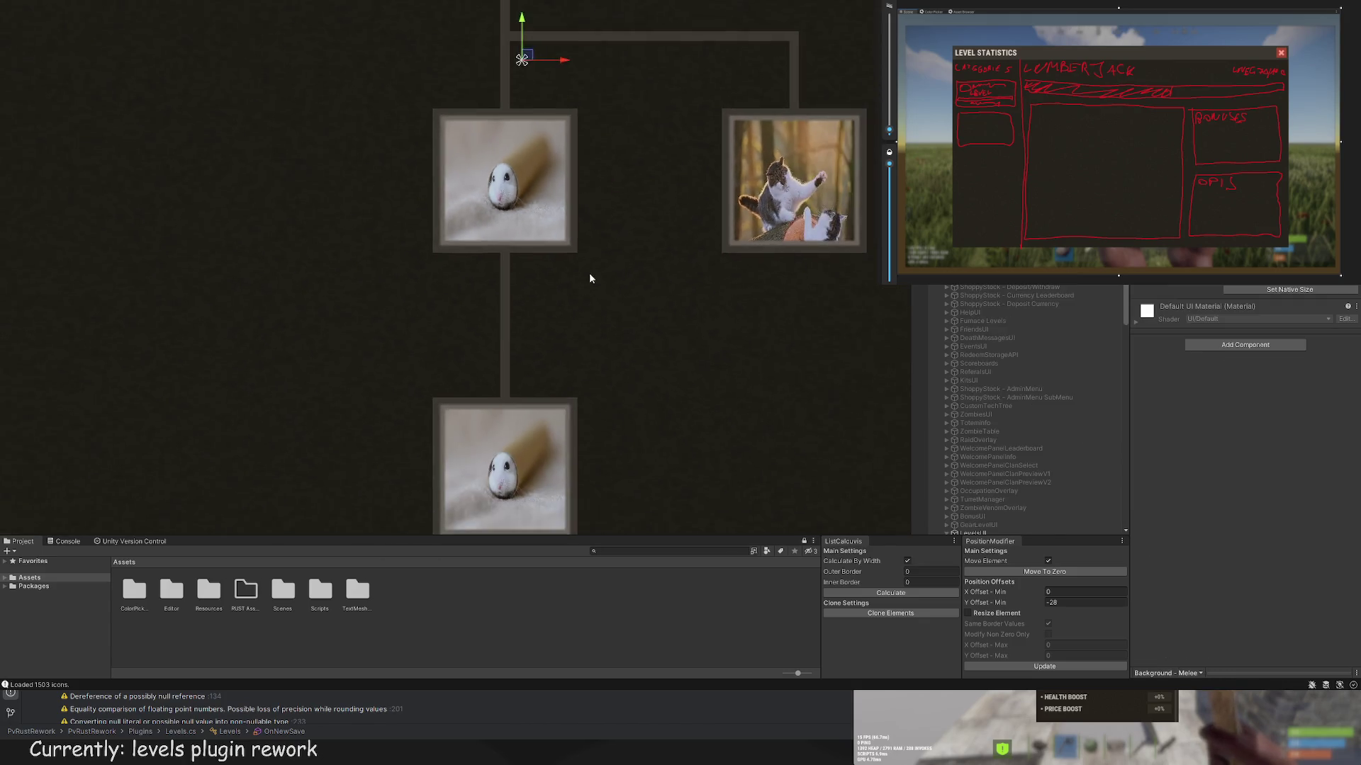
click(1022, 445)
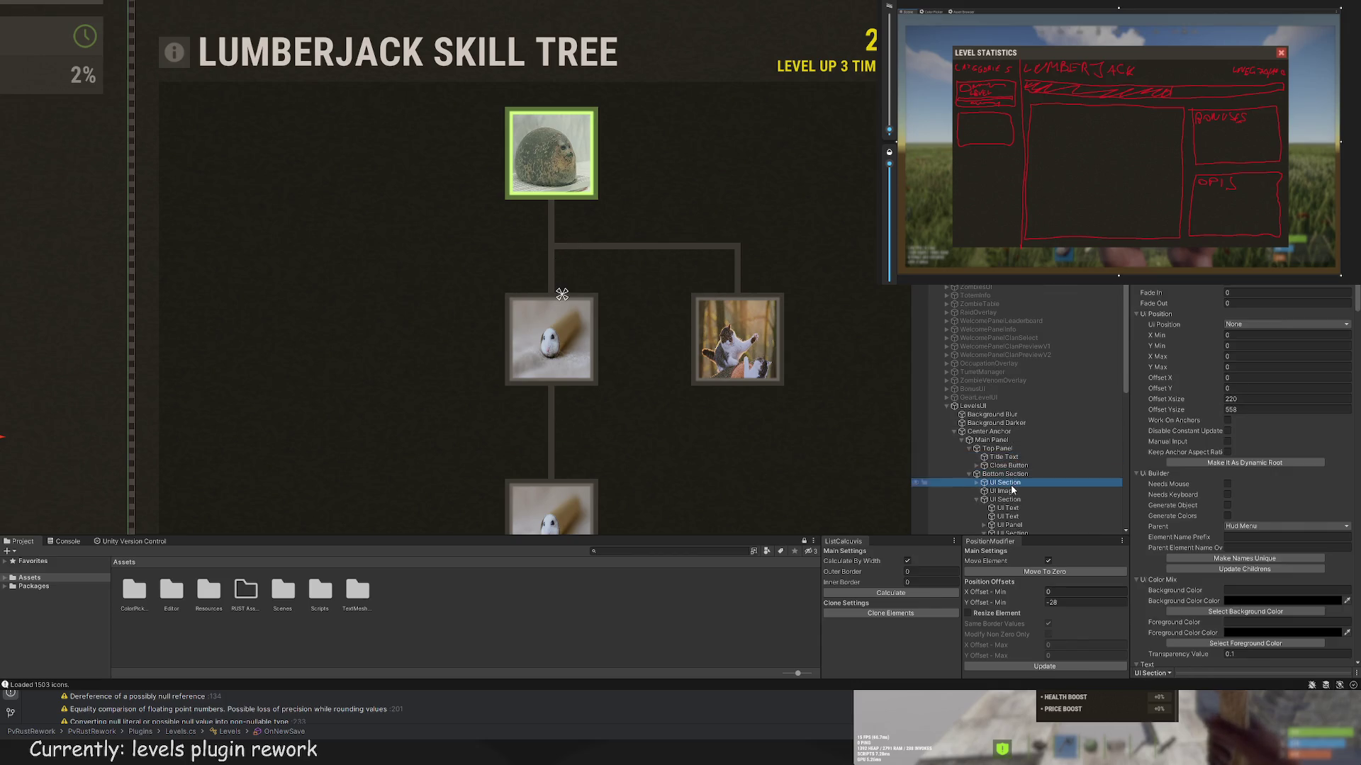
click(1005, 500)
scroll(1010, 503, down, 5)
click(984, 406)
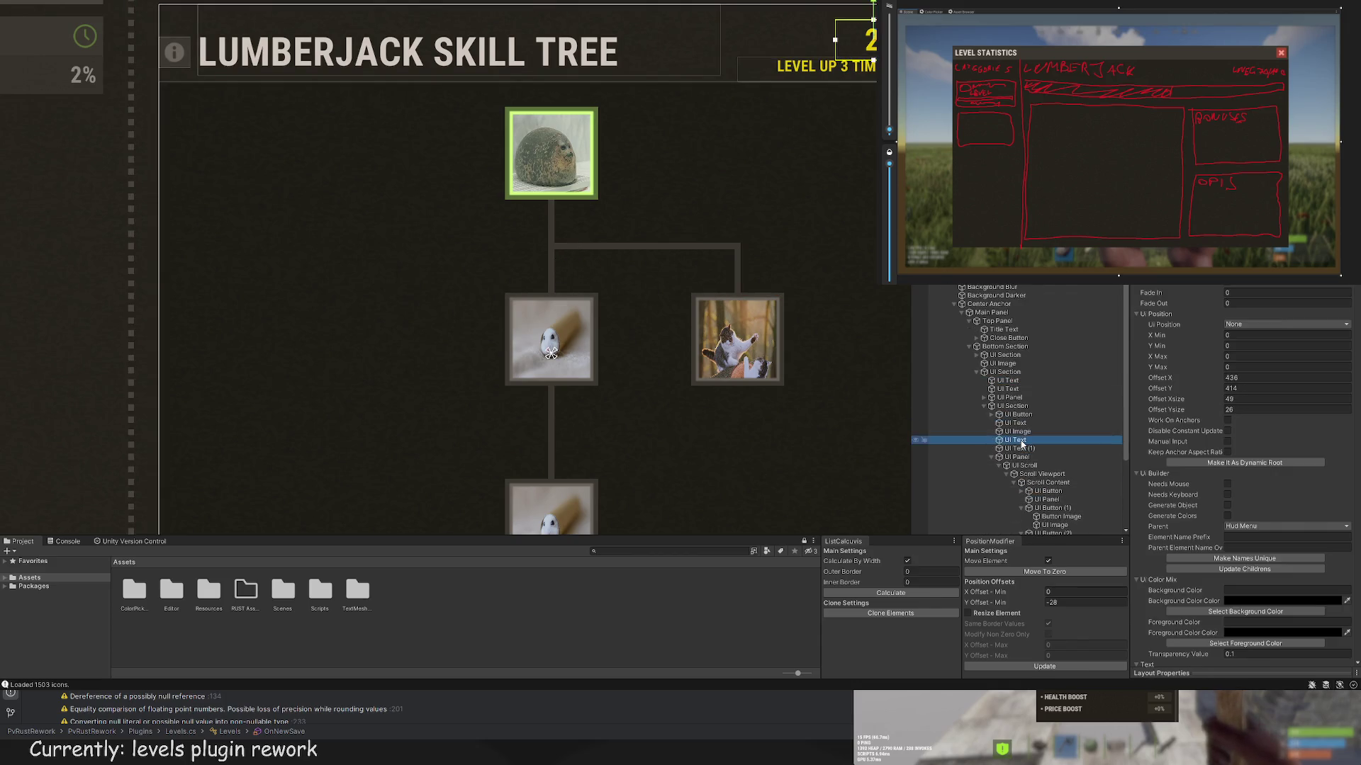
click(1017, 415)
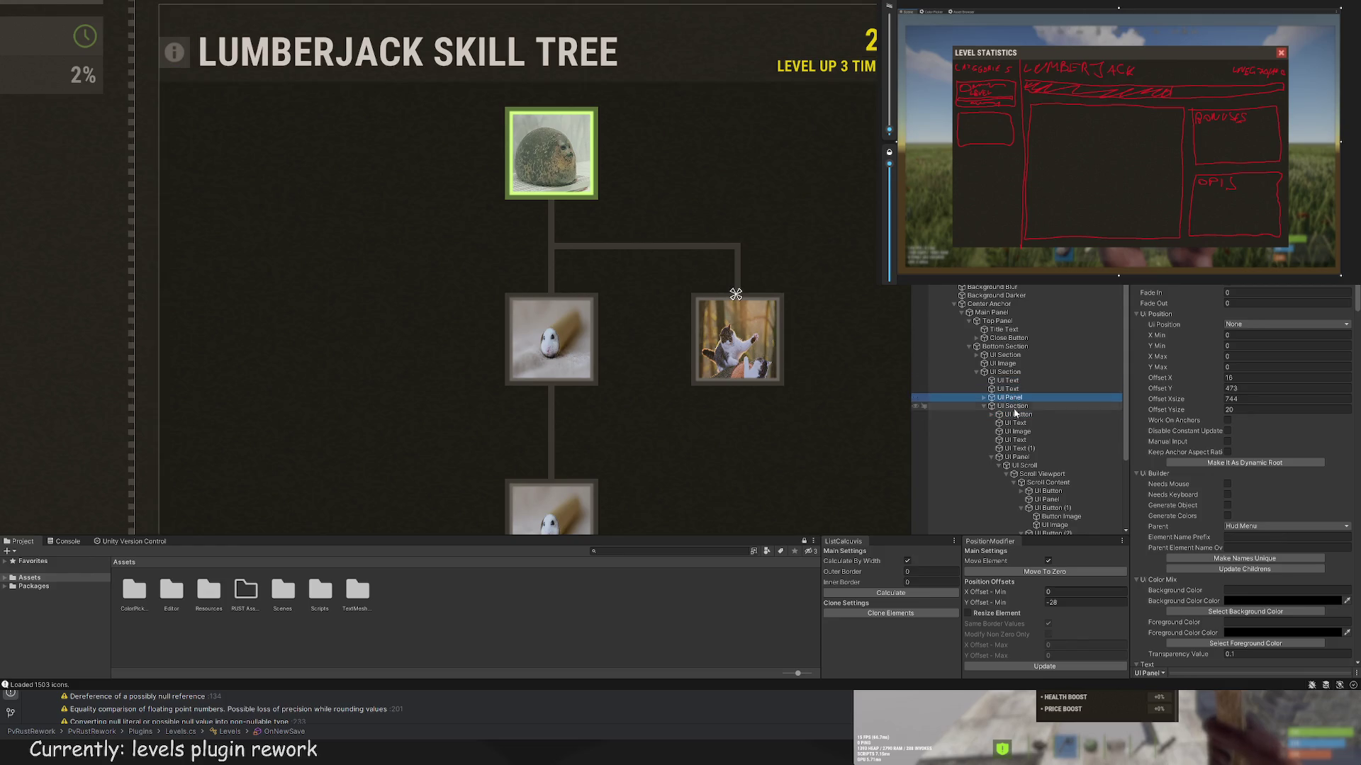
click(1015, 432)
click(1019, 449)
click(1016, 458)
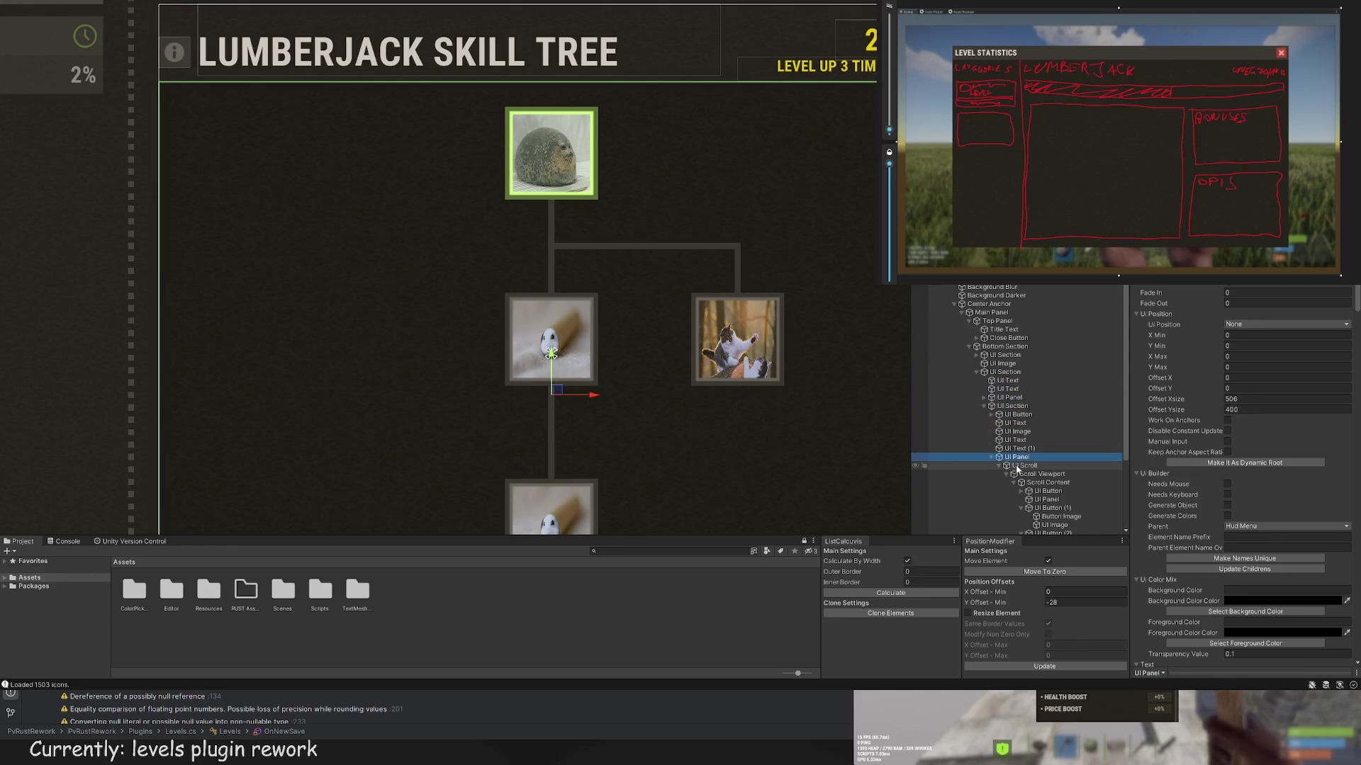
scroll(1017, 470, down, 3)
scroll(1045, 439, down, 2)
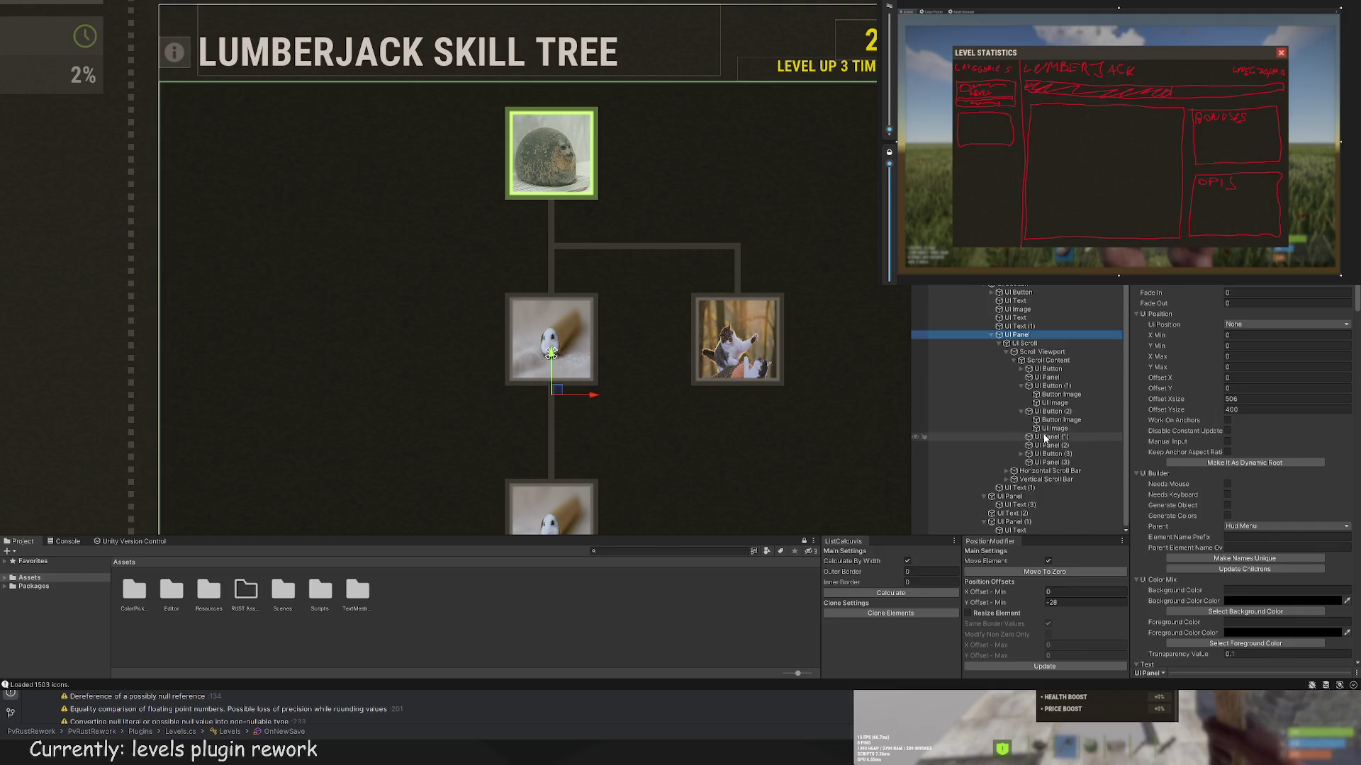
Step: Colour the vertical connector below the top seal node green
click(1045, 438)
click(1047, 378)
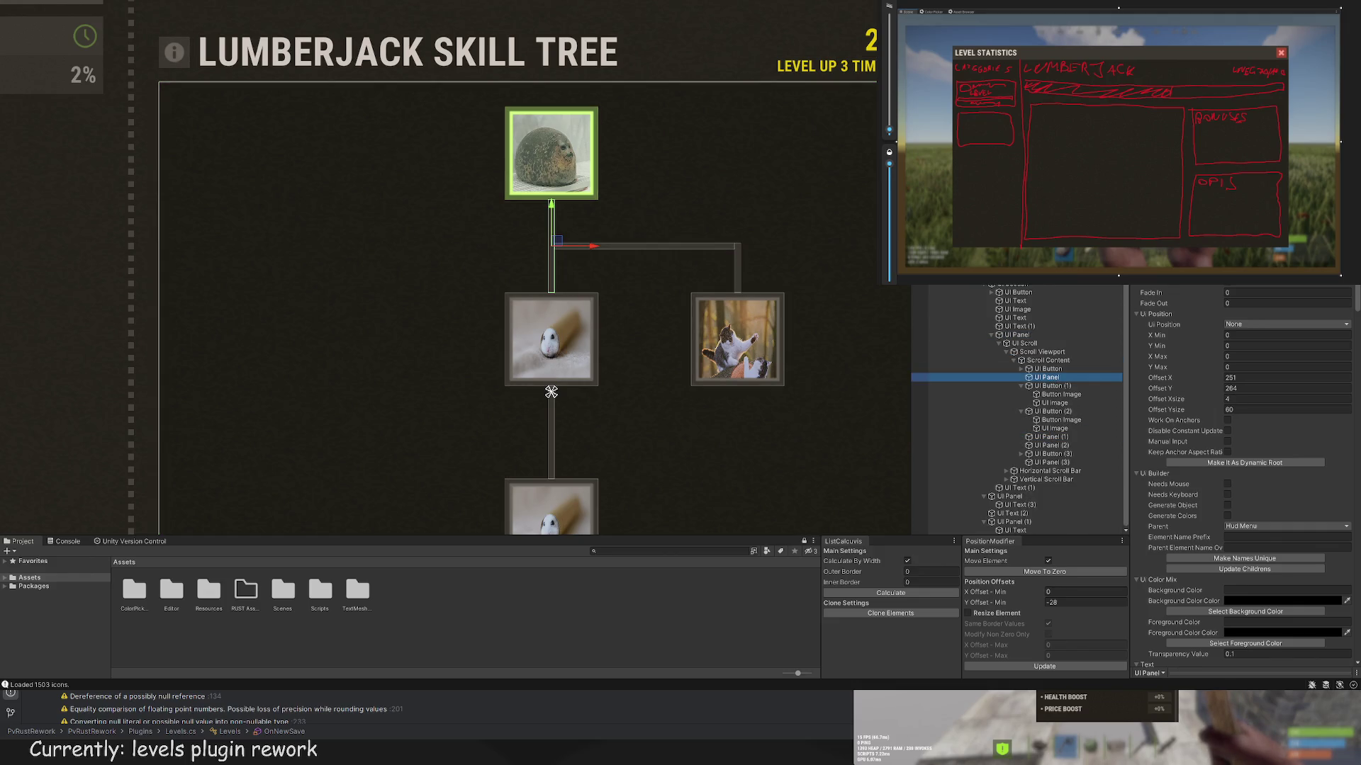
click(1246, 611)
click(100, 167)
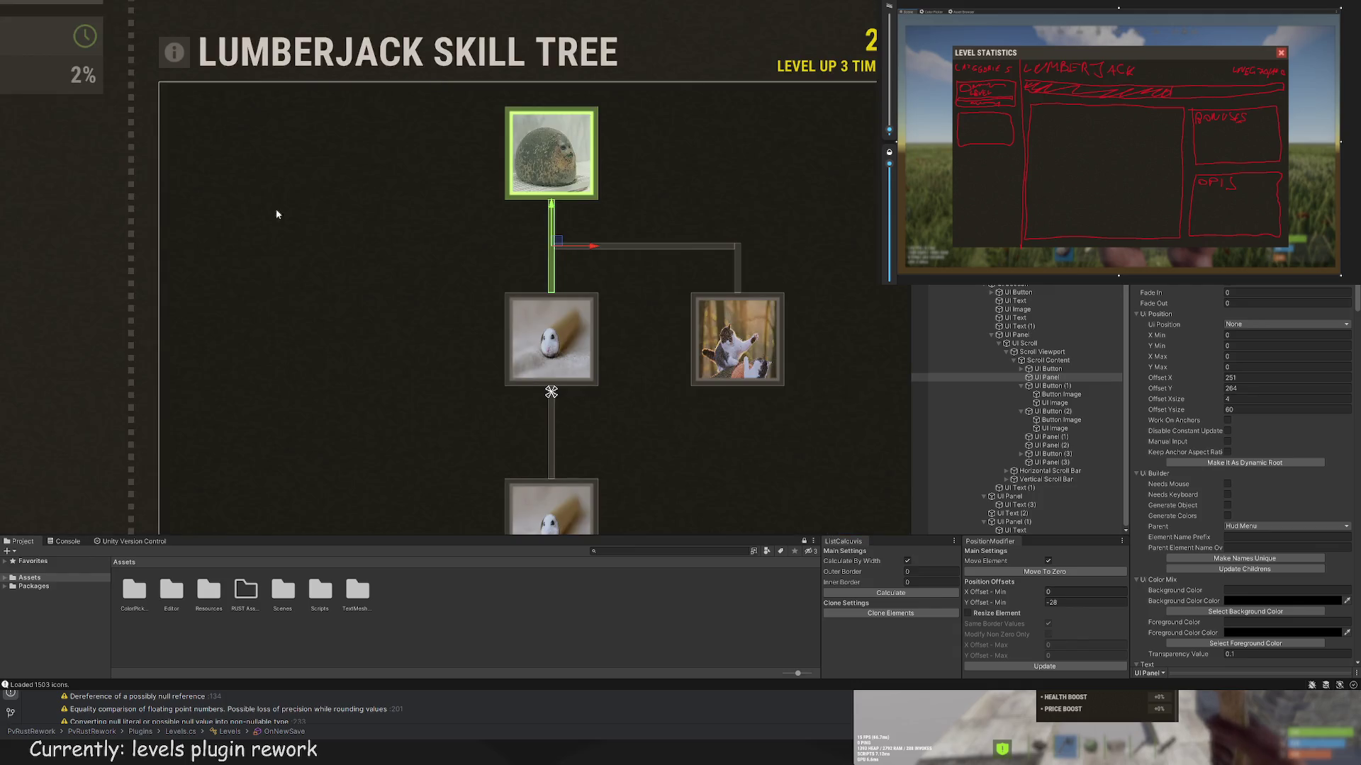
Step: Reorder the connector panels ahead of the node buttons so the lines draw beneath the nodes
click(1056, 412)
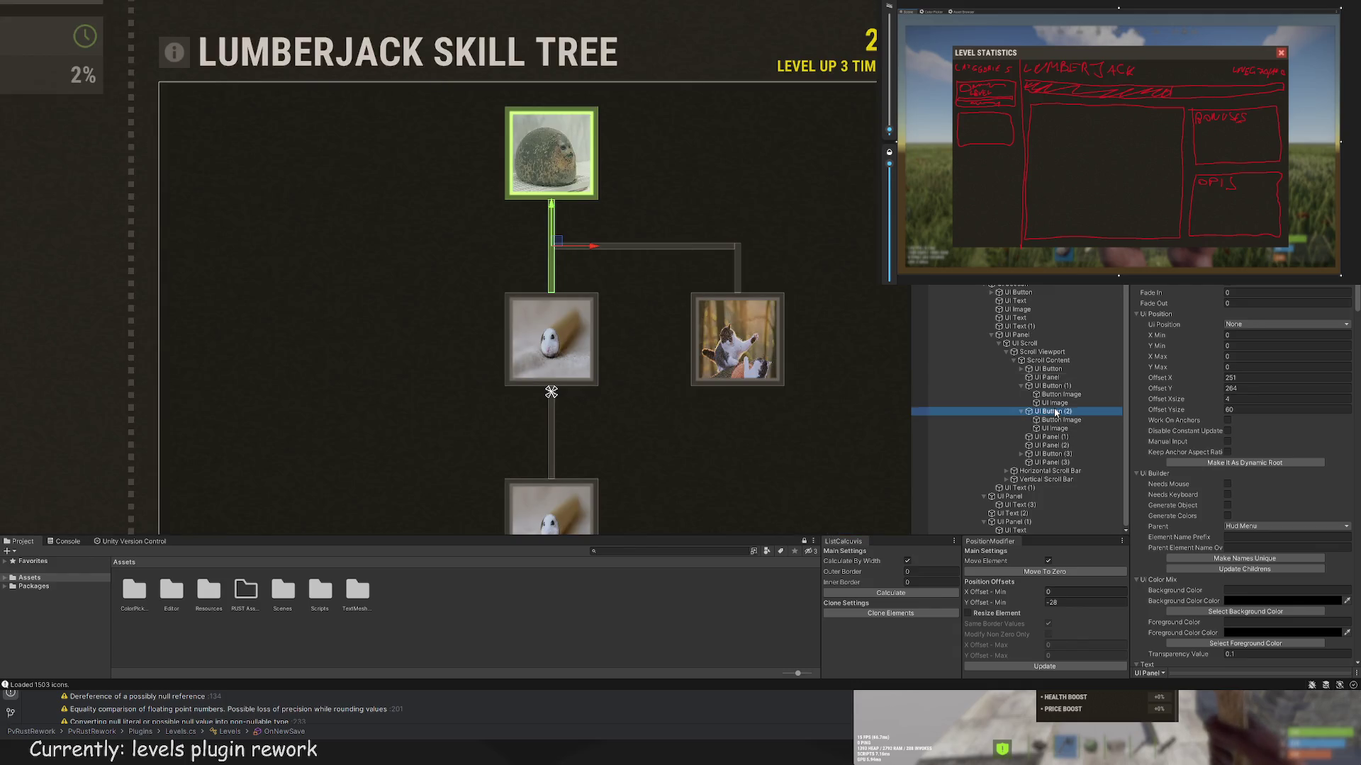
key(Down)
key(Down)
key(Down)
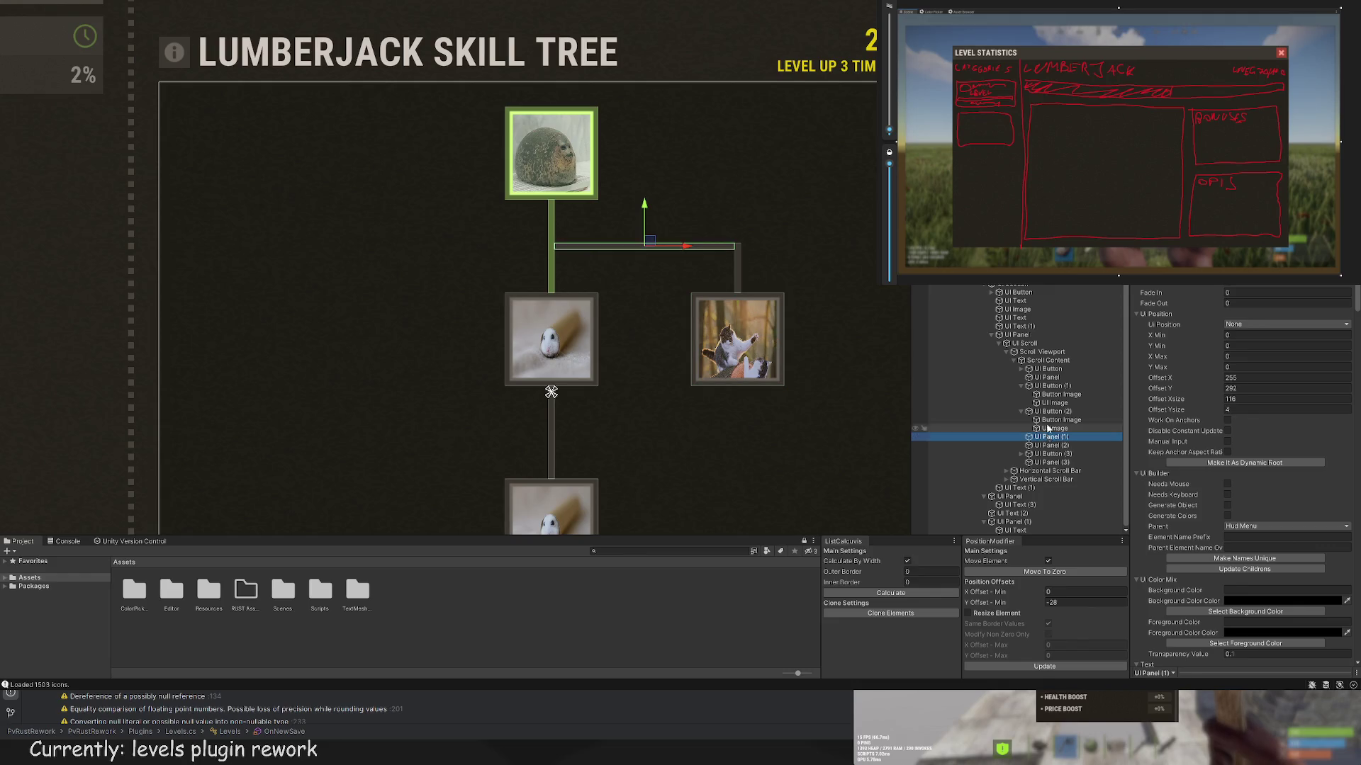
key(Up)
key(Up)
key(Up)
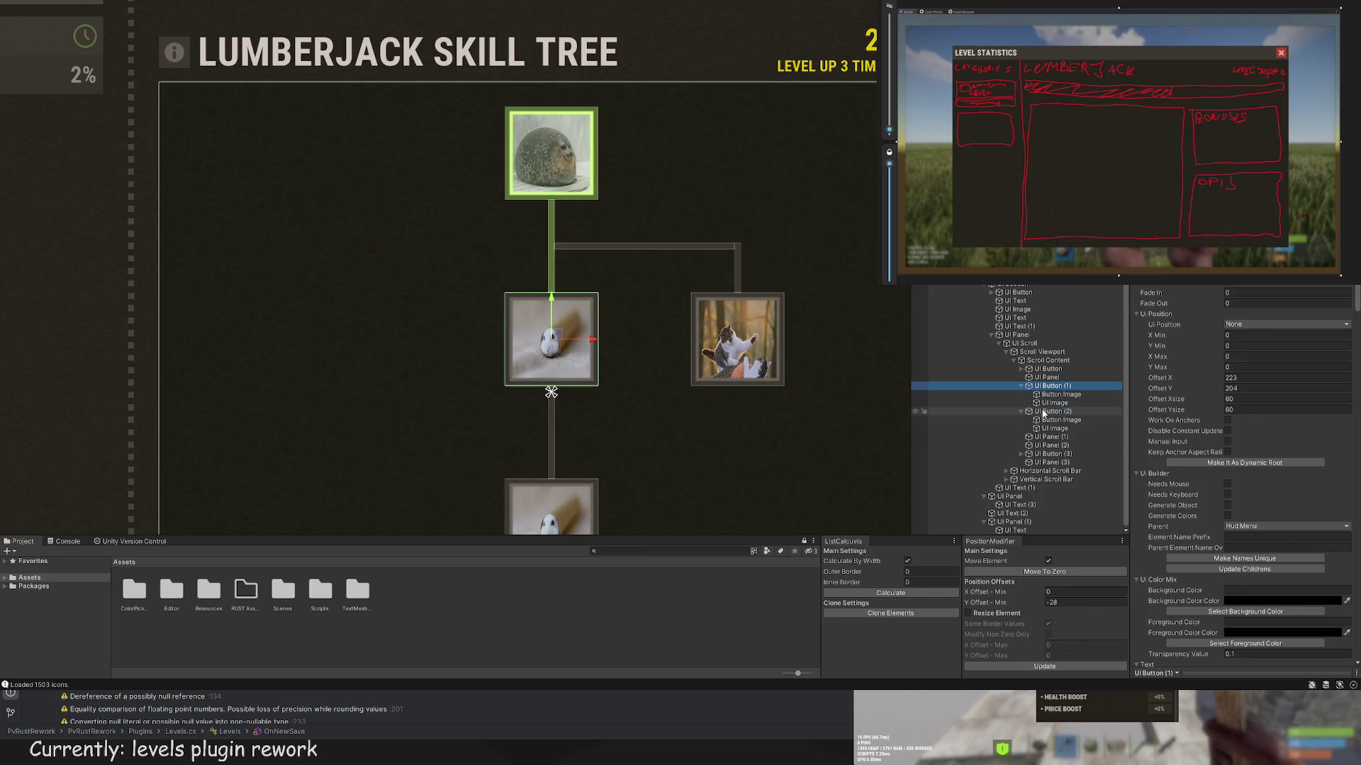
drag(1043, 414, 1043, 446)
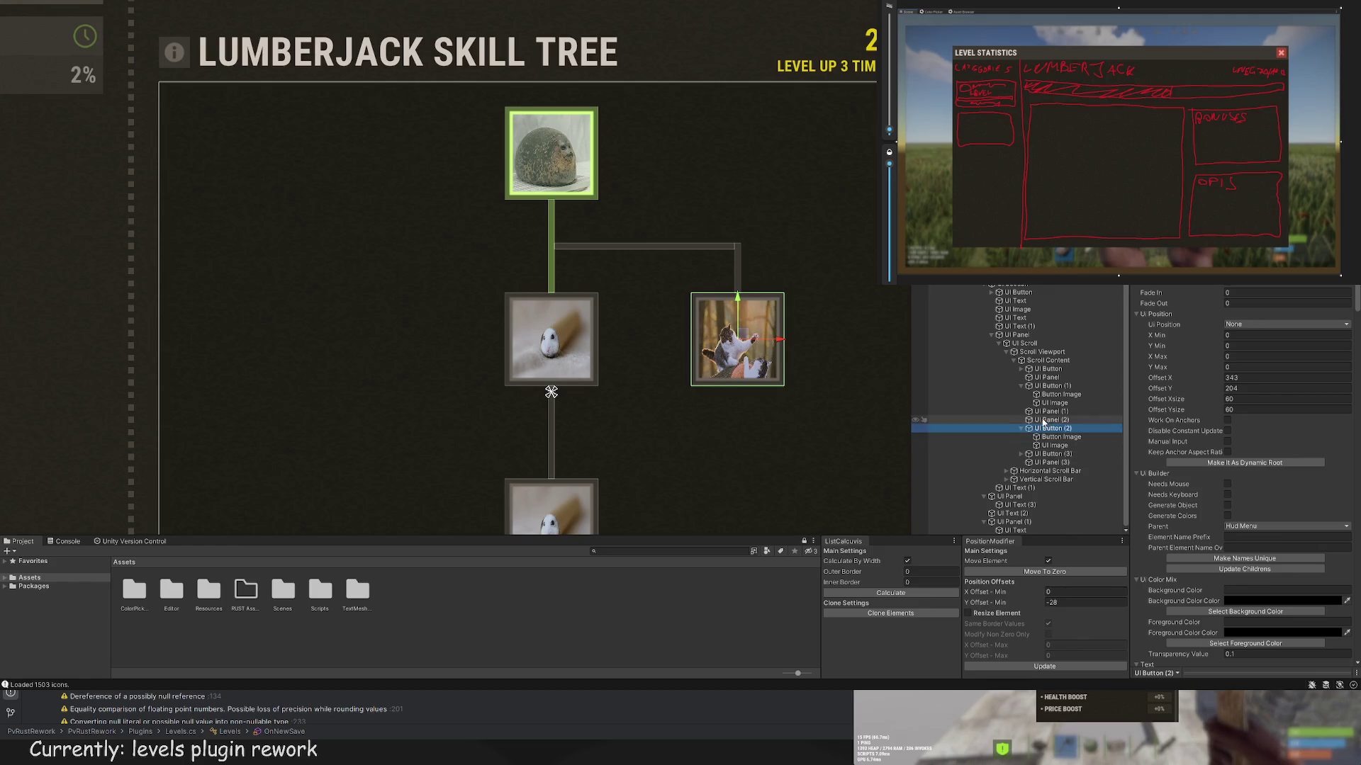
click(1042, 420)
click(1042, 454)
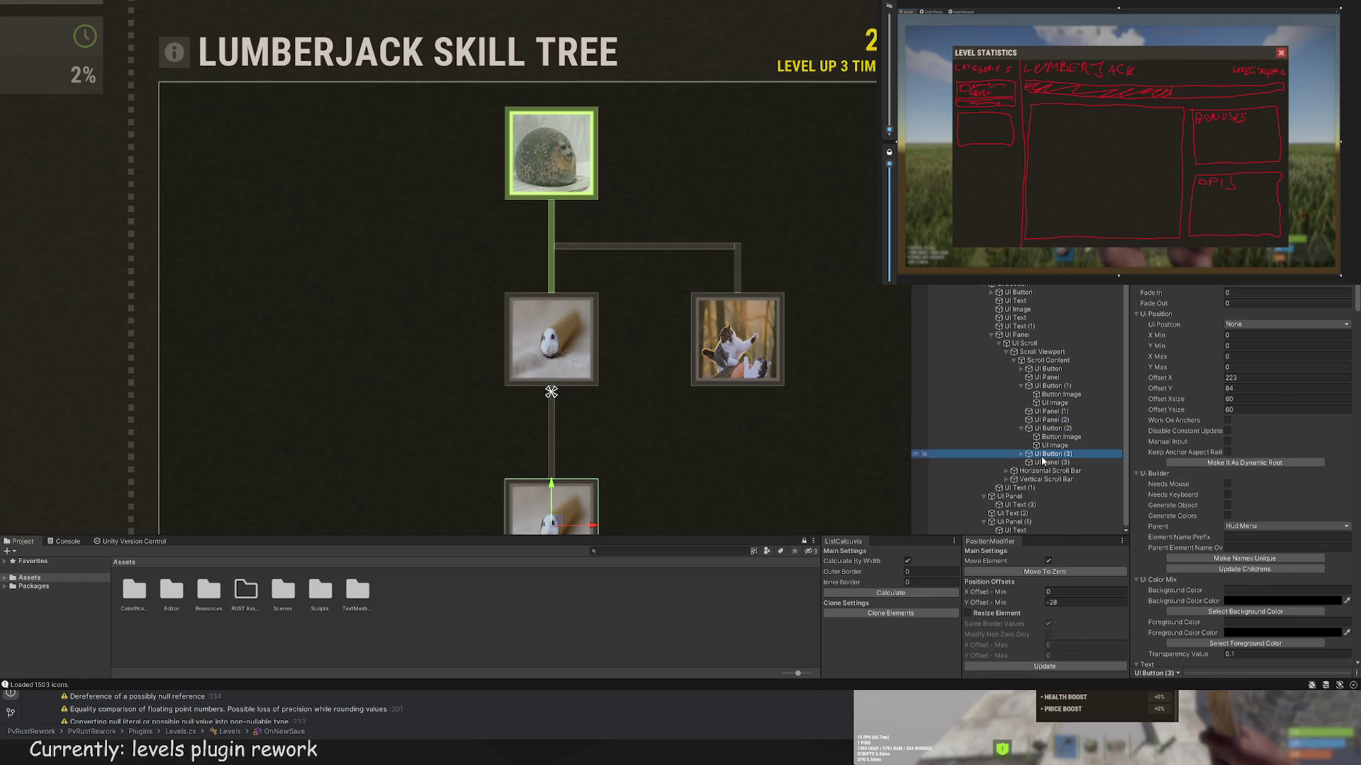
drag(1043, 458, 1049, 469)
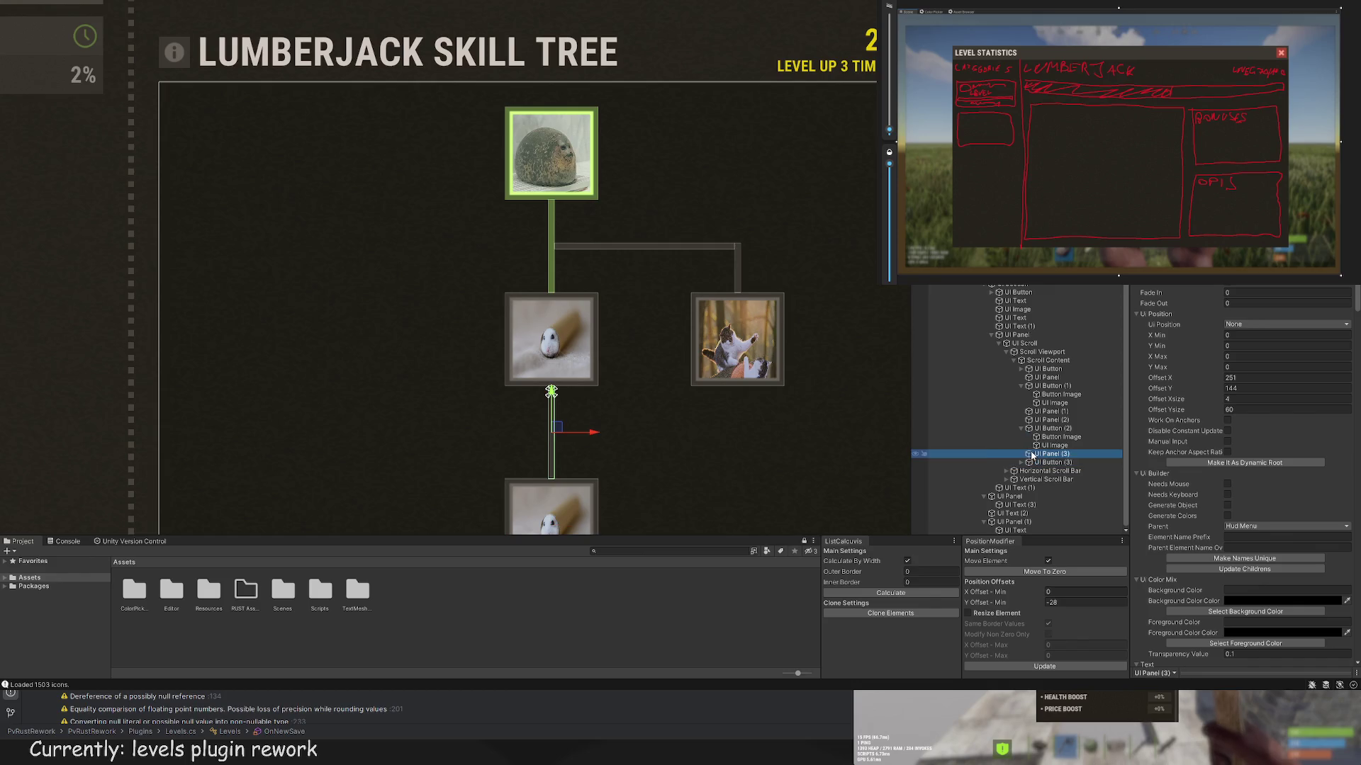
click(1042, 428)
click(1048, 412)
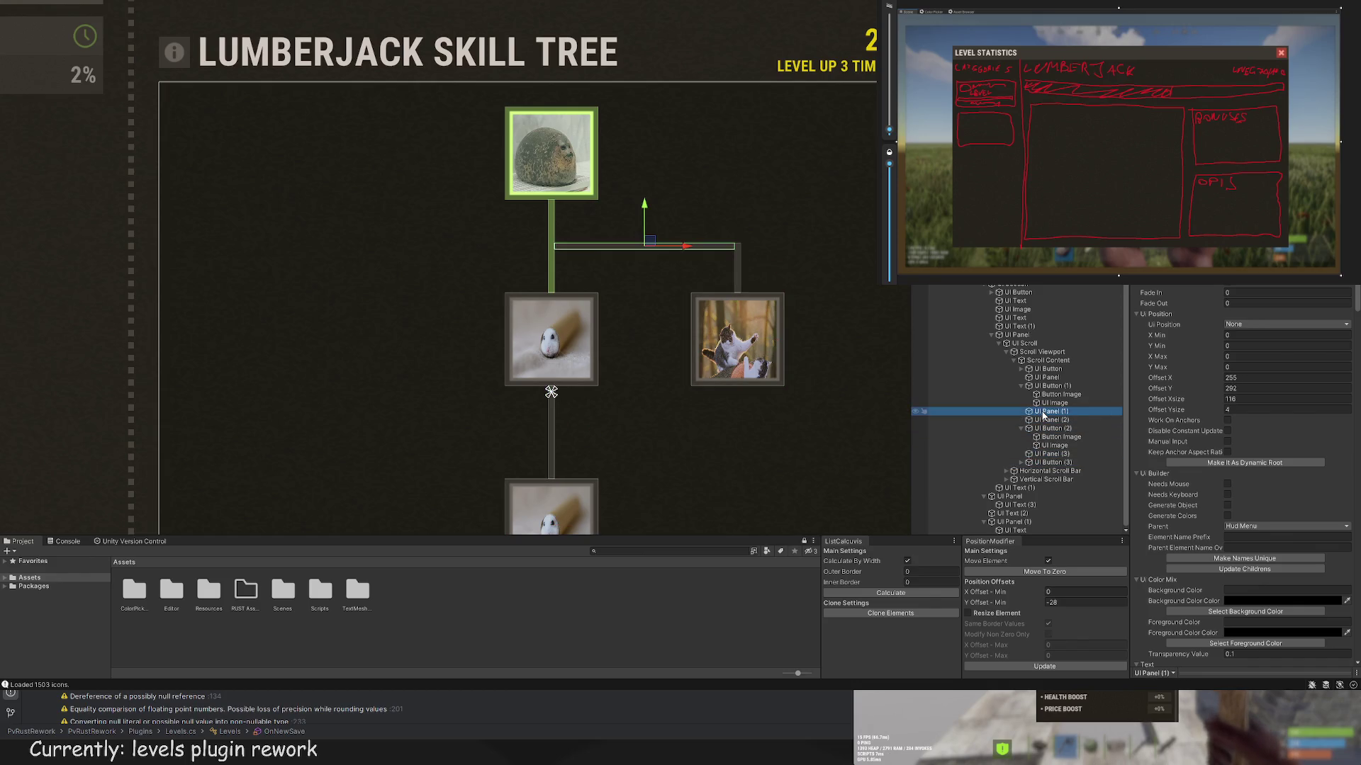
Step: Apply the green swatch to the hamster node, tinting its picture green
click(1053, 386)
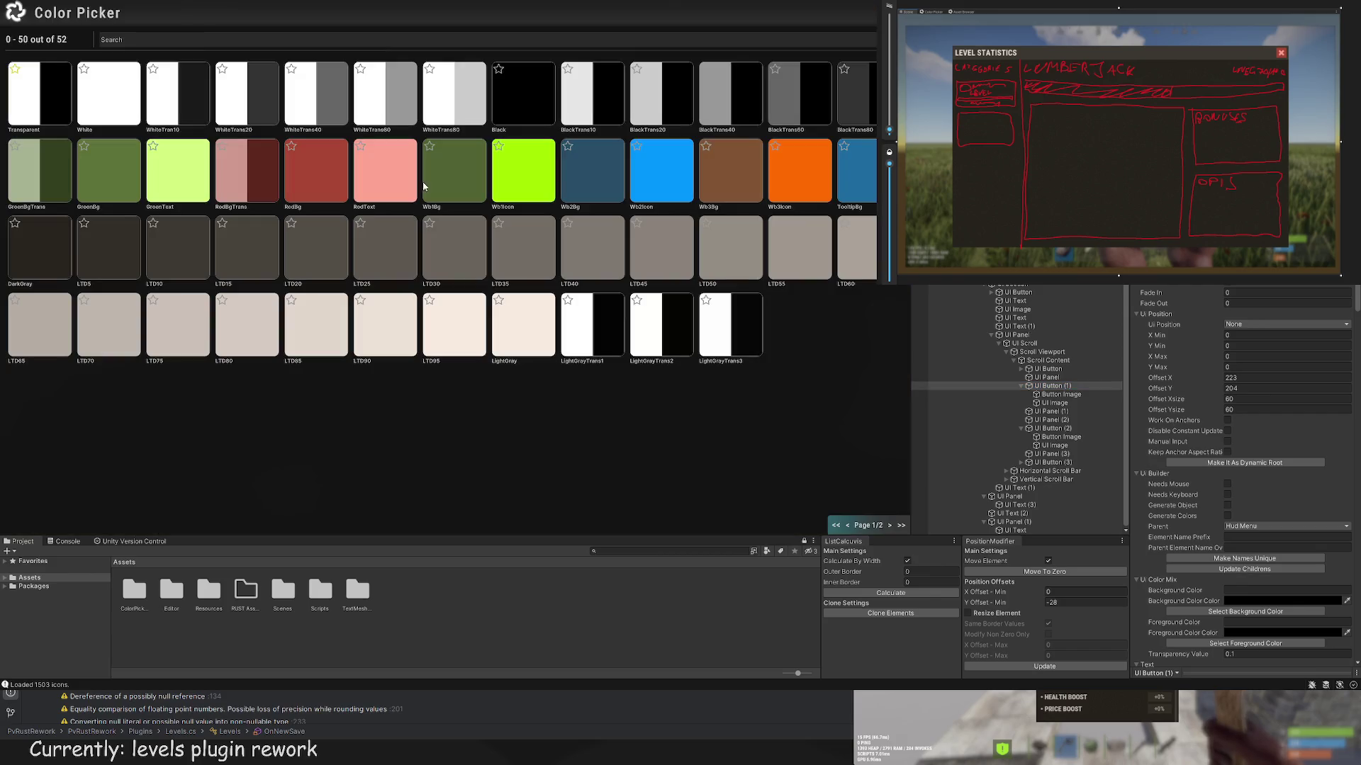
click(105, 168)
click(1061, 394)
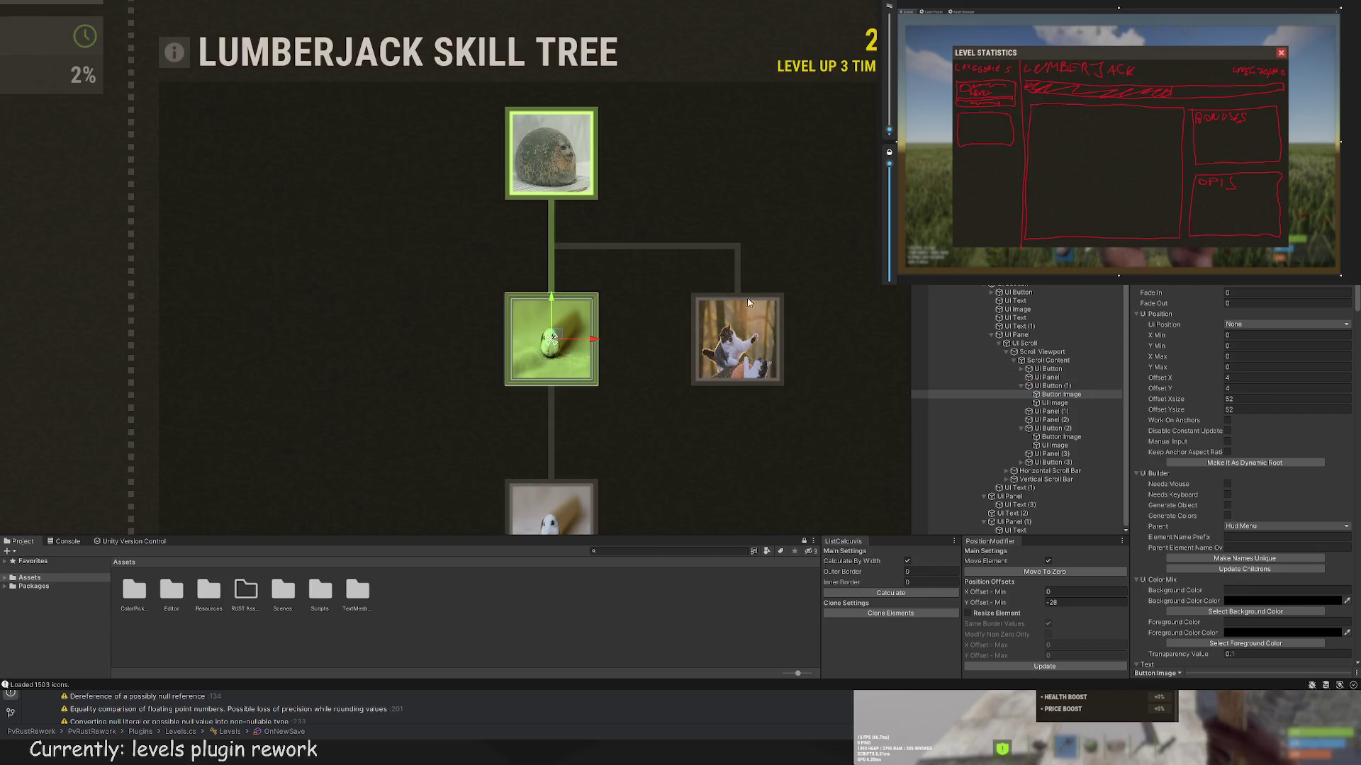
Step: Match the hamster node's frame to the top seal node's green highlight, leaving its photo untinted
scroll(749, 302, down, 1)
scroll(665, 360, up, 1)
scroll(660, 356, down, 2)
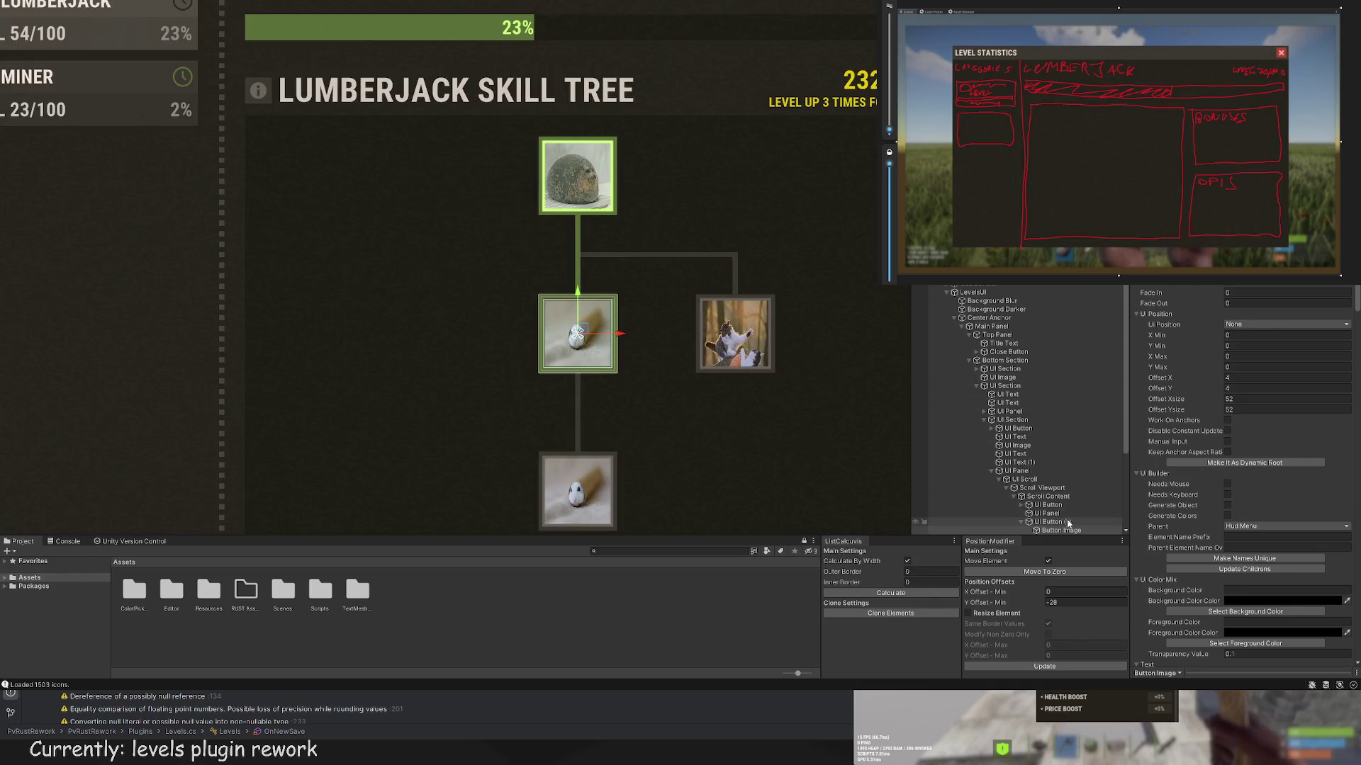
scroll(1074, 440, down, 3)
click(1075, 475)
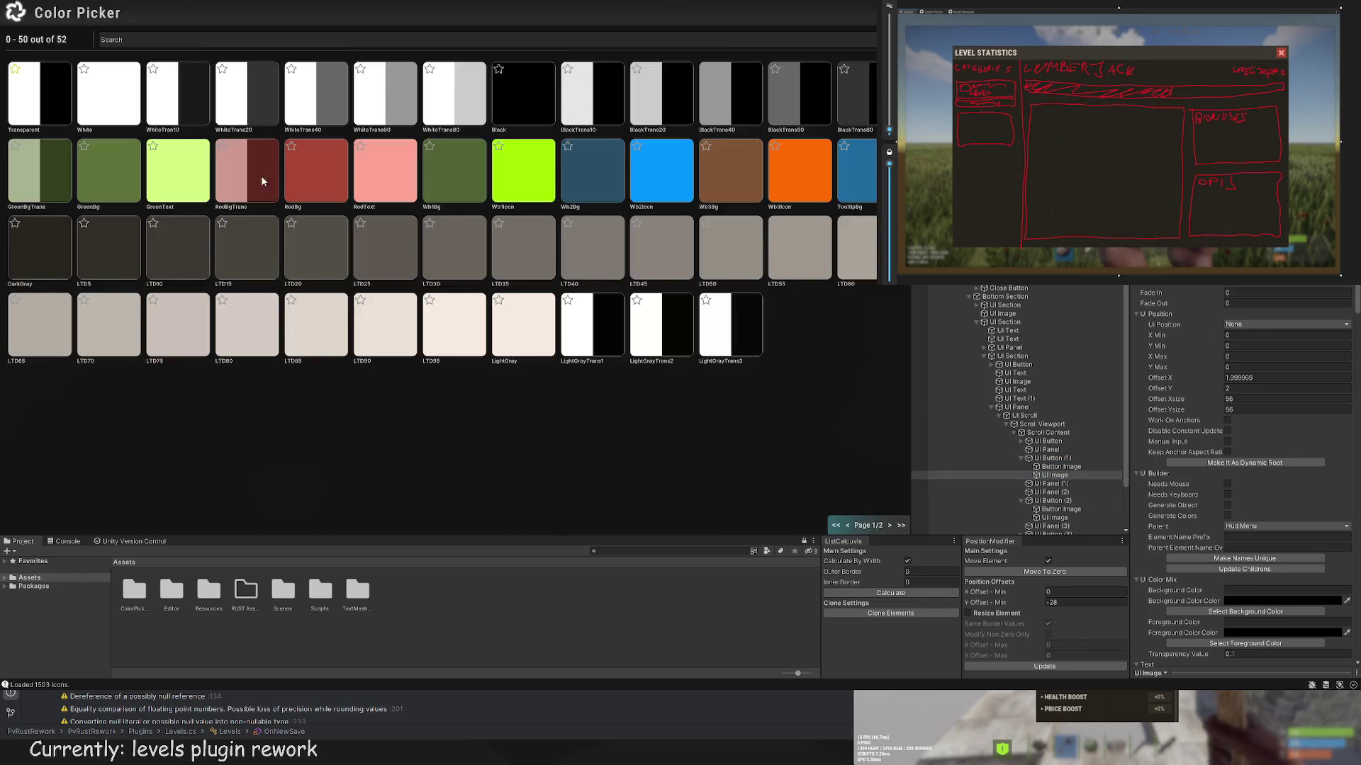
scroll(298, 220, down, 3)
scroll(316, 221, down, 2)
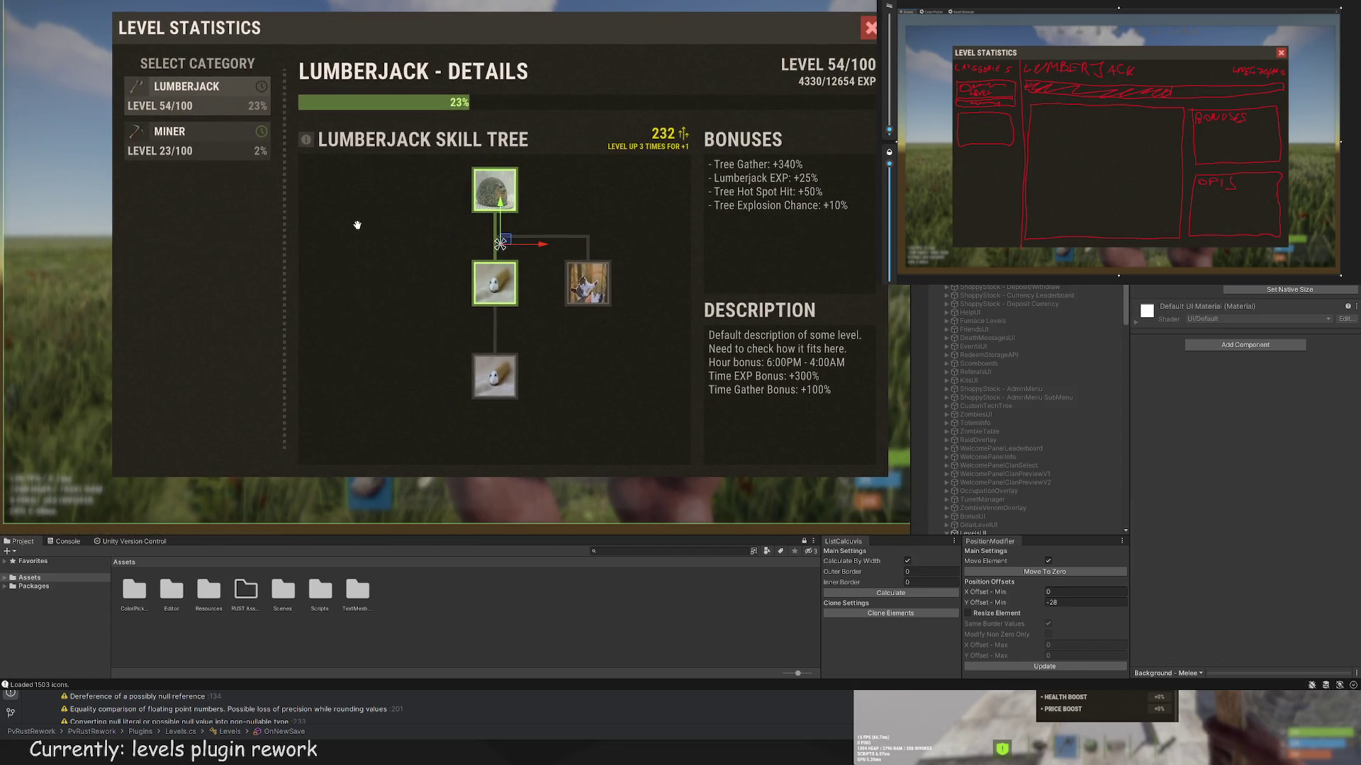
scroll(360, 220, up, 3)
click(483, 242)
scroll(590, 218, up, 2)
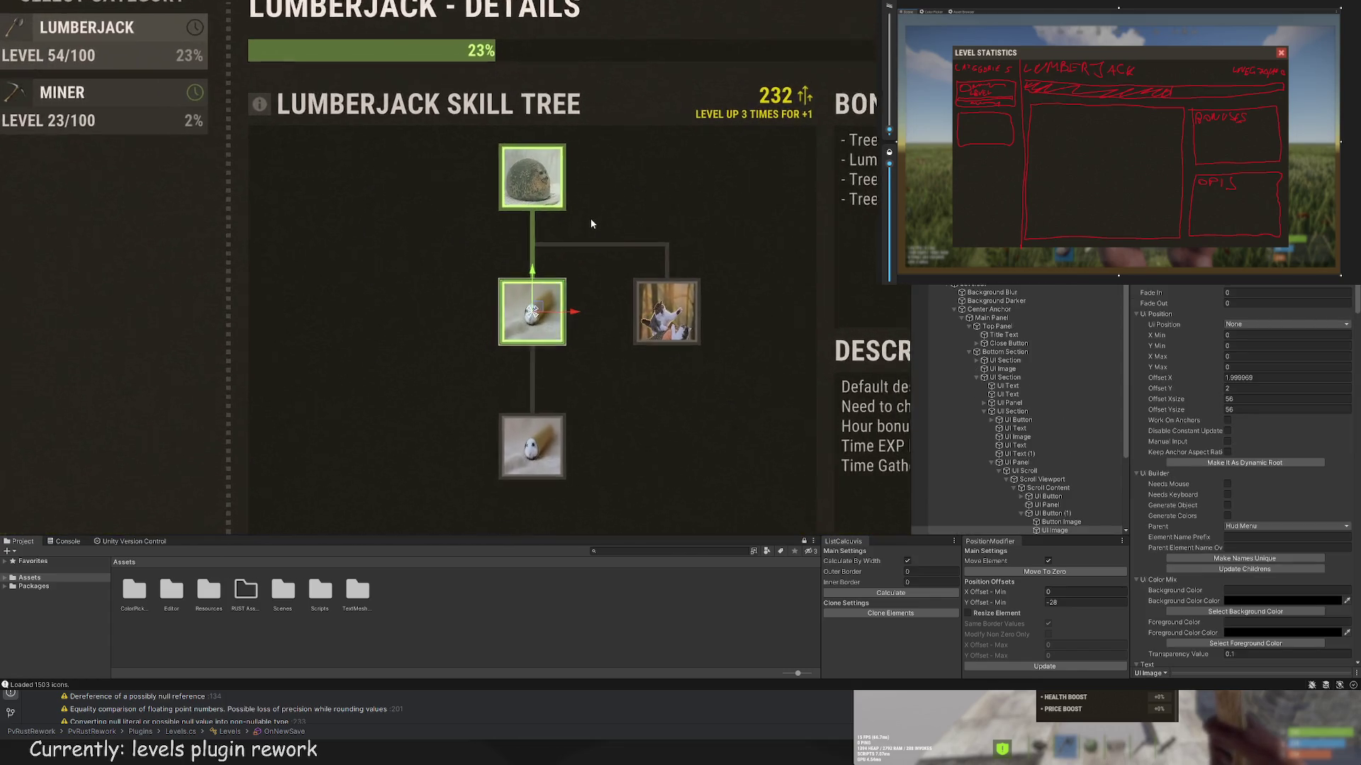
scroll(1042, 383, down, 2)
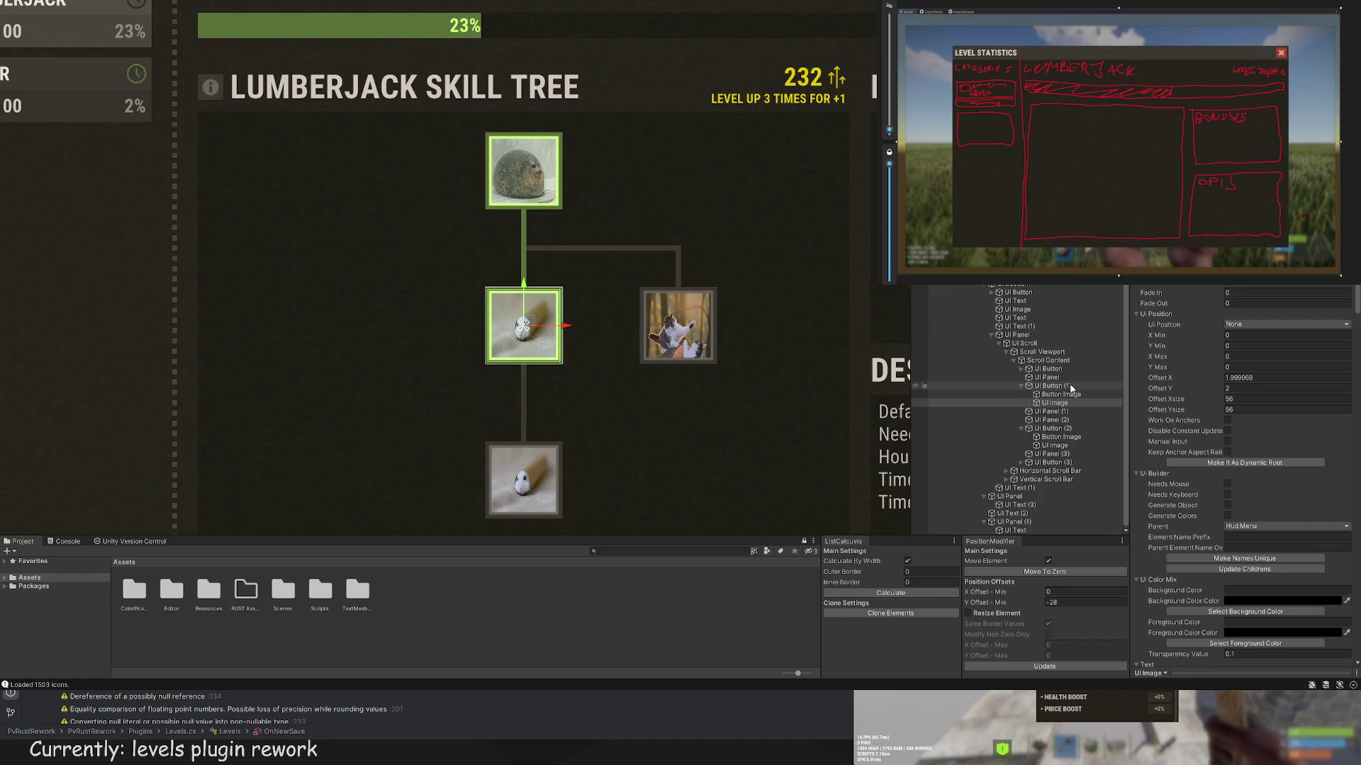
scroll(1045, 382, down, 2)
click(1046, 381)
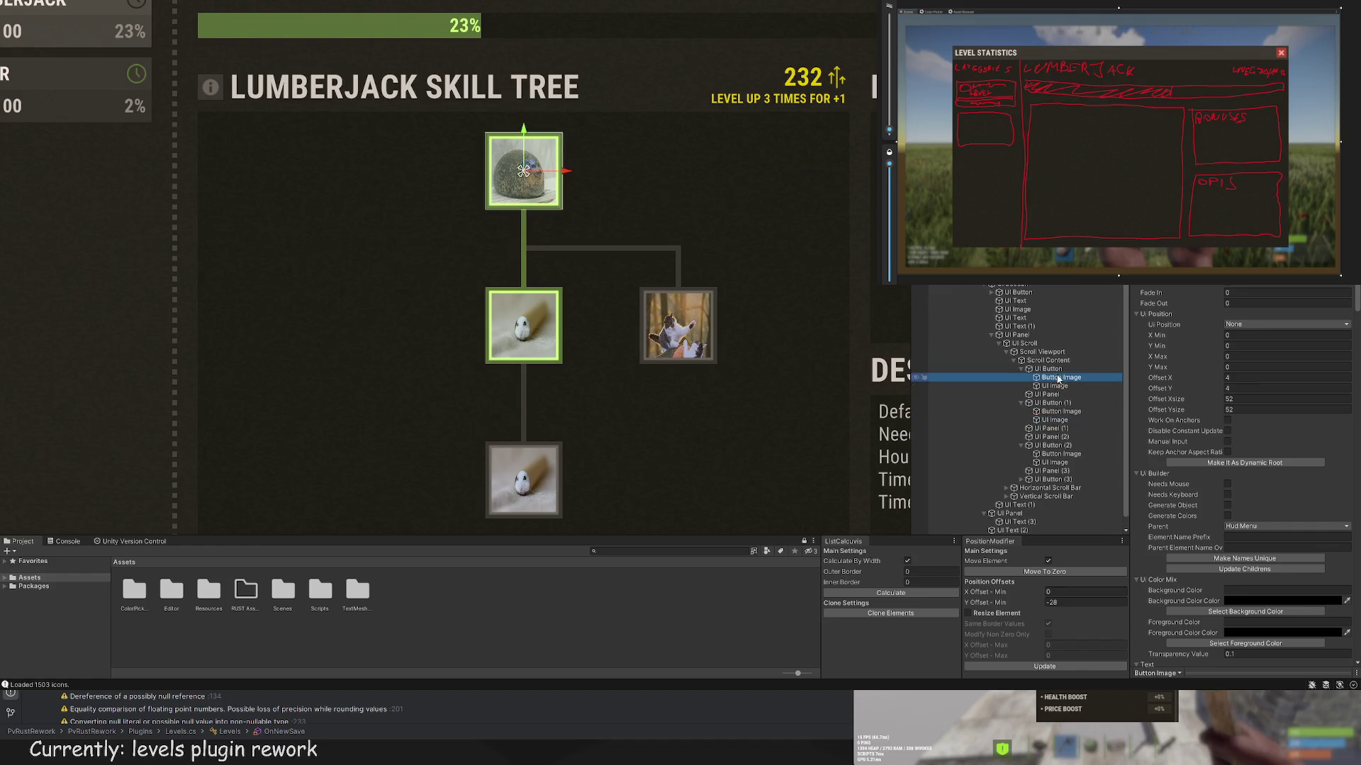
click(1047, 368)
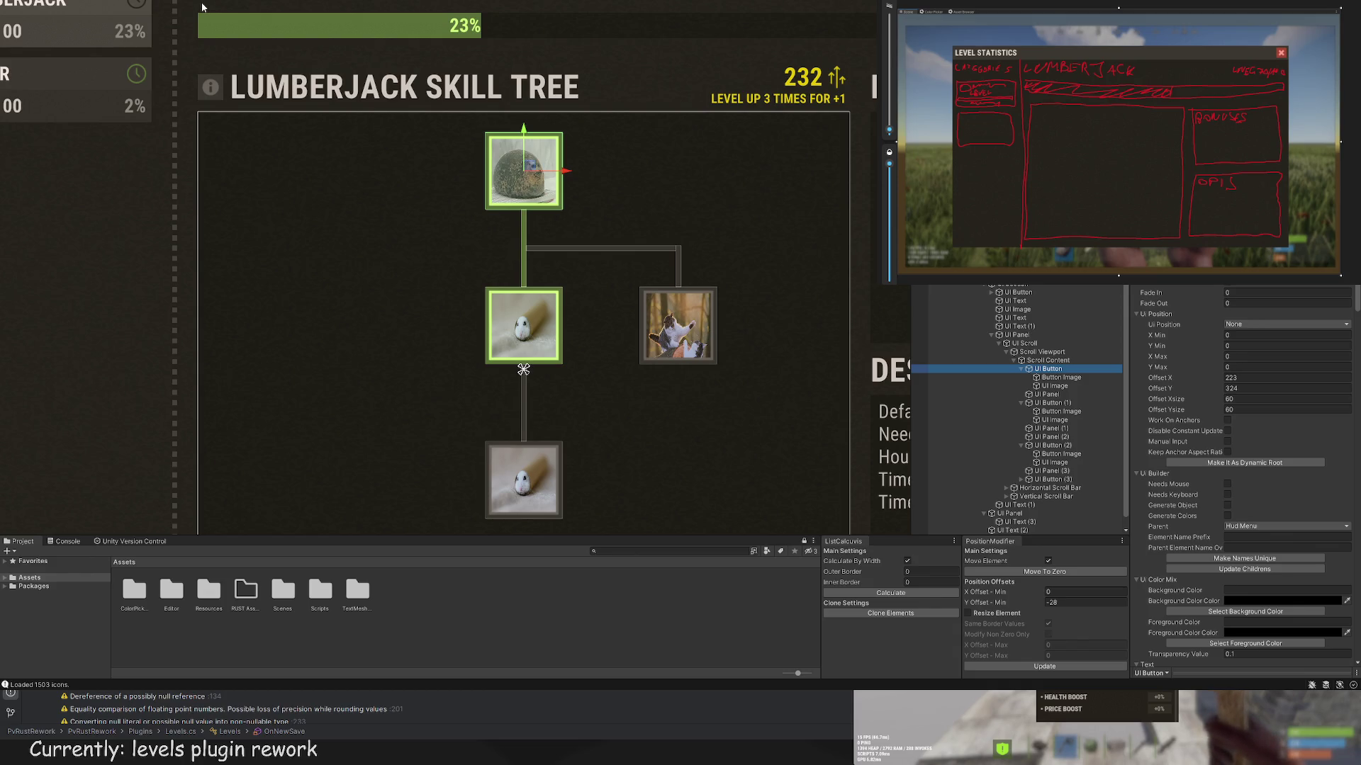
key(ctrl+d)
key(f)
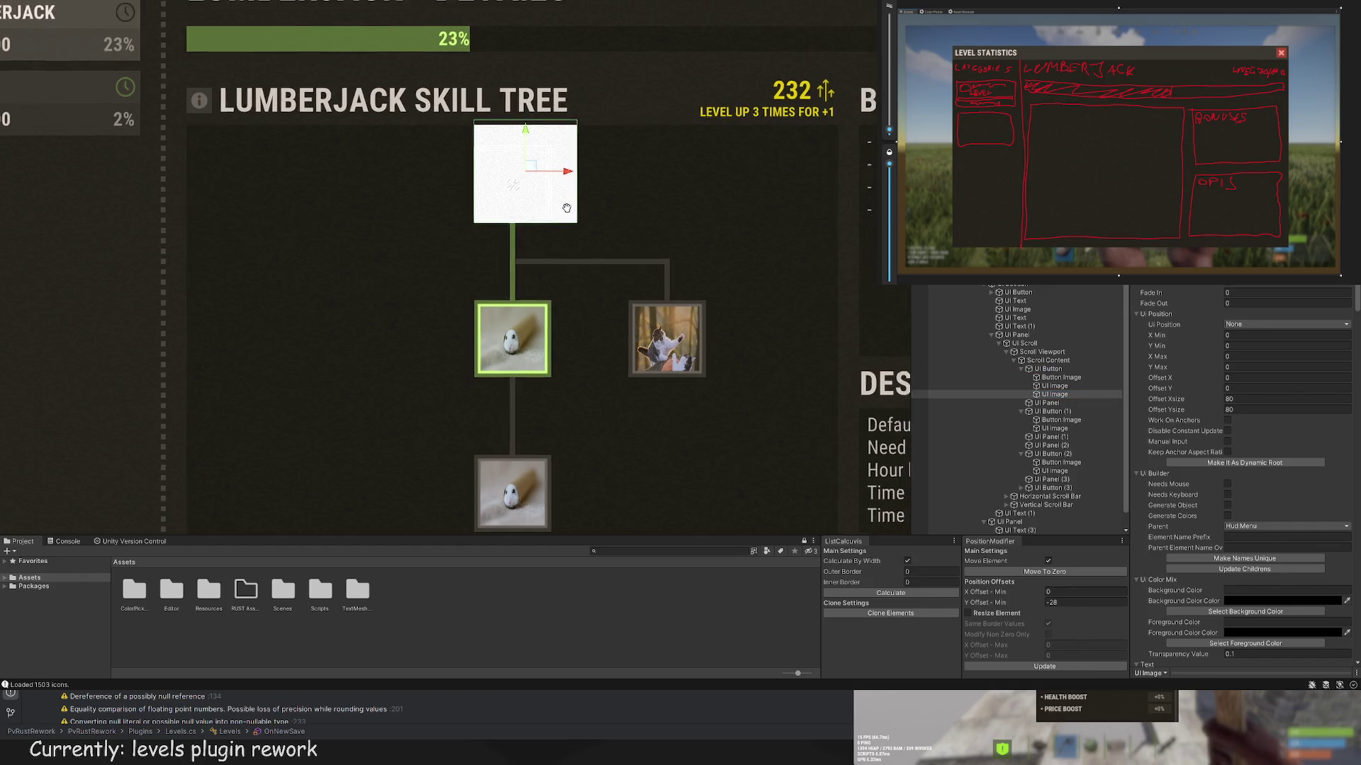
key(Delete)
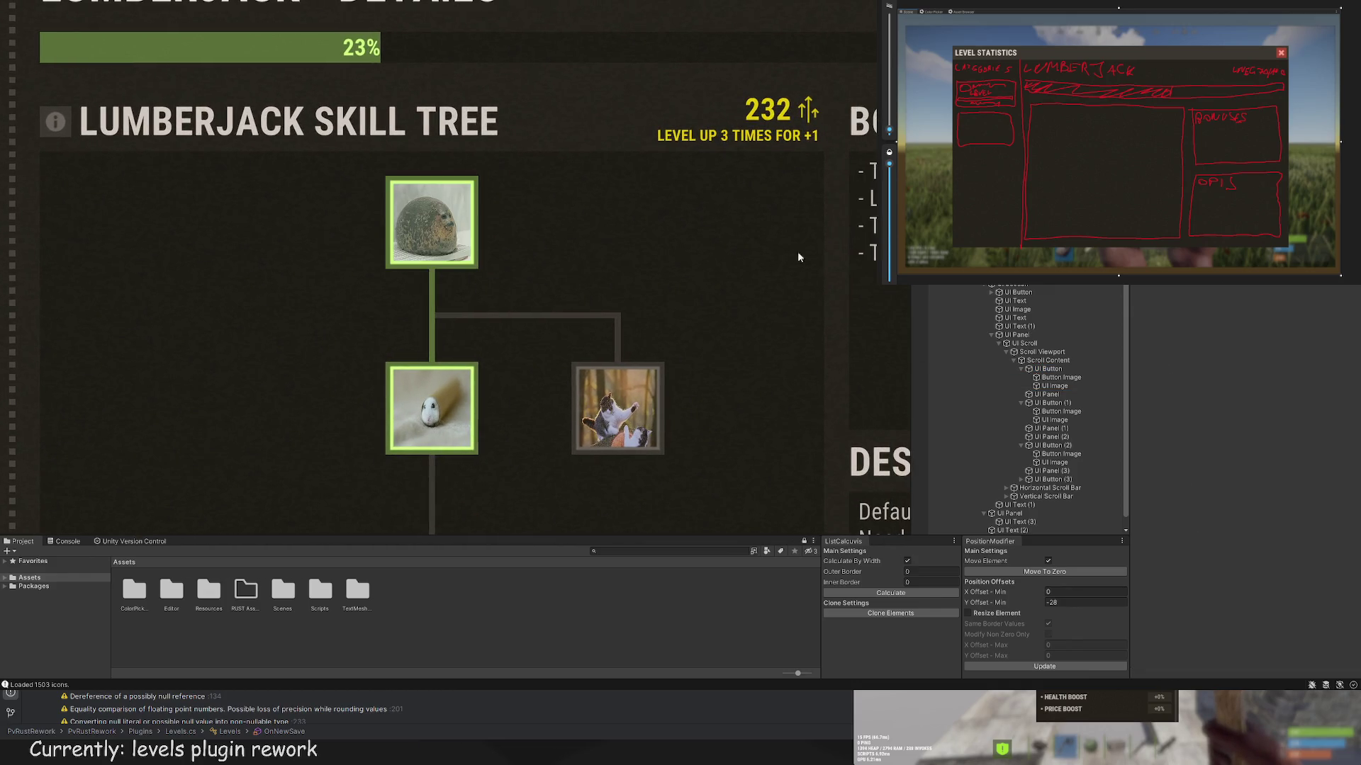
key(ctrl+z)
click(1060, 375)
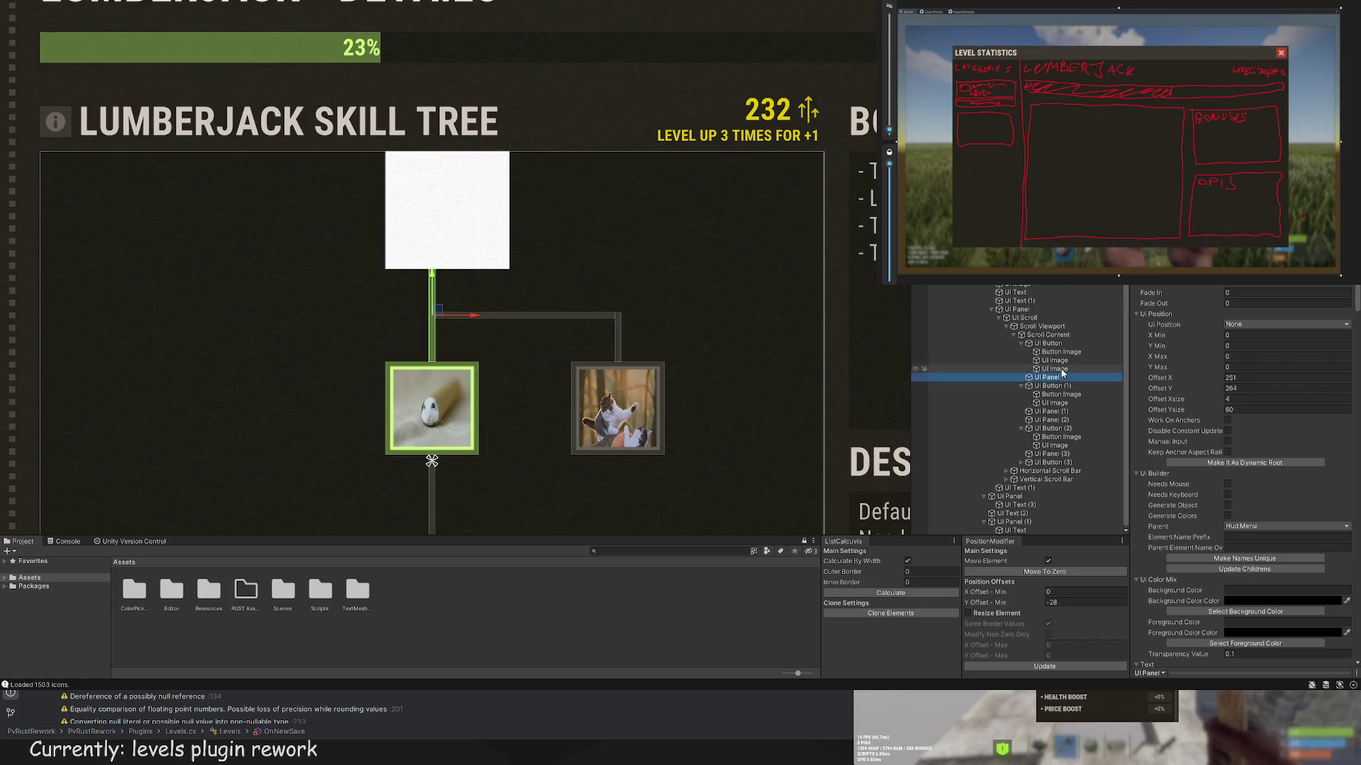
click(1054, 369)
key(Delete)
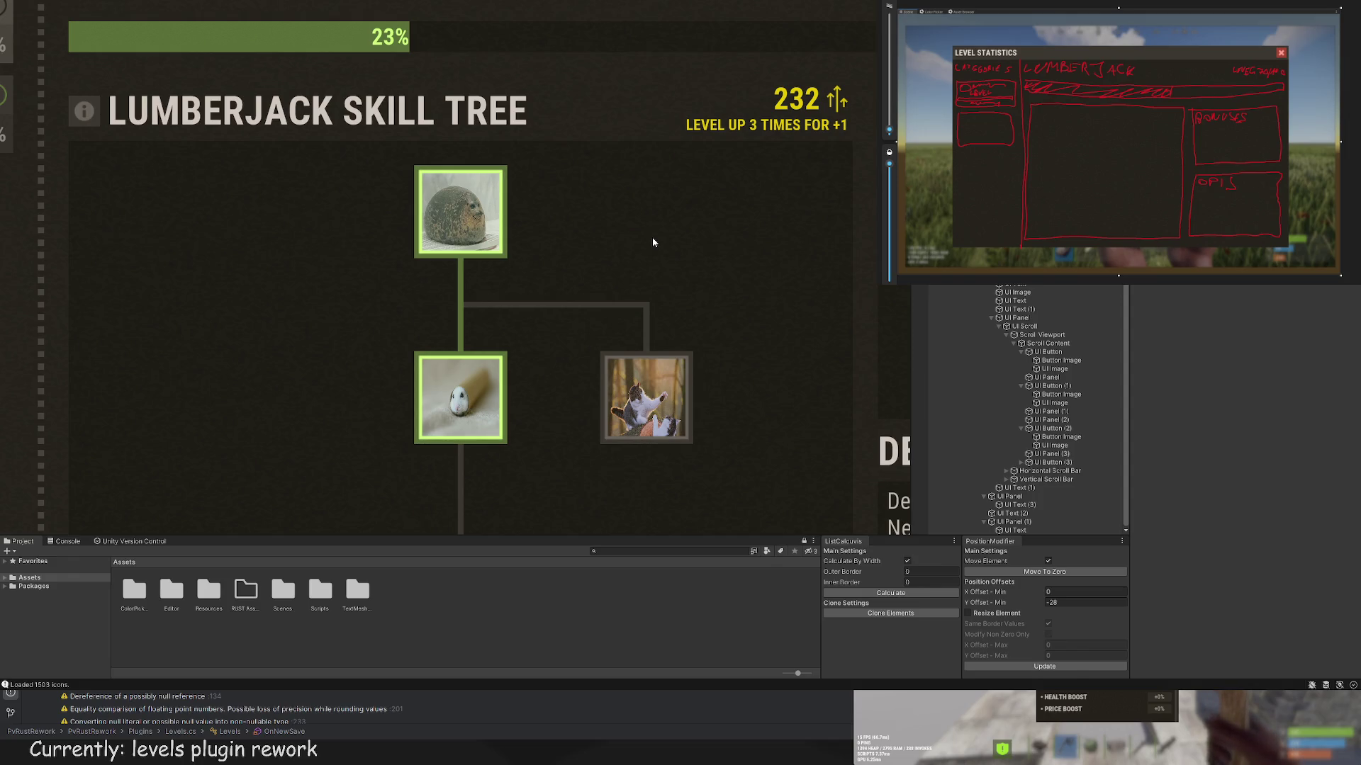
scroll(712, 249, up, 3)
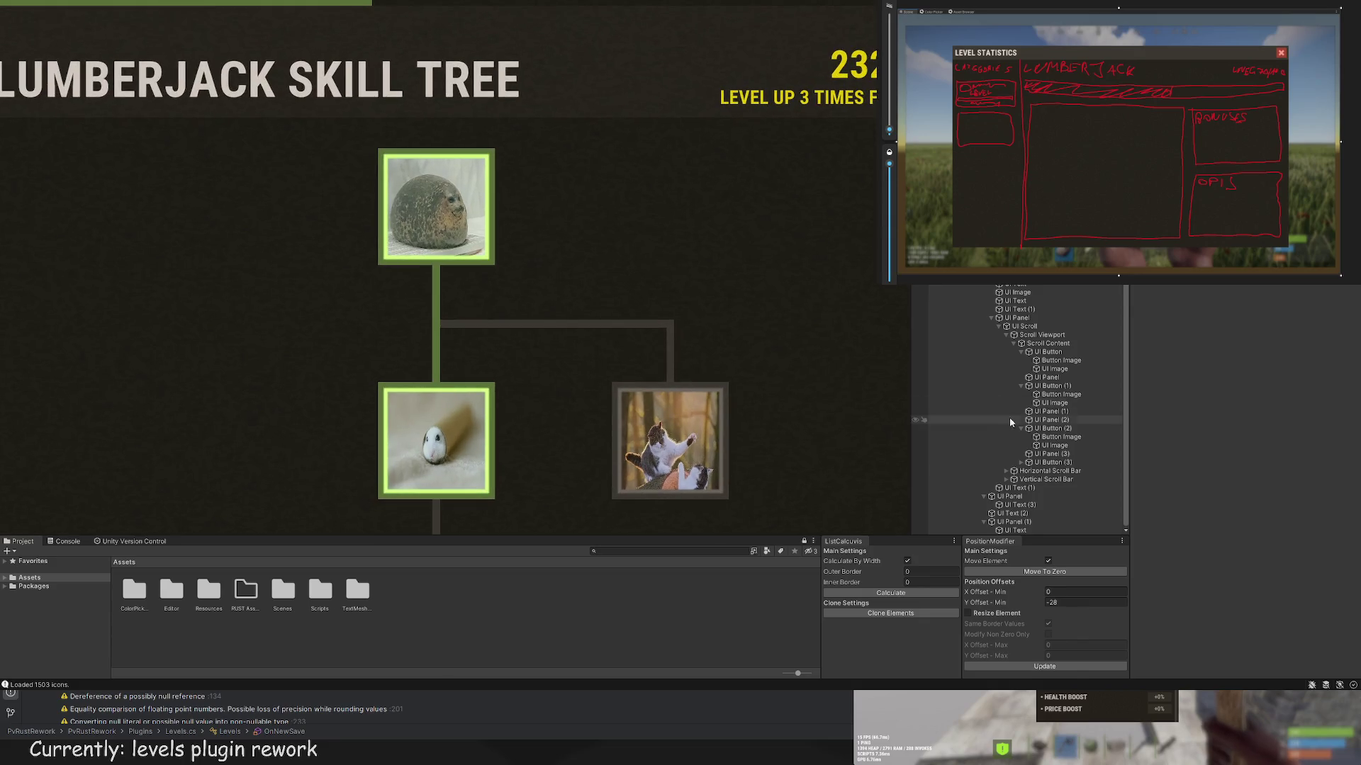
click(1047, 411)
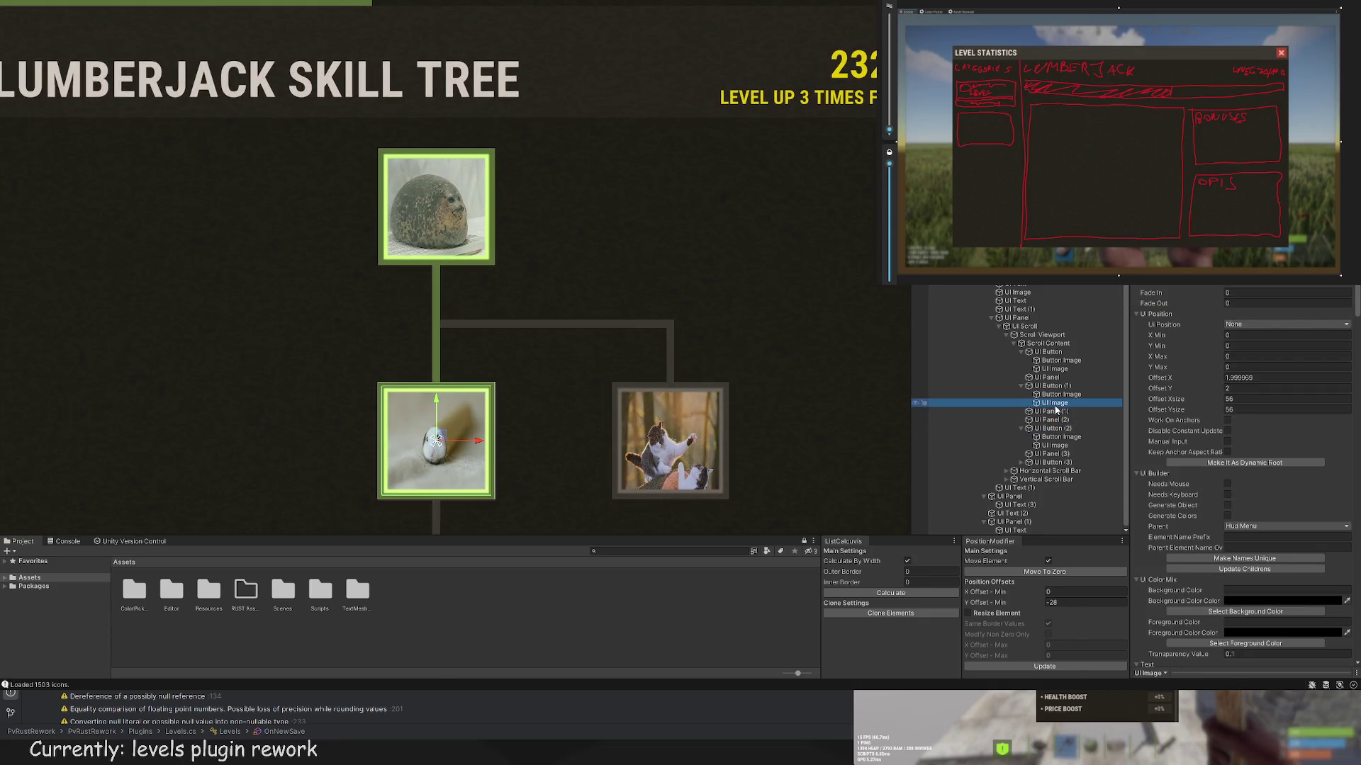
click(1062, 420)
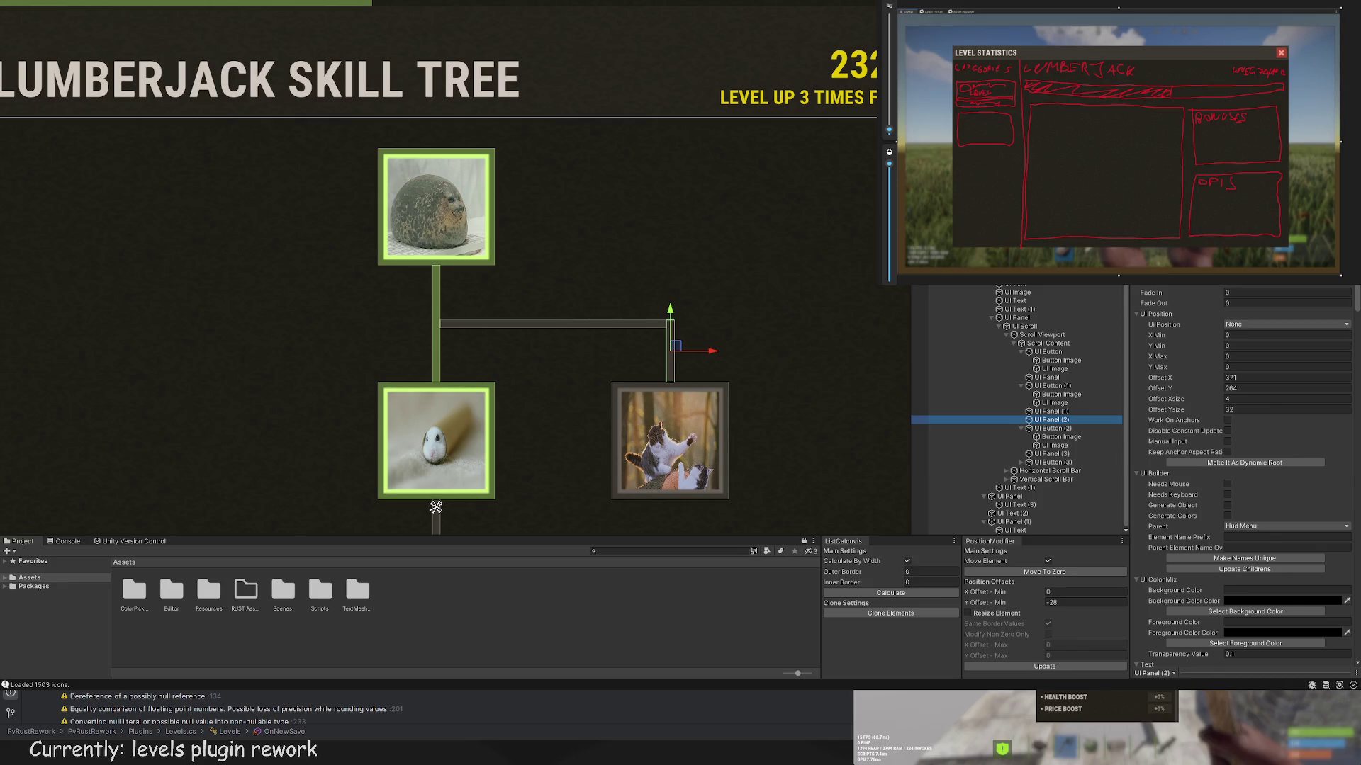
click(1053, 387)
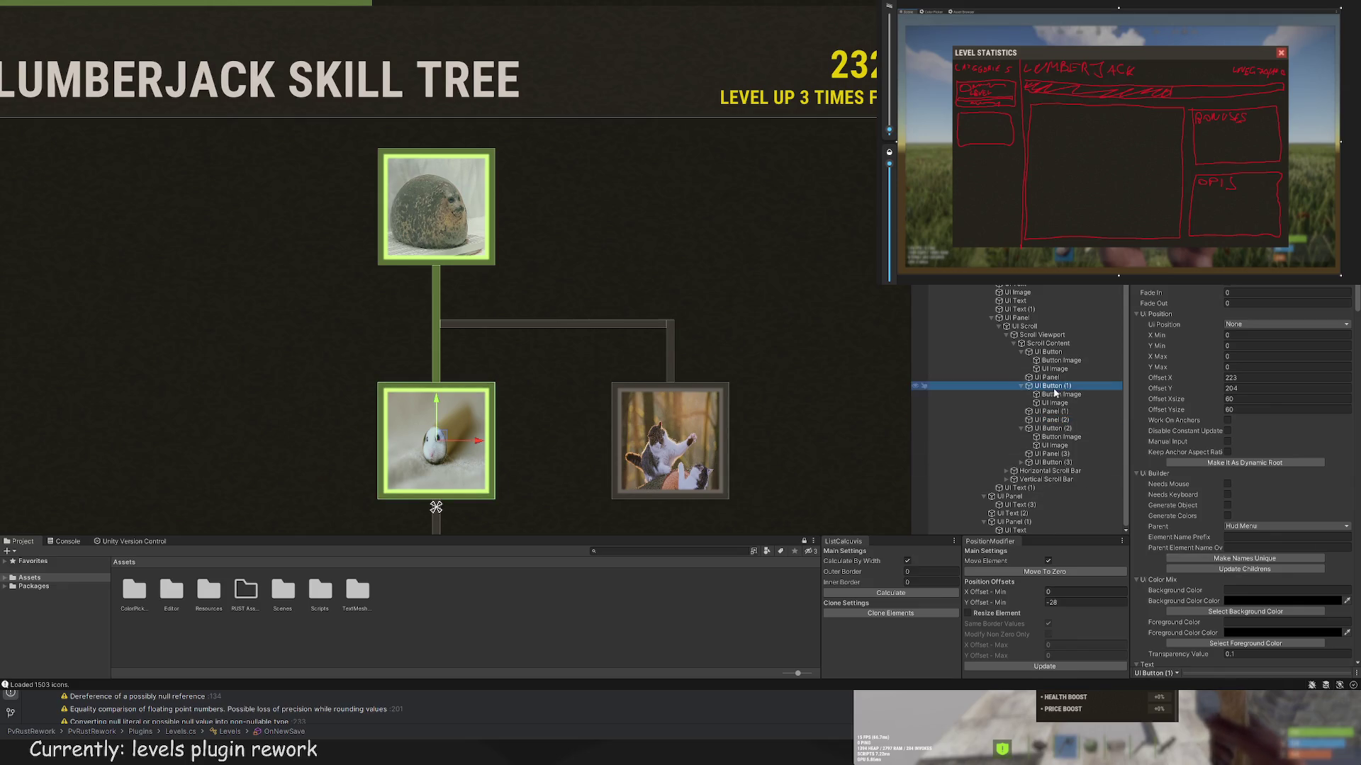
click(1054, 369)
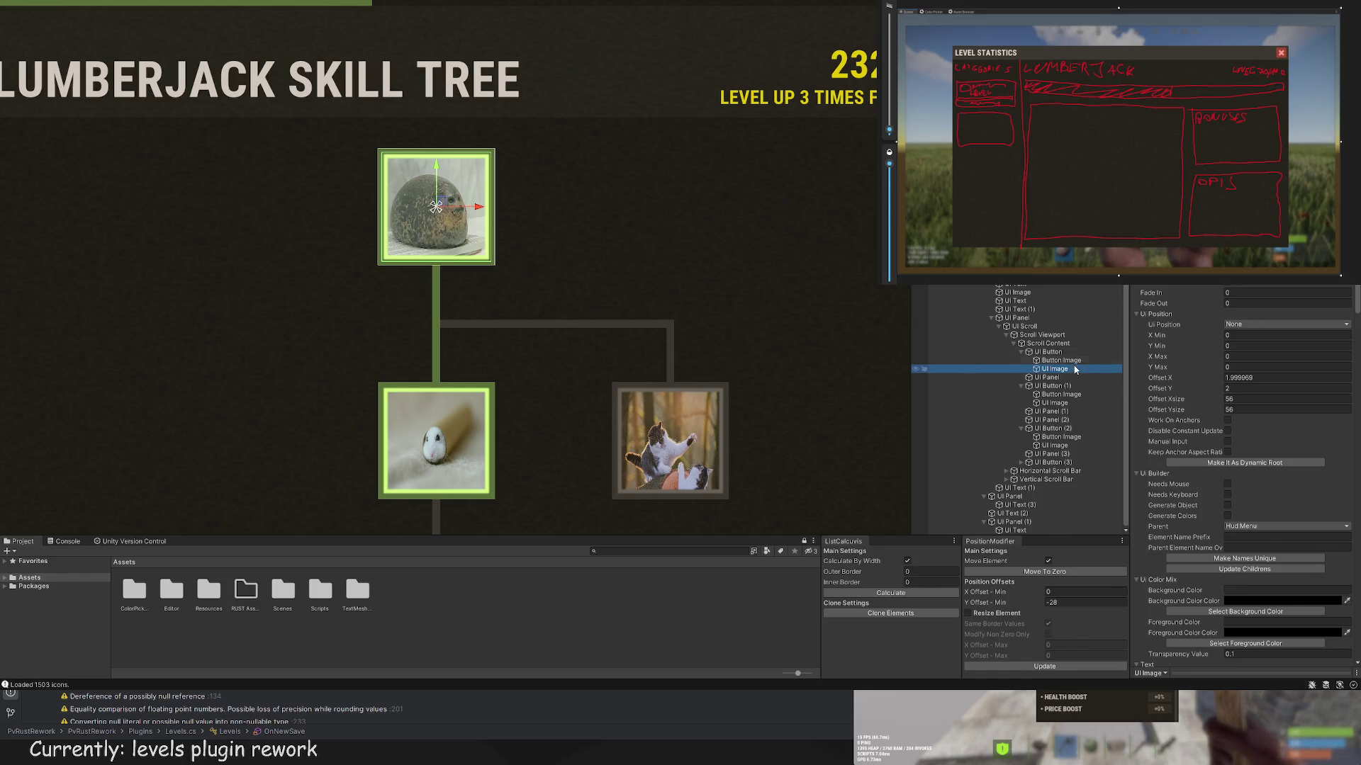
Step: Add a UI Text label to the top seal node and set its Offset Ysize to 0
click(1048, 351)
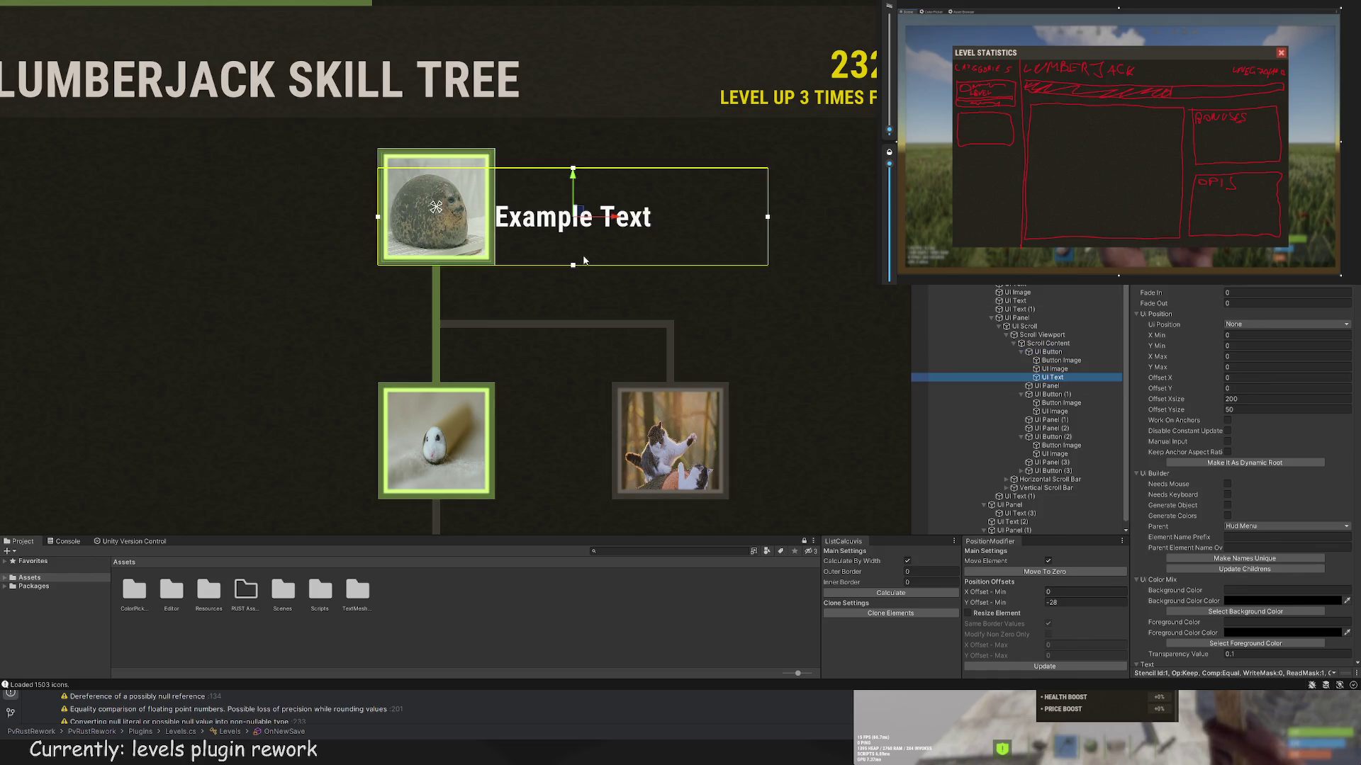
drag(730, 222, 452, 220)
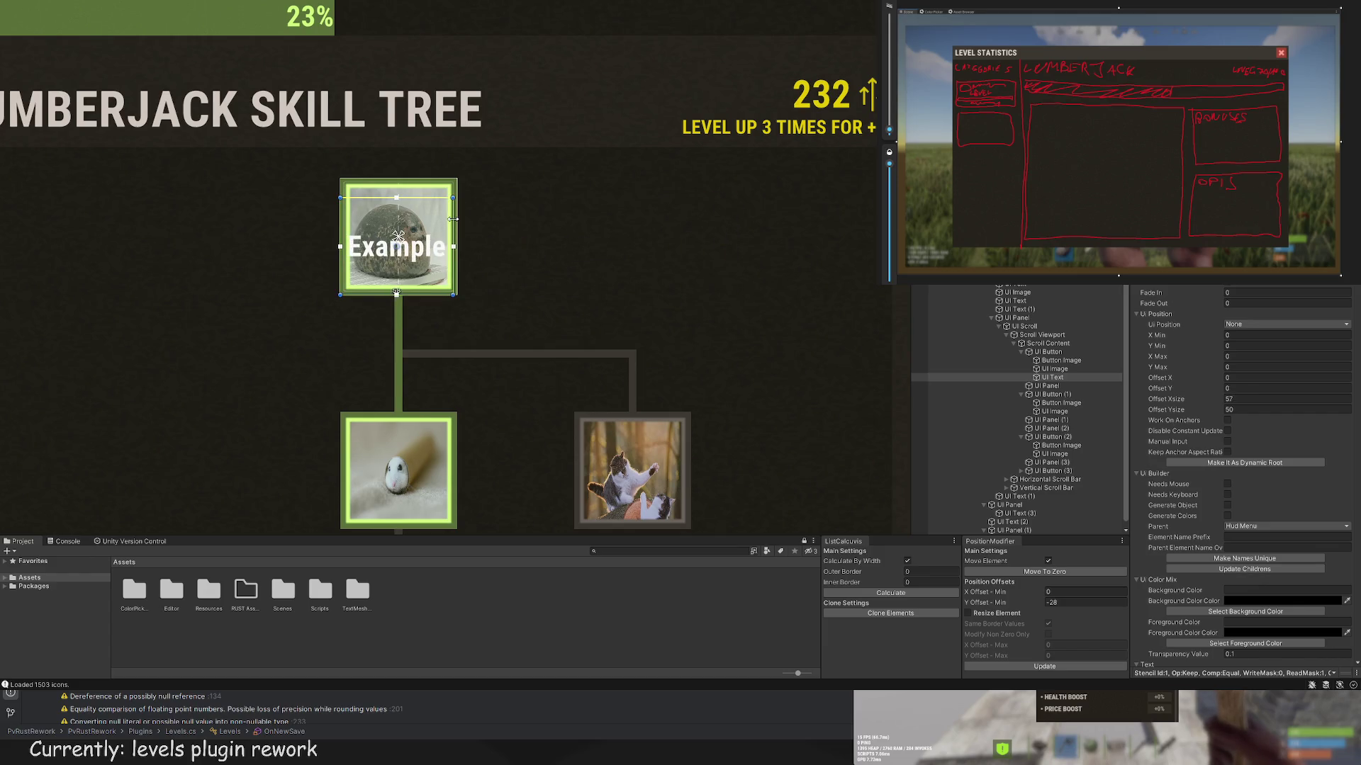
scroll(372, 230, up, 2)
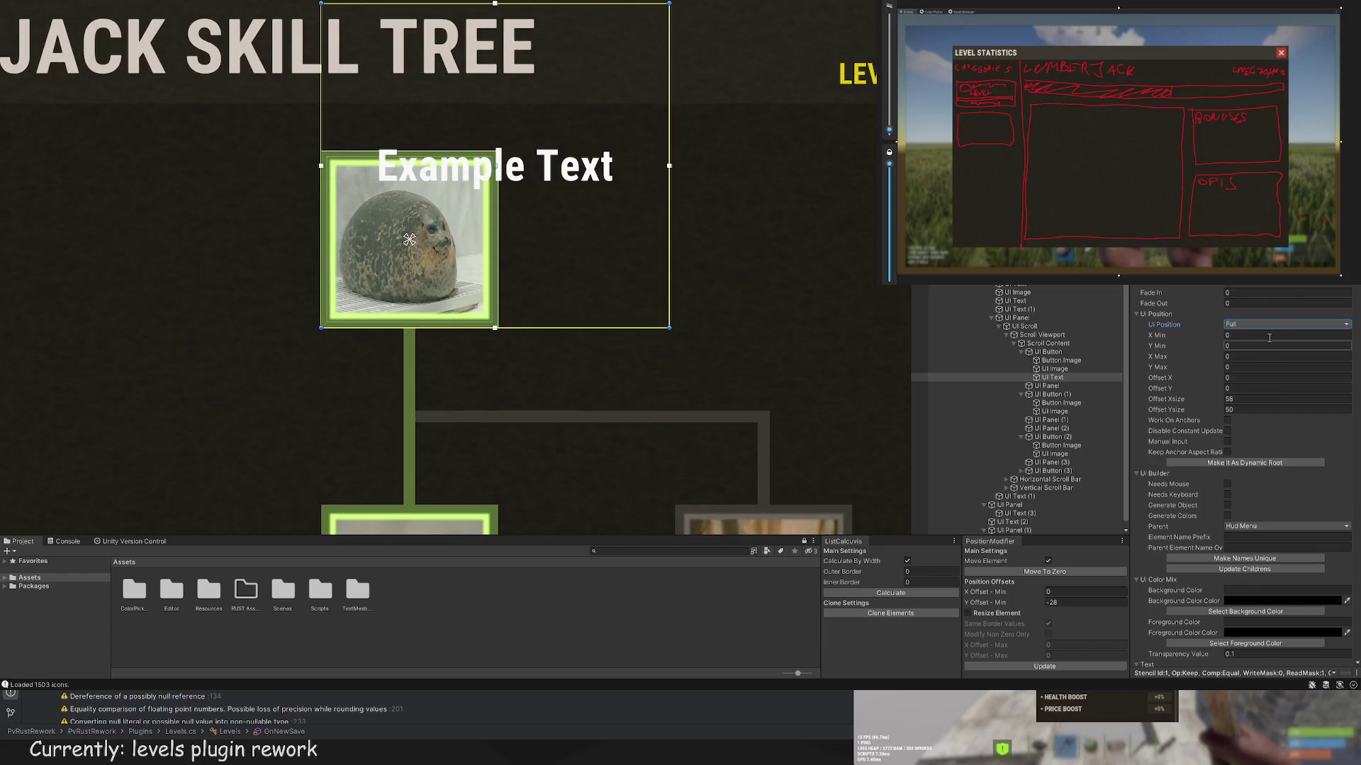
scroll(1255, 340, down, 4)
click(1248, 294)
text(0)
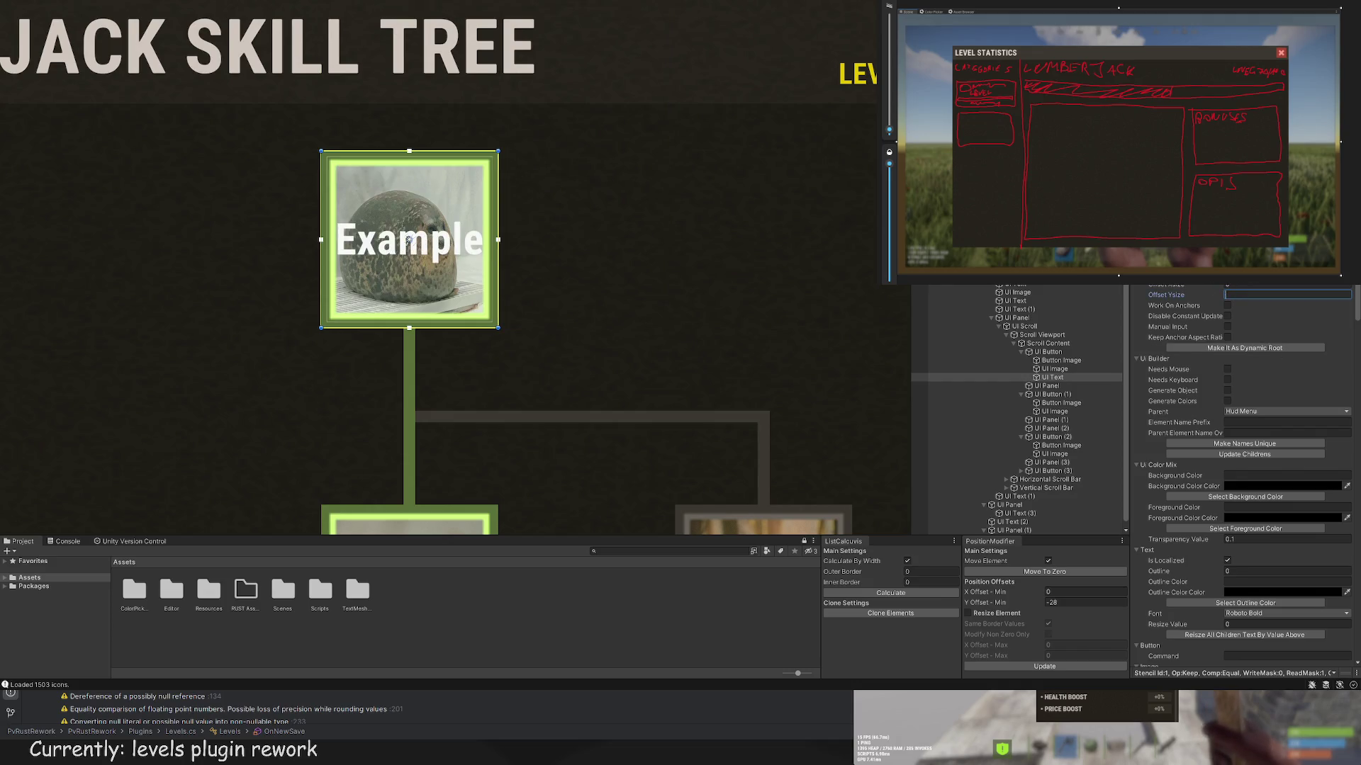
Step: Set the label's text to '3' and its font size to 40
scroll(1205, 339, down, 15)
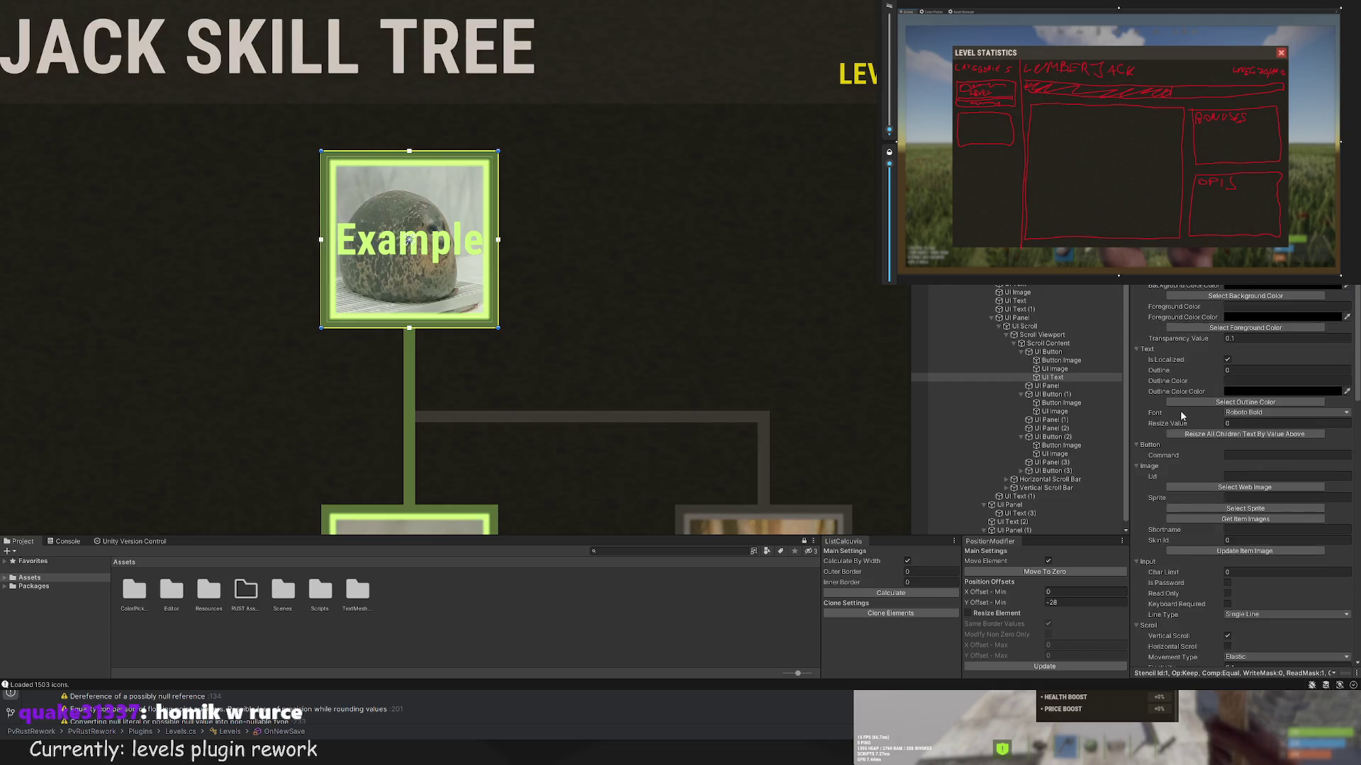
key(ctrl+a)
text(3)
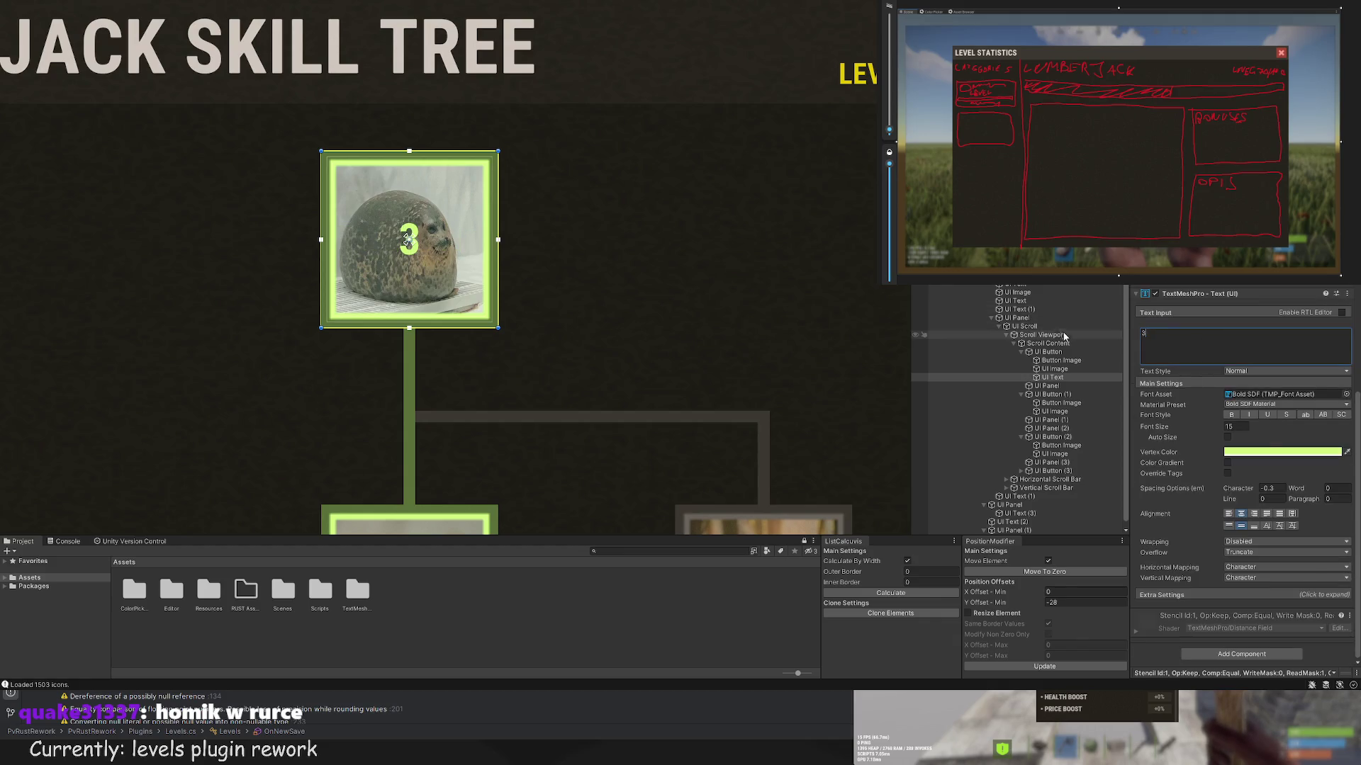
double_click(1236, 427)
text(25)
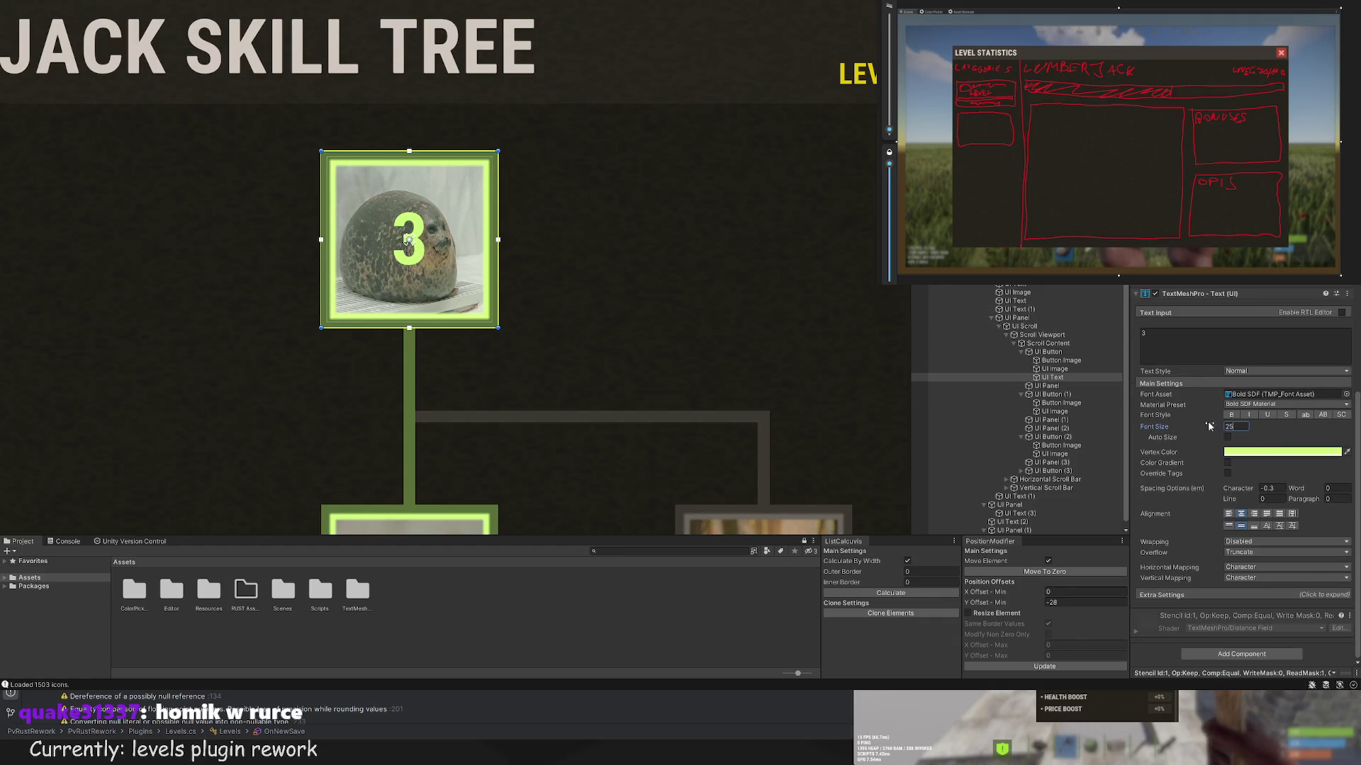
key(BackSpace)
key(BackSpace)
text(40)
key(Return)
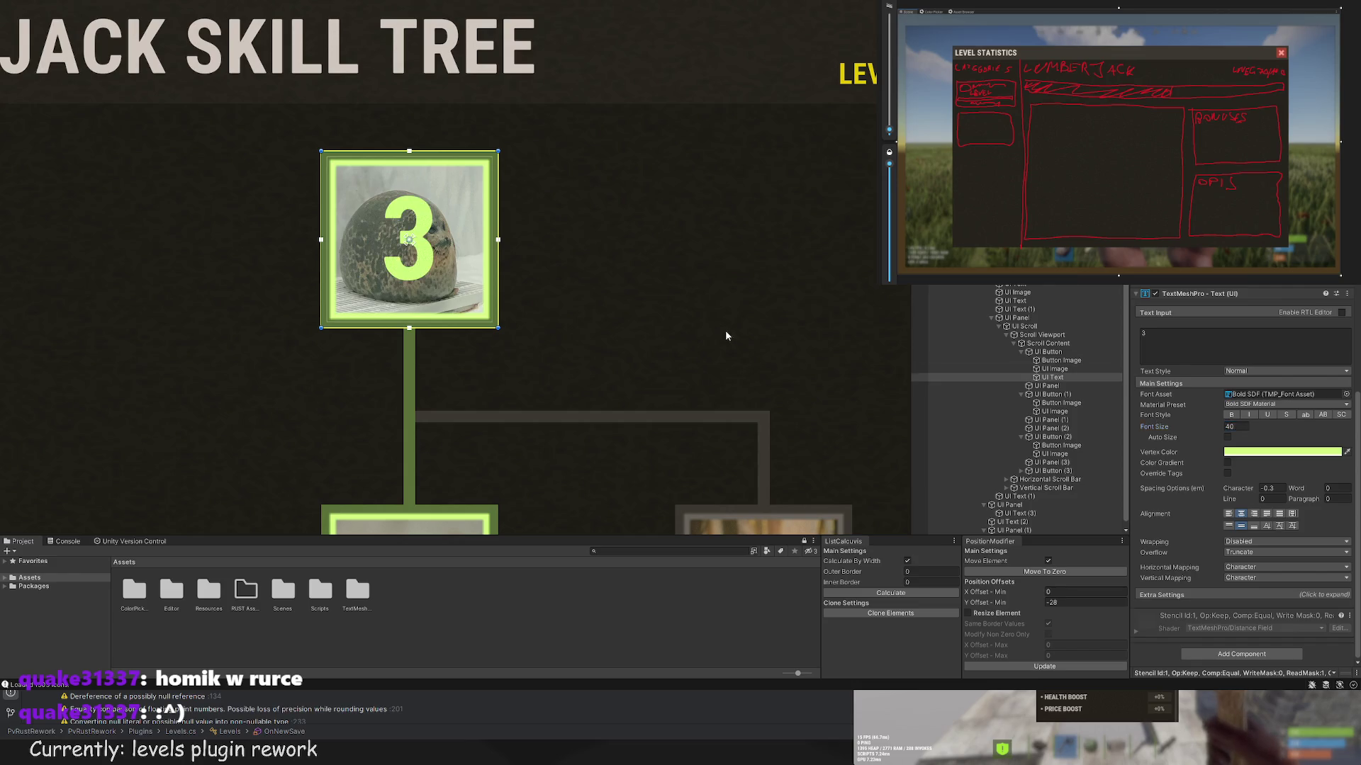
click(725, 330)
scroll(665, 387, down, 5)
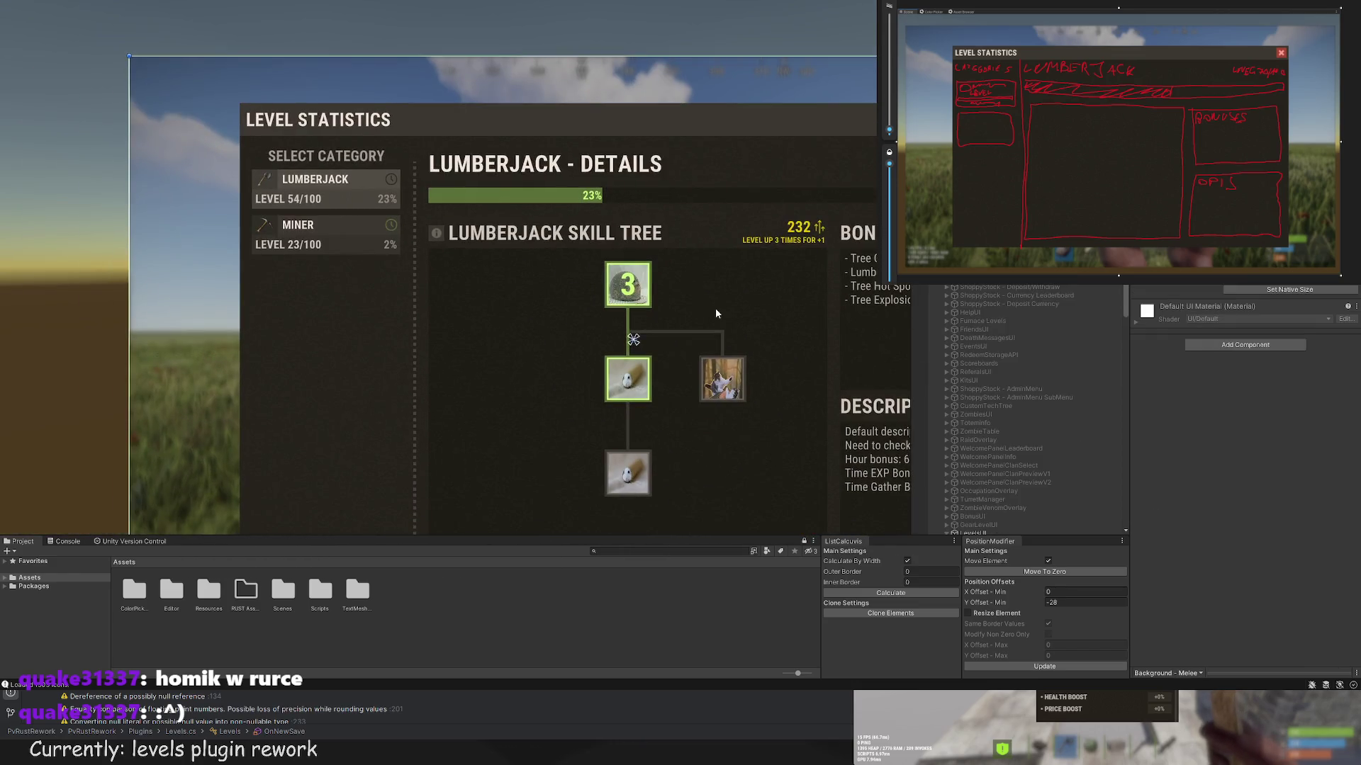
Step: Give the bottom node a new photo picked from the third page of the Asset Browser
scroll(718, 279, up, 6)
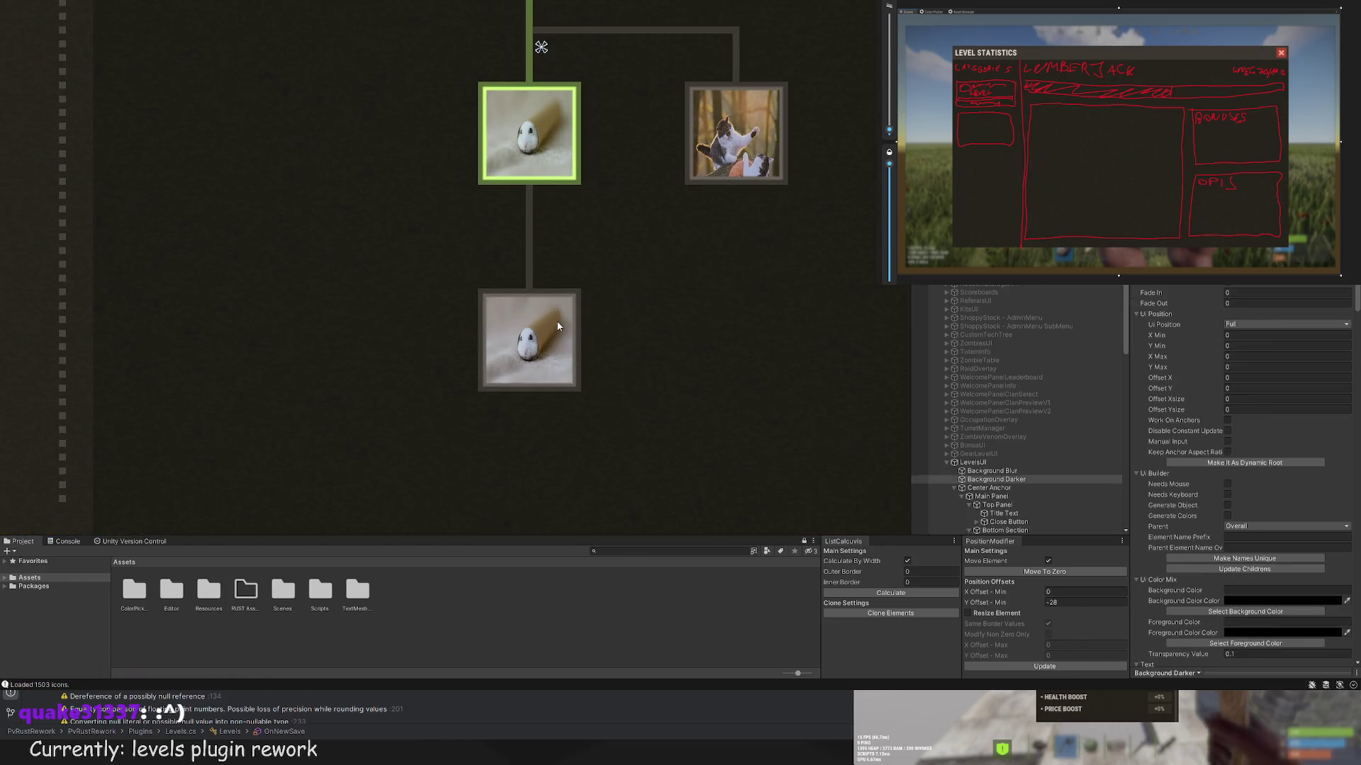
click(557, 326)
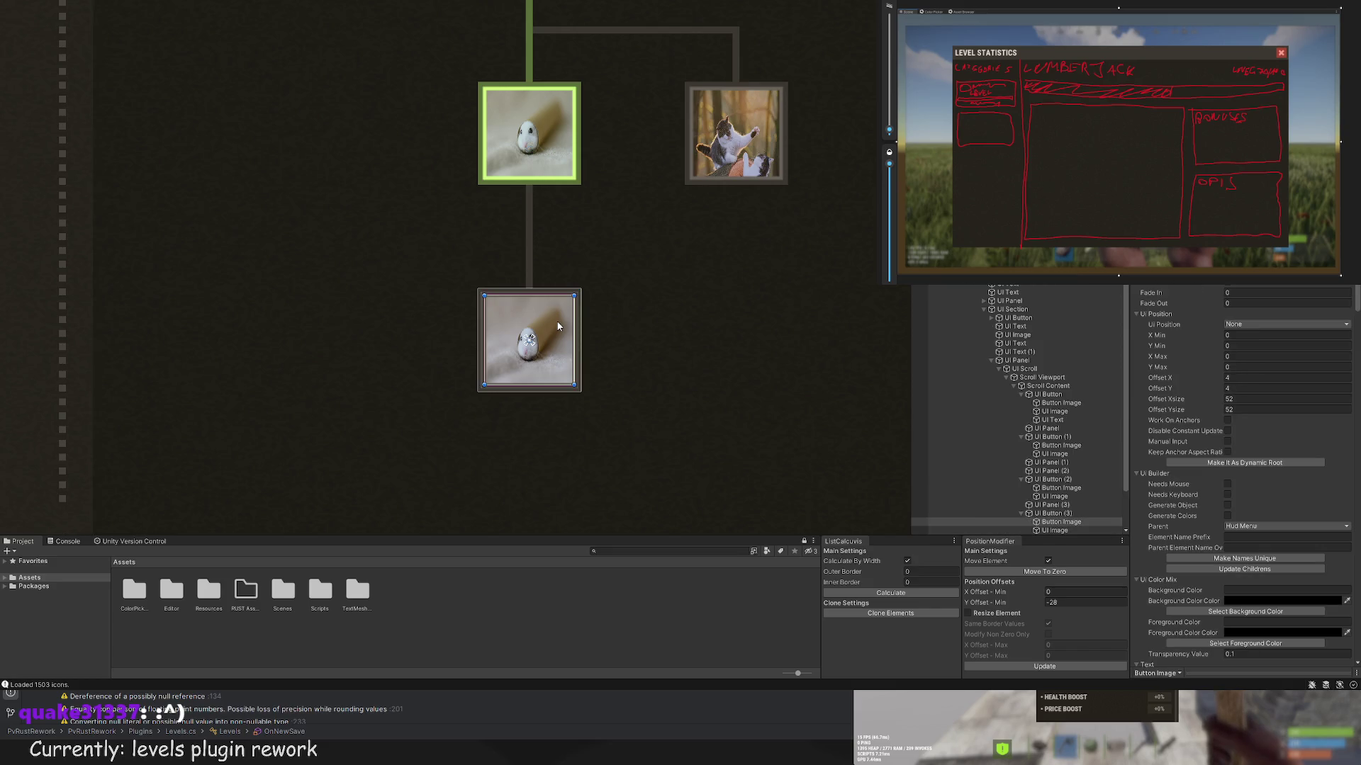
scroll(1243, 397, down, 3)
click(1243, 345)
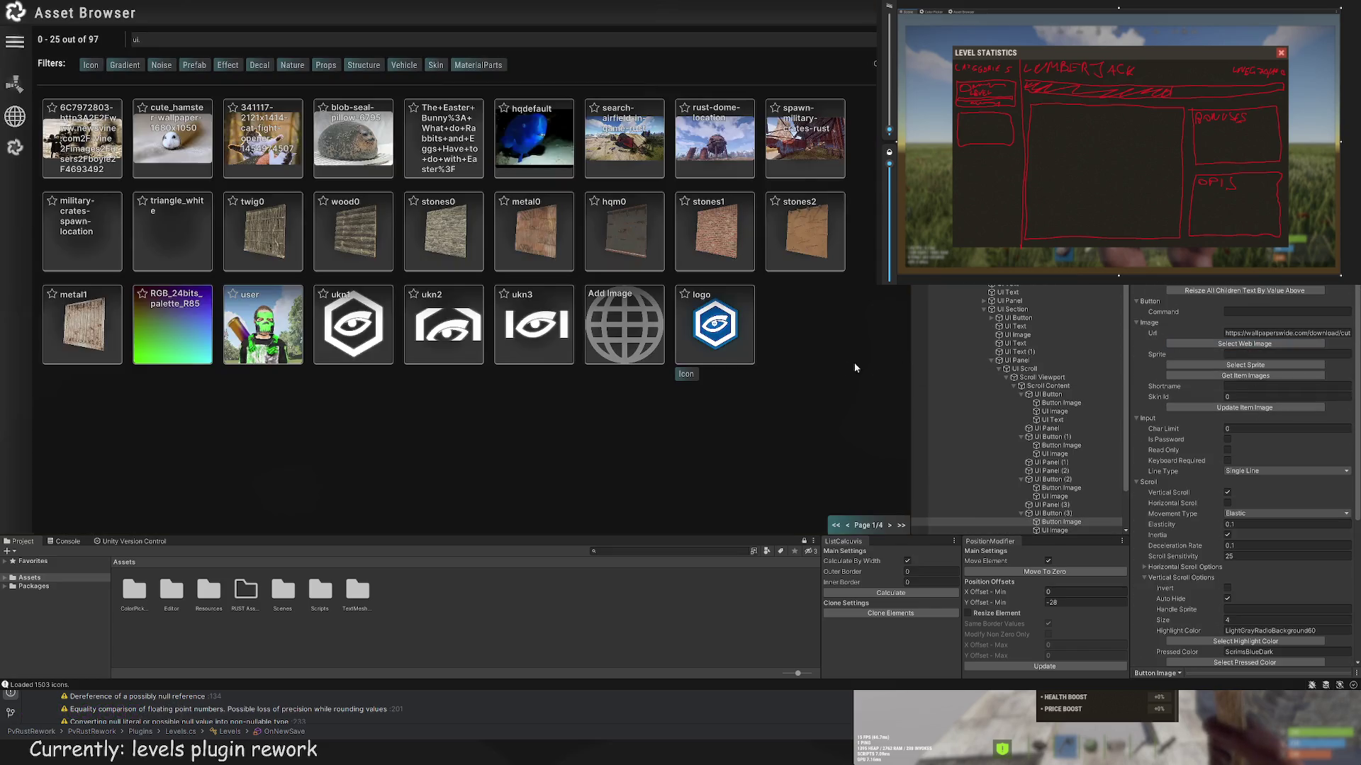
click(890, 526)
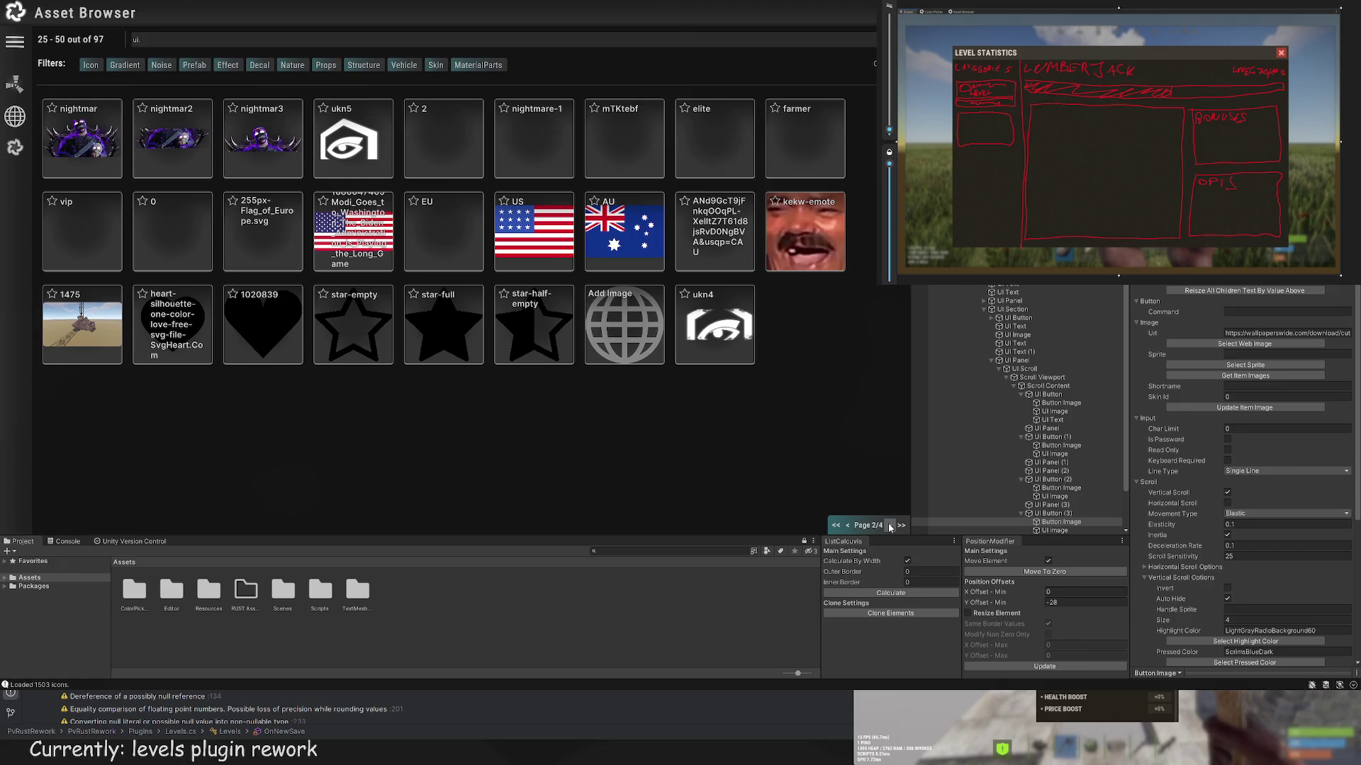
click(890, 526)
click(514, 151)
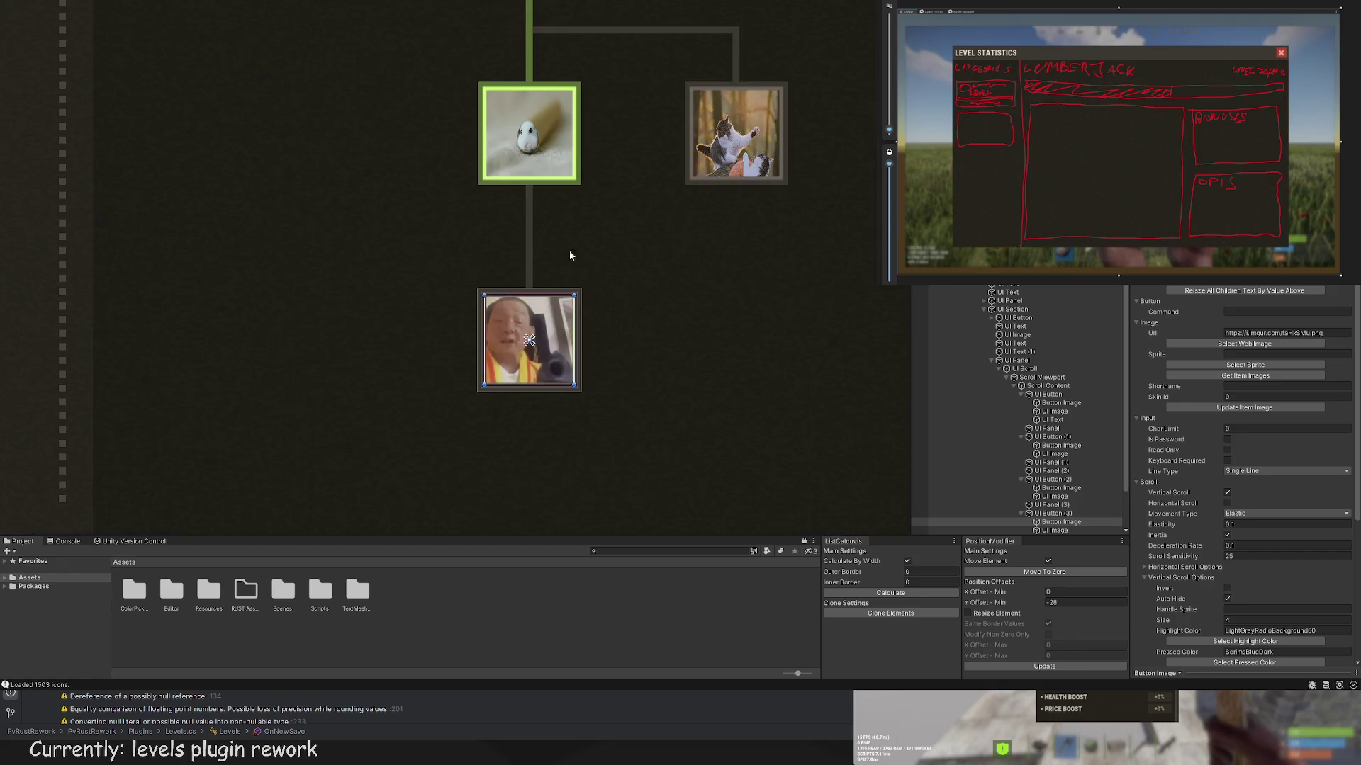
scroll(568, 249, down, 5)
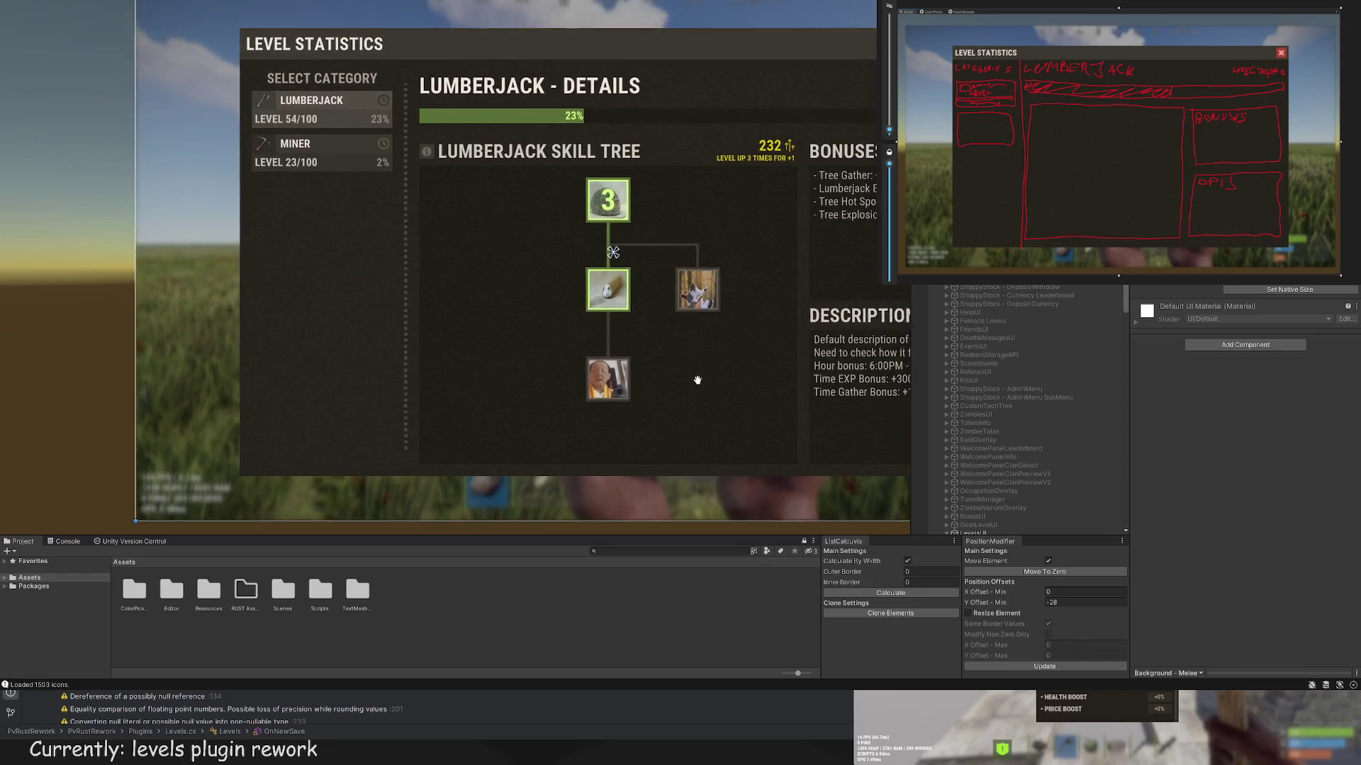
scroll(642, 393, up, 2)
scroll(642, 397, up, 1)
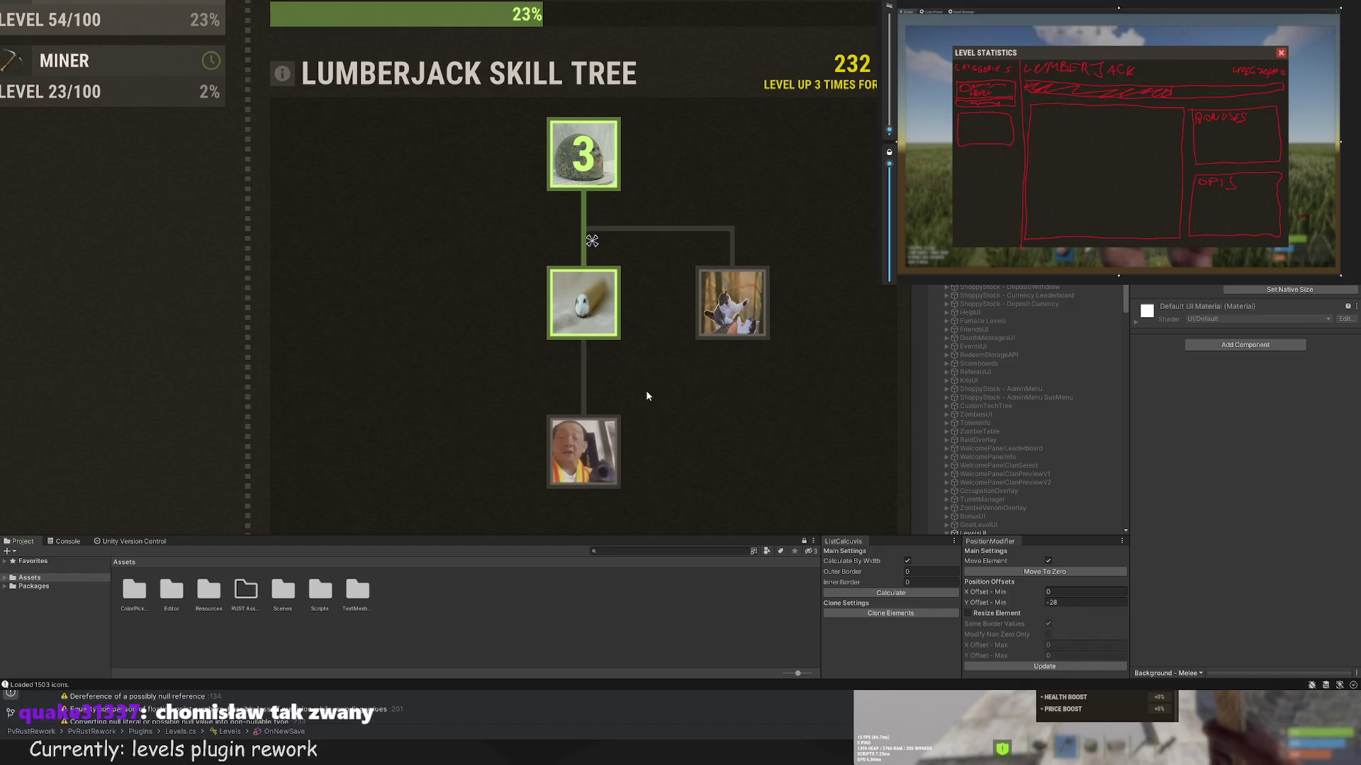
mouse_move(647, 396)
mouse_down()
mouse_move(534, 386)
mouse_move(582, 342)
mouse_up()
scroll(557, 398, down, 1)
scroll(583, 342, up, 1)
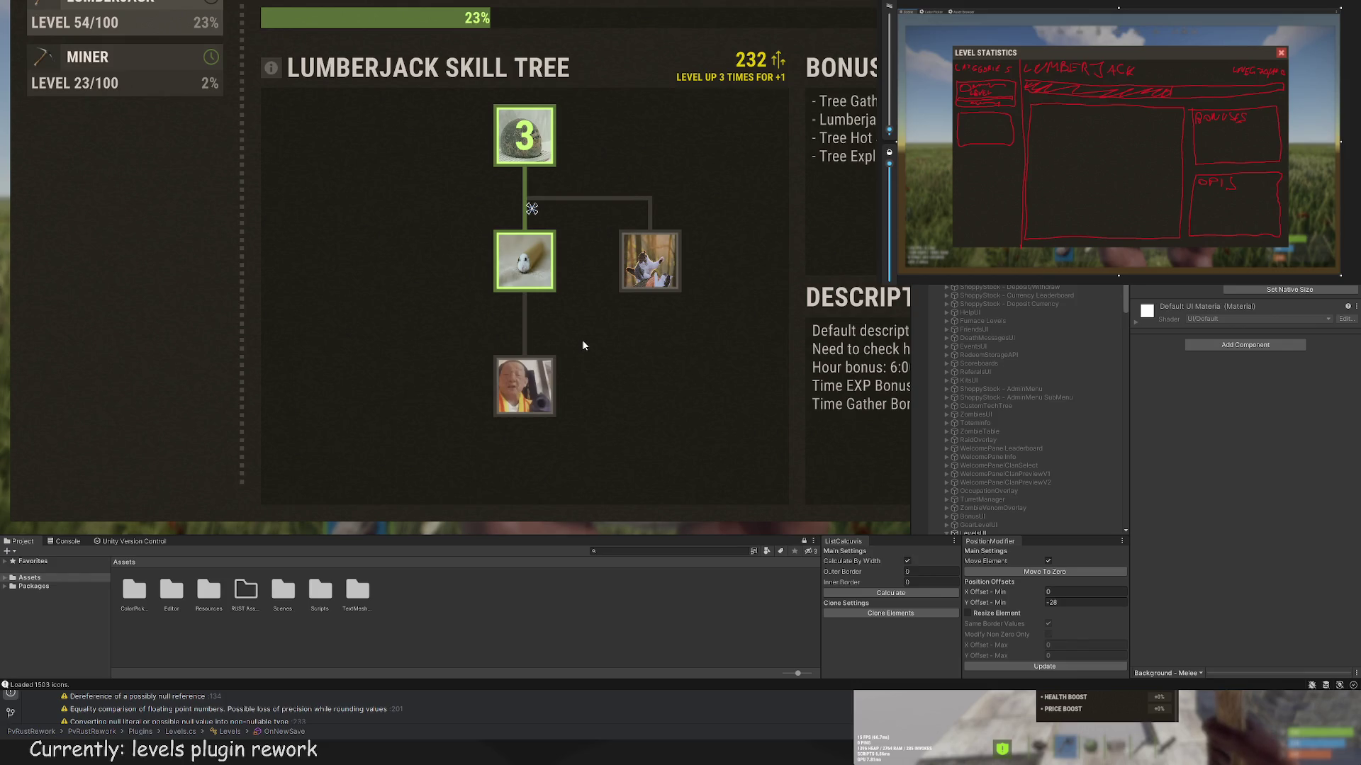
scroll(1073, 432, down, 5)
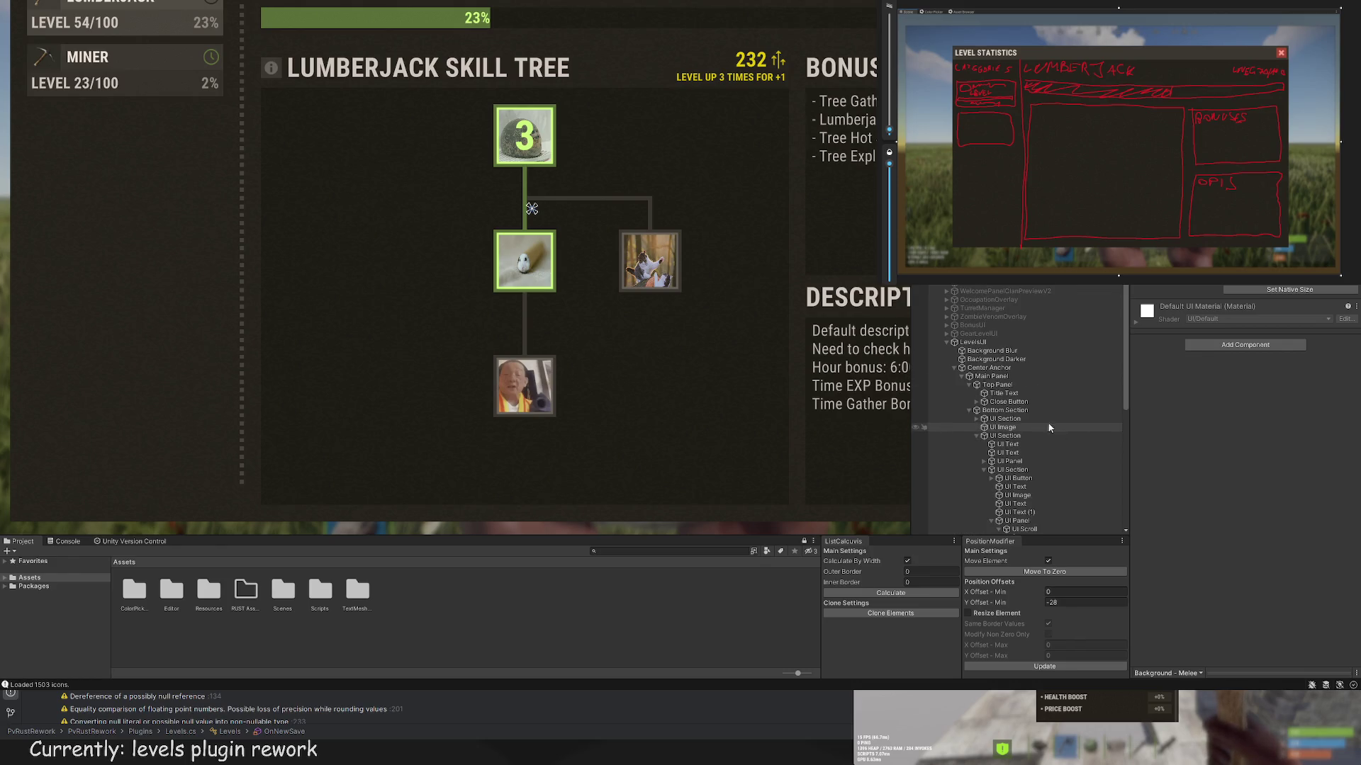
scroll(1035, 425, down, 3)
click(1028, 433)
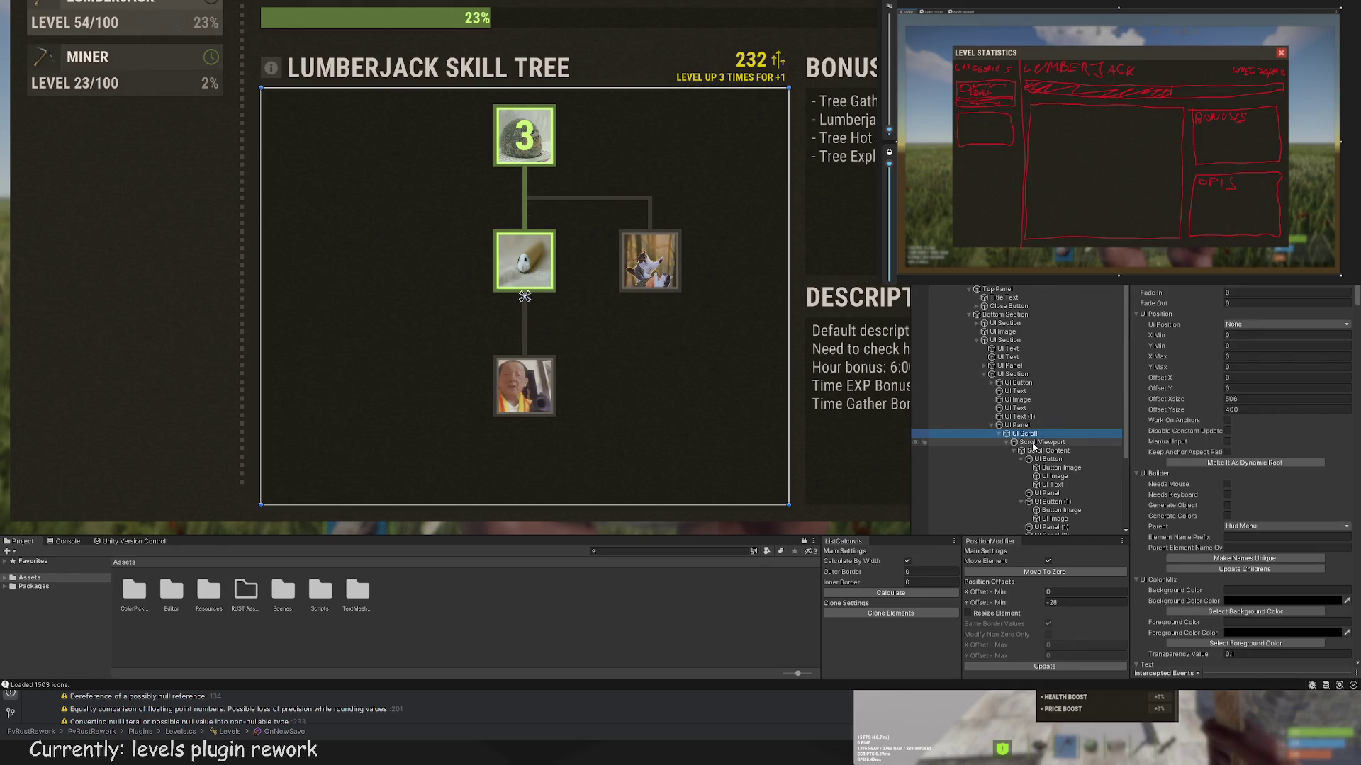
click(1061, 460)
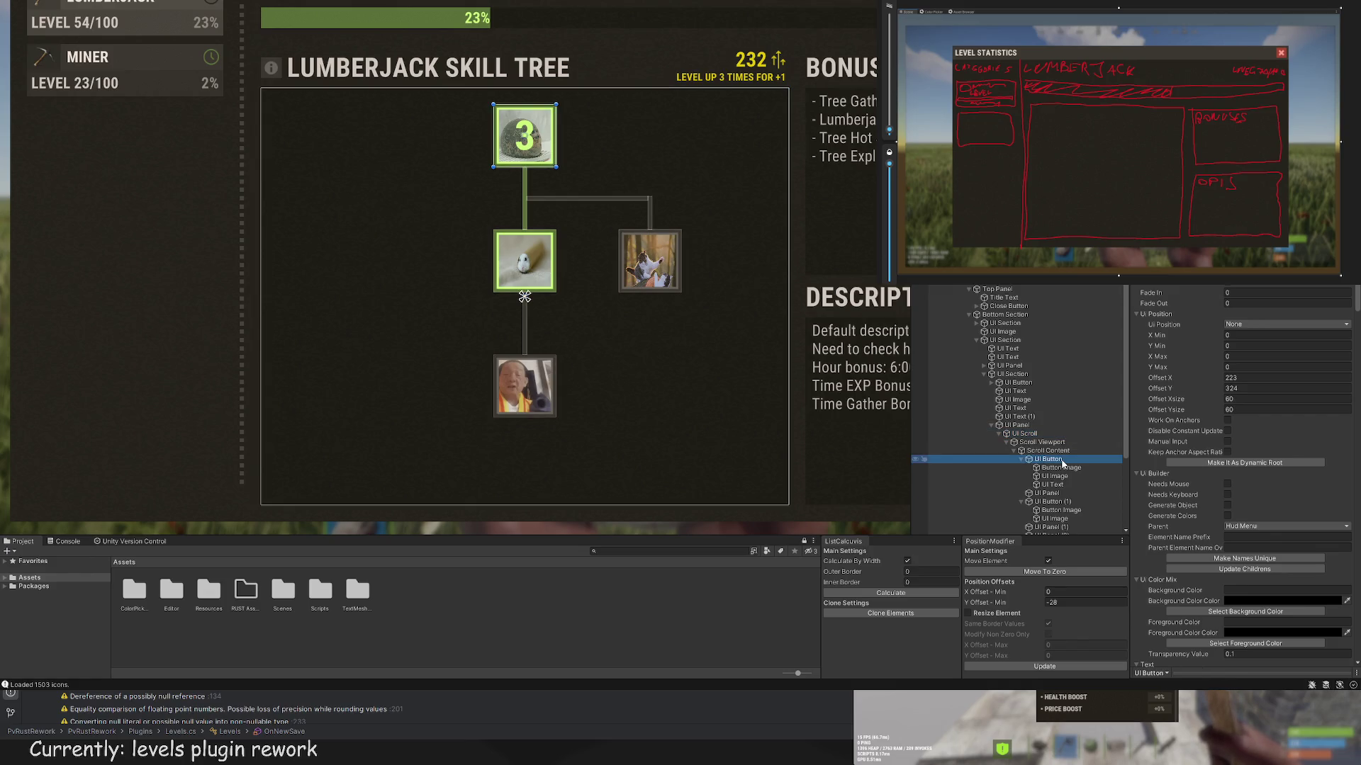
click(1059, 494)
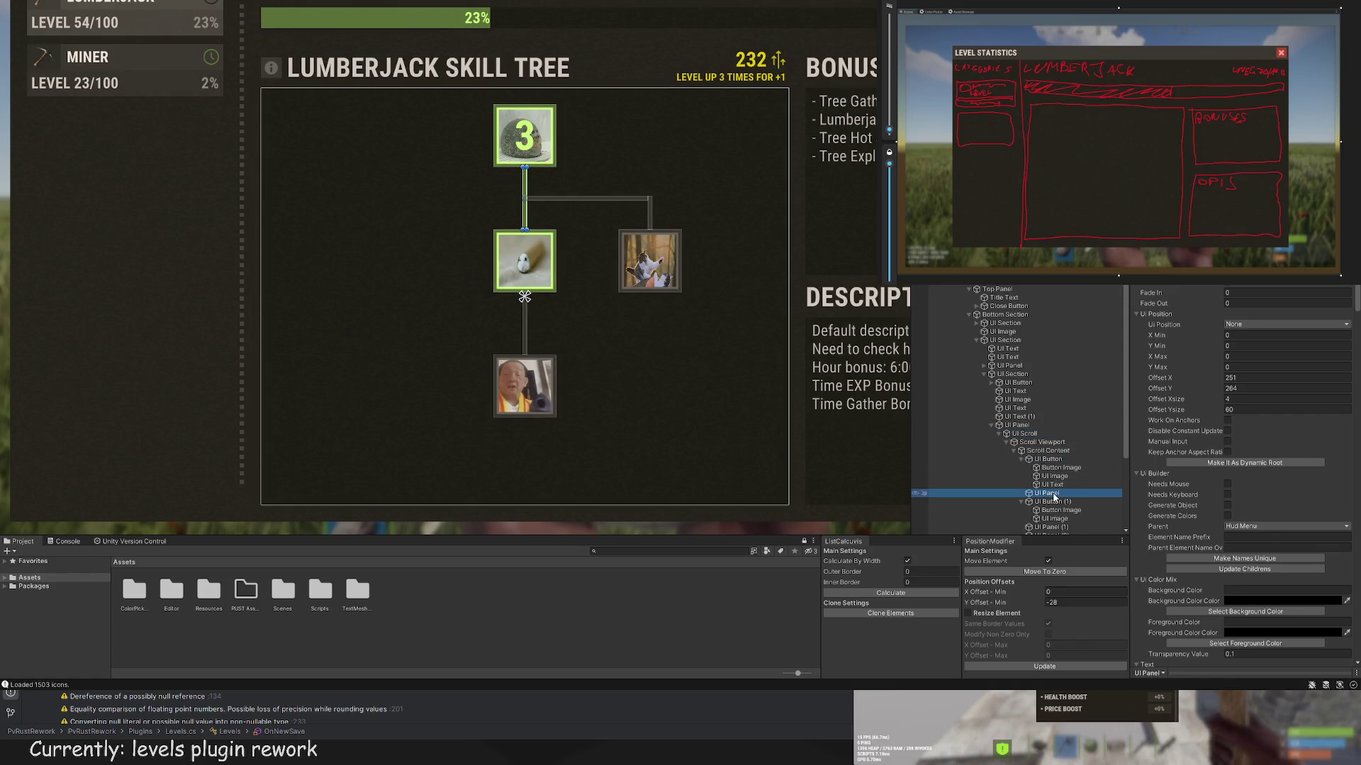
scroll(1059, 494, down, 2)
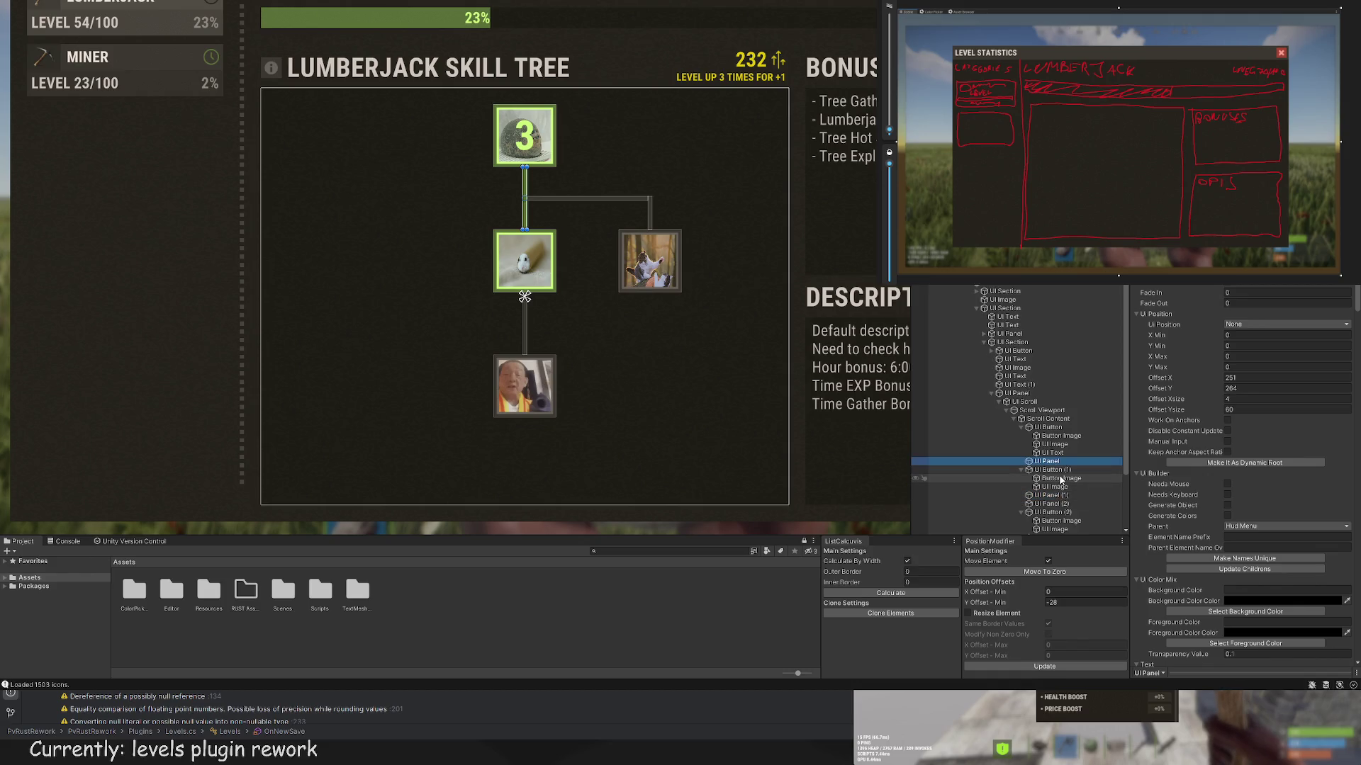
click(1053, 471)
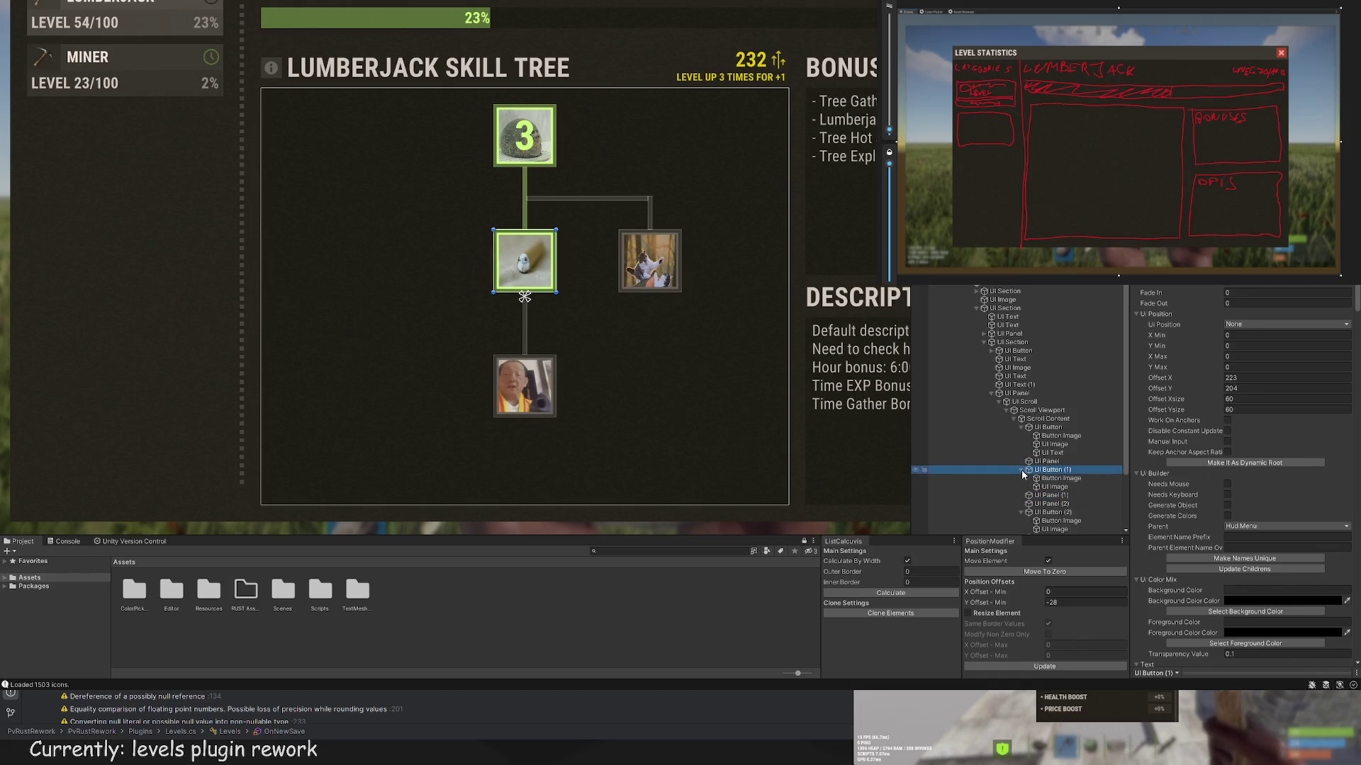
click(1022, 470)
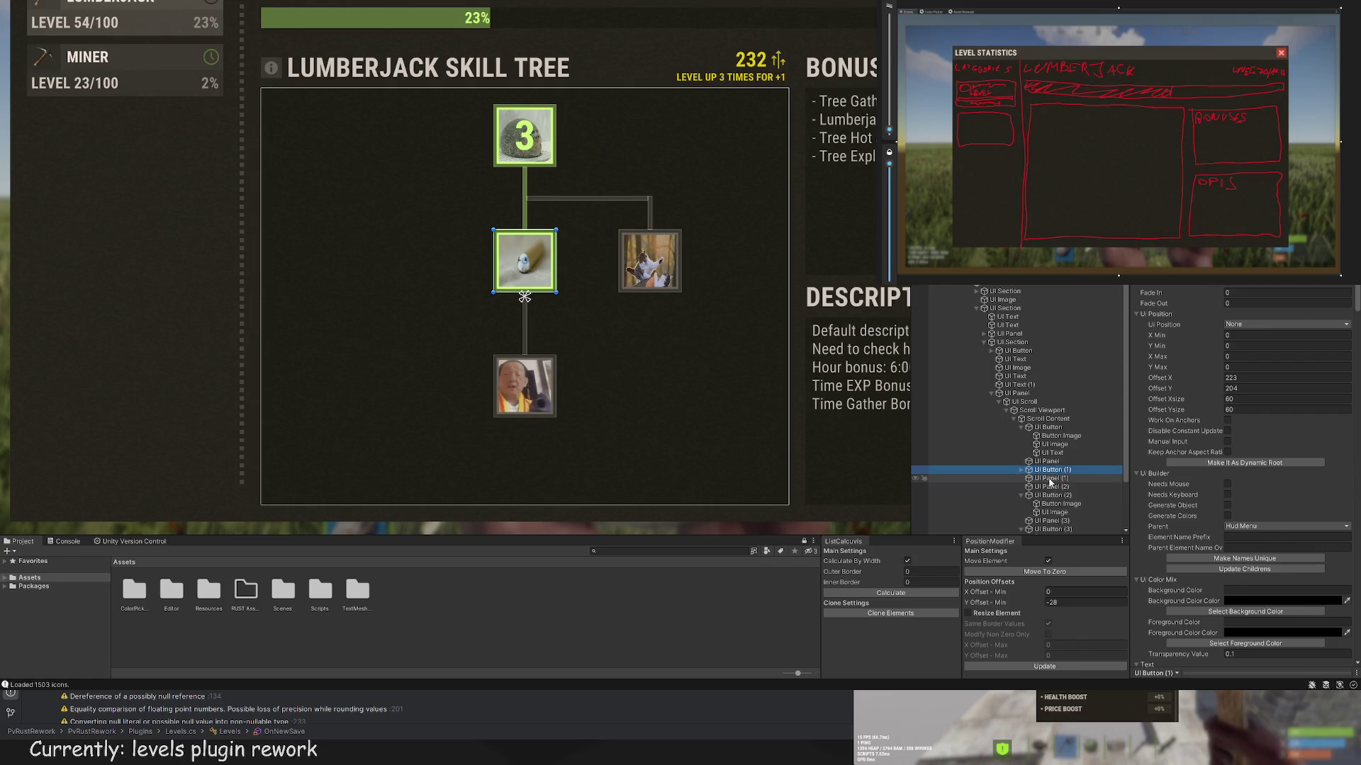
click(1048, 480)
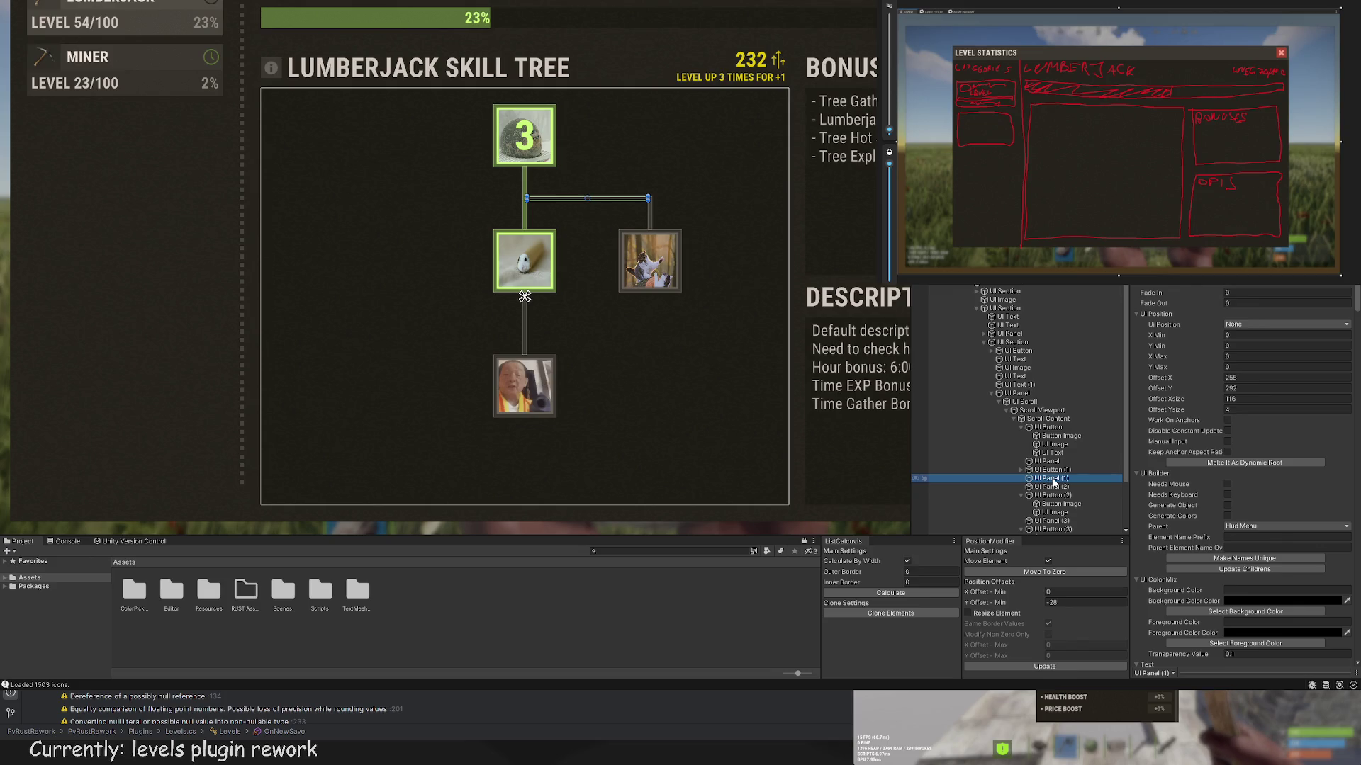
scroll(616, 318, down, 3)
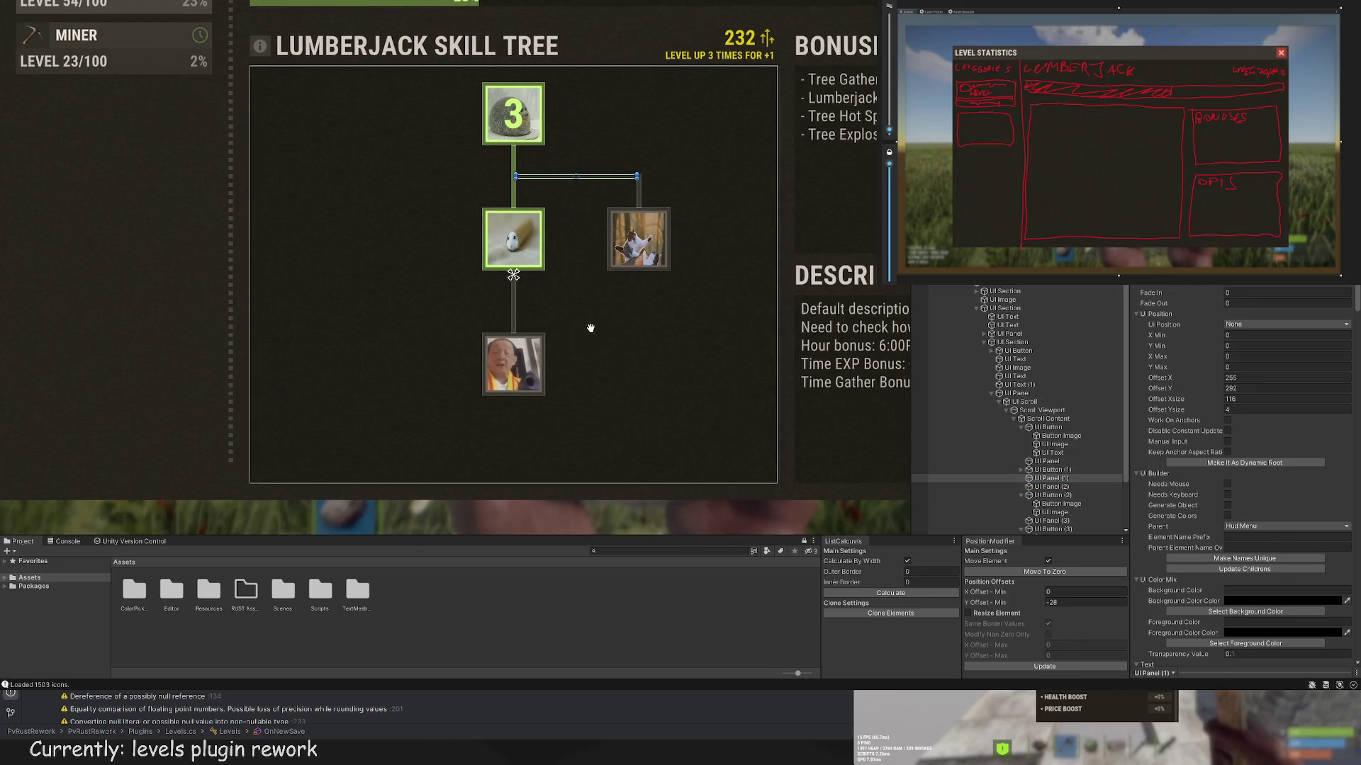
click(616, 318)
mouse_move(636, 351)
mouse_down()
mouse_move(633, 363)
mouse_move(661, 351)
mouse_up()
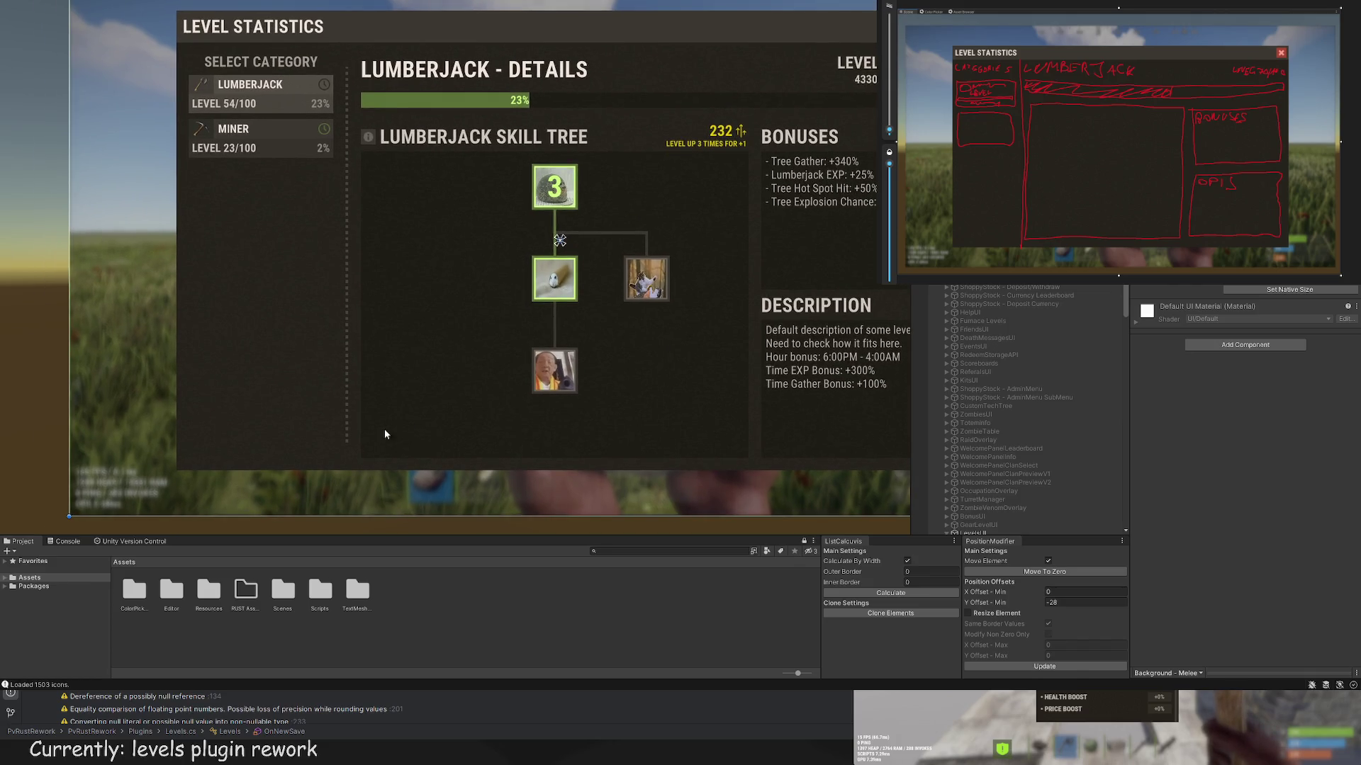
drag(633, 415, 595, 431)
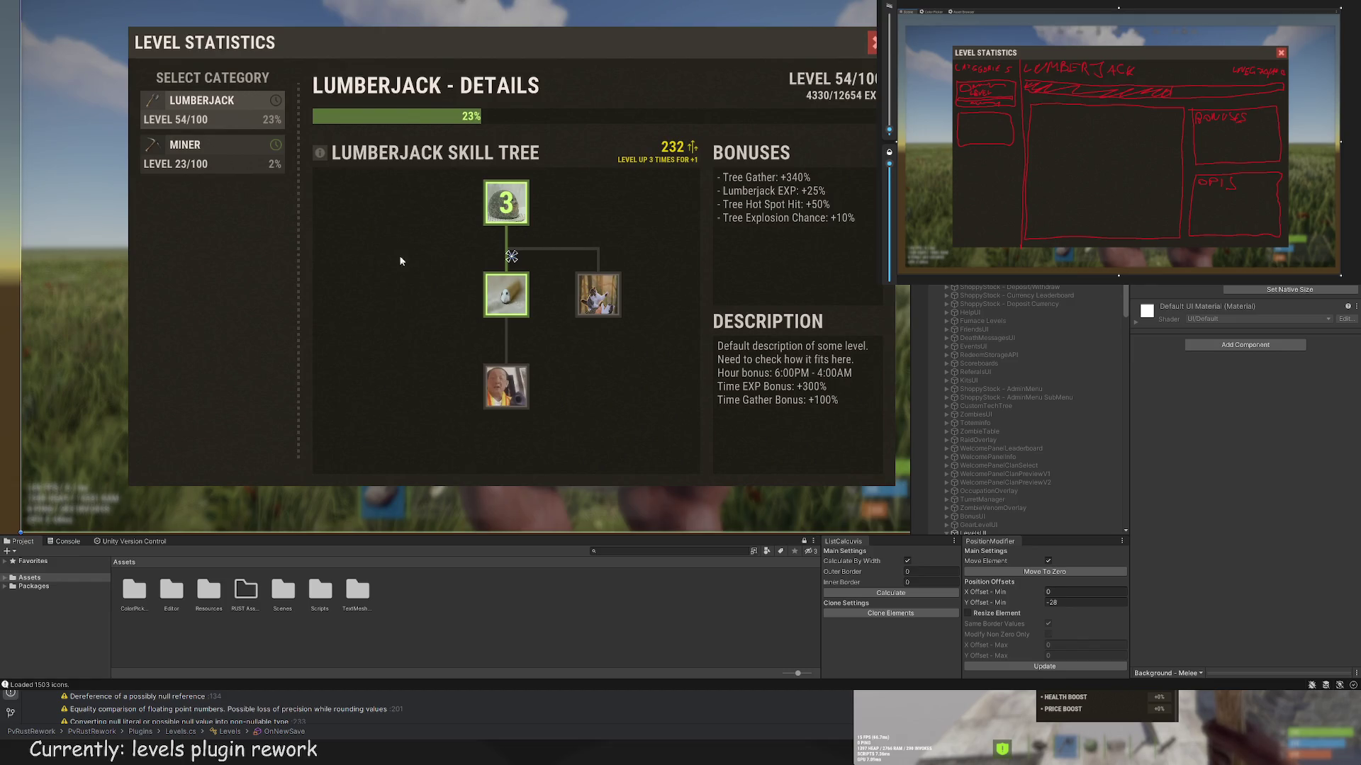
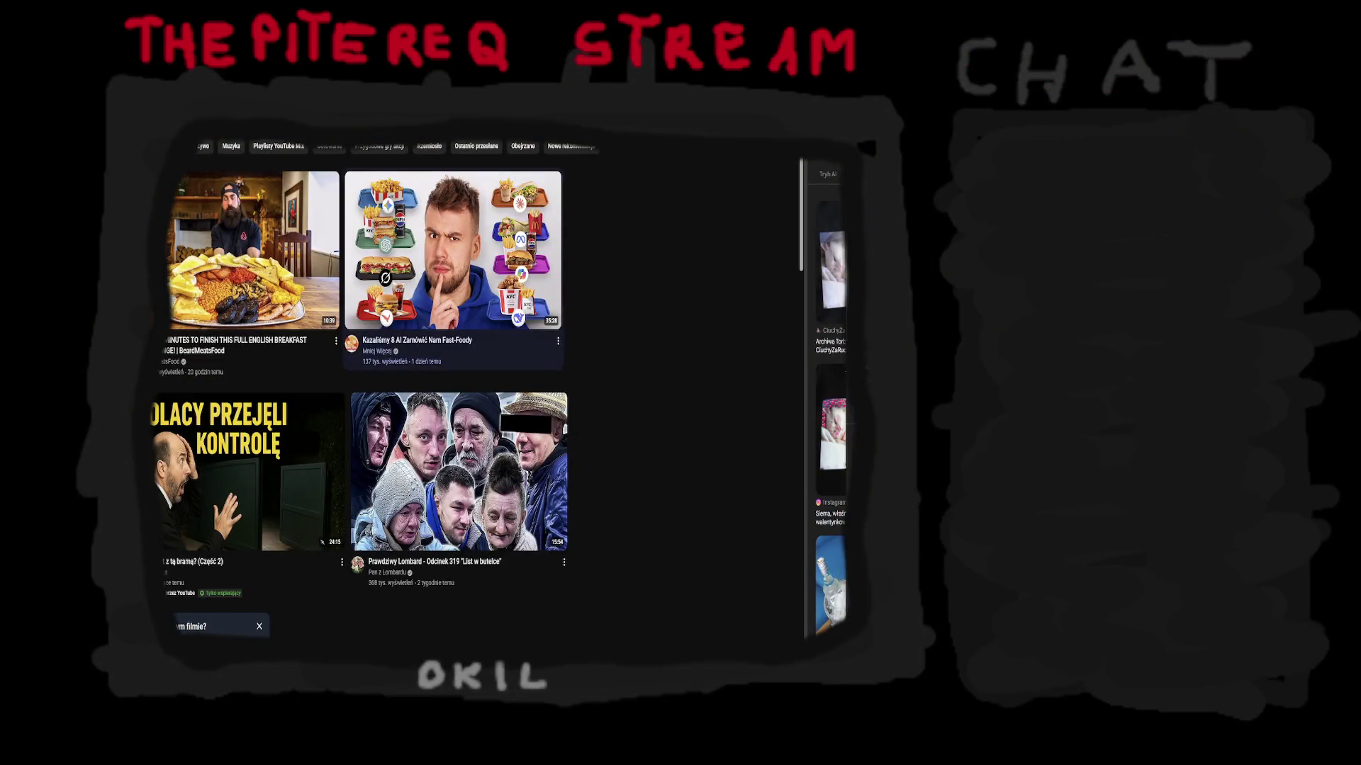
Step: Open the full English breakfast challenge video from the YouTube home feed
click(256, 284)
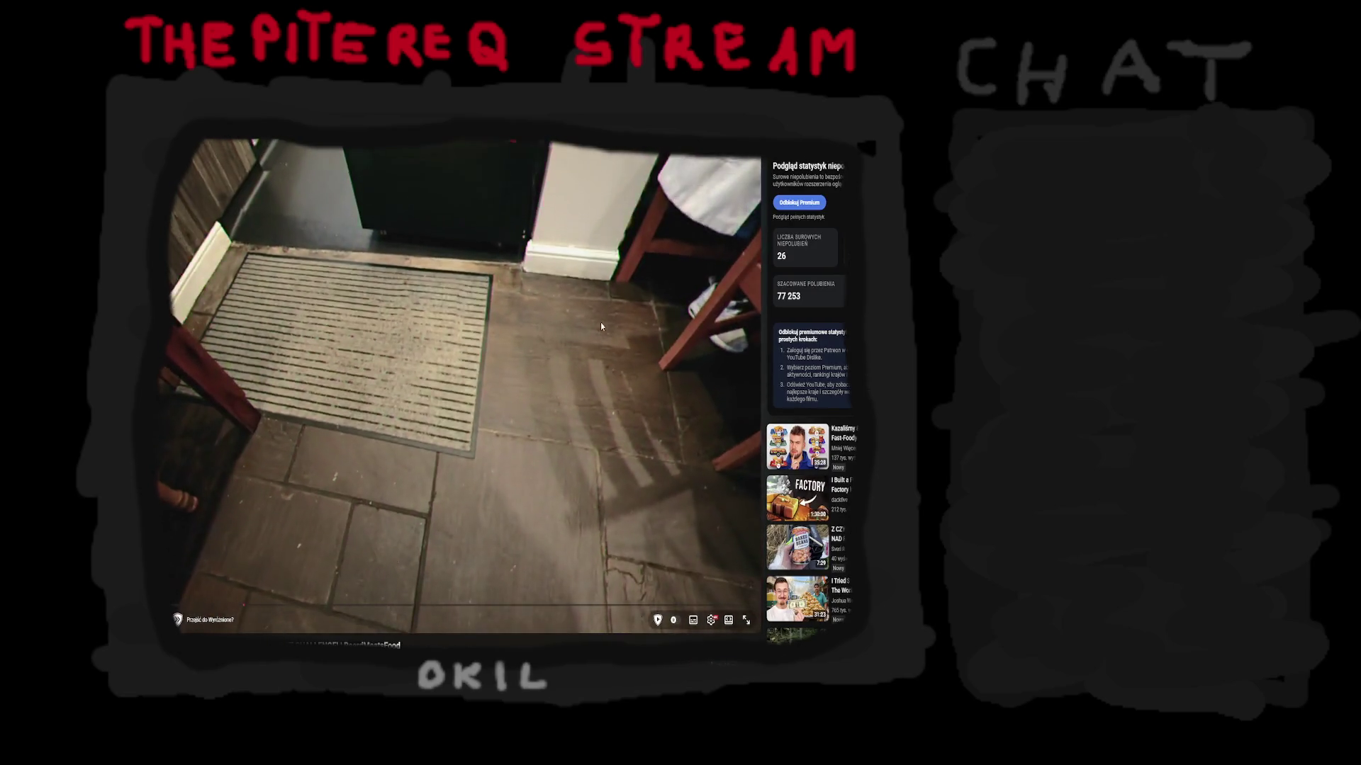
Step: Switch the breakfast challenge video to fullscreen and let it play past the platter reveal
click(745, 620)
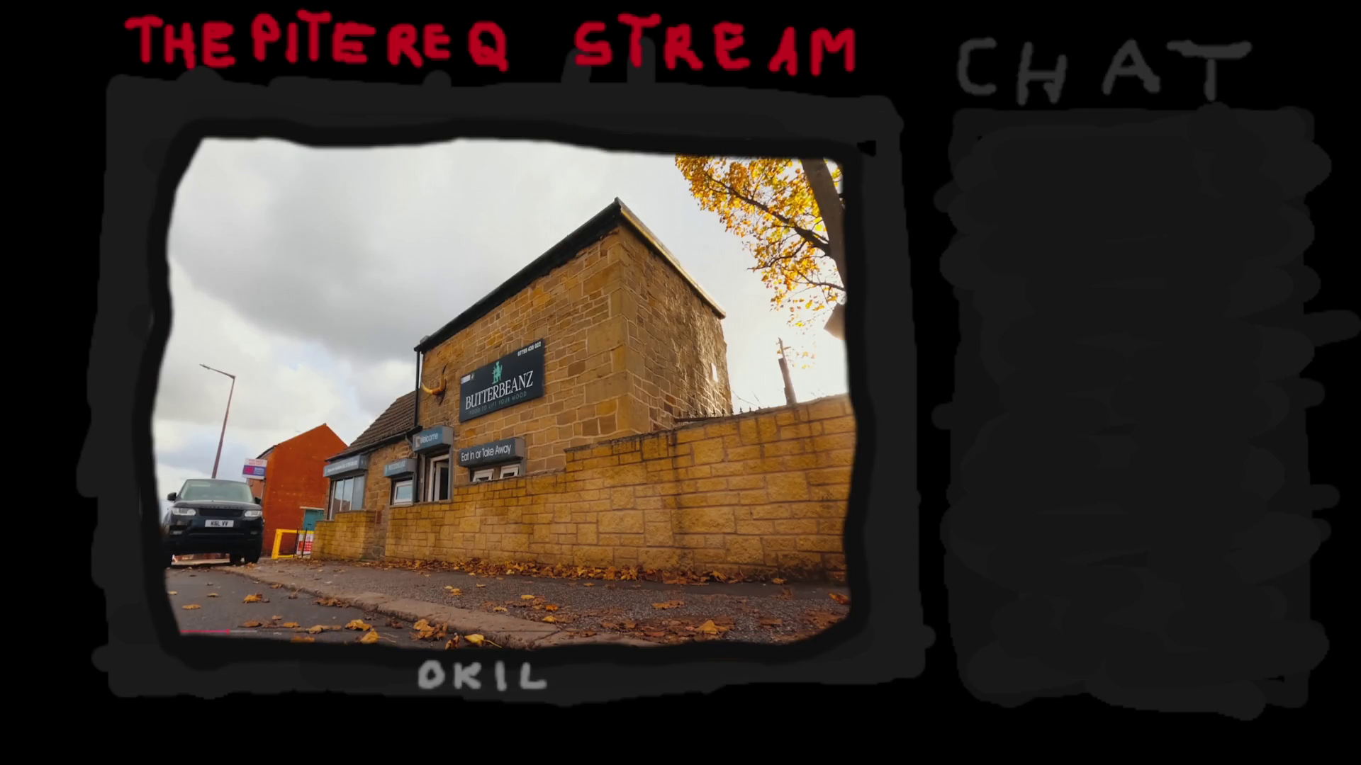
Step: Seek the video to about 2:28, then further ahead to the platter-eating scene
drag(228, 632, 248, 632)
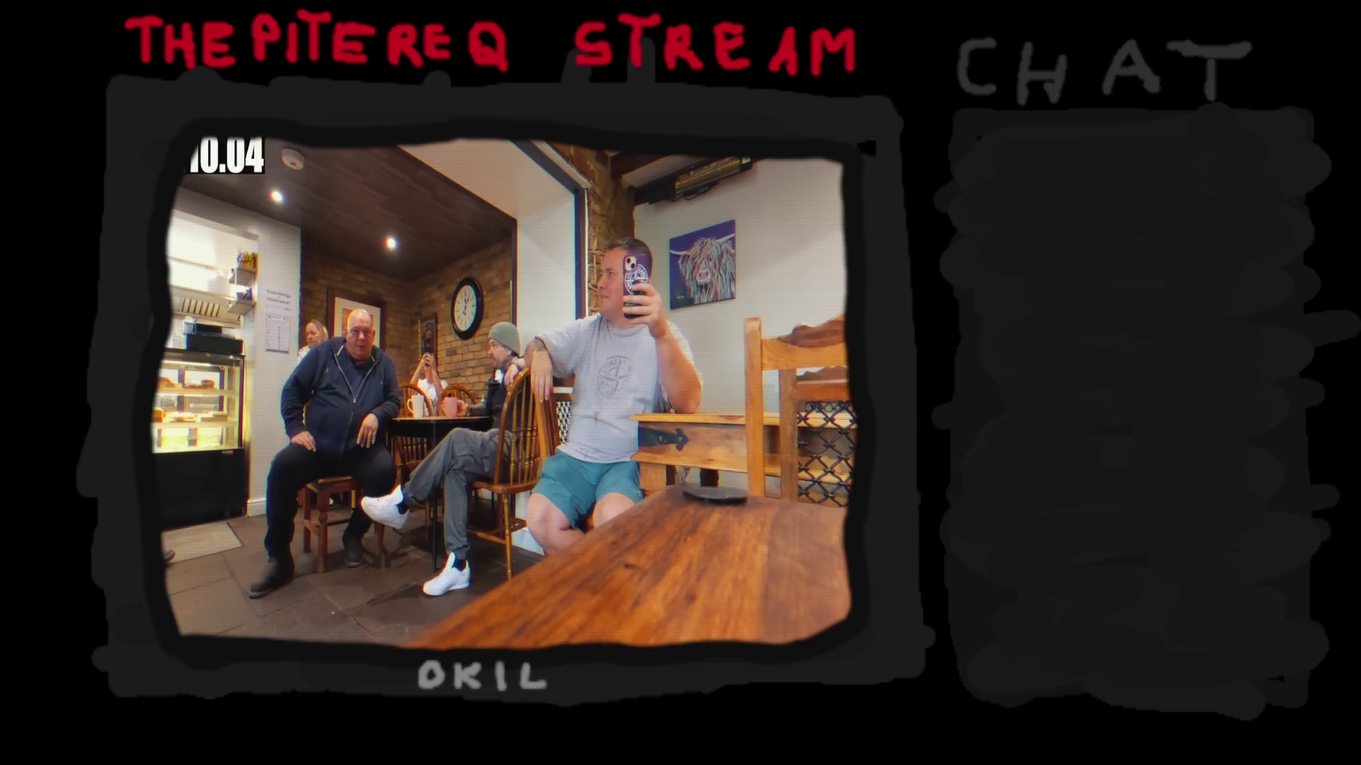
click(625, 633)
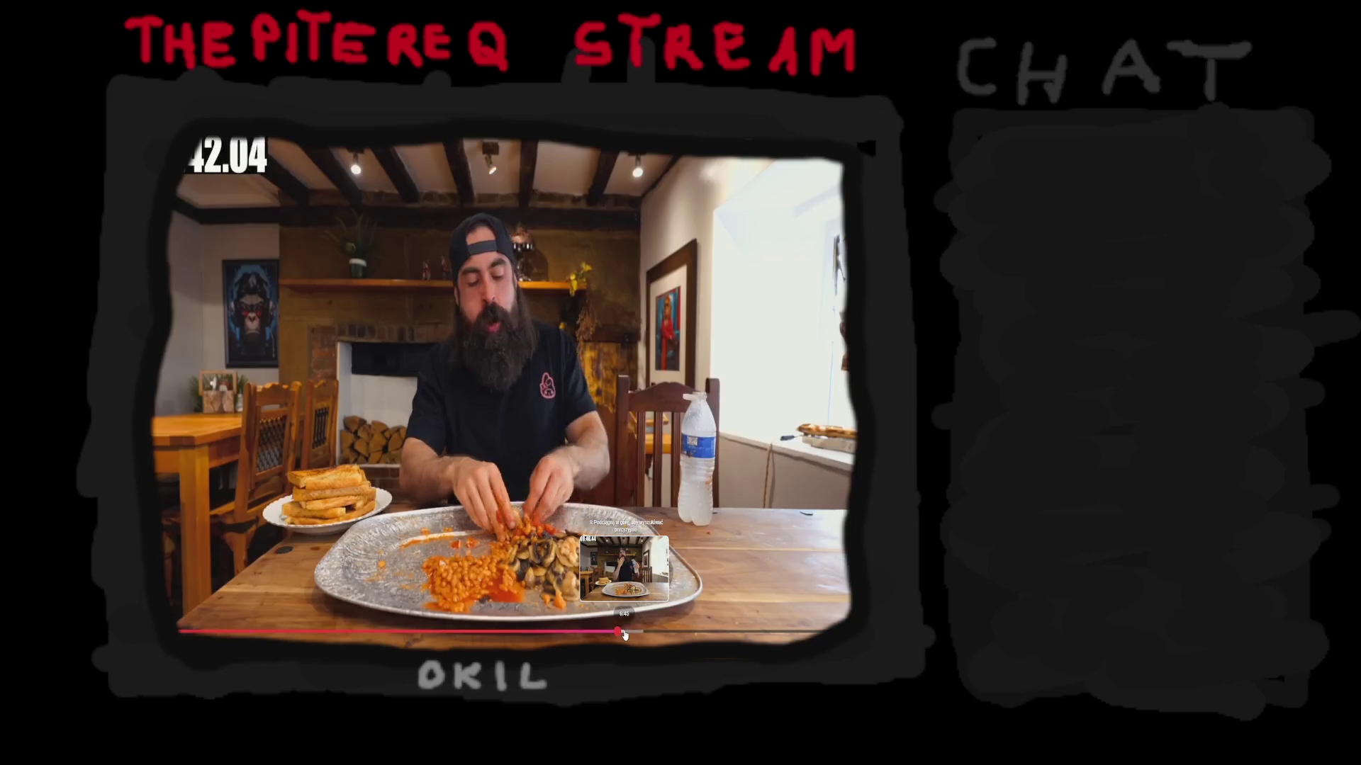